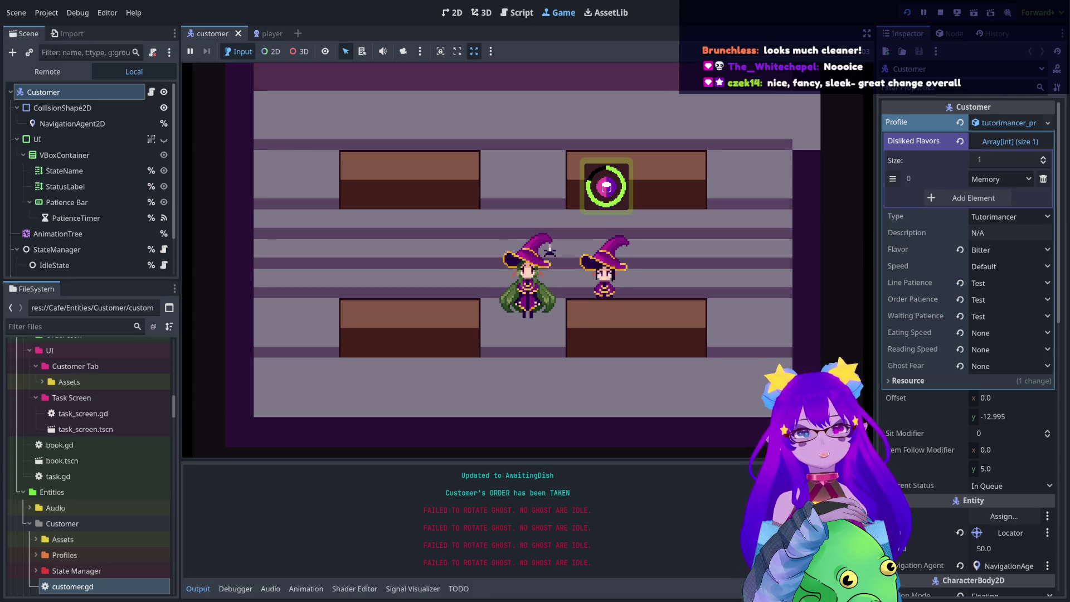
# Stop the running Godot scene with F8 to return to the customer.gd script
pyautogui.press('F8')
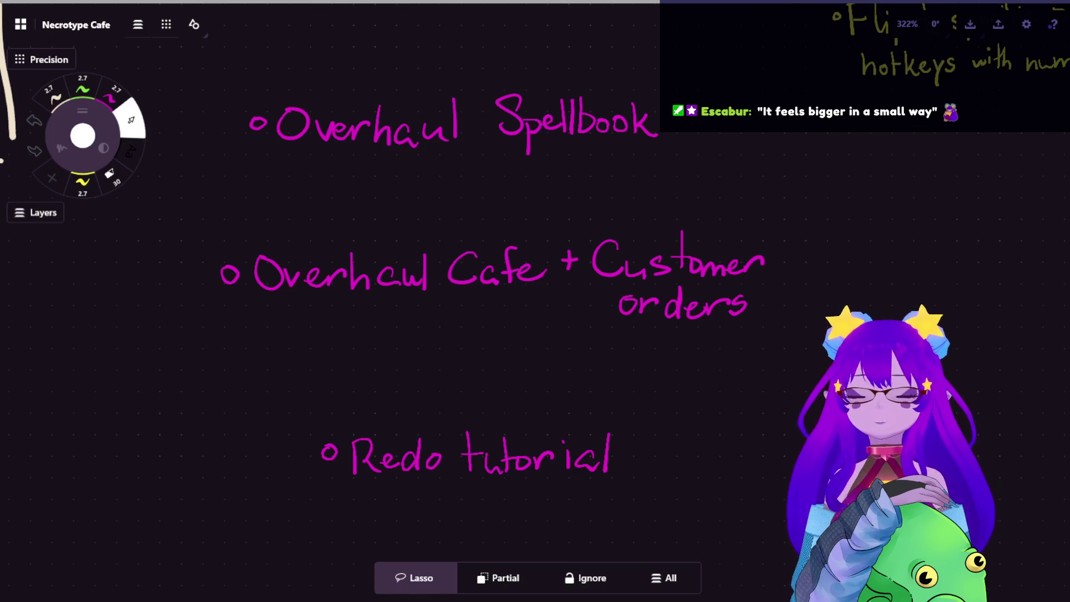
# Strike through 'Overhaul Cafe + Customer orders' with the cream 2.7 pt pen
pyautogui.click(53, 95)
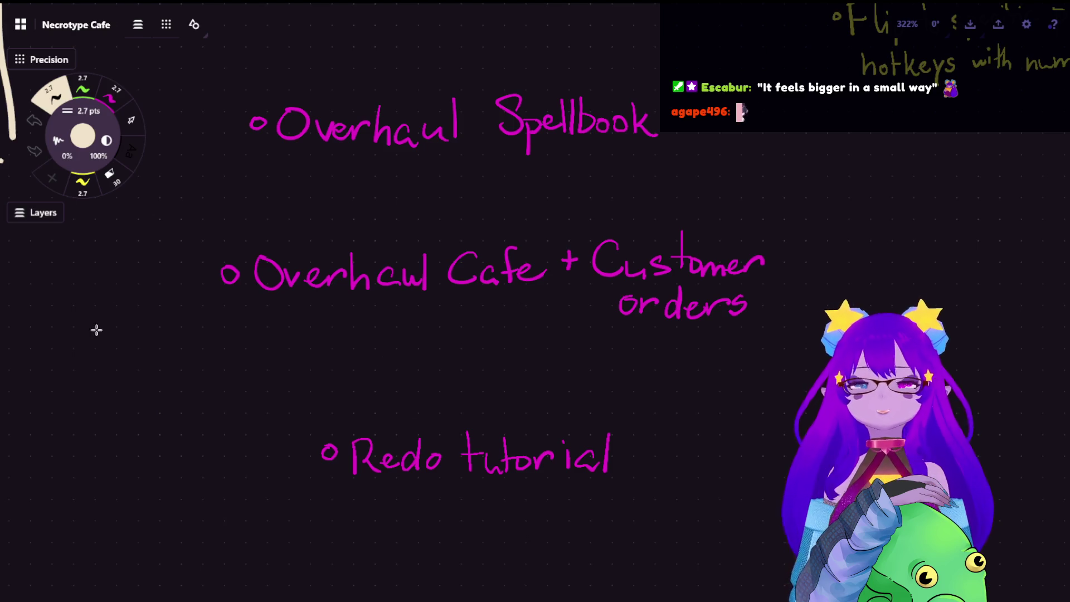
pyautogui.moveTo(222, 286)
pyautogui.mouseDown()
pyautogui.moveTo(719, 263)
pyautogui.moveTo(774, 274)
pyautogui.mouseUp()
pyautogui.moveTo(607, 311); pyautogui.dragTo(771, 321)
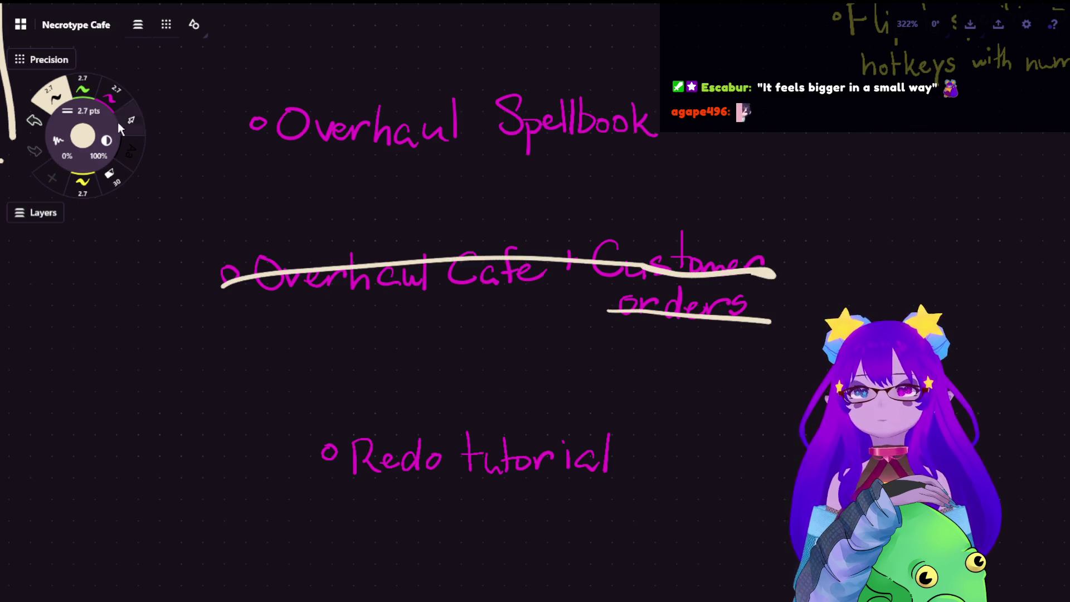
# Lasso the Redo tutorial note and move it down and to the left
pyautogui.click(121, 124)
pyautogui.moveTo(657, 447)
pyautogui.mouseDown()
pyautogui.moveTo(265, 377)
pyautogui.moveTo(660, 451)
pyautogui.mouseUp()
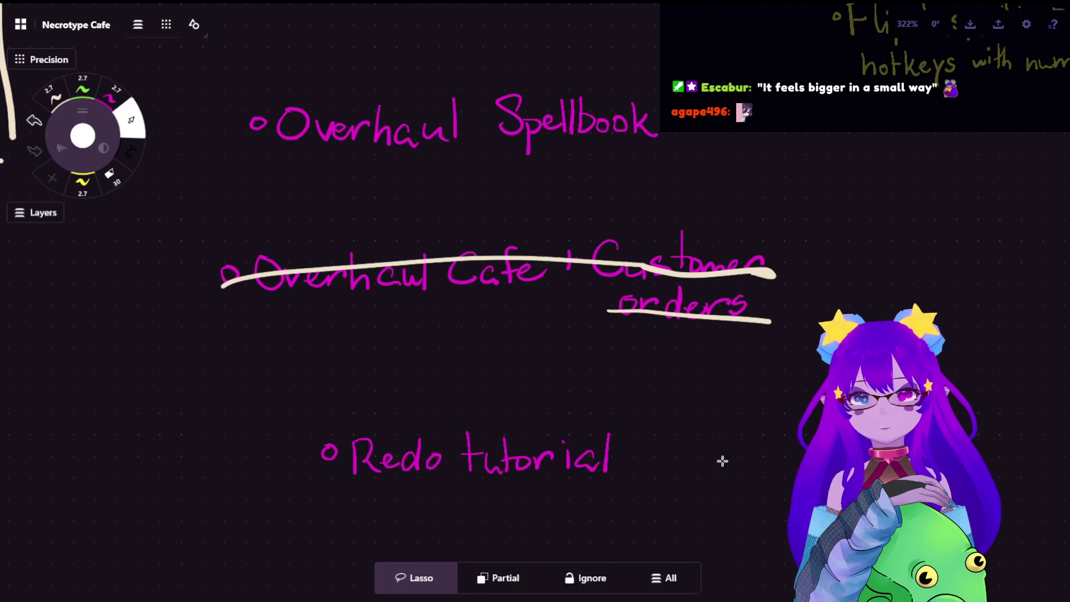
pyautogui.moveTo(495, 347); pyautogui.dragTo(681, 201)
pyautogui.click(338, 172)
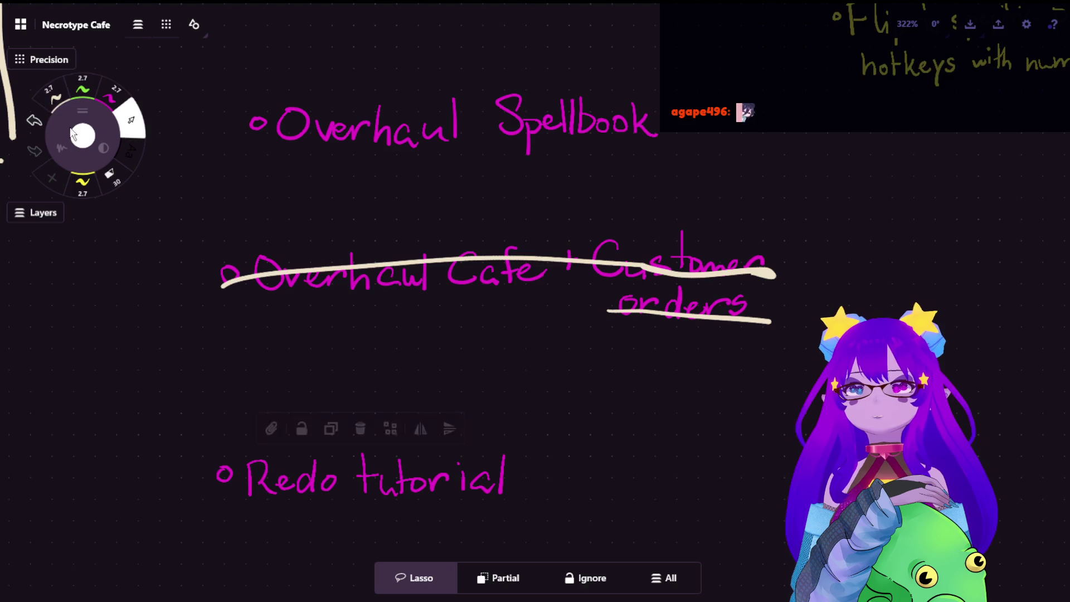
# Draw and undo an underline under Overhaul Spellbook, then bring the reference screenshots into view
pyautogui.click(55, 96)
pyautogui.moveTo(299, 179); pyautogui.dragTo(674, 170)
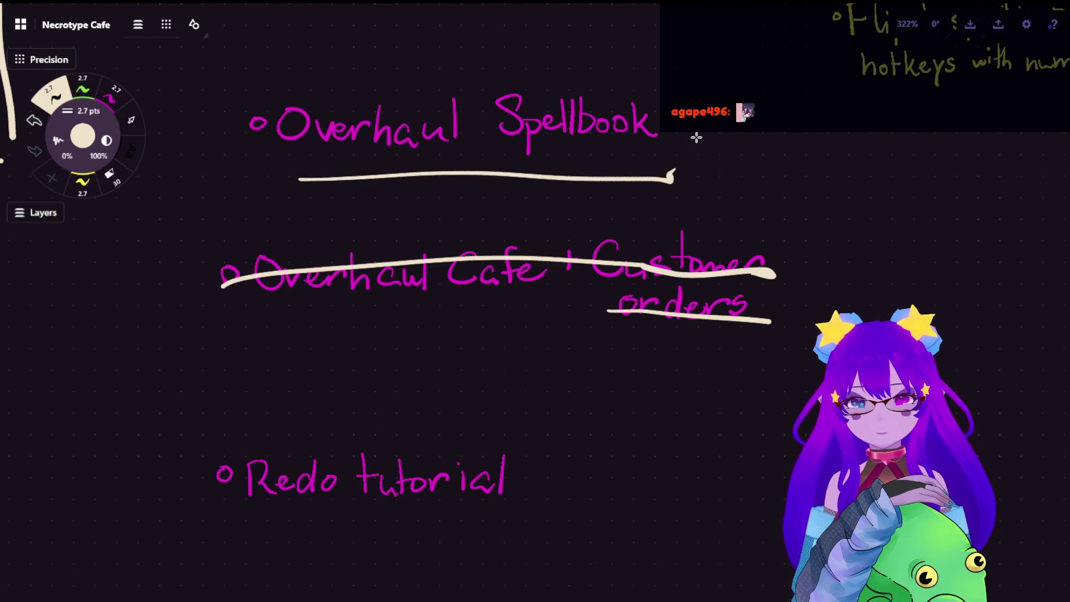
pyautogui.hotkey('ctrl', 'z')
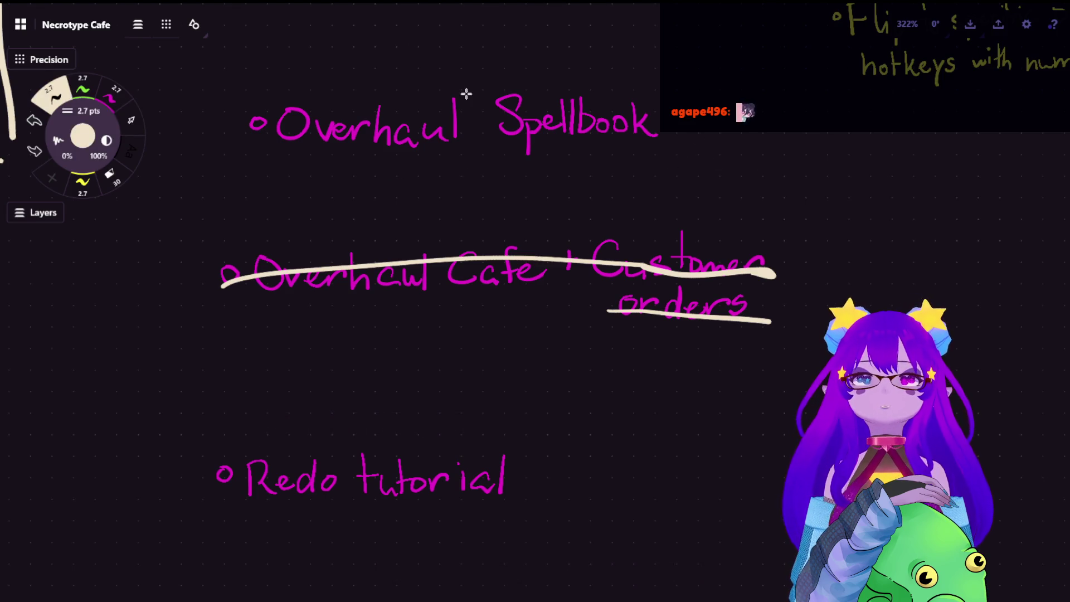
pyautogui.scroll(-10, 523, 86)
pyautogui.moveTo(416, 86); pyautogui.dragTo(851, 177)
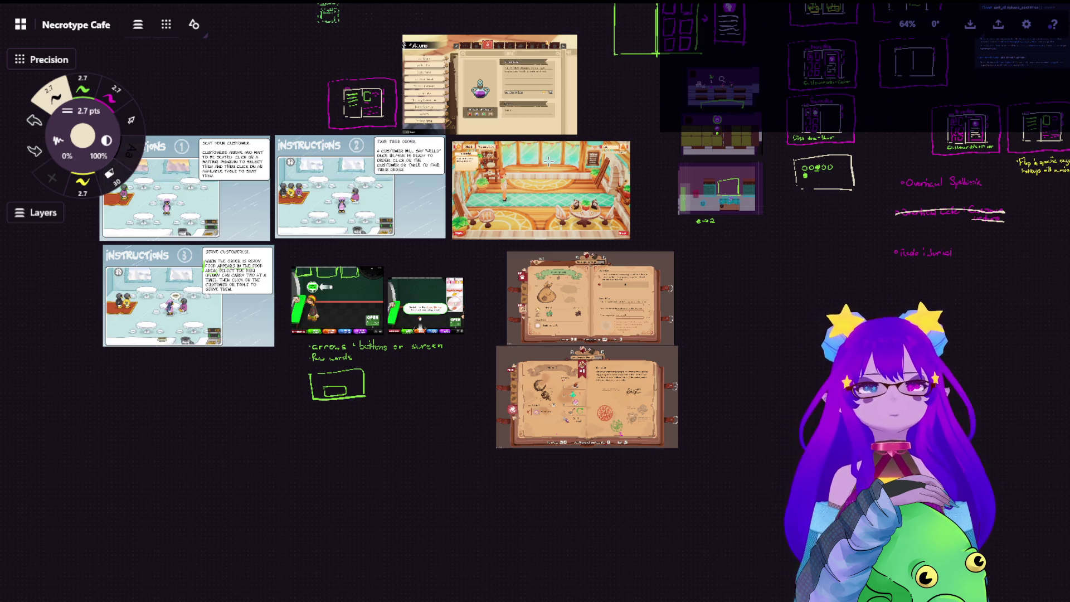
pyautogui.scroll(5, 591, 301)
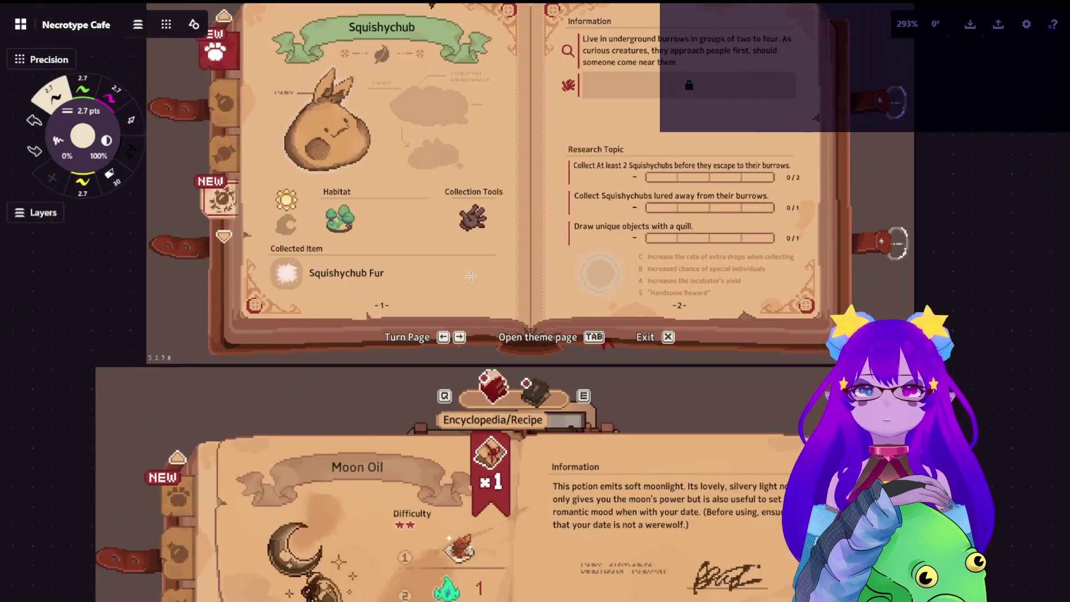
pyautogui.scroll(-5, 700, 100)
pyautogui.scroll(2, 719, 219)
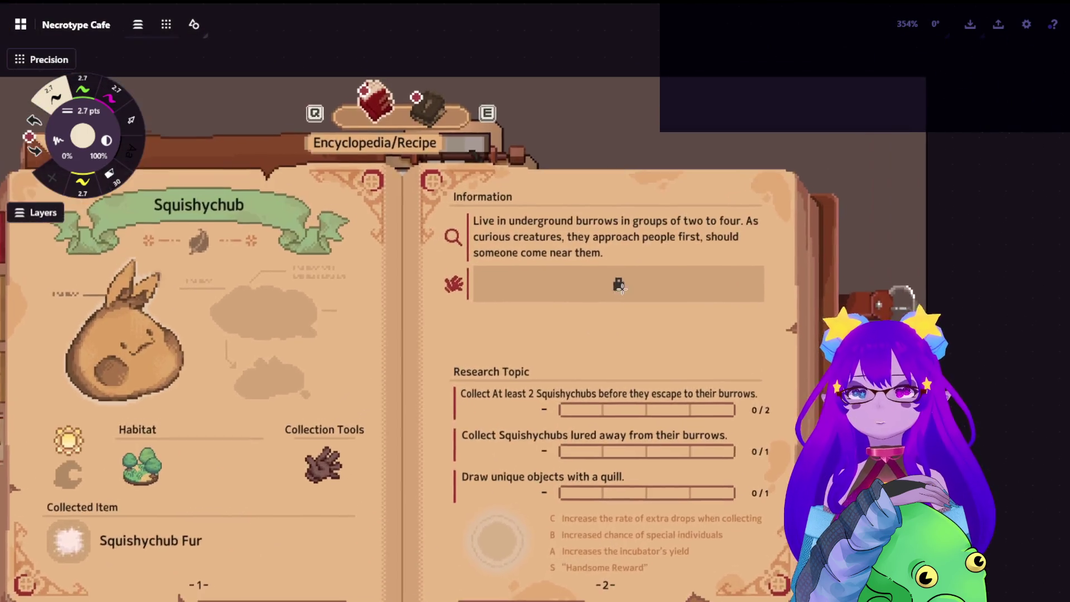
pyautogui.scroll(1, 719, 219)
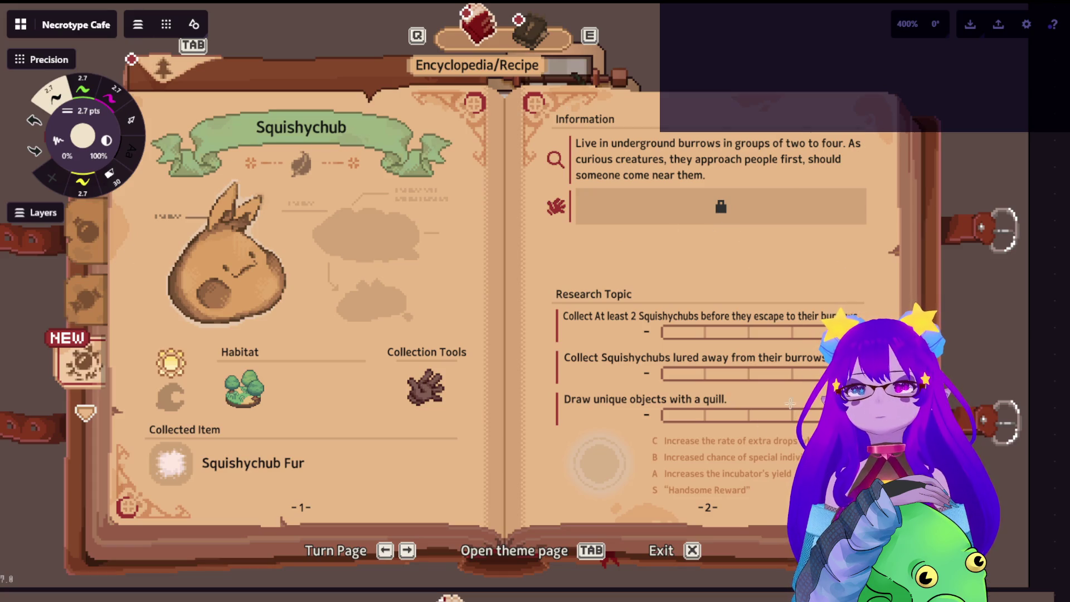
pyautogui.scroll(-5, 592, 439)
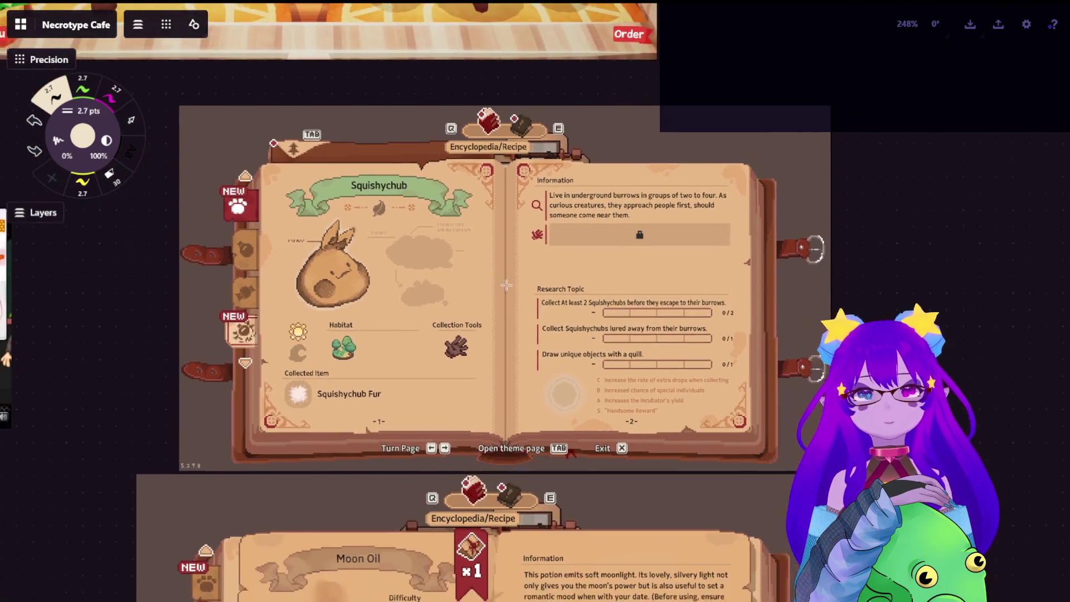
pyautogui.scroll(-5, 463, 323)
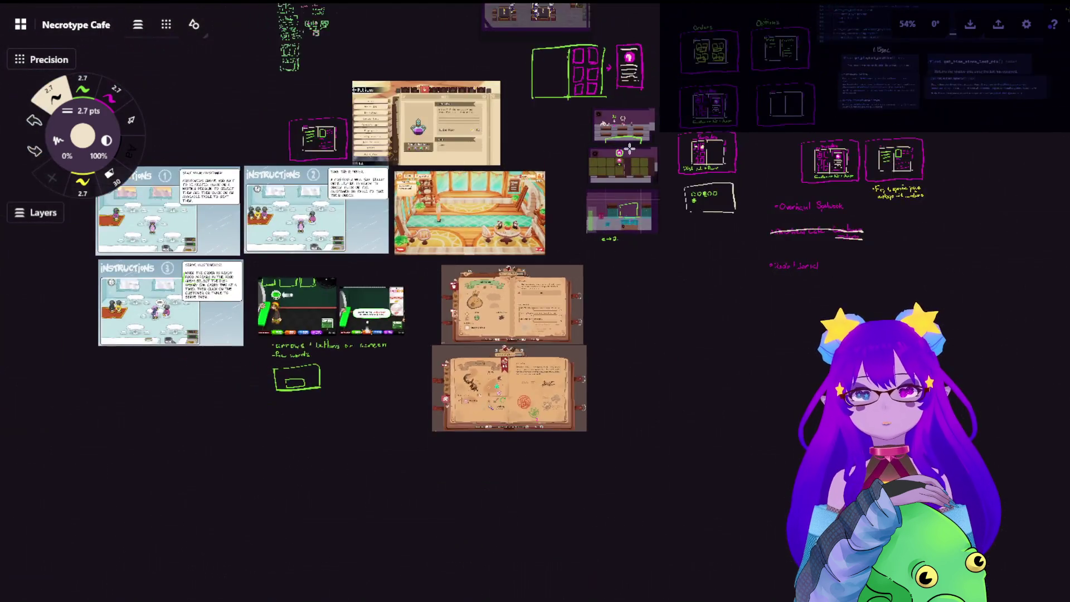
pyautogui.scroll(3, 636, 187)
pyautogui.scroll(13, 635, 187)
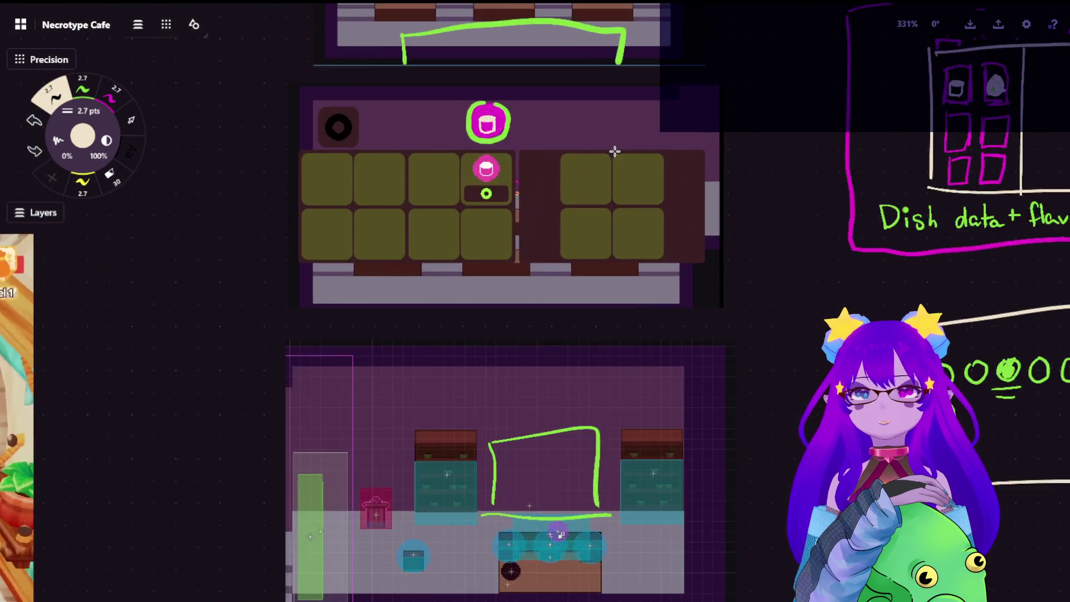
pyautogui.scroll(5, 397, 230)
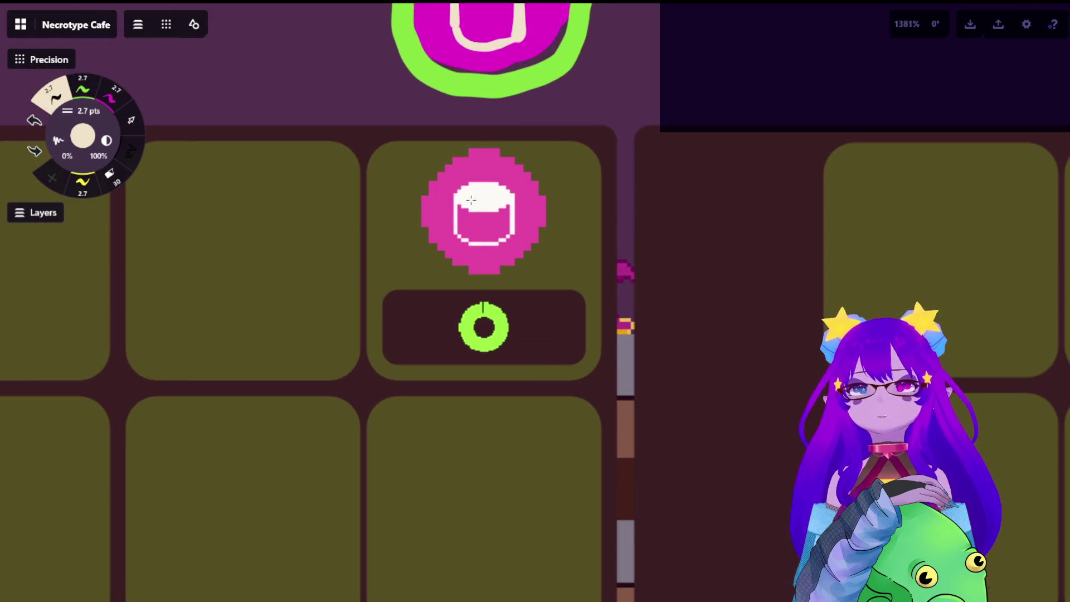
pyautogui.moveTo(596, 73); pyautogui.dragTo(579, 374)
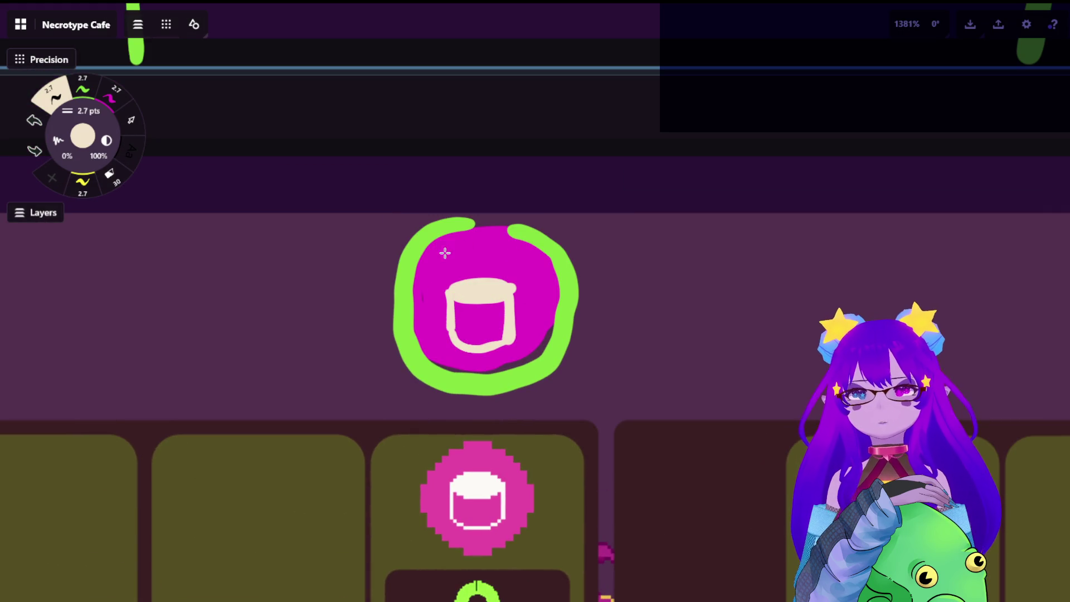
pyautogui.scroll(-15, 440, 378)
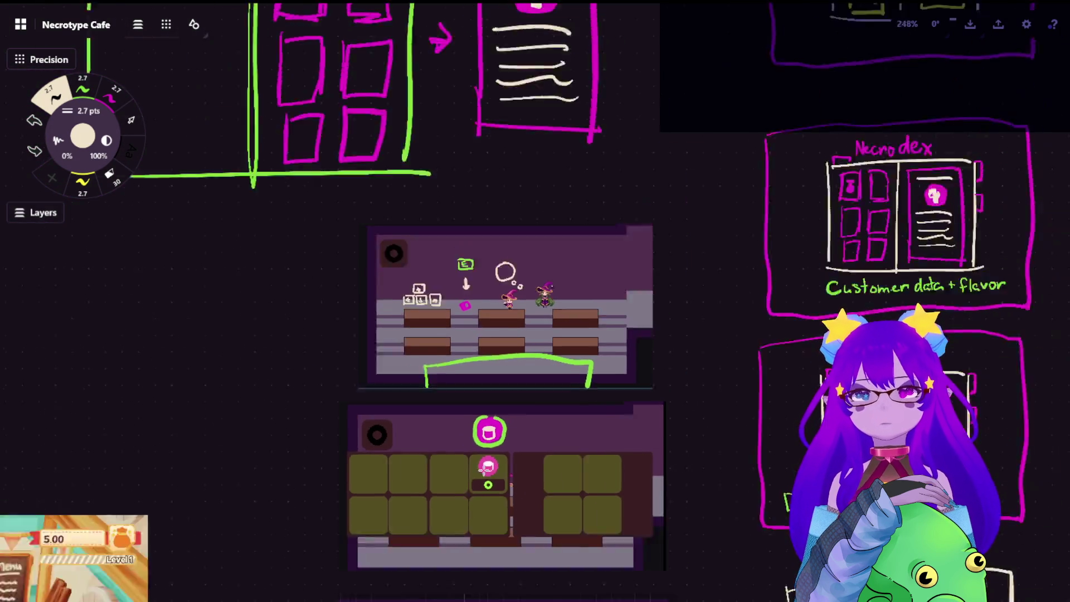
pyautogui.hscroll(-3, 575, 44)
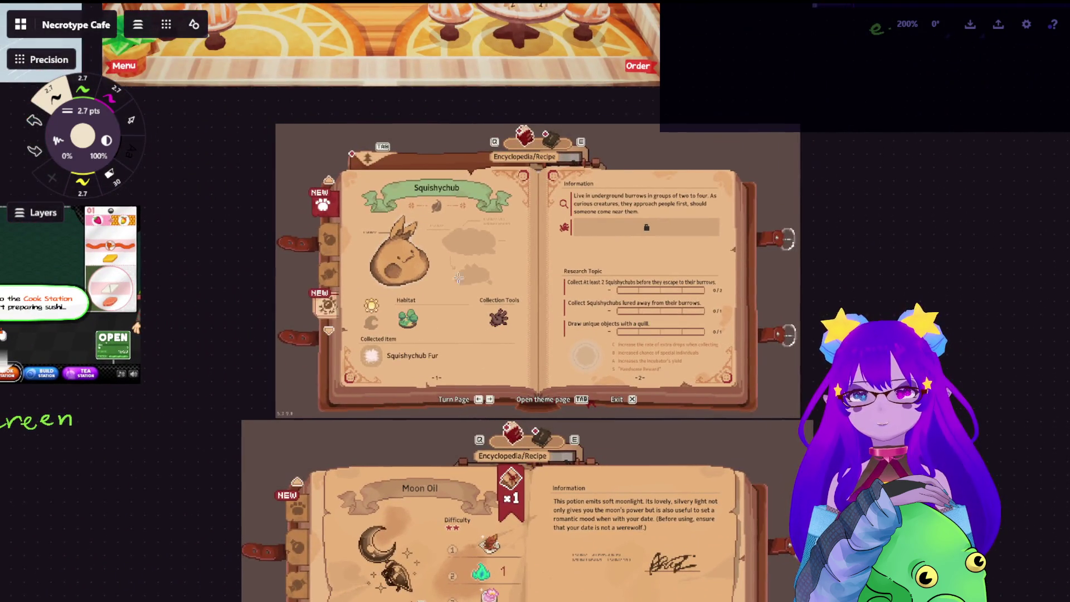
pyautogui.hscroll(-6, 386, 246)
pyautogui.scroll(5, 176, 252)
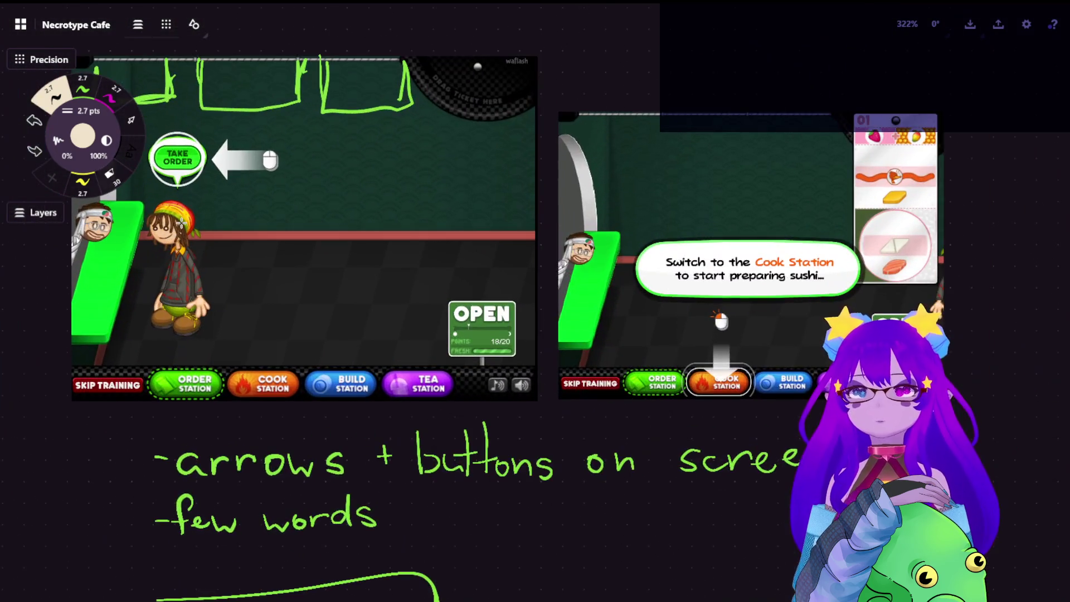
pyautogui.hscroll(5, 535, 251)
pyautogui.scroll(3, 535, 251)
pyautogui.scroll(-3, 535, 250)
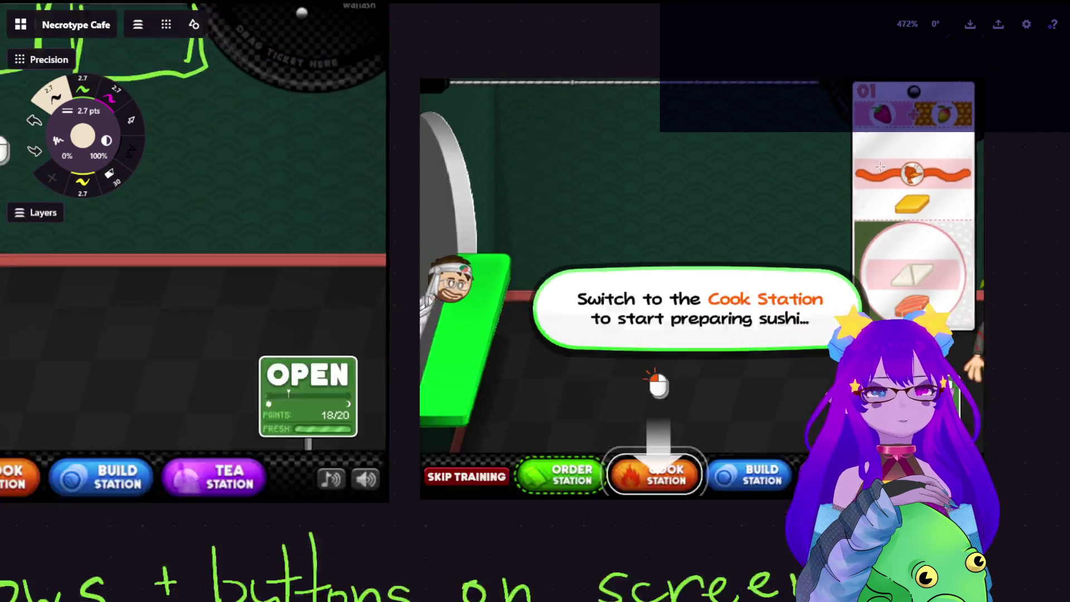
pyautogui.hscroll(-5, 880, 169)
pyautogui.scroll(-3, 520, 206)
pyautogui.hscroll(-3, 513, 206)
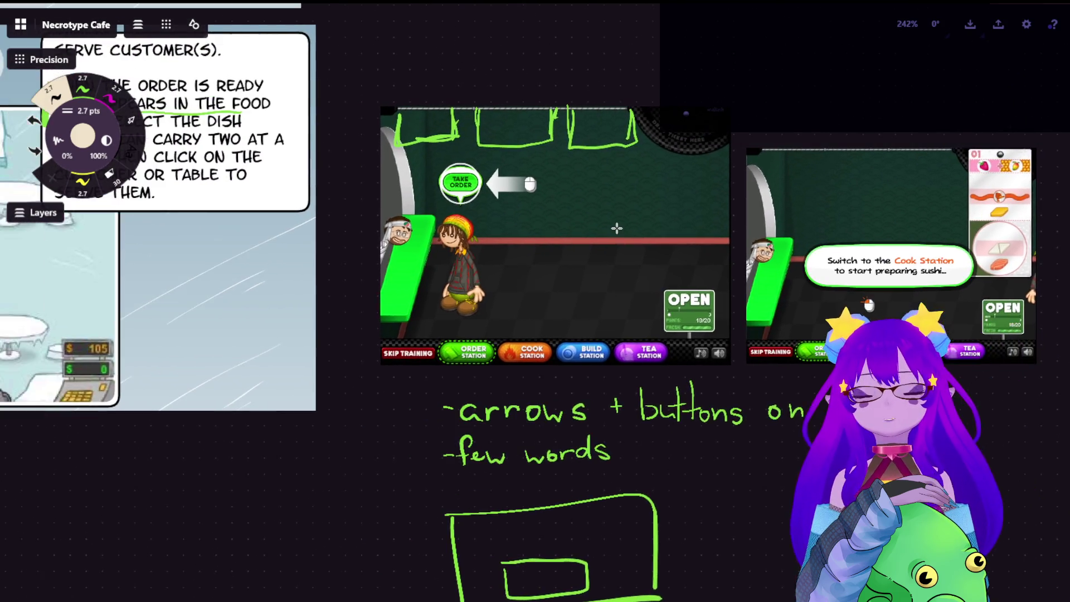
pyautogui.hscroll(-8, 251, 207)
pyautogui.scroll(3, 252, 208)
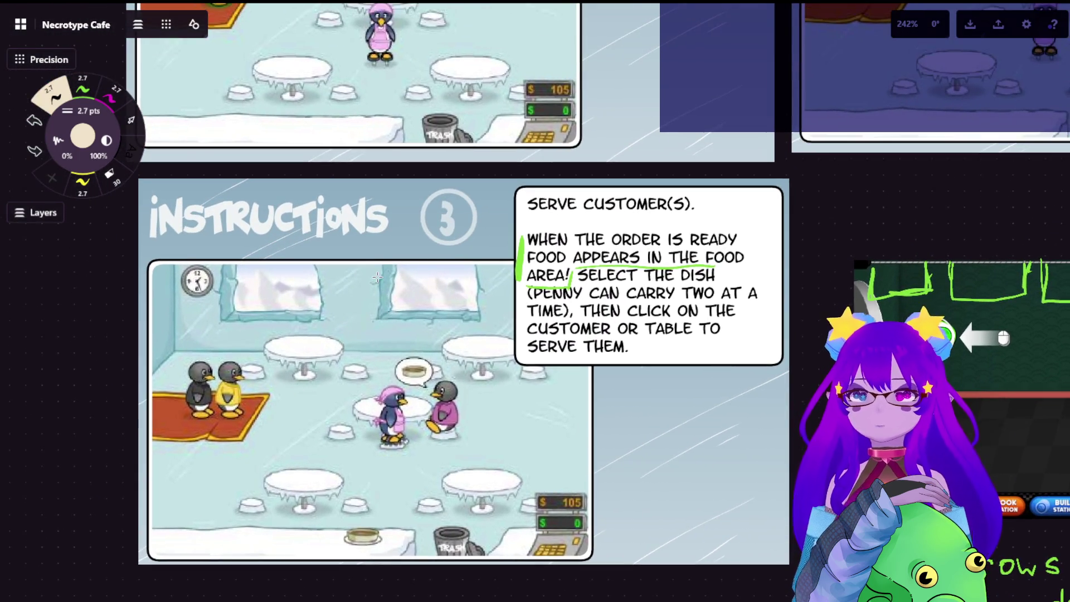
pyautogui.scroll(-1, 379, 276)
pyautogui.scroll(5, 502, 251)
pyautogui.hscroll(8, 668, 223)
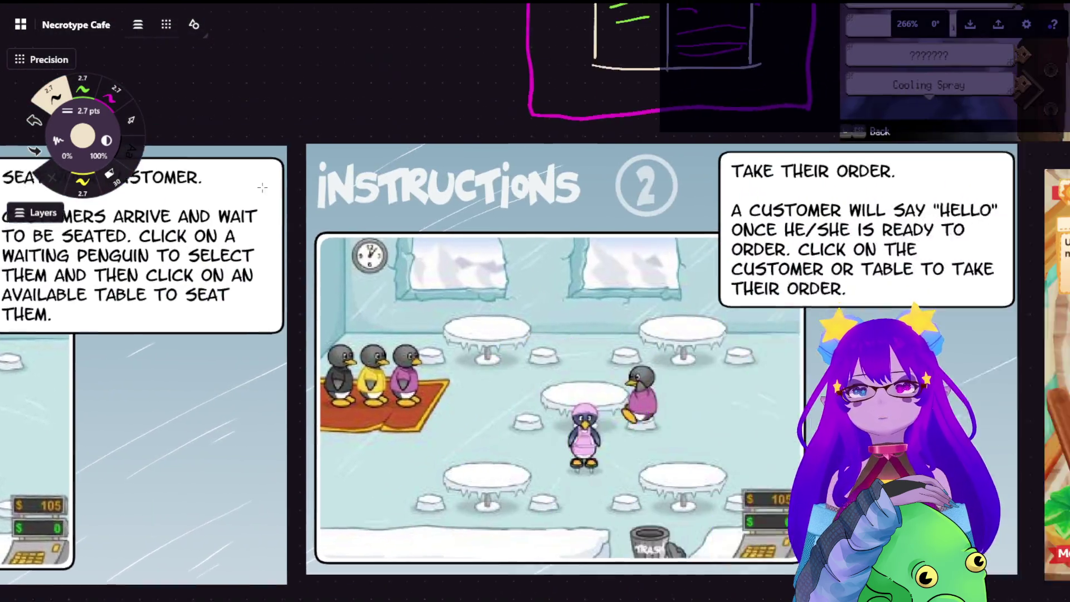
pyautogui.scroll(1, 840, 193)
pyautogui.hscroll(15, 780, 189)
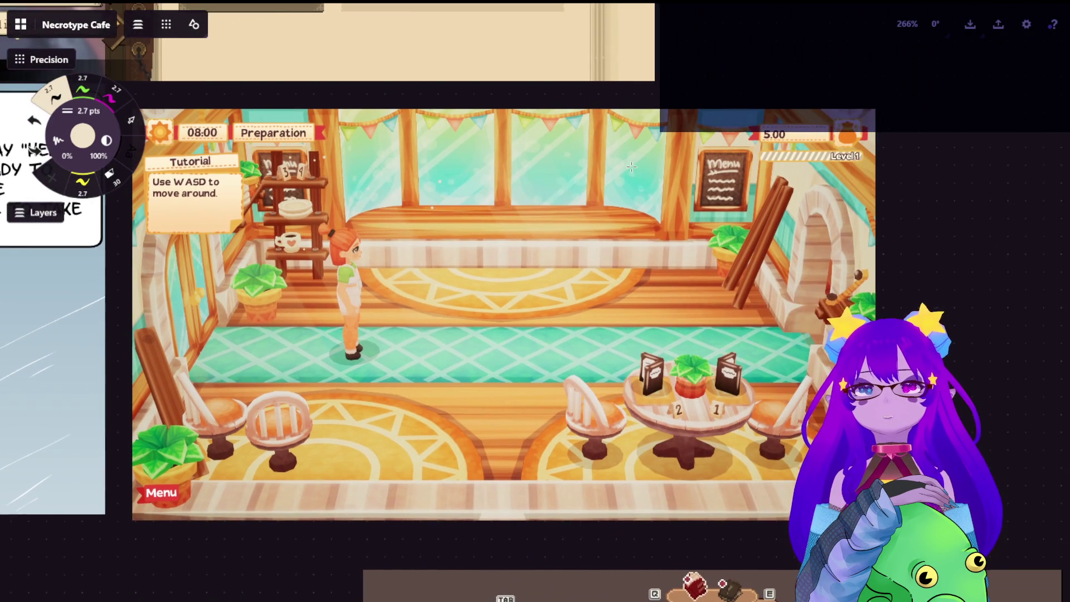
pyautogui.scroll(1, 668, 201)
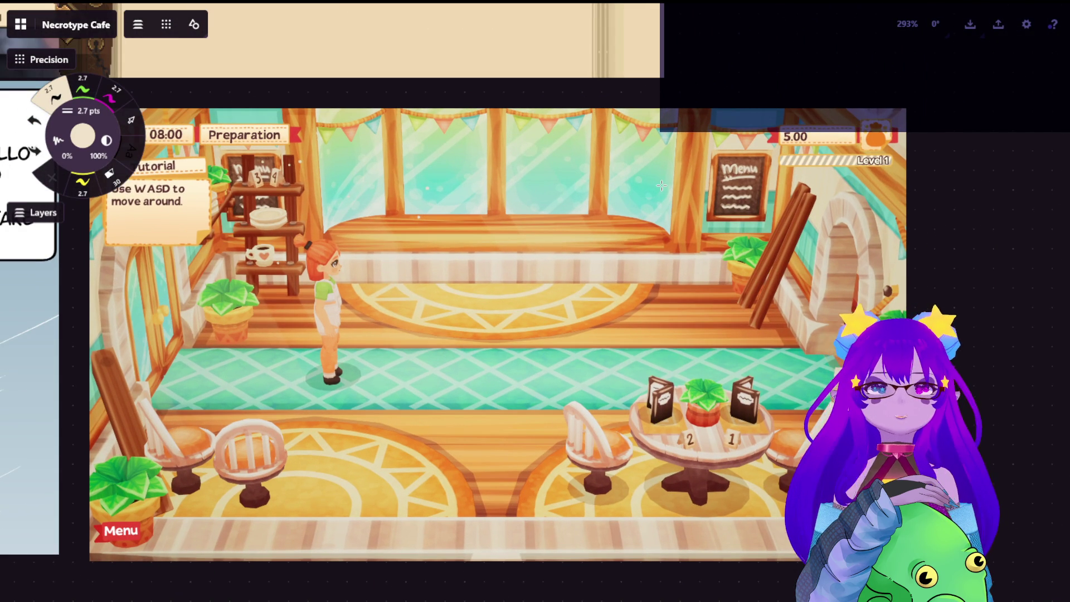
pyautogui.scroll(-1, 650, 183)
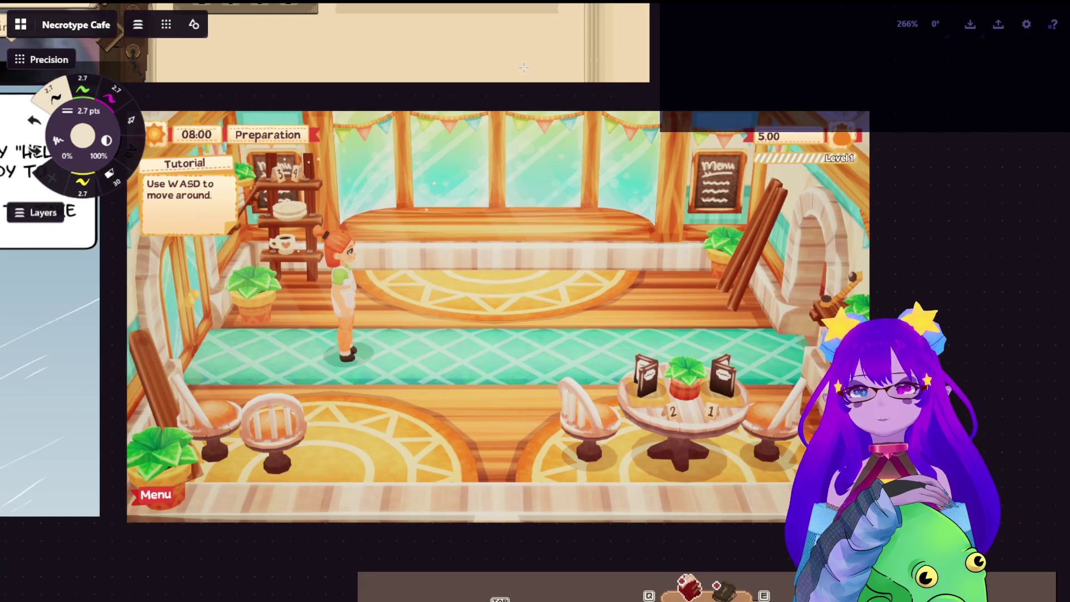
pyautogui.scroll(8, 596, 308)
pyautogui.hscroll(-2, 597, 308)
pyautogui.scroll(8, 596, 308)
pyautogui.hscroll(-5, 597, 308)
pyautogui.scroll(2, 634, 260)
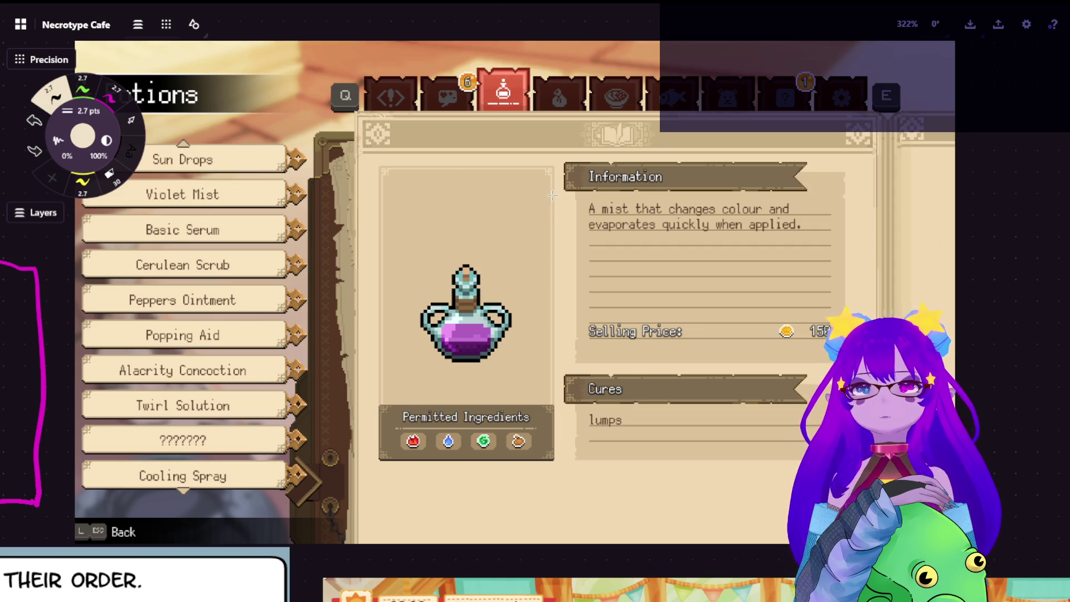
pyautogui.scroll(-2, 542, 283)
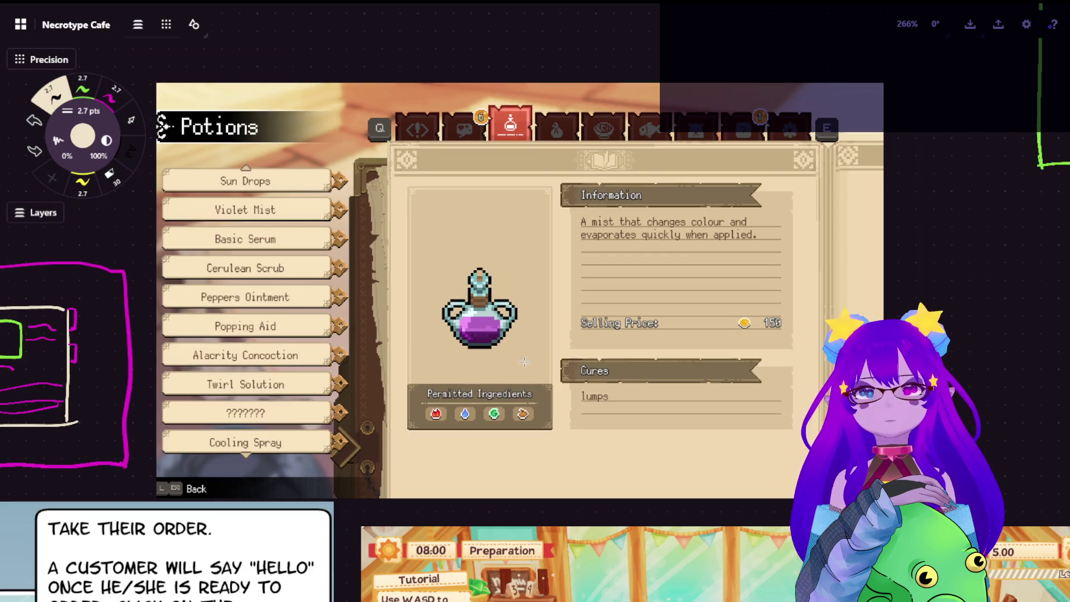
pyautogui.scroll(-5, 400, 338)
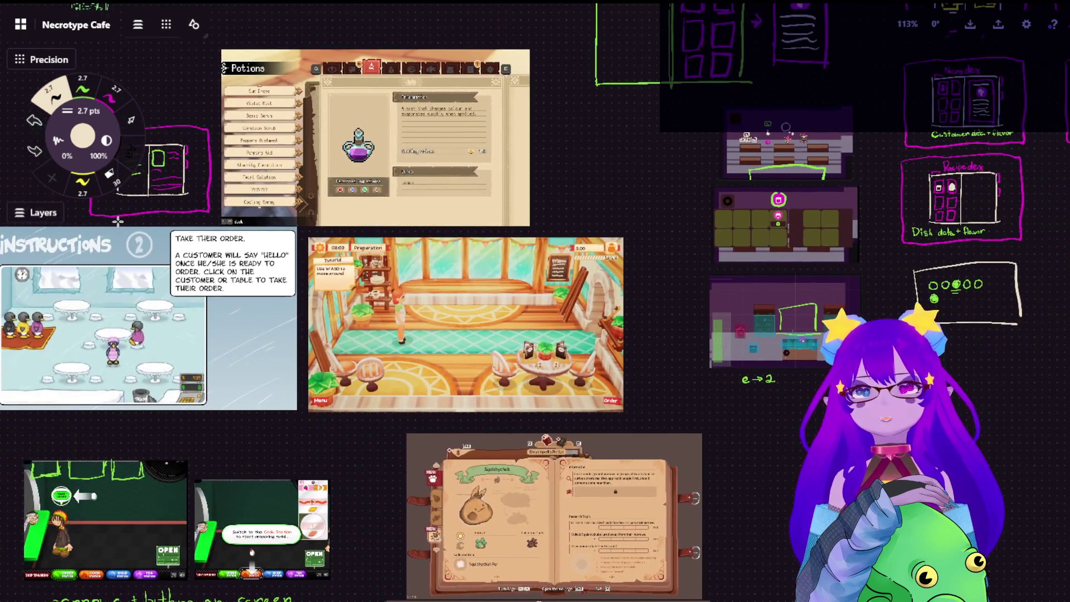
# Adjust the view to centre the open-book sketch on the board
pyautogui.click(132, 119)
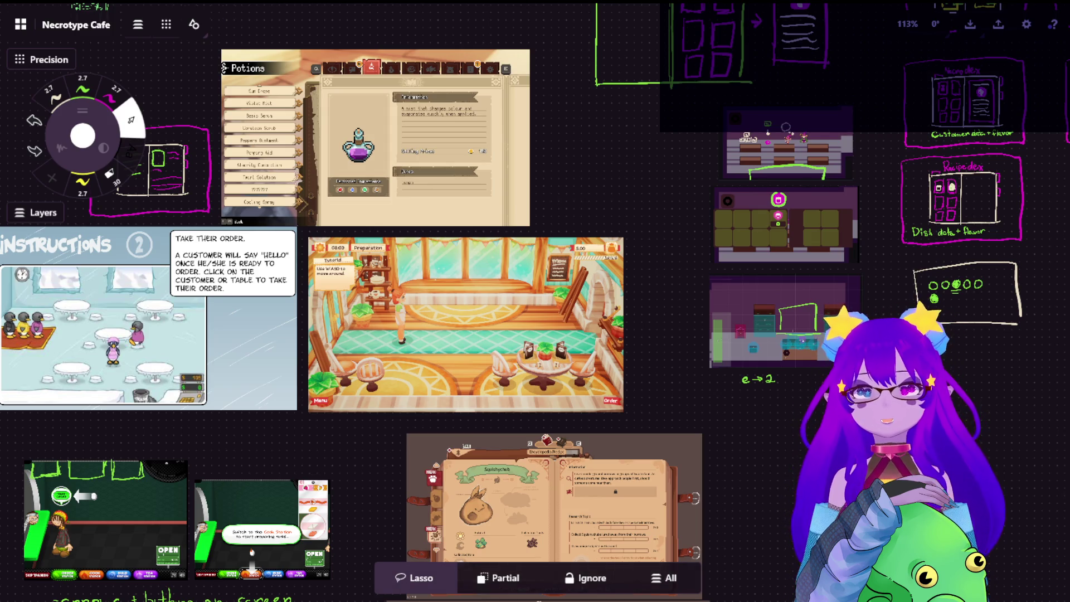
pyautogui.scroll(10, 310, 167)
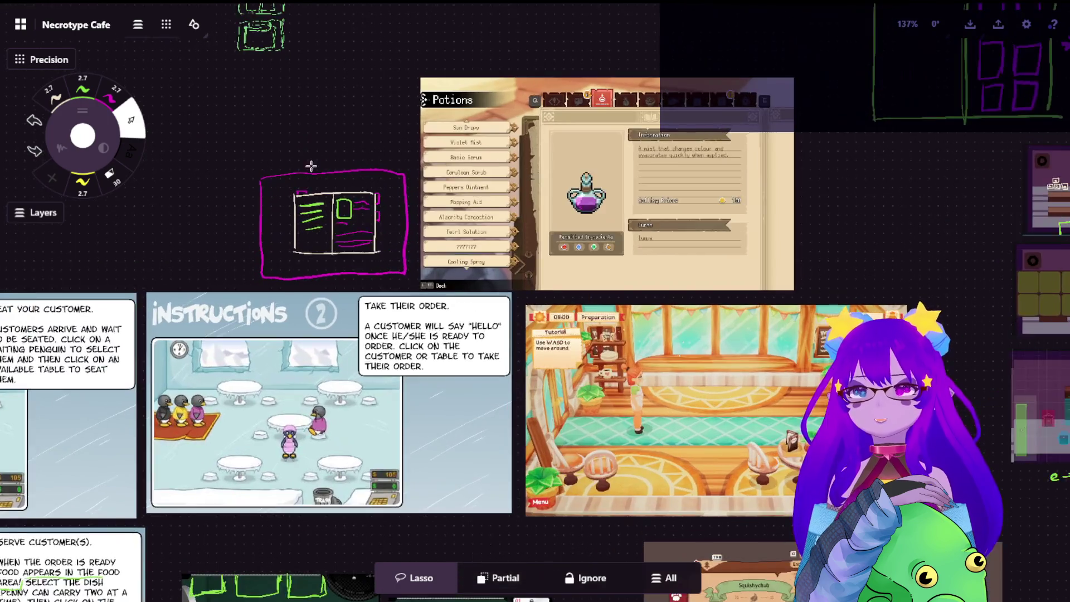
pyautogui.scroll(2, 691, 152)
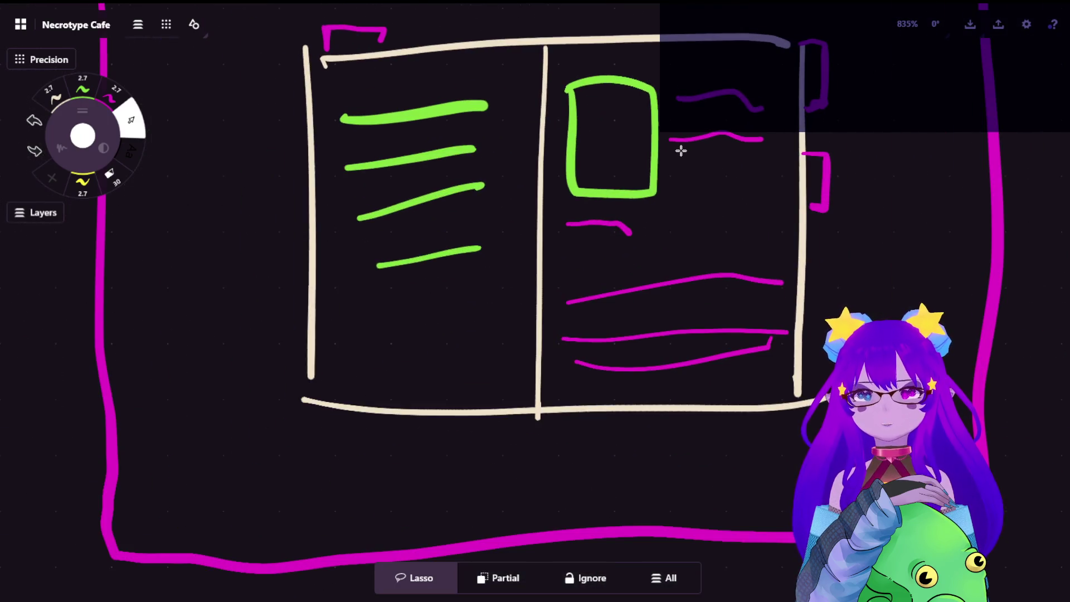
pyautogui.scroll(-8, 681, 150)
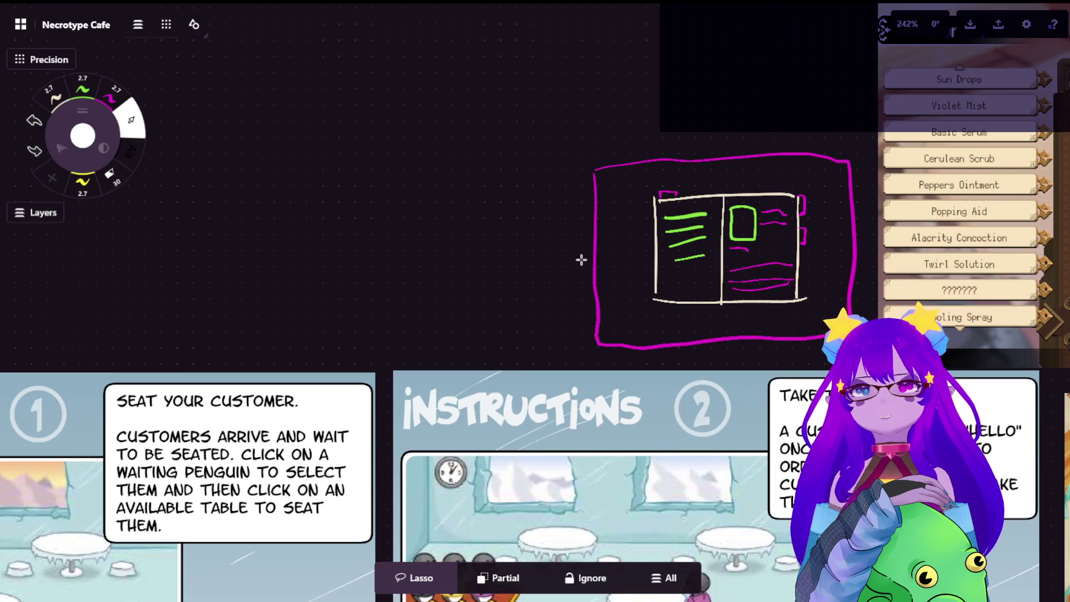
pyautogui.click(126, 99)
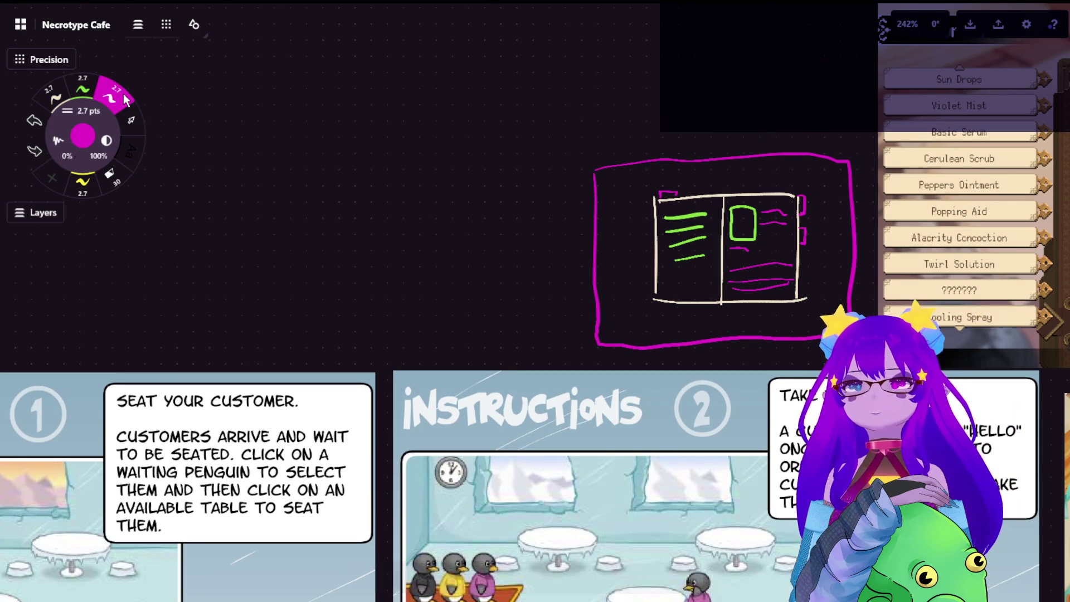
pyautogui.click(130, 150)
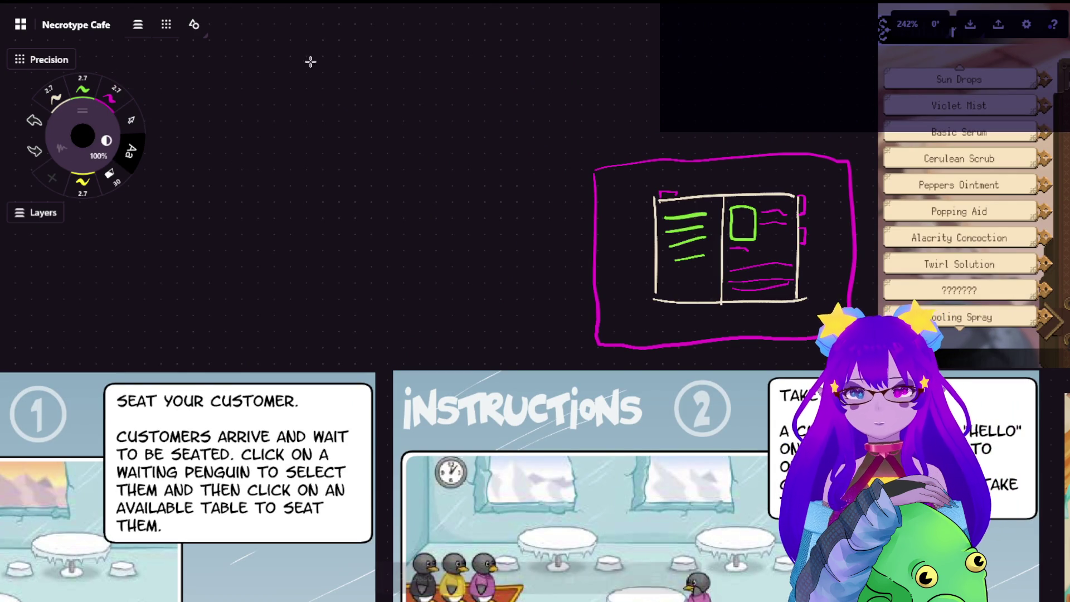
pyautogui.scroll(2, 670, 116)
pyautogui.moveTo(670, 115); pyautogui.dragTo(625, 167)
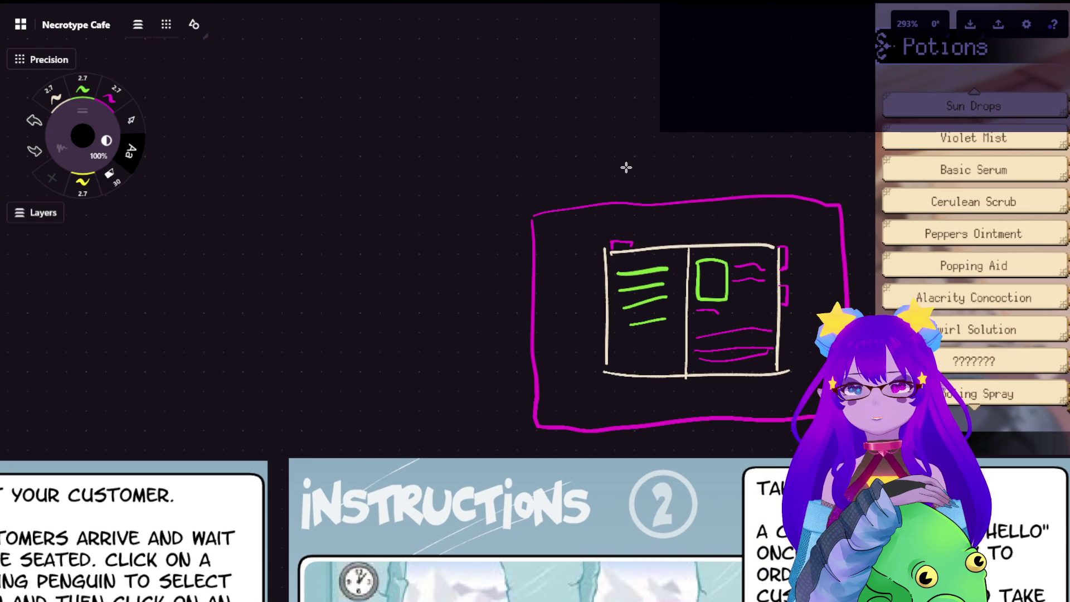
# Duplicate the open-book sketch and place the copy left of the original
pyautogui.click(131, 120)
pyautogui.moveTo(787, 183)
pyautogui.mouseDown()
pyautogui.moveTo(505, 417)
pyautogui.moveTo(700, 437)
pyautogui.moveTo(791, 189)
pyautogui.mouseUp()
pyautogui.hotkey('ctrl', 'c')
pyautogui.hotkey('ctrl', 'v')
pyautogui.moveTo(582, 400); pyautogui.dragTo(339, 425)
pyautogui.click(386, 292)
# Delete the pink tabs, green lines and right-page contents from the copy
pyautogui.click(394, 299)
pyautogui.press('Delete')
pyautogui.moveTo(229, 241)
pyautogui.mouseDown()
pyautogui.moveTo(213, 248)
pyautogui.moveTo(219, 261)
pyautogui.moveTo(227, 244)
pyautogui.mouseUp()
pyautogui.press('Delete')
pyautogui.moveTo(253, 360)
pyautogui.mouseDown()
pyautogui.moveTo(226, 359)
pyautogui.moveTo(254, 357)
pyautogui.mouseUp()
pyautogui.press('Delete')
pyautogui.moveTo(363, 336)
pyautogui.mouseDown()
pyautogui.moveTo(294, 348)
pyautogui.moveTo(313, 378)
pyautogui.moveTo(305, 341)
pyautogui.mouseUp()
pyautogui.press('Delete')
pyautogui.moveTo(337, 270); pyautogui.dragTo(365, 281)
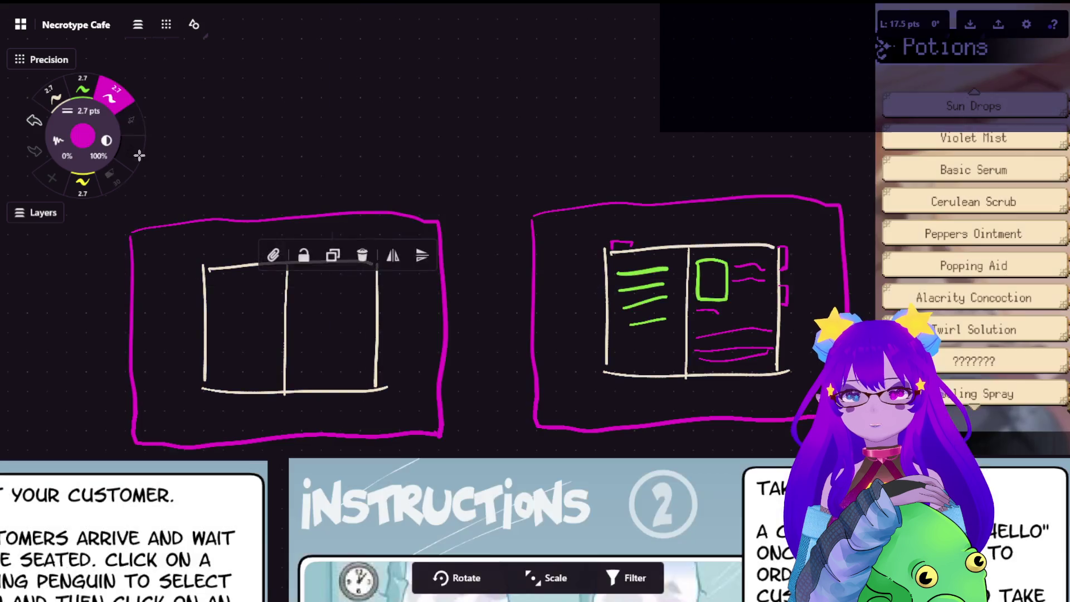
# Draw four green squares on the copy's left page
pyautogui.click(82, 88)
pyautogui.moveTo(221, 296)
pyautogui.mouseDown()
pyautogui.moveTo(243, 313)
pyautogui.moveTo(224, 293)
pyautogui.moveTo(254, 312)
pyautogui.moveTo(277, 301)
pyautogui.moveTo(253, 294)
pyautogui.mouseUp()
pyautogui.moveTo(221, 334)
pyautogui.mouseDown()
pyautogui.moveTo(221, 363)
pyautogui.moveTo(239, 354)
pyautogui.moveTo(235, 341)
pyautogui.moveTo(269, 363)
pyautogui.moveTo(254, 334)
pyautogui.mouseUp()
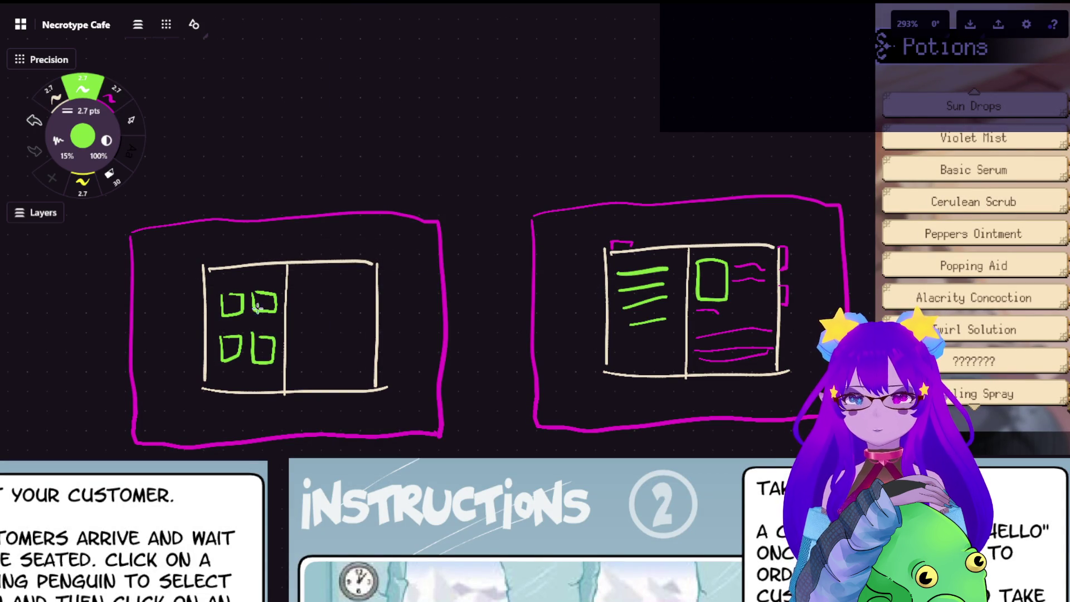
# Copy the four green squares onto the right page
pyautogui.click(131, 120)
pyautogui.moveTo(275, 292)
pyautogui.mouseDown()
pyautogui.moveTo(242, 283)
pyautogui.moveTo(270, 370)
pyautogui.moveTo(240, 281)
pyautogui.mouseUp()
pyautogui.hotkey('ctrl', 'c')
pyautogui.hotkey('ctrl', 'v')
pyautogui.moveTo(696, 326); pyautogui.dragTo(473, 341)
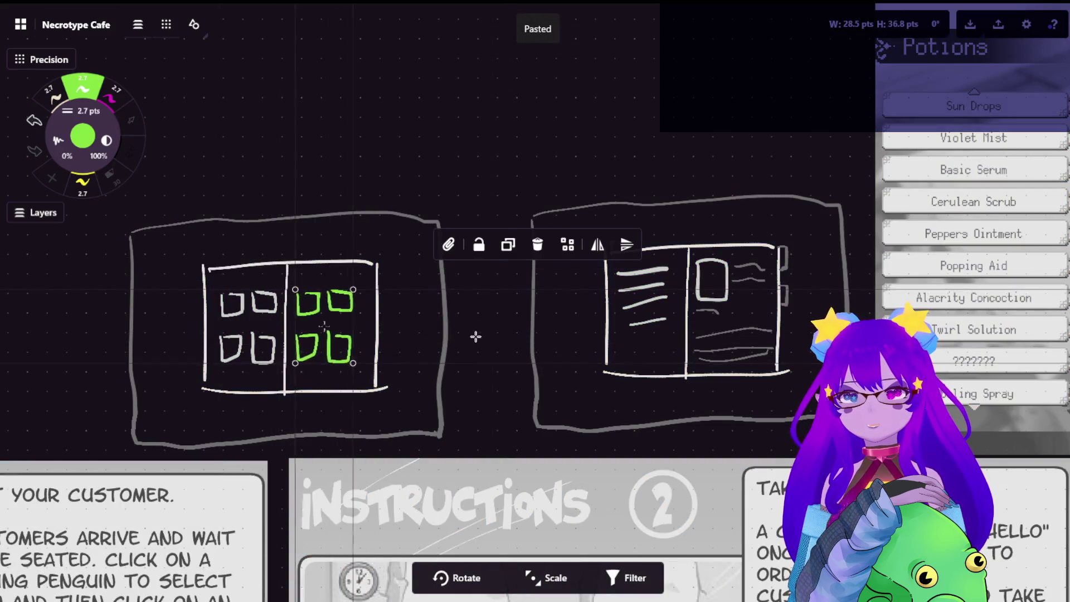
pyautogui.click(473, 342)
pyautogui.scroll(-10, 630, 420)
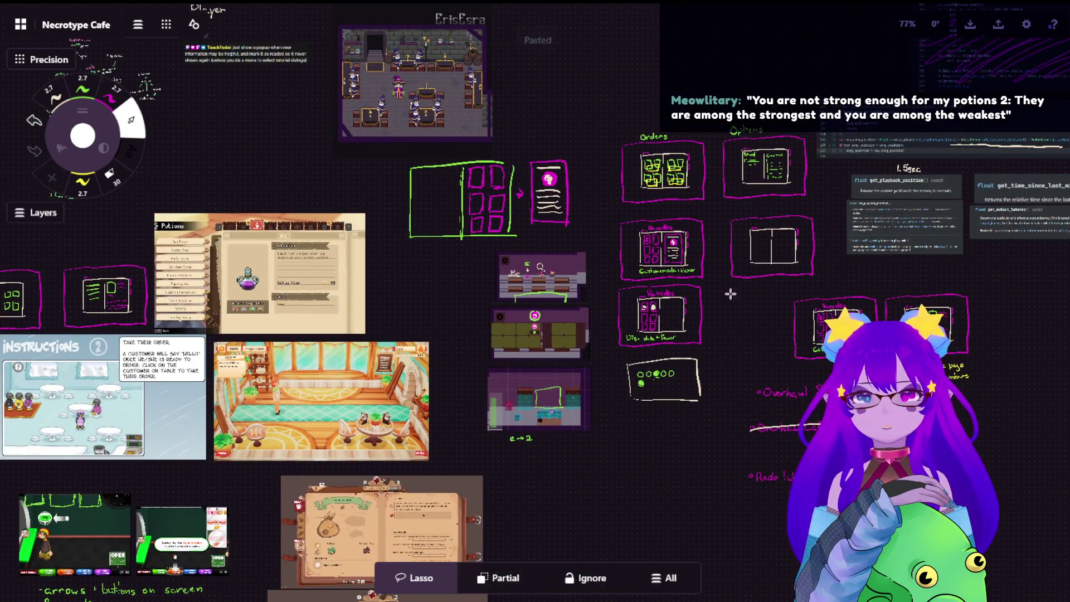
pyautogui.scroll(8, 724, 281)
pyautogui.scroll(3, 513, 442)
pyautogui.scroll(-3, 440, 175)
pyautogui.scroll(3, 443, 132)
pyautogui.scroll(10, 443, 133)
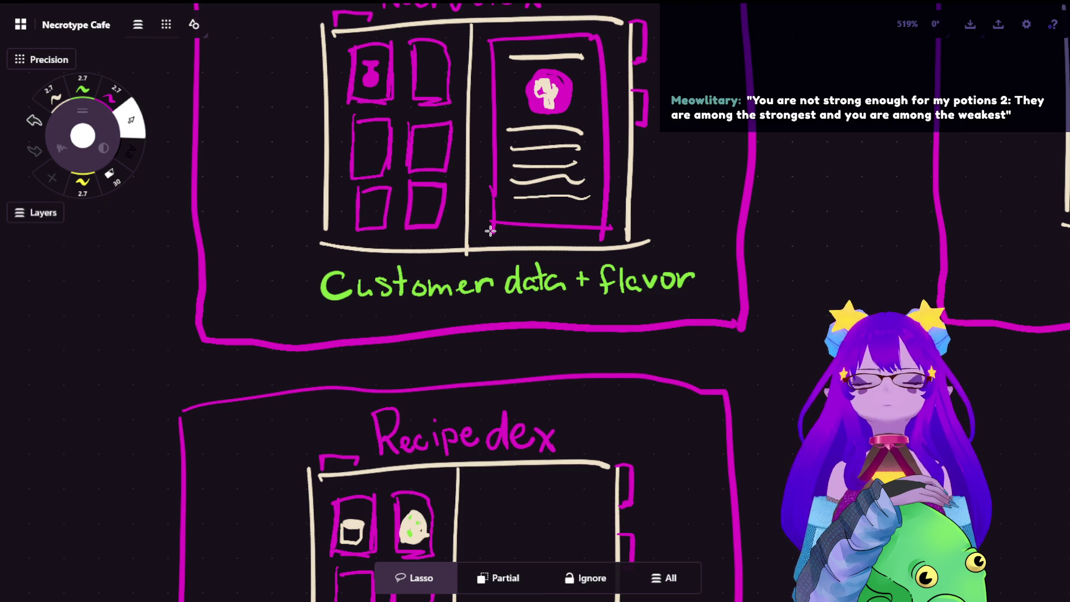
pyautogui.keyDown('ctrl'); pyautogui.scroll(-5, 584, 240); pyautogui.keyUp('ctrl')
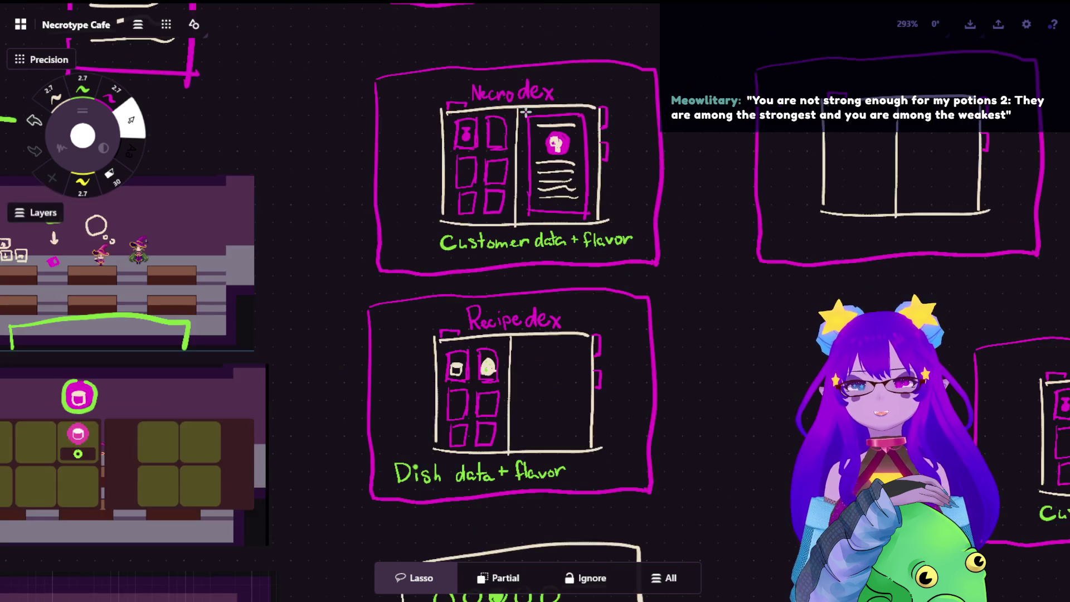
pyautogui.scroll(2, 464, 318)
pyautogui.keyDown('ctrl'); pyautogui.scroll(5, 450, 134); pyautogui.keyUp('ctrl')
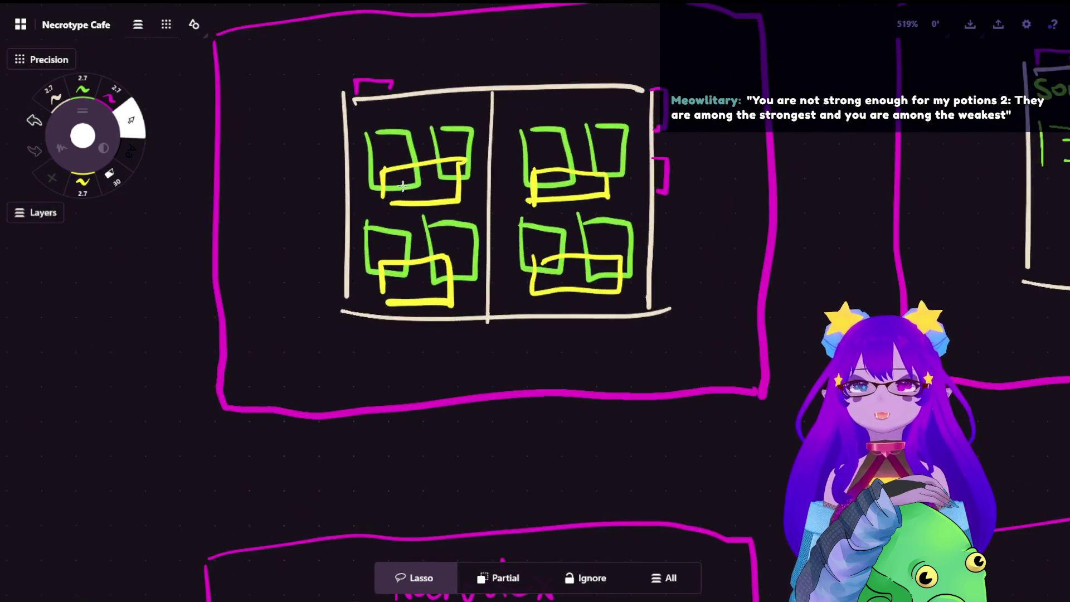
pyautogui.moveTo(450, 134); pyautogui.dragTo(378, 205)
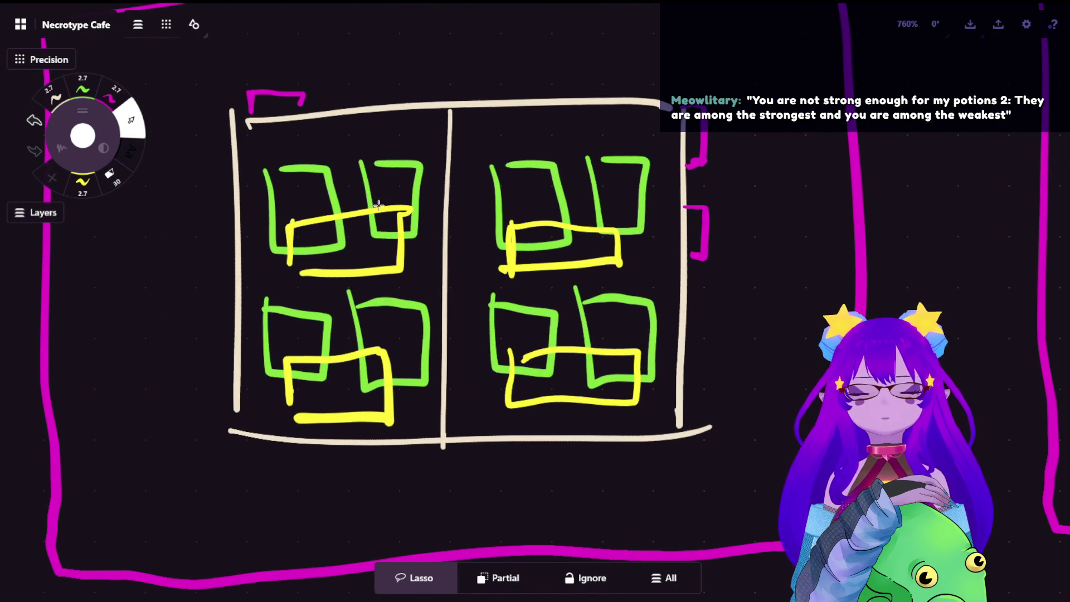
pyautogui.scroll(-10, 378, 205)
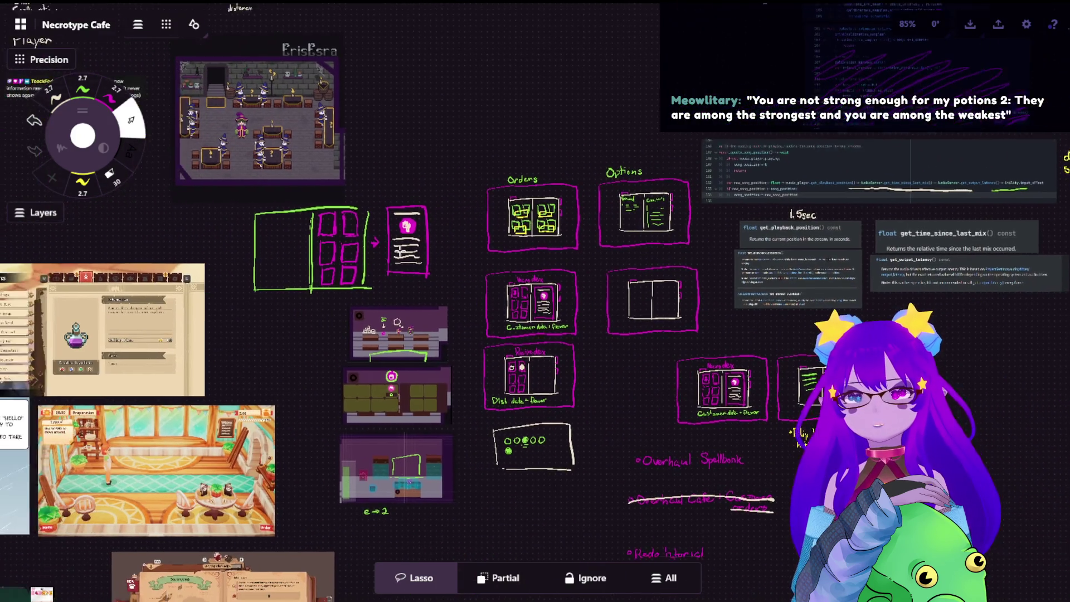
pyautogui.moveTo(223, 312); pyautogui.dragTo(707, 328)
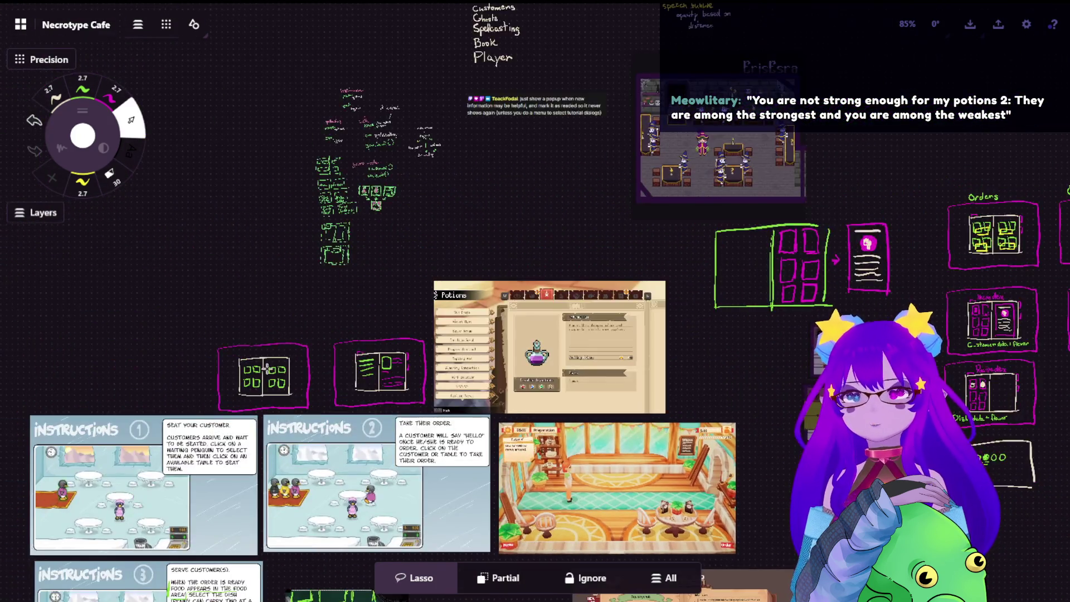
# Discard the stray empty text label
pyautogui.scroll(3, 246, 365)
pyautogui.click(129, 131)
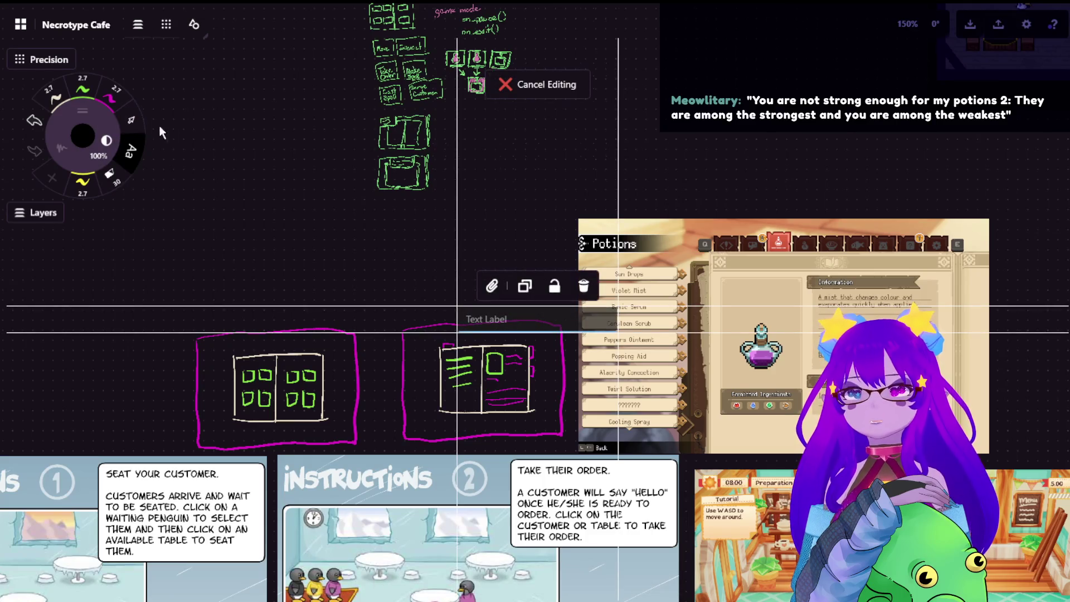
pyautogui.click(289, 222)
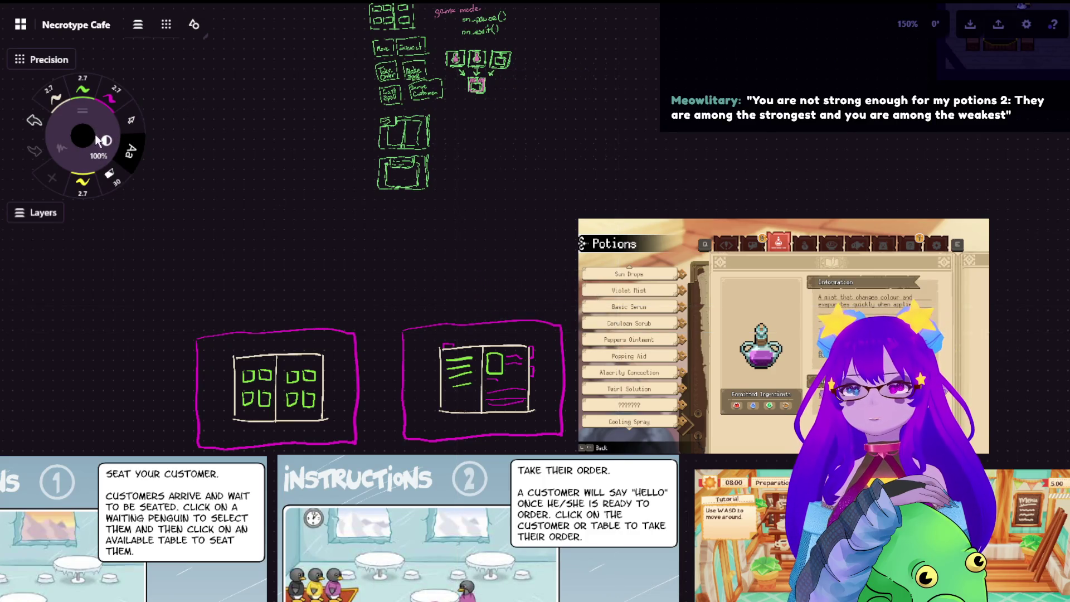
# Lasso the green-grid book sketch, enlarge it slightly and drag it lower on the board
pyautogui.click(131, 120)
pyautogui.moveTo(327, 313)
pyautogui.mouseDown()
pyautogui.moveTo(198, 413)
pyautogui.moveTo(268, 443)
pyautogui.moveTo(346, 441)
pyautogui.moveTo(290, 414)
pyautogui.moveTo(1066, 215)
pyautogui.mouseUp()
pyautogui.scroll(2, 948, 211)
pyautogui.hscroll(10, 676, 259)
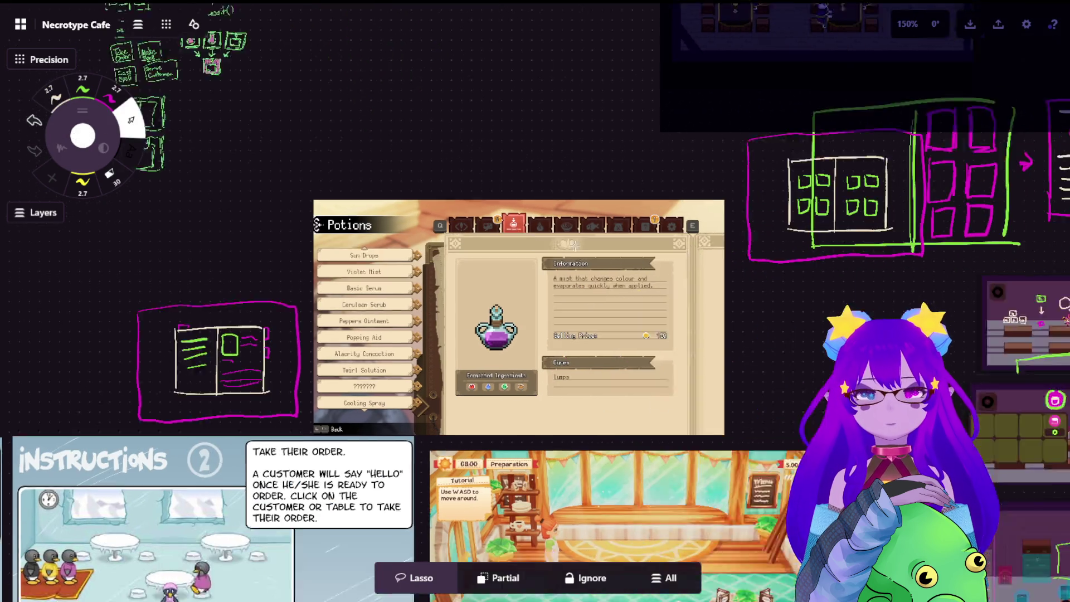
pyautogui.click(533, 229)
pyautogui.moveTo(534, 228); pyautogui.dragTo(538, 367)
pyautogui.scroll(10, 437, 422)
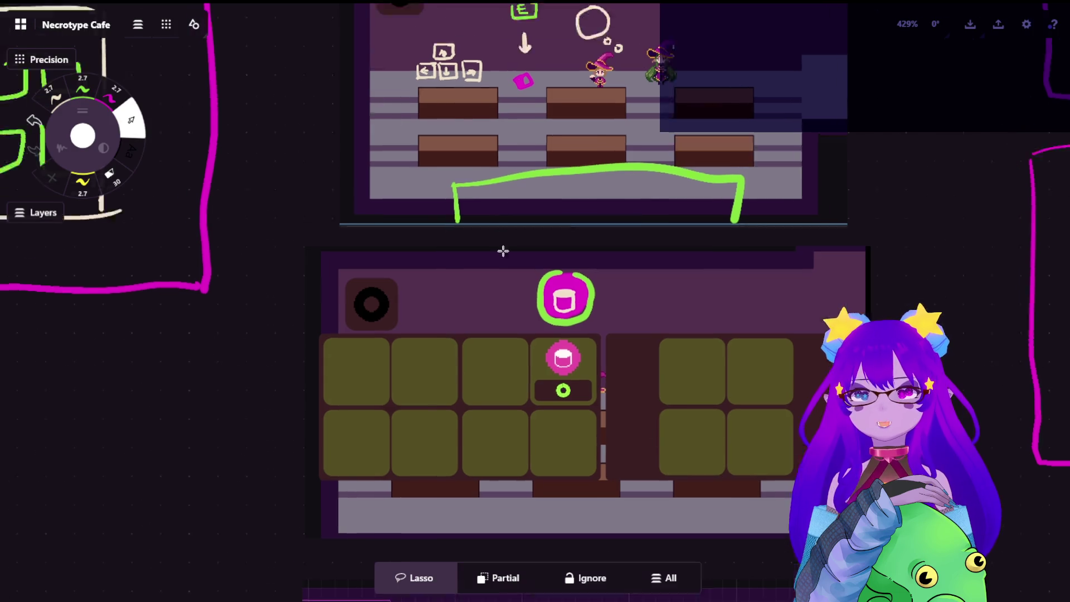
pyautogui.scroll(10, 501, 251)
pyautogui.hscroll(-10, 502, 251)
pyautogui.scroll(-5, 489, 313)
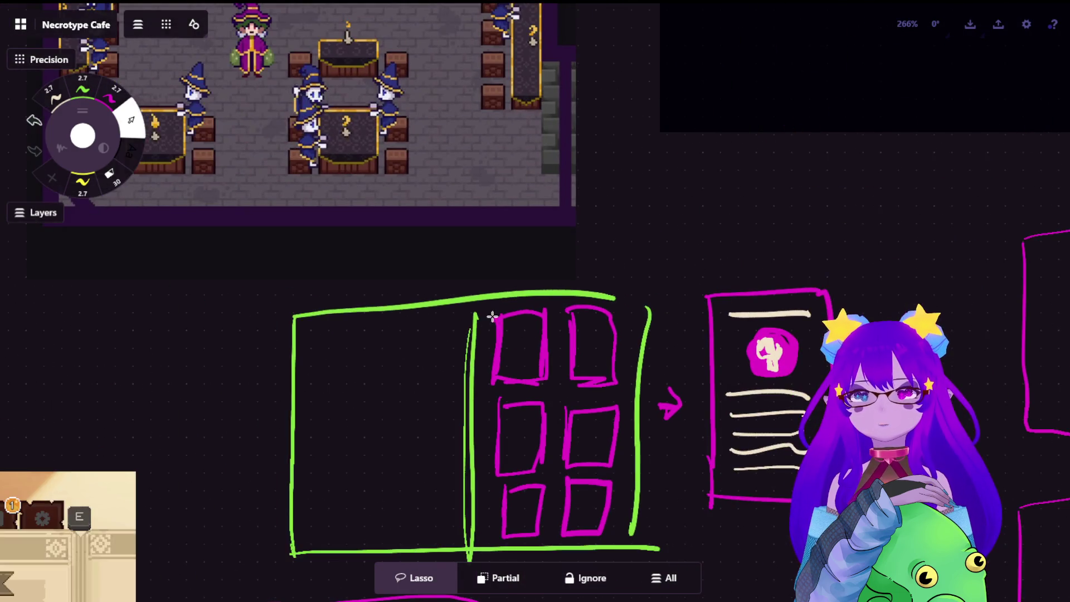
pyautogui.hscroll(10, 659, 423)
pyautogui.scroll(3, 548, 193)
pyautogui.scroll(4, 549, 193)
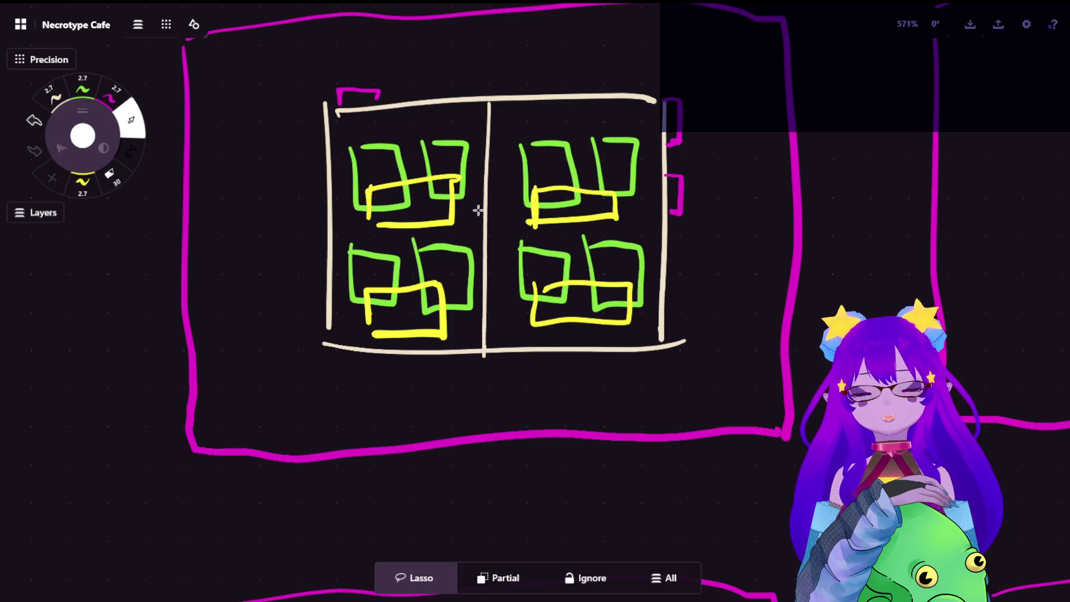
pyautogui.scroll(-9, 478, 210)
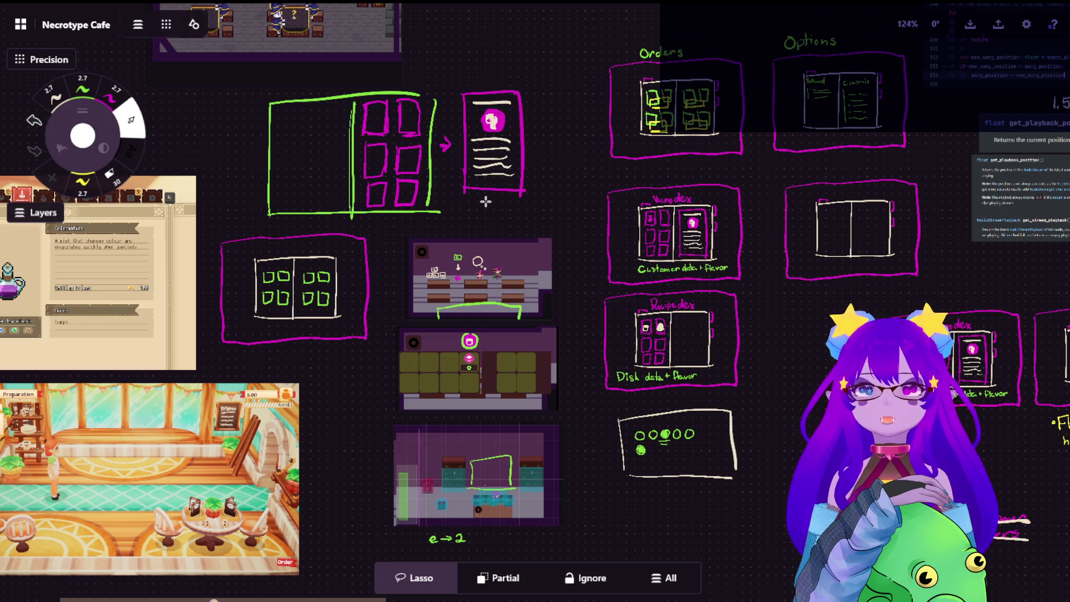
pyautogui.scroll(5, 696, 358)
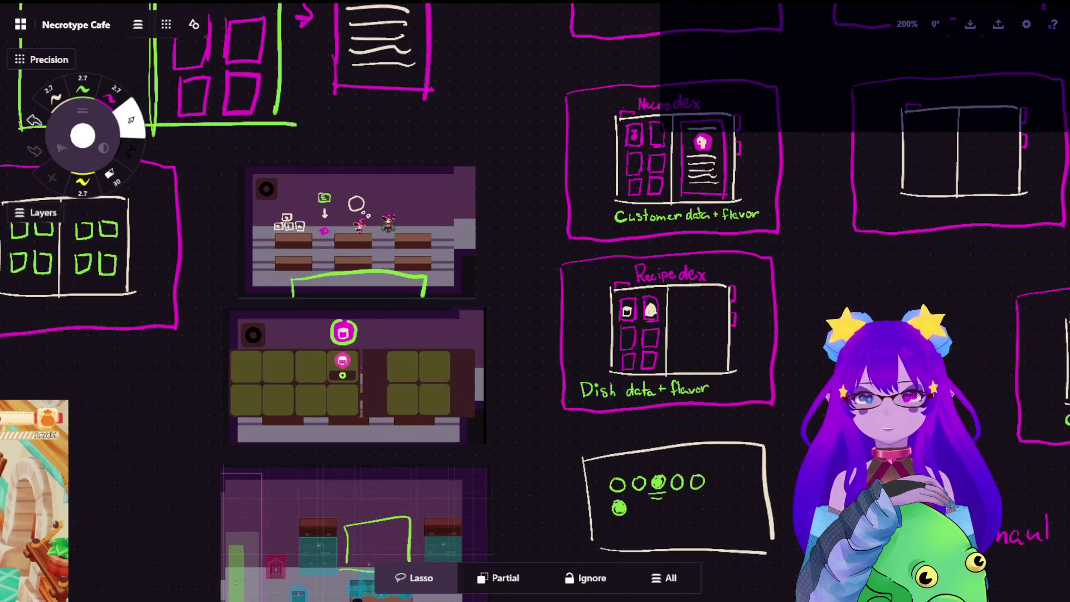
pyautogui.scroll(3, 671, 292)
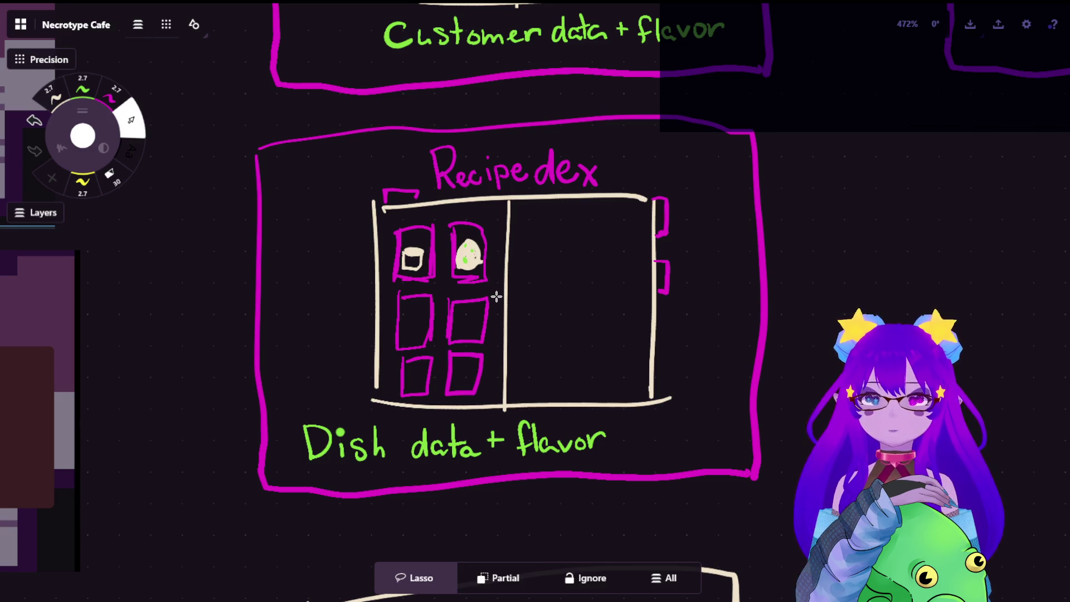
pyautogui.scroll(-5, 499, 303)
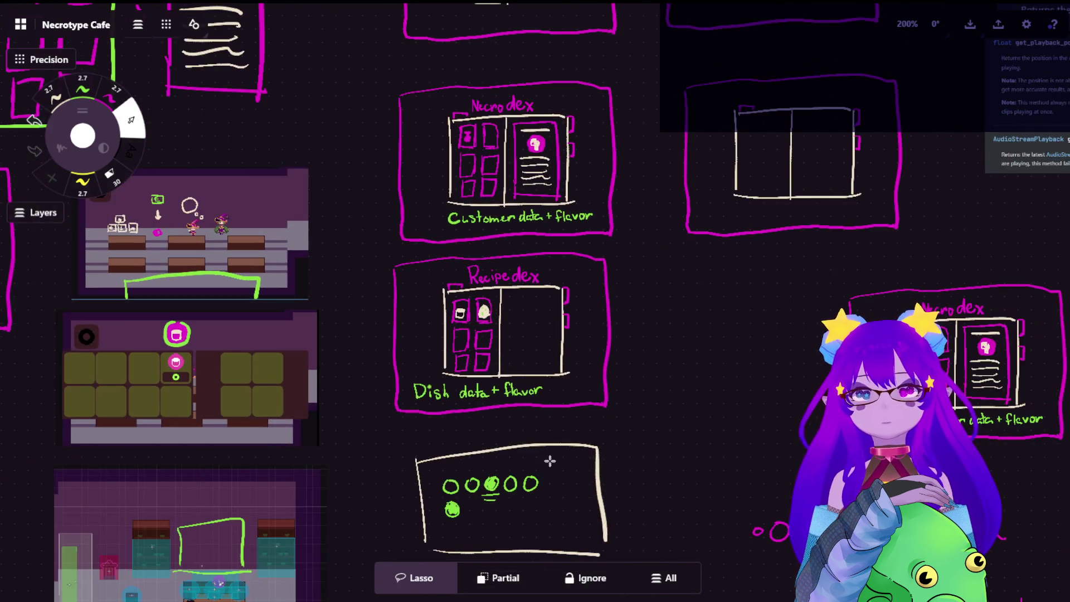
pyautogui.hscroll(-5, 387, 306)
pyautogui.scroll(-2, 387, 305)
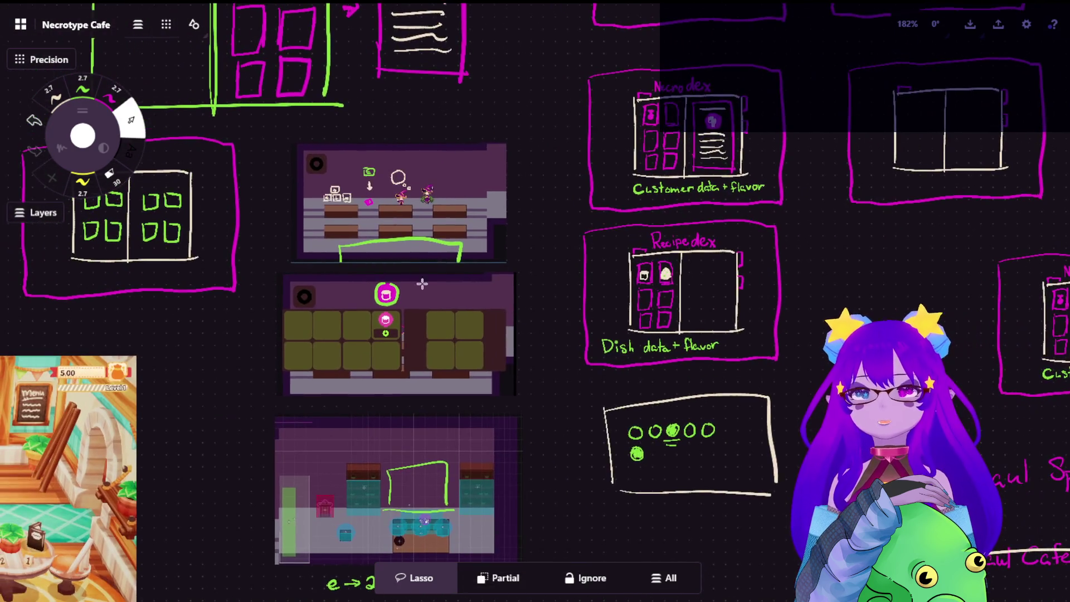
pyautogui.scroll(2, 708, 111)
pyautogui.scroll(6, 708, 111)
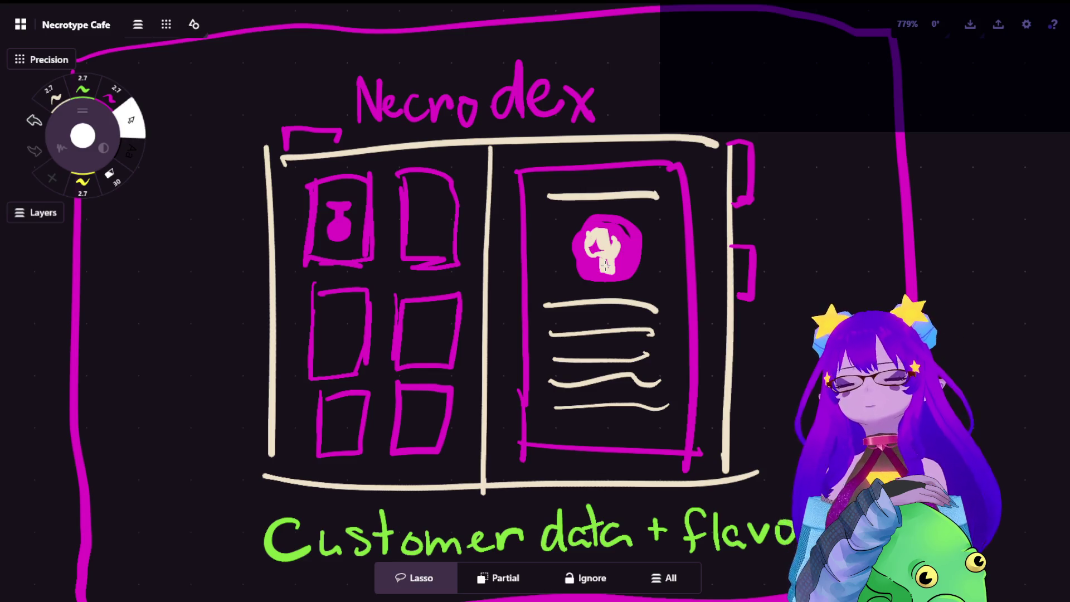
pyautogui.scroll(-10, 606, 257)
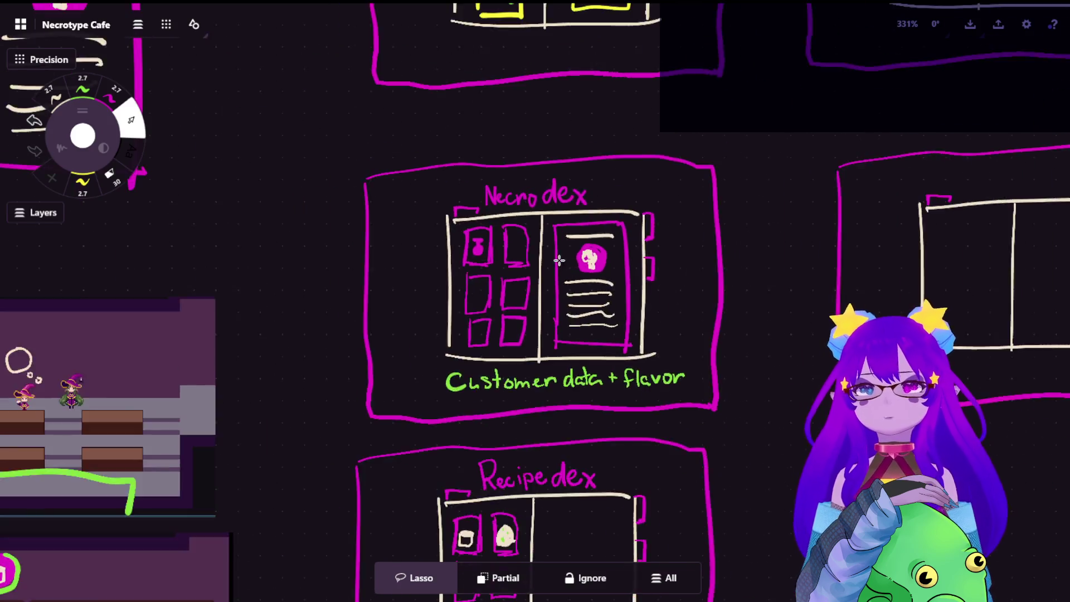
pyautogui.scroll(4, 580, 451)
pyautogui.scroll(5, 579, 451)
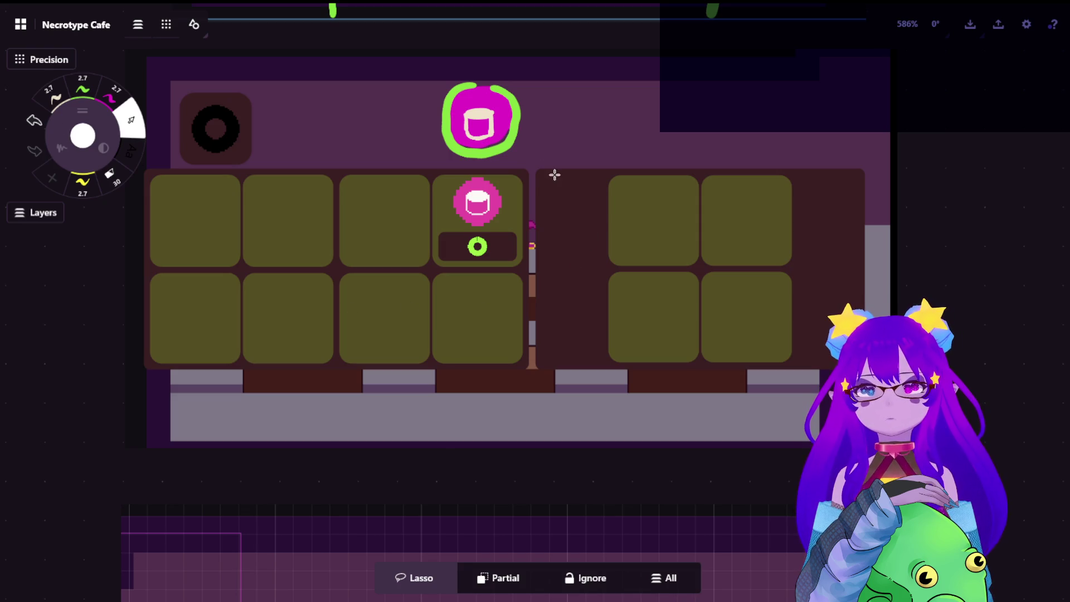
pyautogui.scroll(-9, 439, 363)
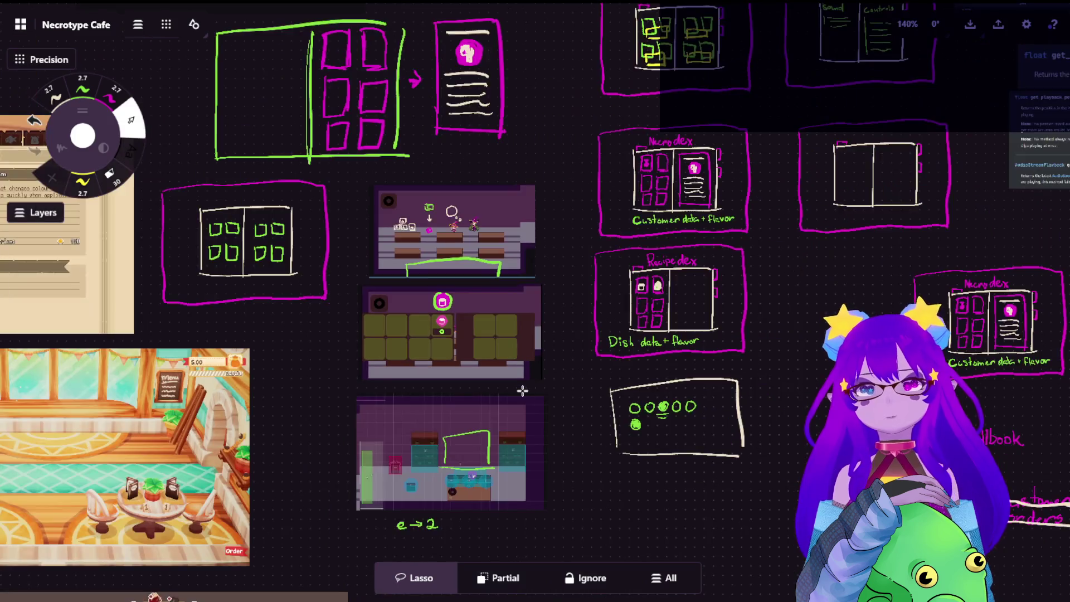
pyautogui.scroll(-2, 581, 316)
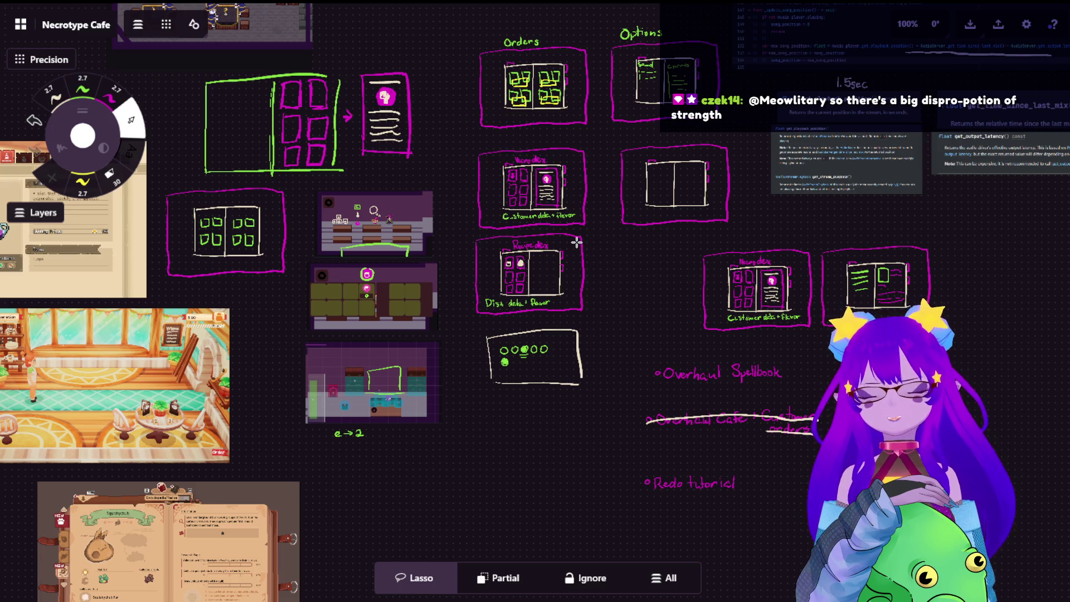
# Zoom and pan around the board, then select the small green-squares book sketch
pyautogui.scroll(8, 627, 230)
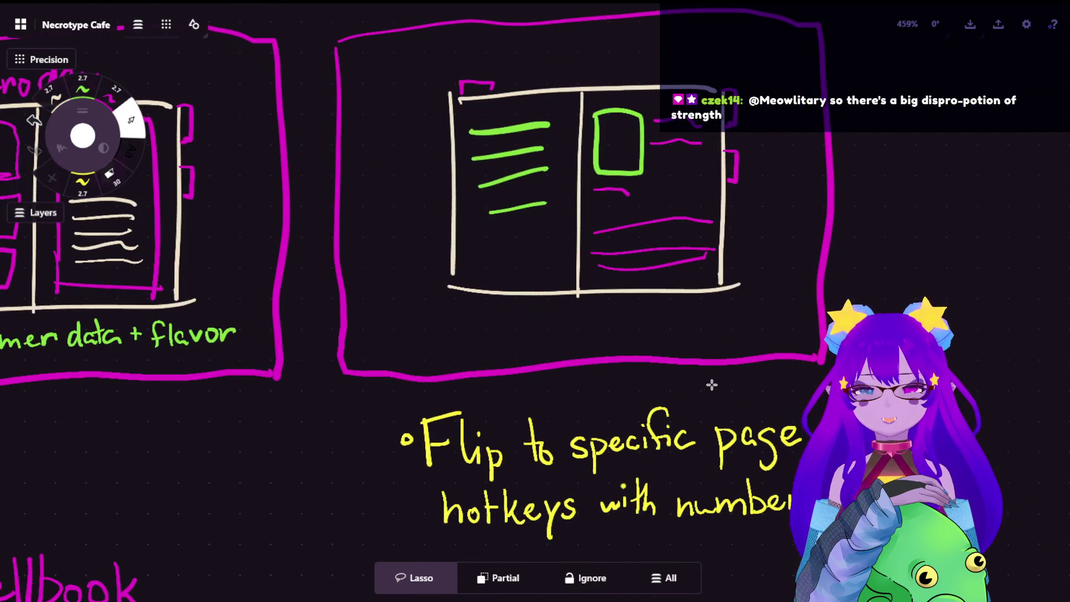
pyautogui.scroll(-4, 219, 303)
pyautogui.scroll(5, 604, 268)
pyautogui.scroll(-3, 692, 279)
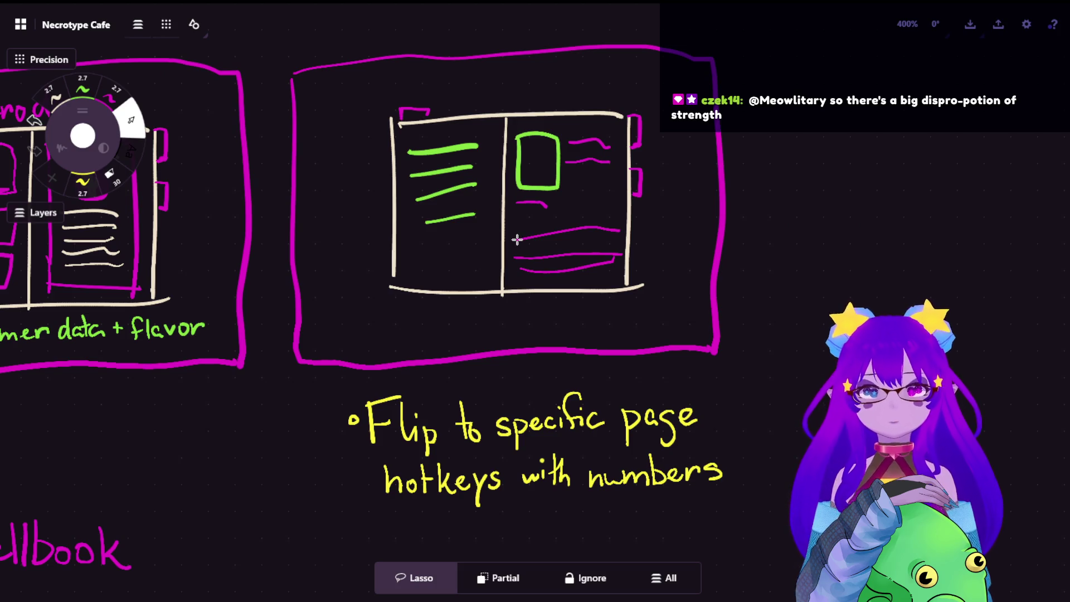
pyautogui.scroll(-8, 517, 240)
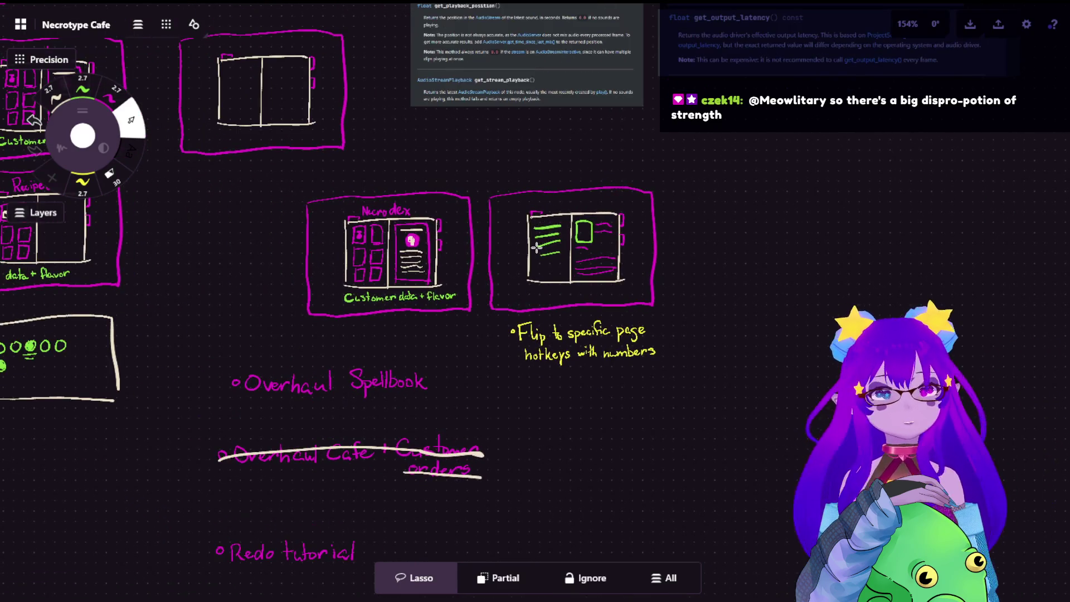
pyautogui.moveTo(514, 290); pyautogui.dragTo(542, 319)
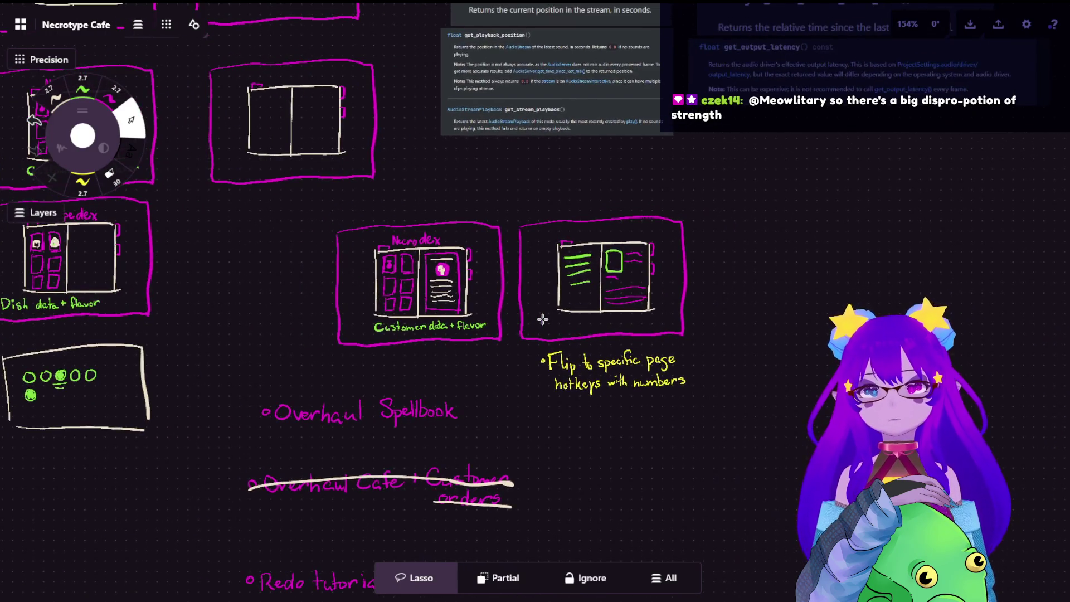
pyautogui.scroll(6, 542, 320)
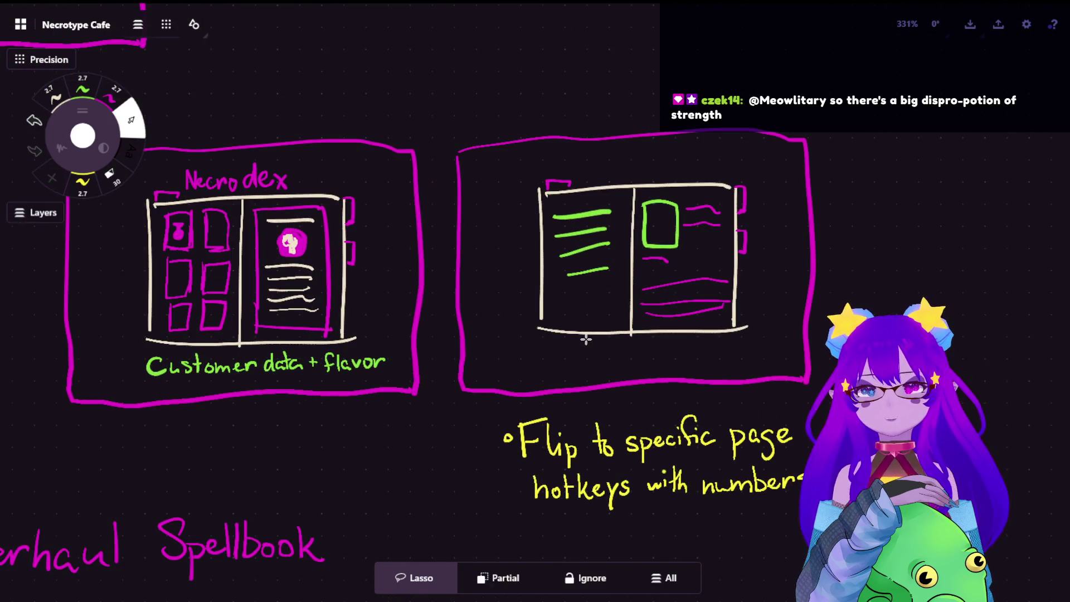
pyautogui.scroll(-12, 586, 339)
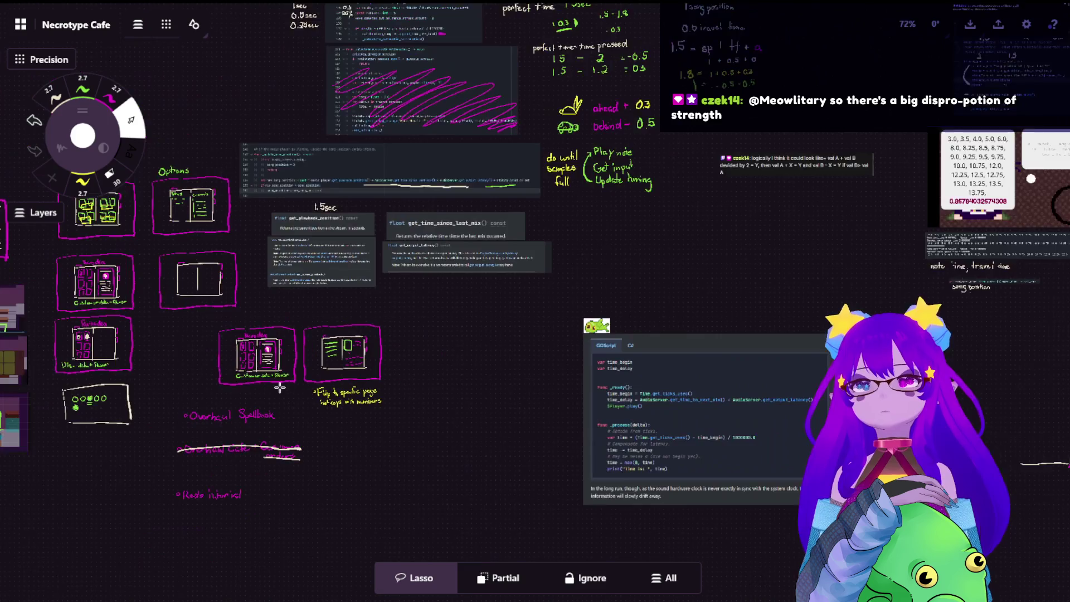
pyautogui.hscroll(-5, 592, 352)
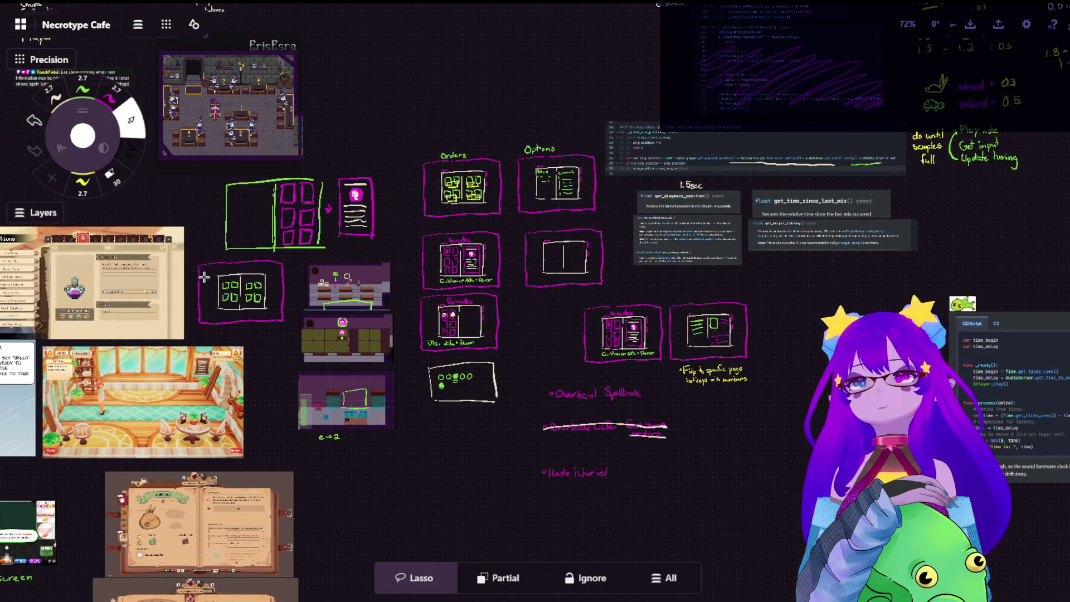
pyautogui.click(244, 255)
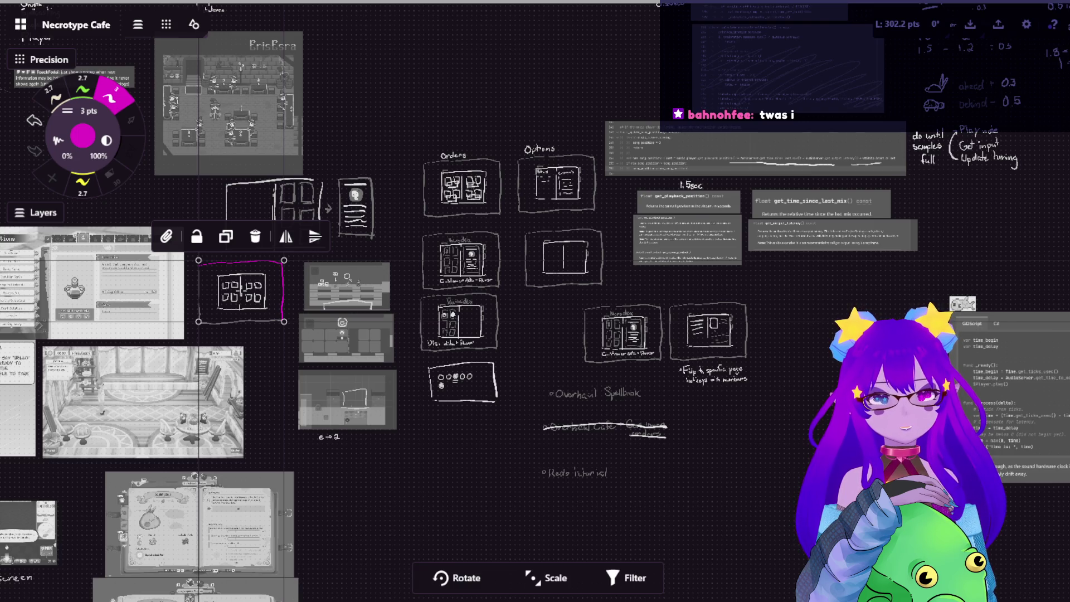
# Paste the chat-name snippet and drag it below the 'Flip to specific page hotkeys with numbers' note
pyautogui.hotkey('ctrl', 'v')
pyautogui.scroll(5, 761, 400)
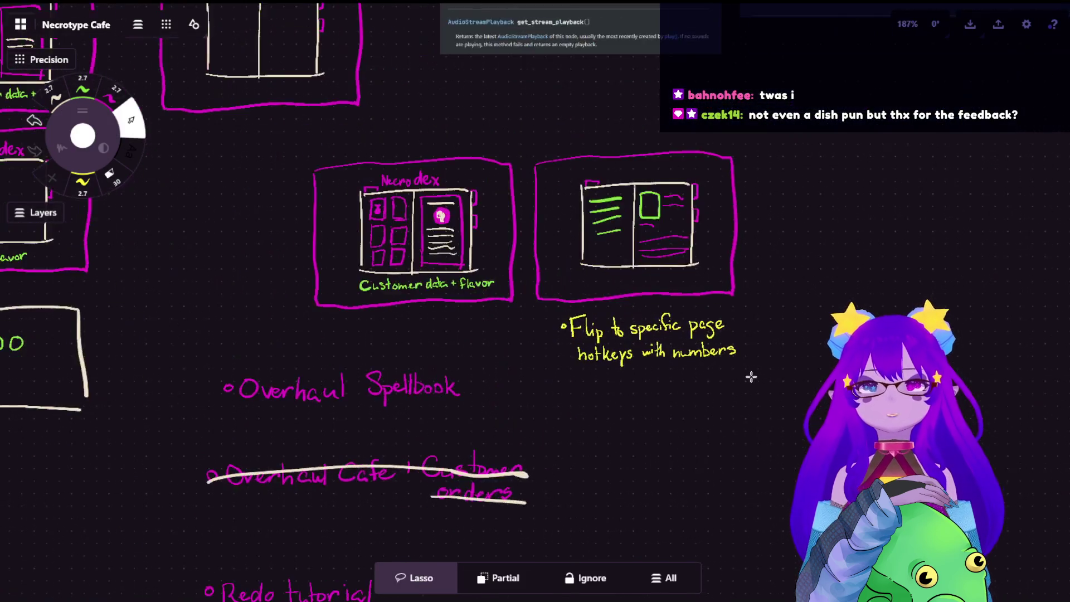
pyautogui.moveTo(535, 315)
pyautogui.mouseDown()
pyautogui.moveTo(564, 385)
pyautogui.moveTo(586, 384)
pyautogui.mouseUp()
pyautogui.press('Escape')
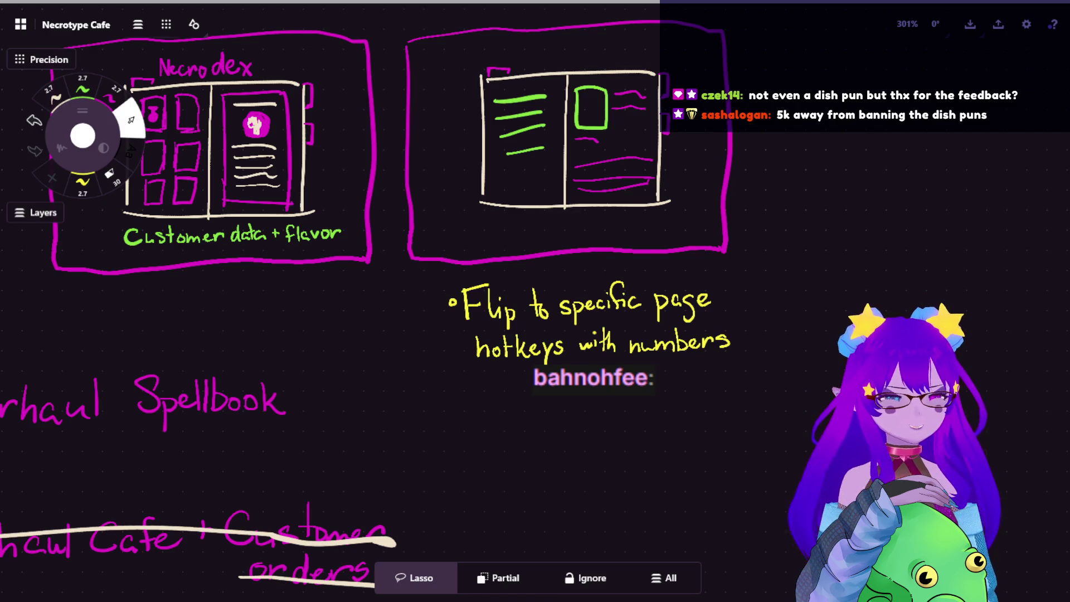
pyautogui.scroll(-5, 522, 370)
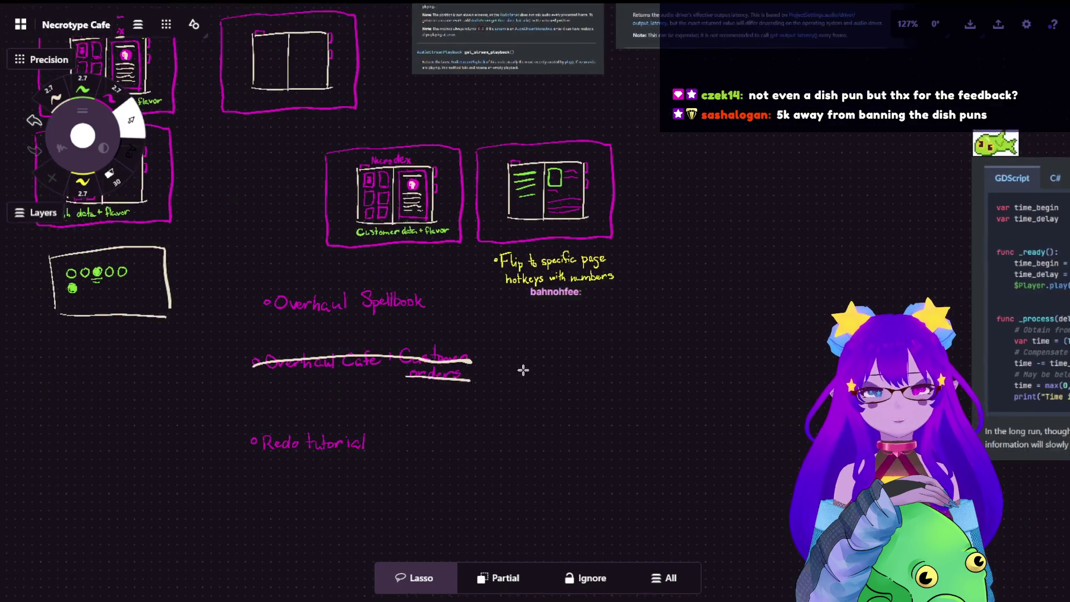
pyautogui.scroll(1, 523, 370)
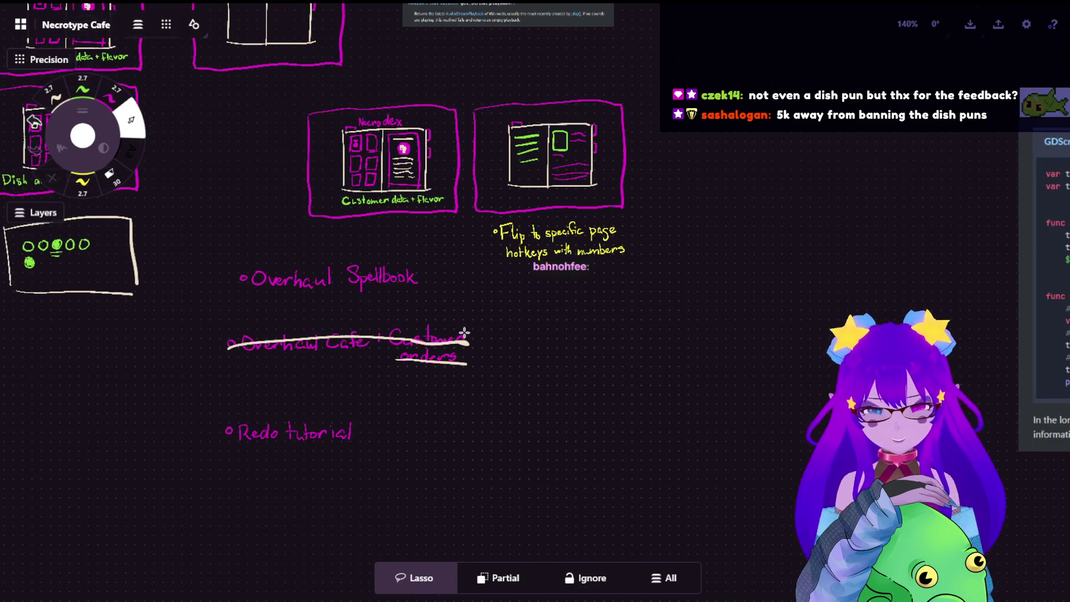
pyautogui.scroll(1, 464, 333)
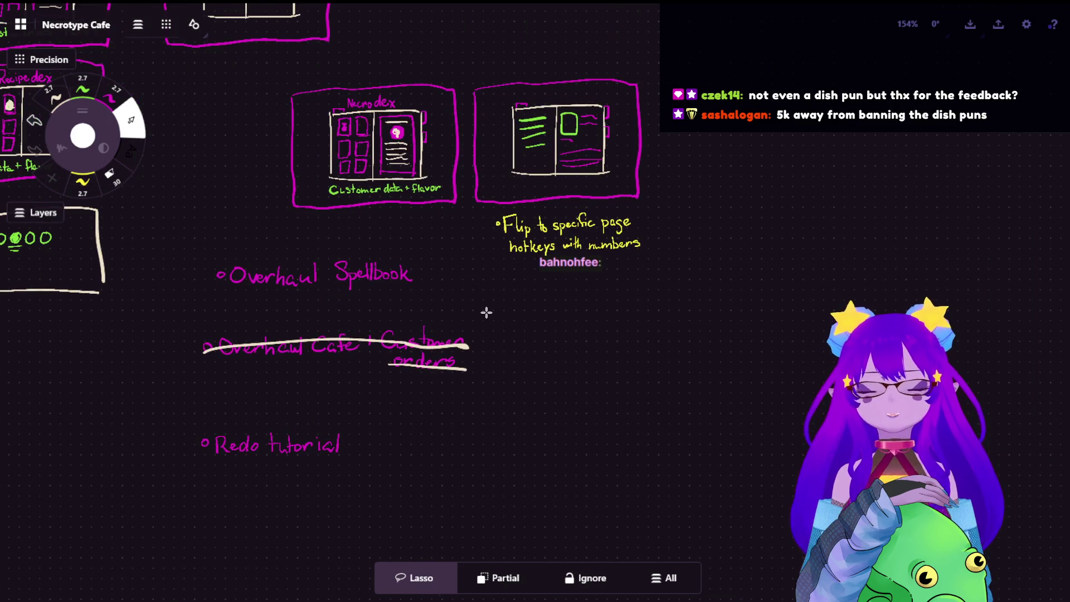
pyautogui.scroll(-4, 508, 310)
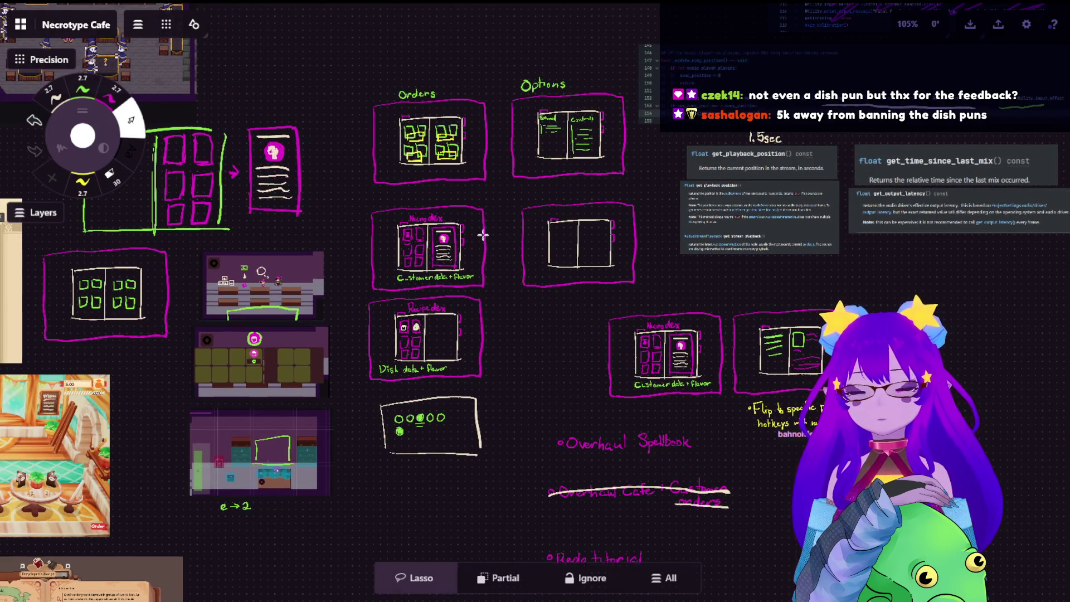
pyautogui.scroll(6, 604, 244)
# Copy the empty open-book sketch and paste a copy up and to the right
pyautogui.moveTo(633, 144)
pyautogui.mouseDown()
pyautogui.moveTo(549, 143)
pyautogui.moveTo(411, 262)
pyautogui.moveTo(611, 359)
pyautogui.moveTo(697, 311)
pyautogui.mouseUp()
pyautogui.hotkey('ctrl', 'c')
pyautogui.scroll(-1, 704, 334)
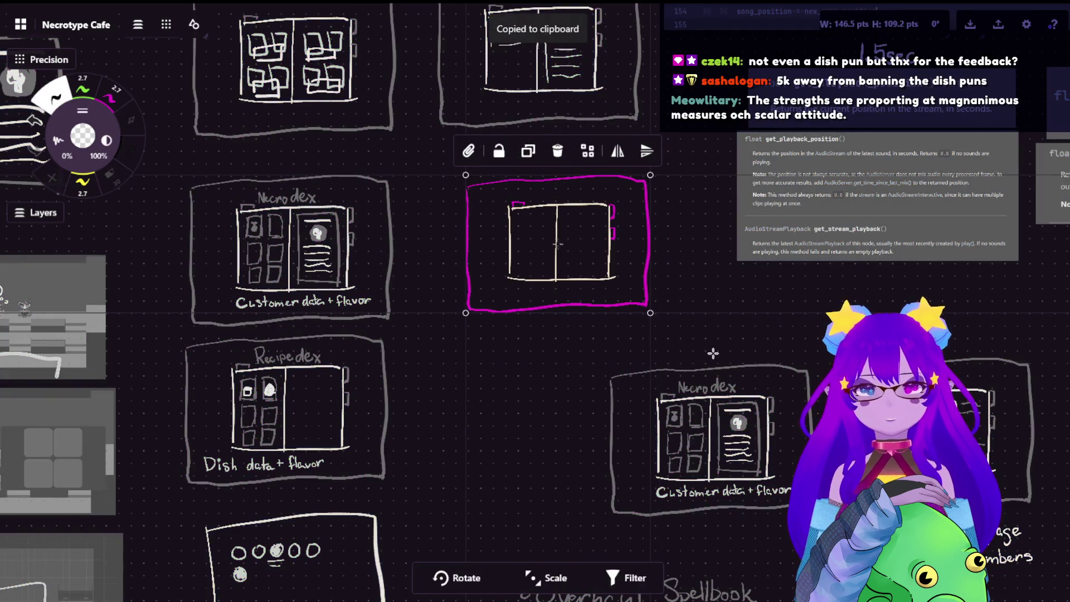
pyautogui.click(712, 353)
pyautogui.scroll(-8, 557, 250)
pyautogui.hscroll(10, 557, 251)
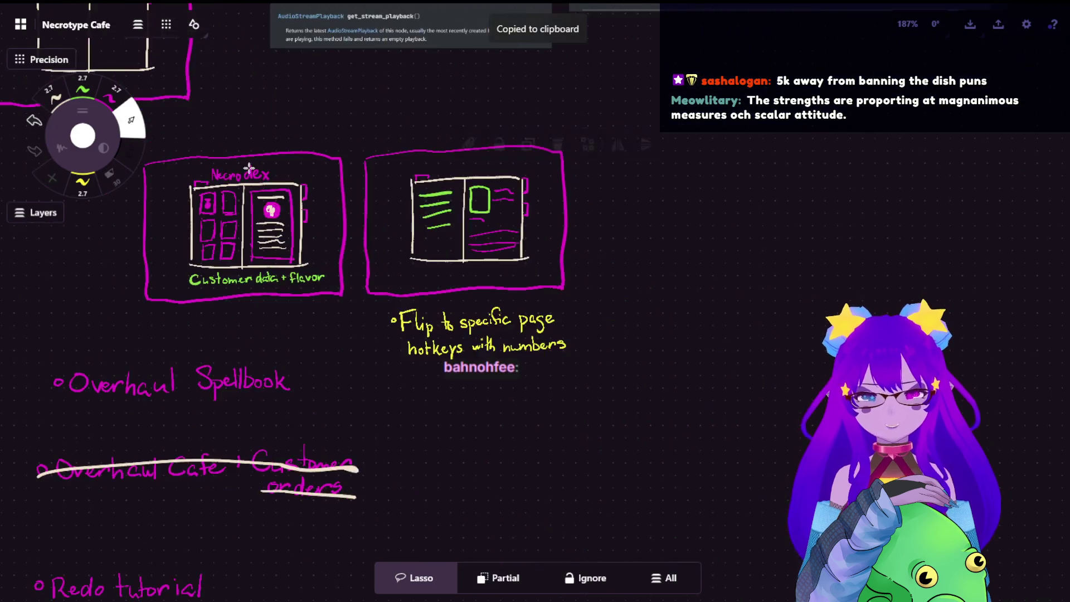
pyautogui.hotkey('ctrl', 'v')
pyautogui.moveTo(561, 335); pyautogui.dragTo(600, 179)
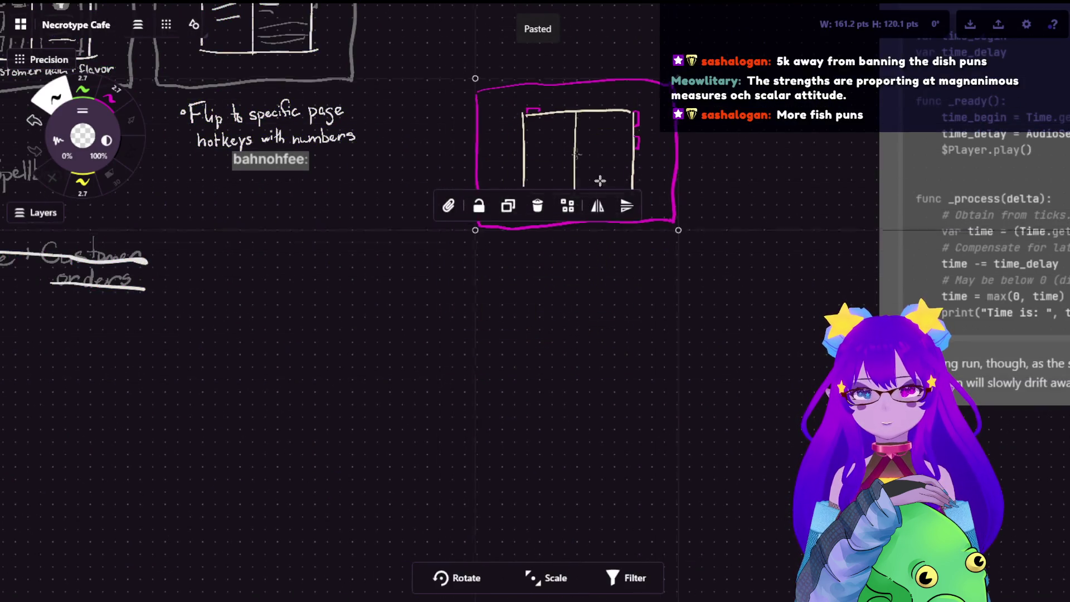
pyautogui.click(632, 321)
# Paste another copy of the book sketch below the original
pyautogui.scroll(10, 632, 321)
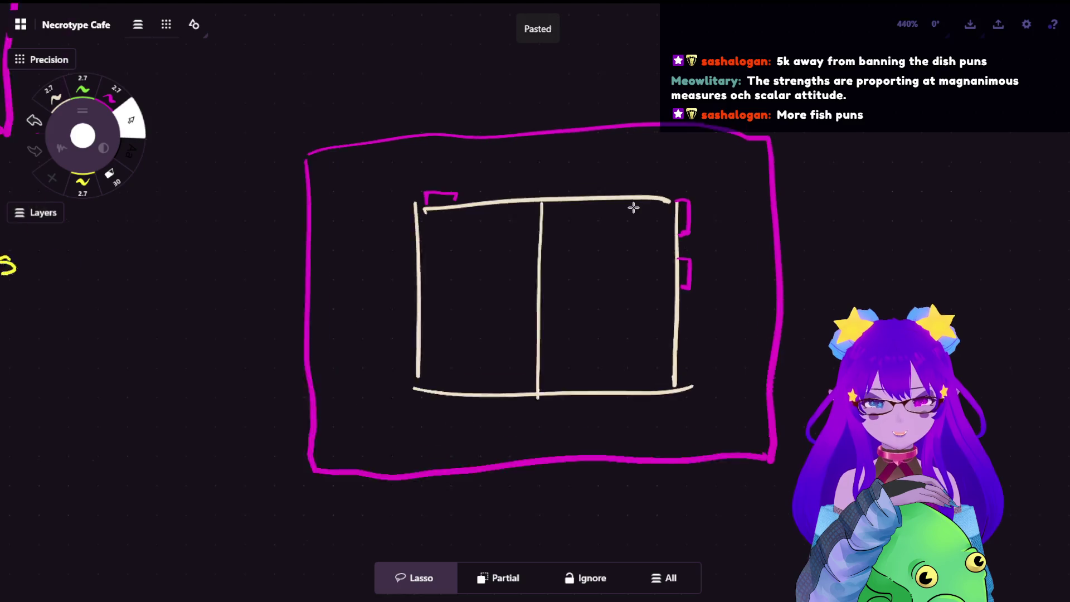
pyautogui.scroll(-5, 673, 262)
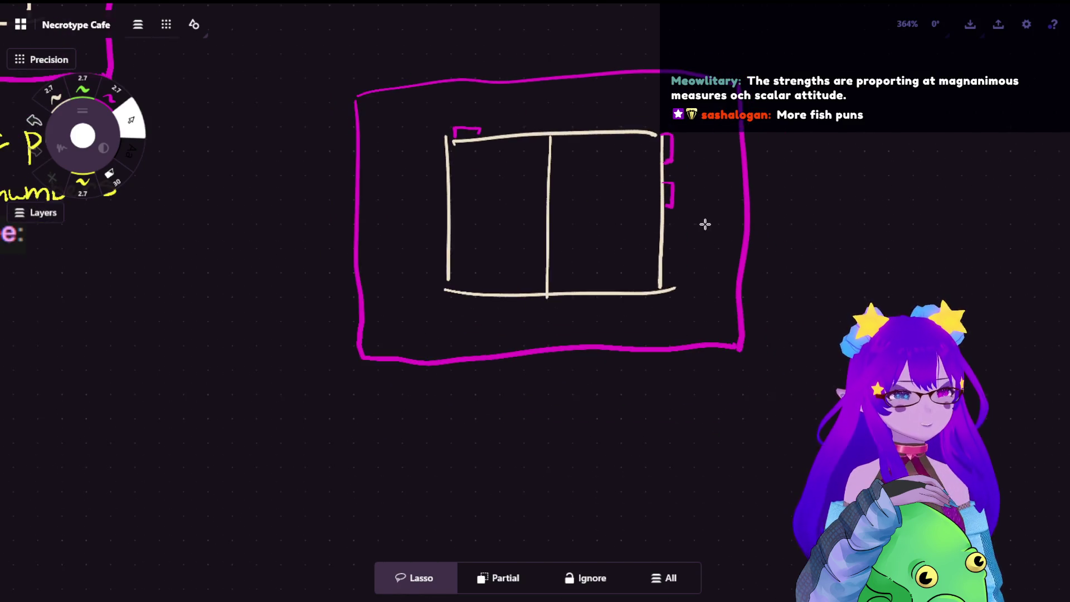
pyautogui.hscroll(3, 663, 205)
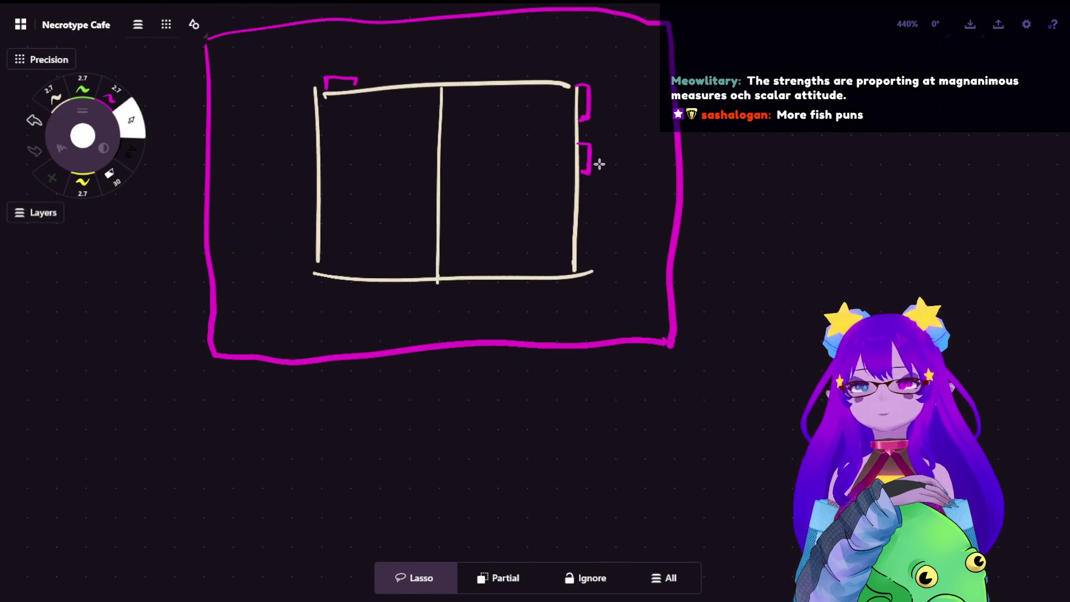
pyautogui.scroll(3, 579, 234)
pyautogui.scroll(-2, 553, 306)
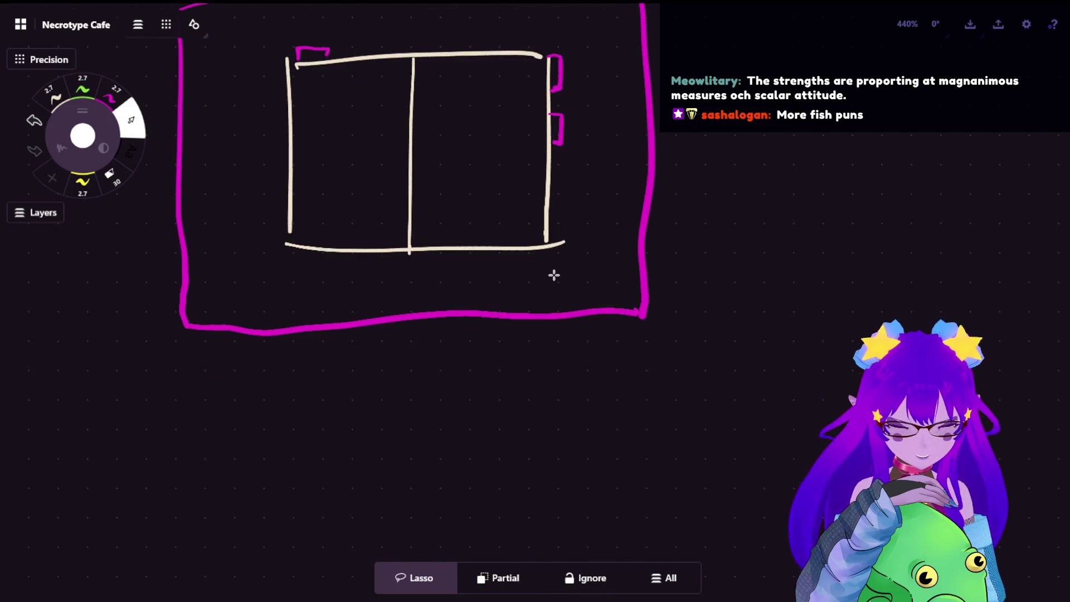
pyautogui.scroll(-2, 530, 279)
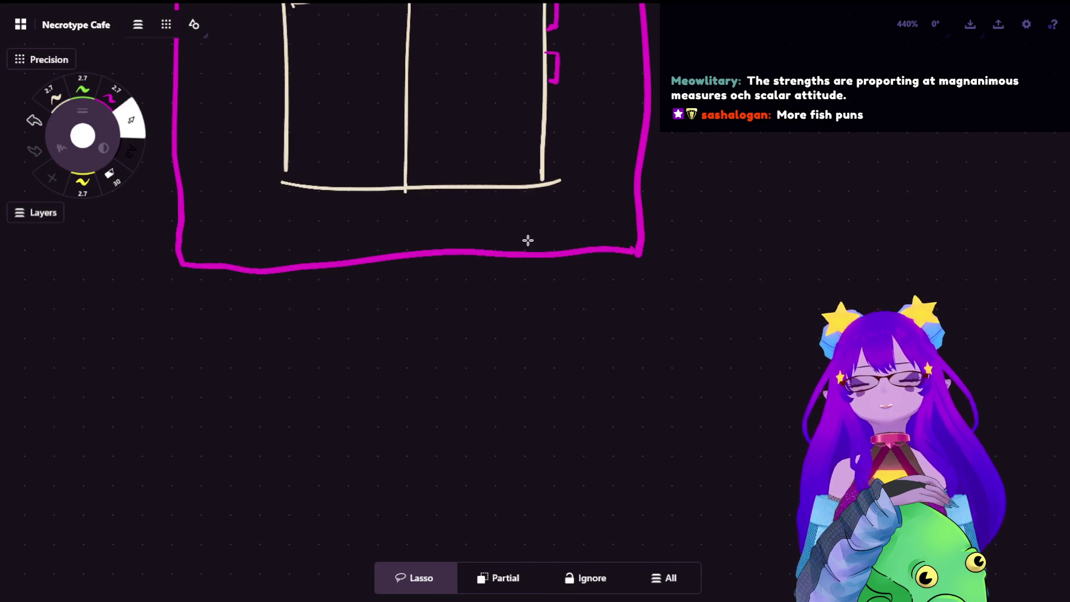
pyautogui.scroll(-2, 519, 222)
pyautogui.scroll(-2, 578, 212)
pyautogui.scroll(1, 578, 139)
pyautogui.moveTo(543, 27)
pyautogui.mouseDown()
pyautogui.moveTo(344, 145)
pyautogui.moveTo(738, 35)
pyautogui.mouseUp()
pyautogui.hotkey('ctrl', 'c')
pyautogui.hotkey('ctrl', 'v')
pyautogui.moveTo(640, 272); pyautogui.dragTo(641, 361)
pyautogui.click(265, 148)
# Write page numbers 1 and 2 on the book pages with the cream pen
pyautogui.scroll(6, 513, 440)
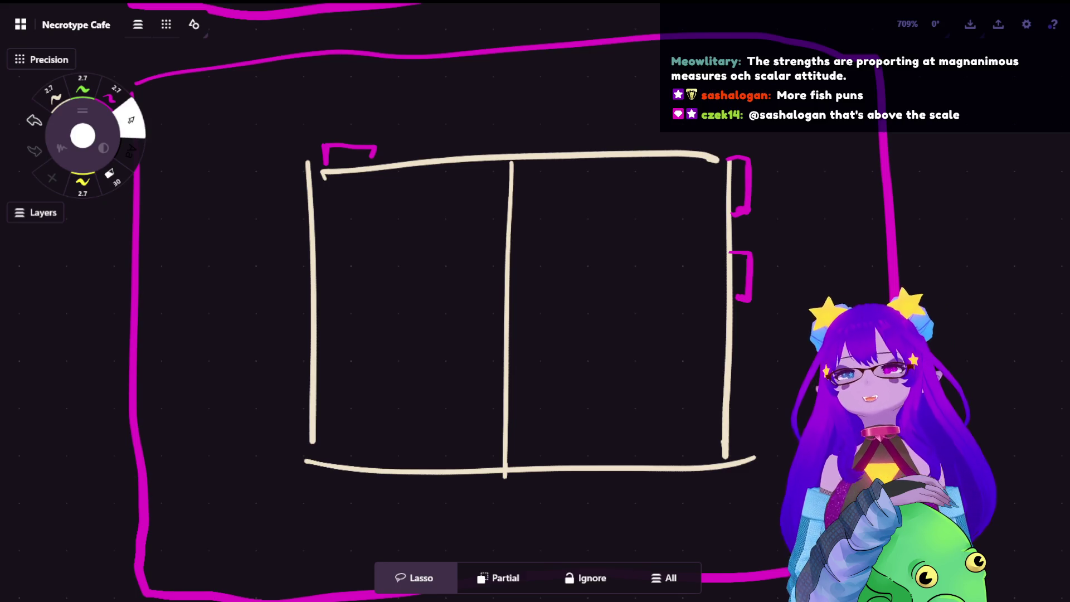
pyautogui.click(53, 96)
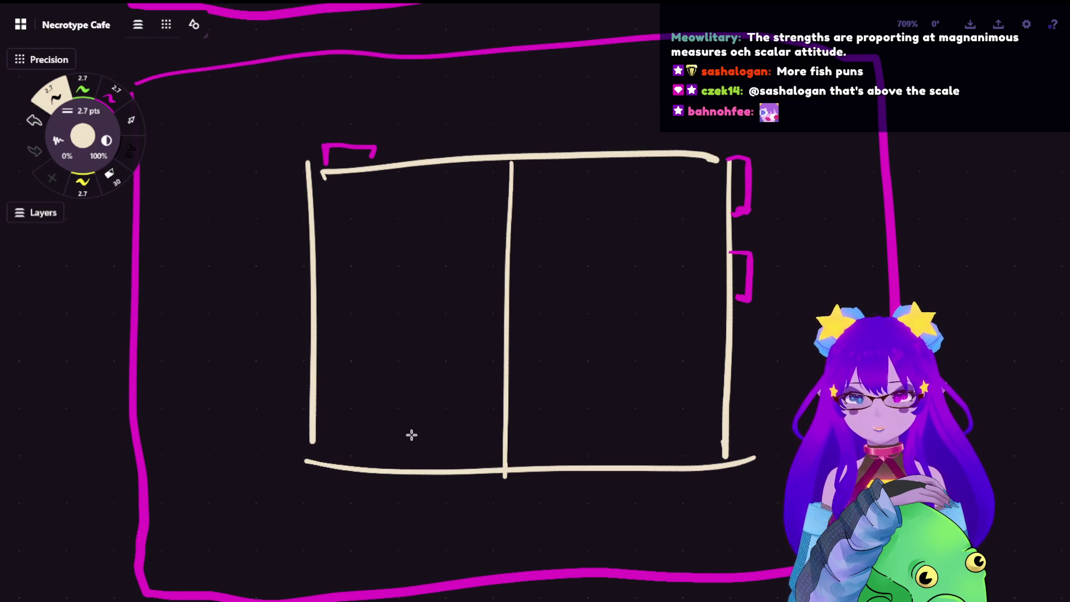
pyautogui.moveTo(400, 441); pyautogui.dragTo(398, 454)
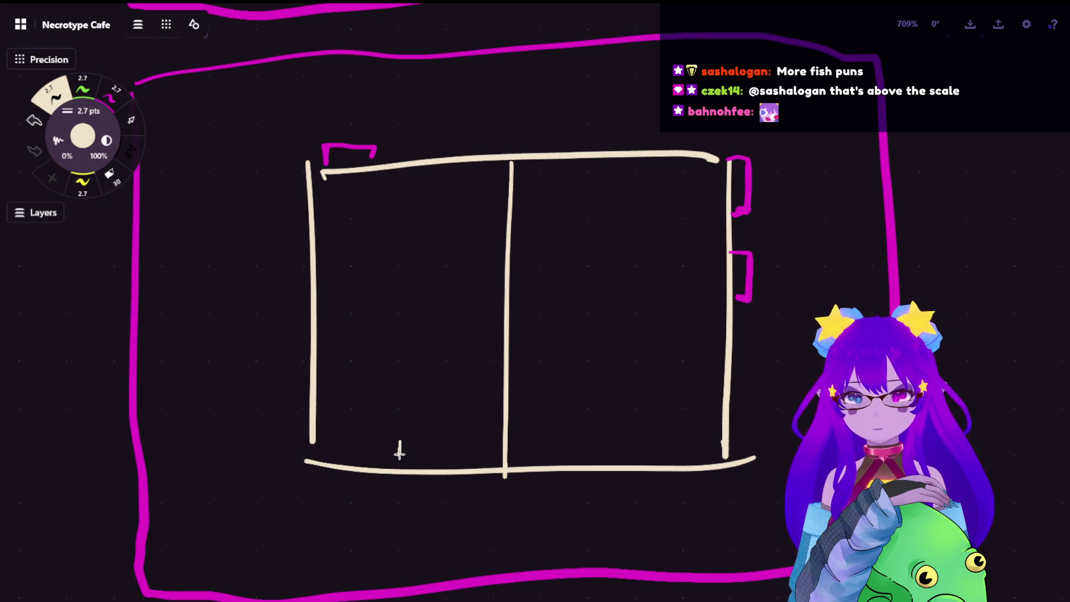
pyautogui.moveTo(605, 441)
pyautogui.mouseDown()
pyautogui.moveTo(605, 456)
pyautogui.moveTo(626, 456)
pyautogui.mouseUp()
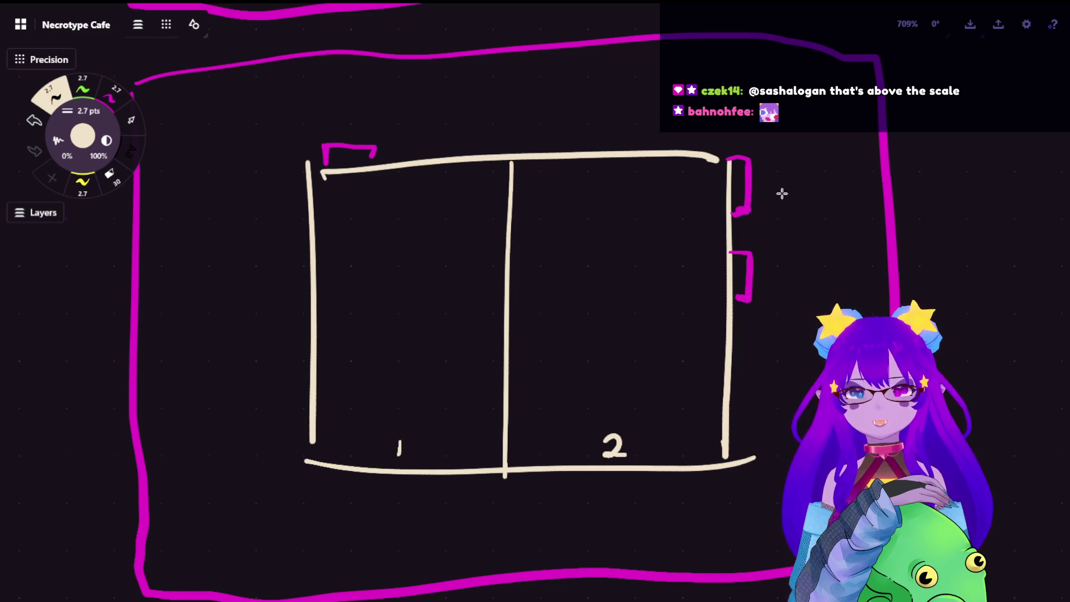
pyautogui.moveTo(761, 191); pyautogui.dragTo(782, 196)
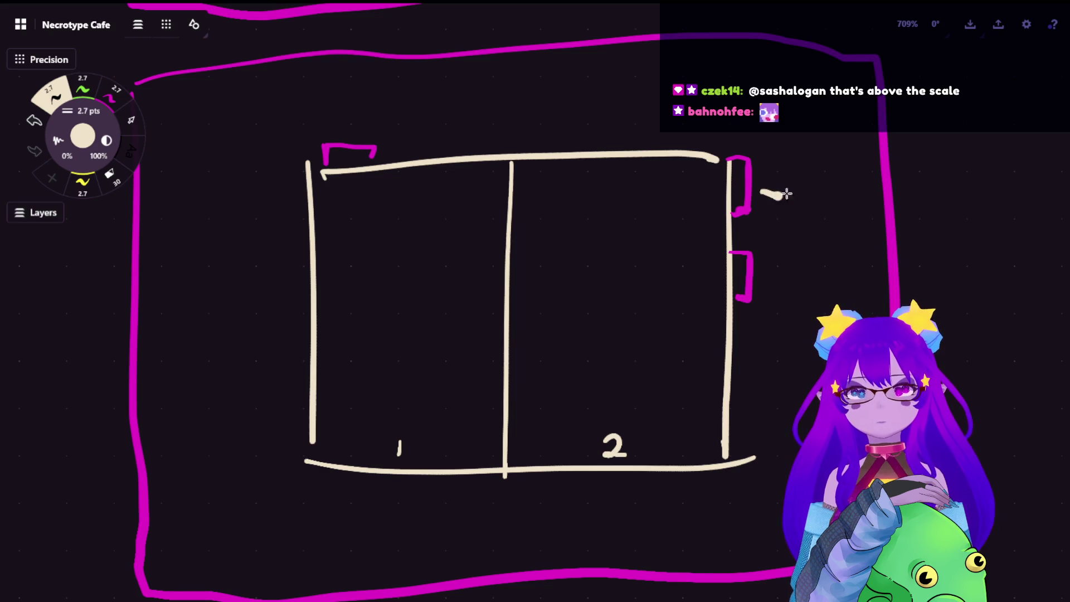
pyautogui.hotkey('ctrl', 'z')
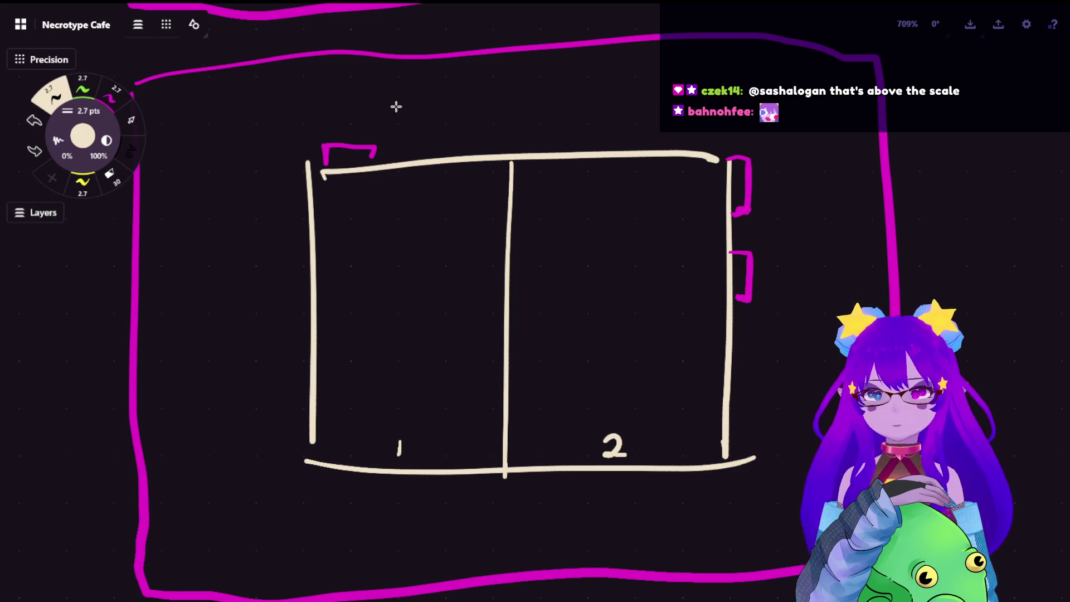
# Handwrite '↕ to cho…' beside the numbered book sketch
pyautogui.moveTo(885, 167); pyautogui.dragTo(528, 173)
pyautogui.press('b')
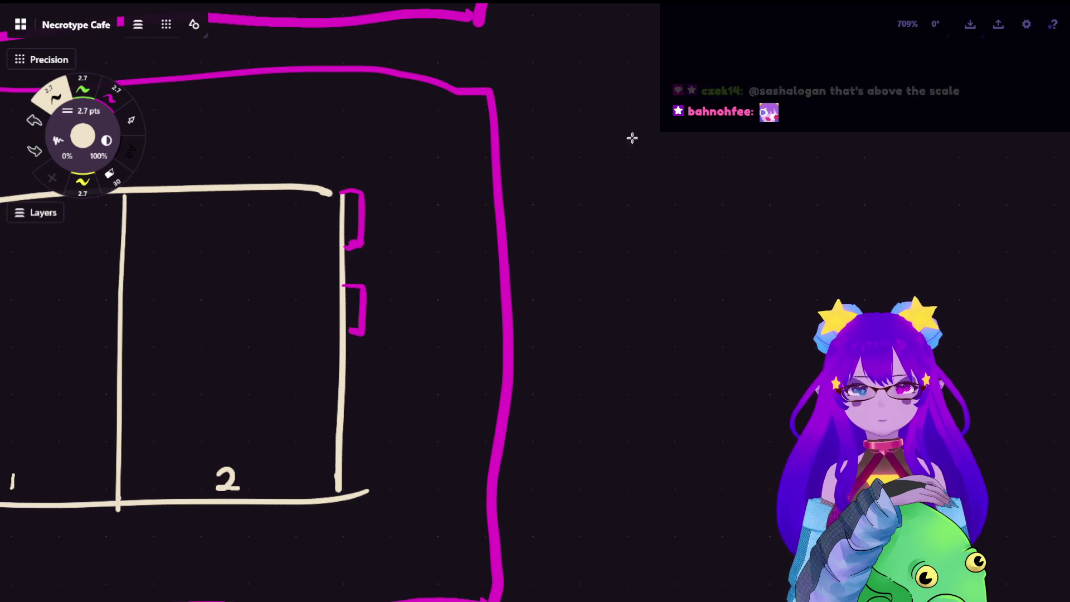
pyautogui.moveTo(565, 196)
pyautogui.mouseDown()
pyautogui.moveTo(591, 191)
pyautogui.moveTo(574, 240)
pyautogui.moveTo(590, 234)
pyautogui.mouseUp()
pyautogui.moveTo(618, 193)
pyautogui.mouseDown()
pyautogui.moveTo(620, 234)
pyautogui.moveTo(635, 214)
pyautogui.moveTo(646, 225)
pyautogui.mouseUp()
pyautogui.moveTo(674, 168); pyautogui.dragTo(432, 182)
pyautogui.moveTo(449, 218); pyautogui.dragTo(452, 243)
pyautogui.moveTo(454, 196)
pyautogui.mouseDown()
pyautogui.moveTo(485, 243)
pyautogui.moveTo(498, 225)
pyautogui.moveTo(528, 222)
pyautogui.moveTo(537, 245)
pyautogui.moveTo(589, 244)
pyautogui.mouseUp()
# Finish handwriting the note so it reads '↑↓ to choose section'
pyautogui.moveTo(641, 215)
pyautogui.mouseDown()
pyautogui.moveTo(625, 237)
pyautogui.moveTo(657, 221)
pyautogui.moveTo(666, 238)
pyautogui.moveTo(690, 239)
pyautogui.mouseUp()
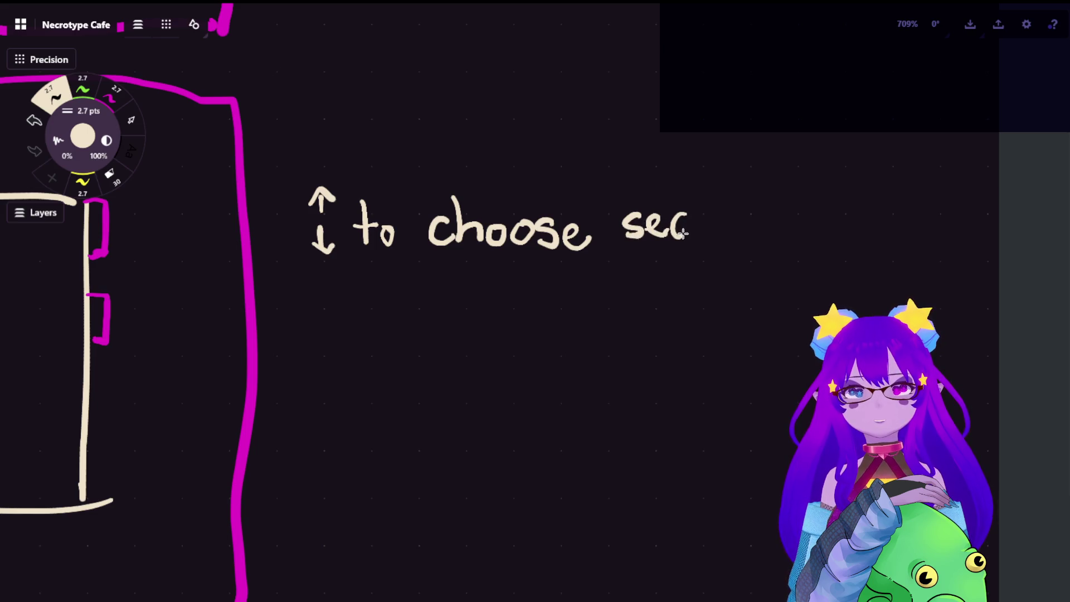
pyautogui.moveTo(697, 191)
pyautogui.mouseDown()
pyautogui.moveTo(713, 238)
pyautogui.moveTo(781, 223)
pyautogui.moveTo(783, 242)
pyautogui.mouseUp()
pyautogui.click(720, 202)
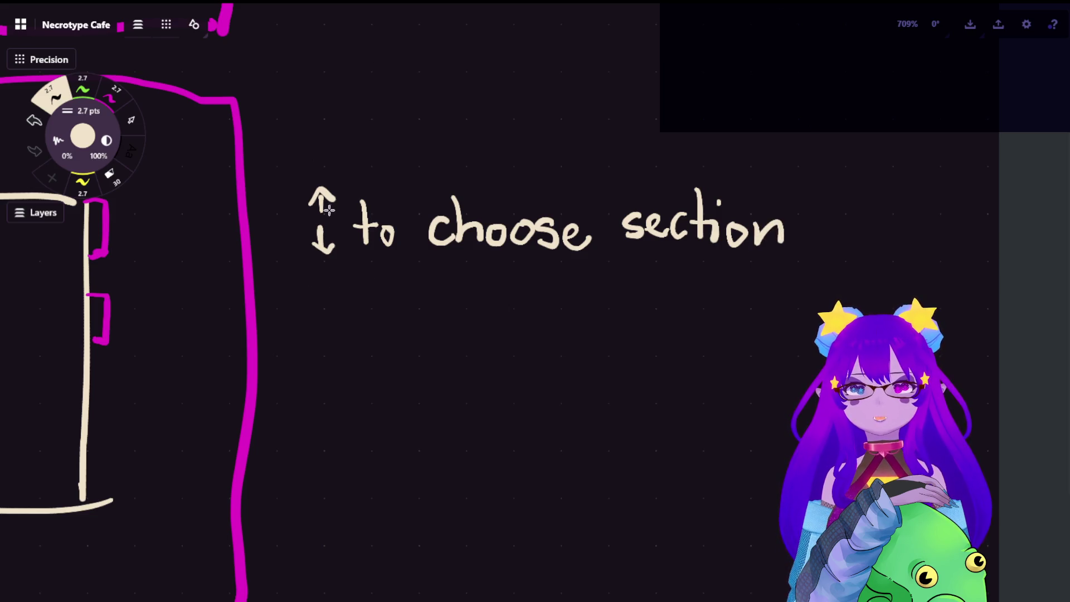
# Draw a box above the note and write the 'Tab' label inside it
pyautogui.moveTo(356, 146)
pyautogui.mouseDown()
pyautogui.moveTo(357, 173)
pyautogui.moveTo(462, 173)
pyautogui.moveTo(463, 140)
pyautogui.moveTo(461, 172)
pyautogui.mouseUp()
pyautogui.moveTo(383, 154)
pyautogui.mouseDown()
pyautogui.moveTo(384, 174)
pyautogui.moveTo(395, 151)
pyautogui.moveTo(414, 175)
pyautogui.moveTo(429, 163)
pyautogui.moveTo(416, 173)
pyautogui.mouseUp()
pyautogui.hotkey('ctrl', 'z')
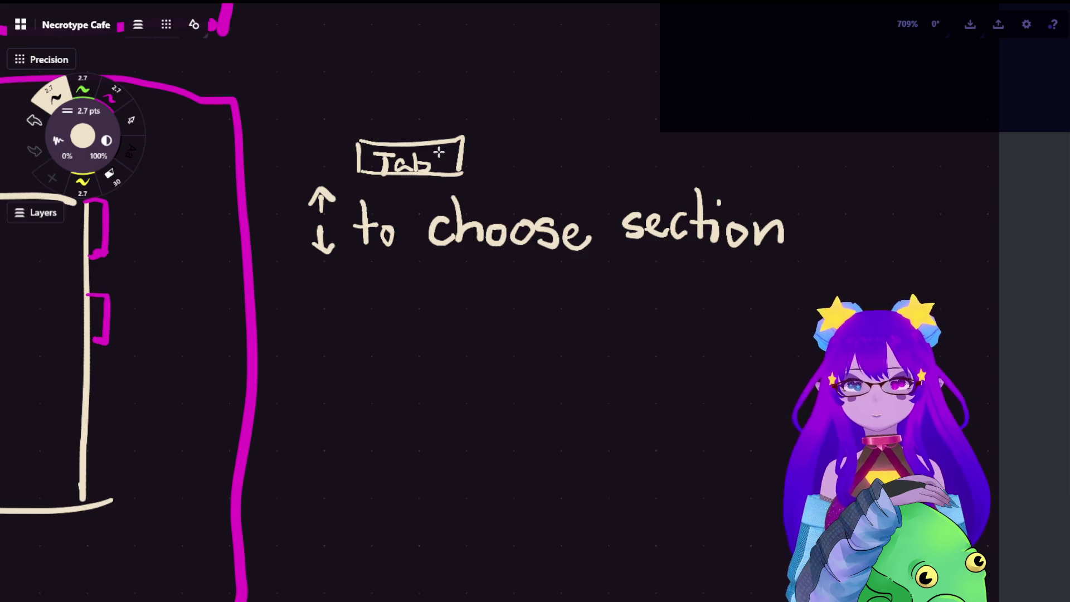
pyautogui.moveTo(255, 377); pyautogui.dragTo(637, 370)
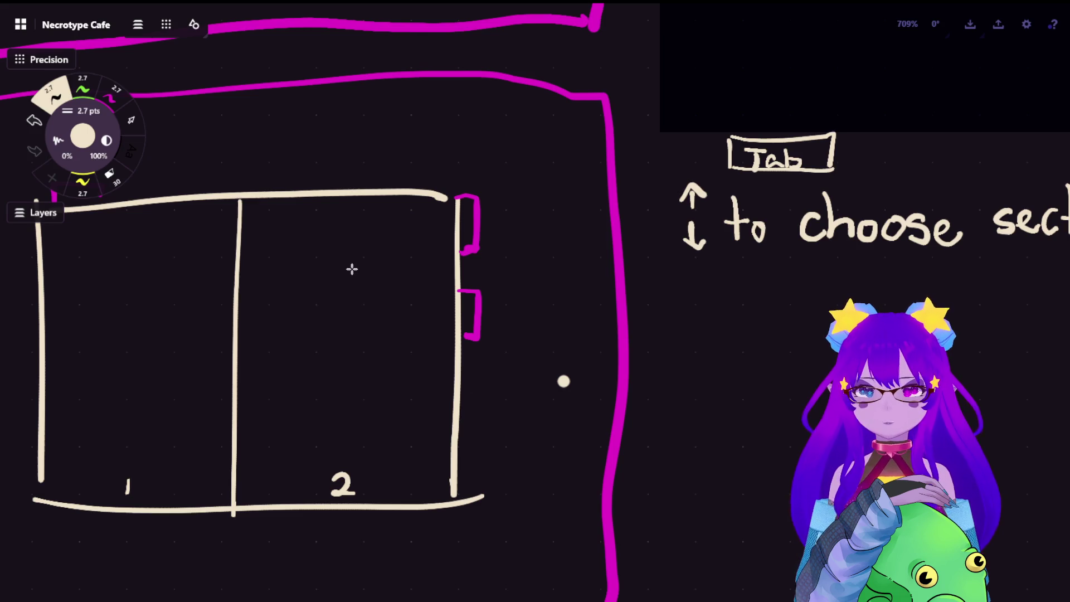
pyautogui.scroll(-5, 724, 390)
pyautogui.moveTo(750, 410); pyautogui.dragTo(604, 358)
pyautogui.scroll(3, 605, 355)
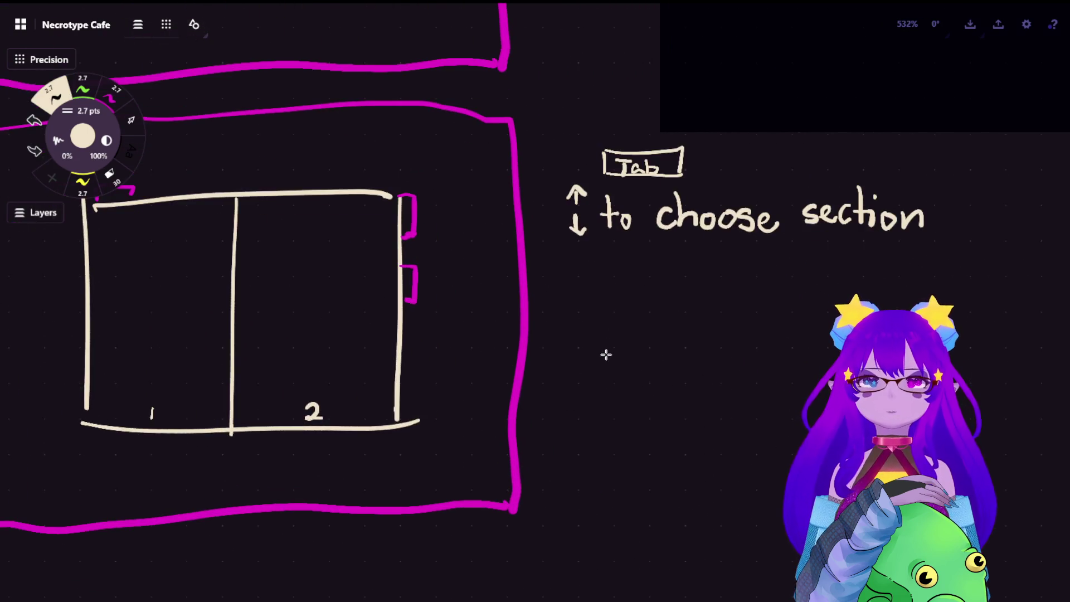
pyautogui.scroll(2, 596, 359)
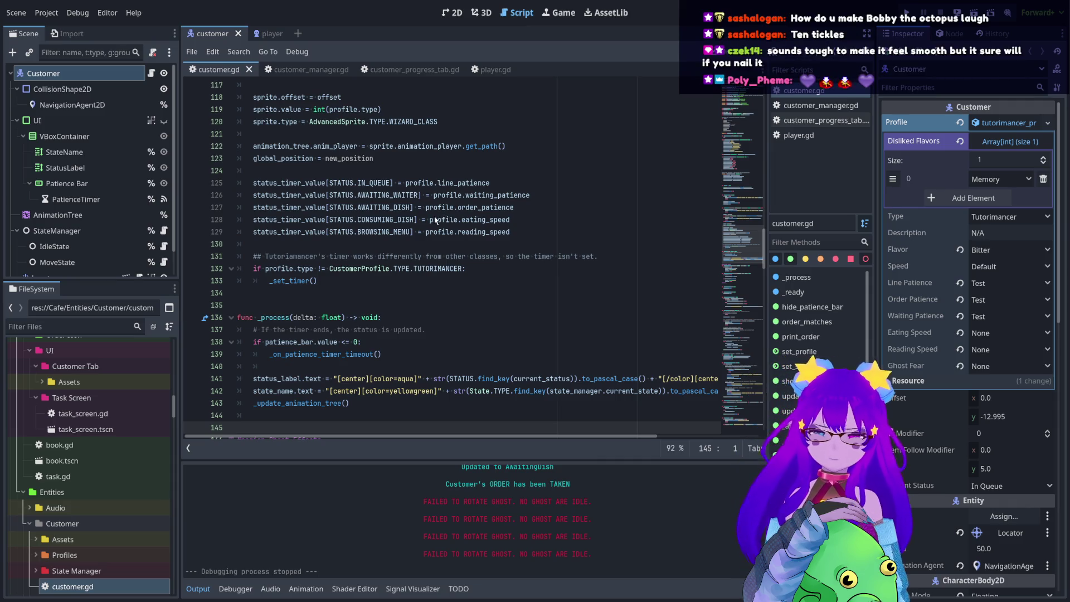
# Open the book scene in the 2D view and zoom over its two pages of 2×2 seat grids
pyautogui.click(482, 13)
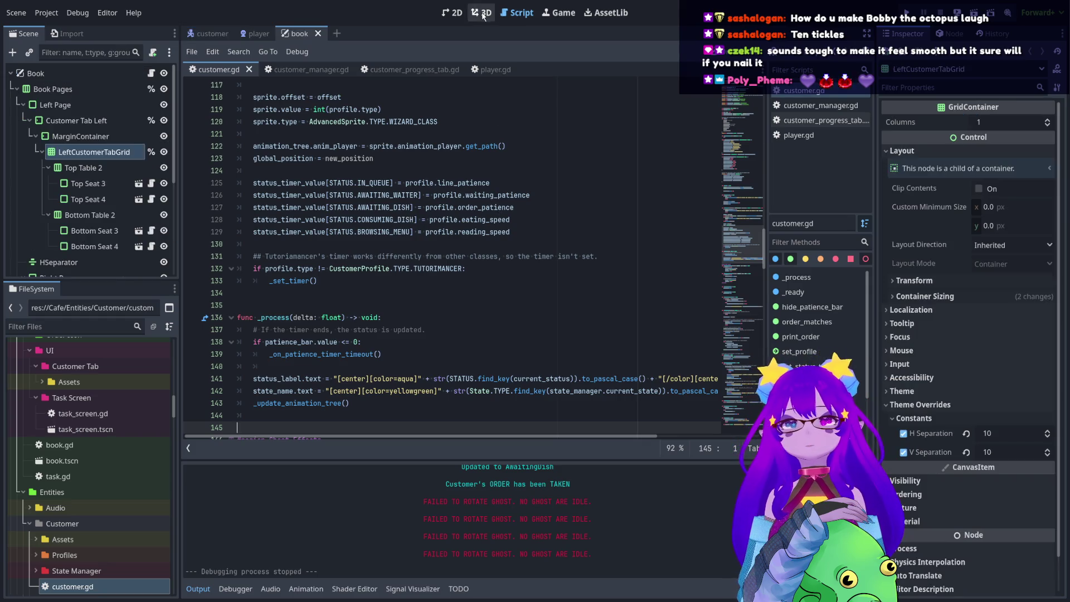
pyautogui.hotkey('ctrl', 'F1')
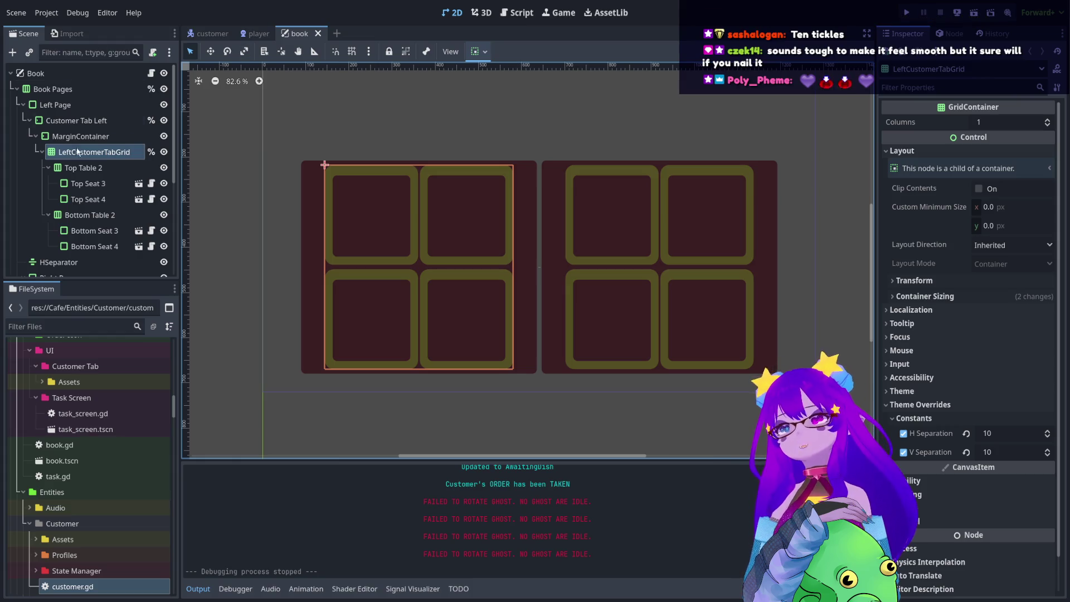
pyautogui.scroll(-5, 77, 151)
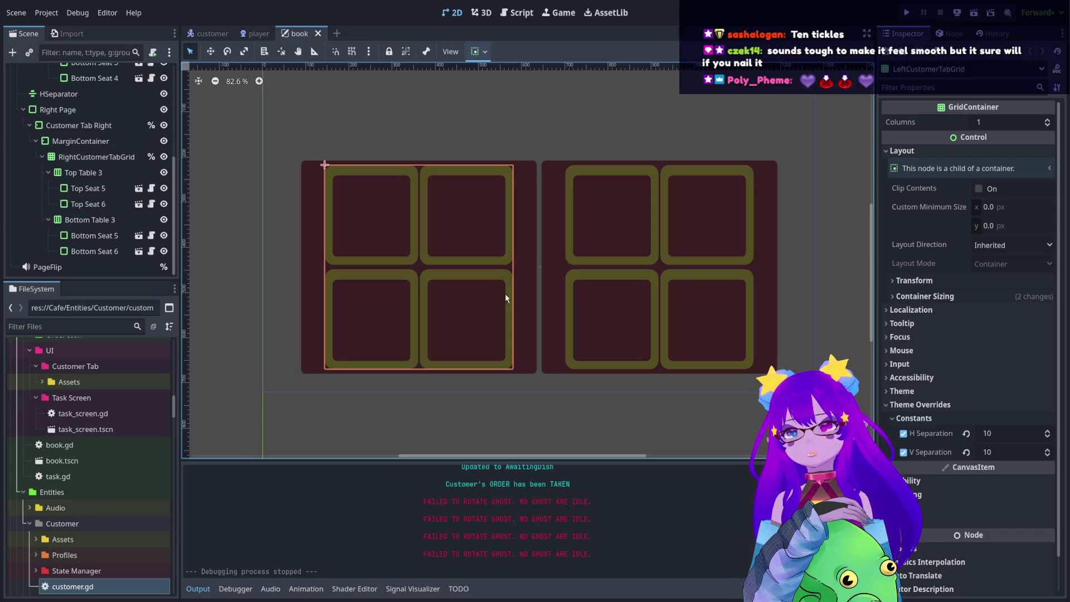
pyautogui.scroll(1, 485, 284)
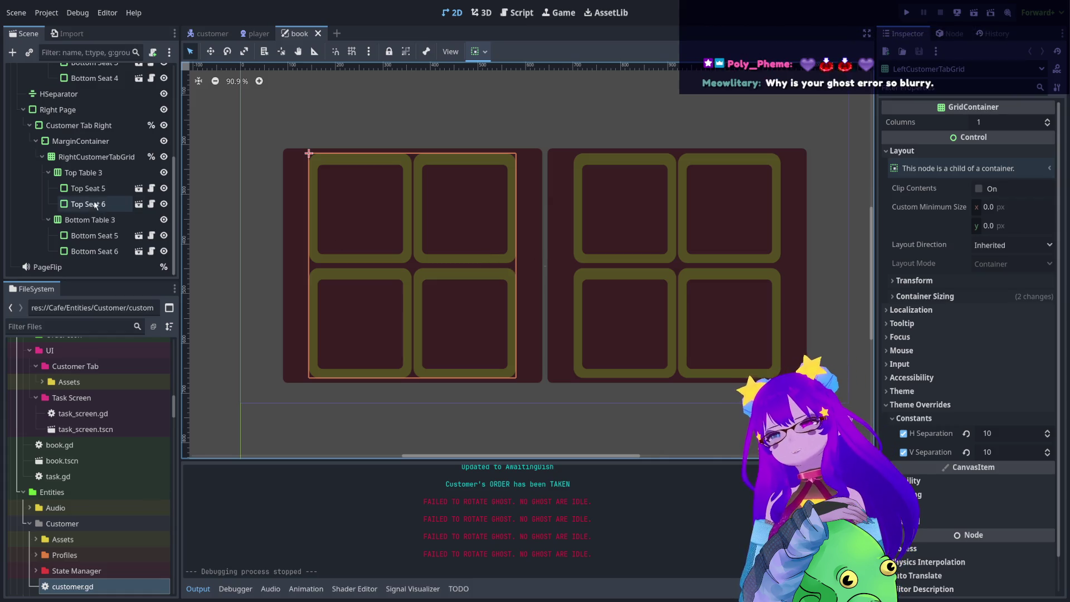
pyautogui.scroll(5, 85, 190)
pyautogui.scroll(1, 85, 190)
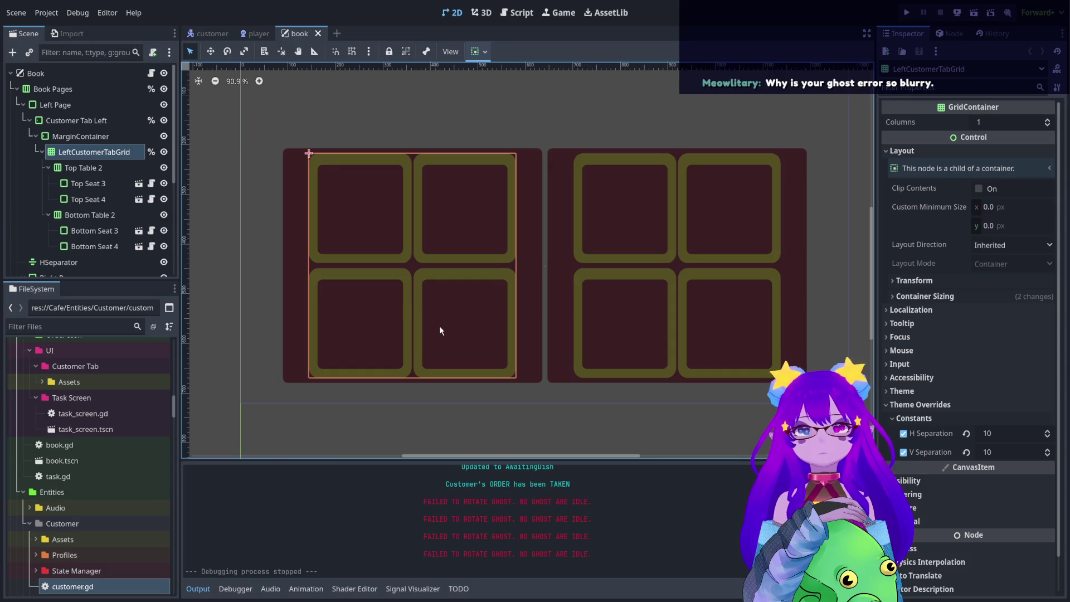
pyautogui.scroll(-4, 439, 325)
pyautogui.scroll(2, 493, 289)
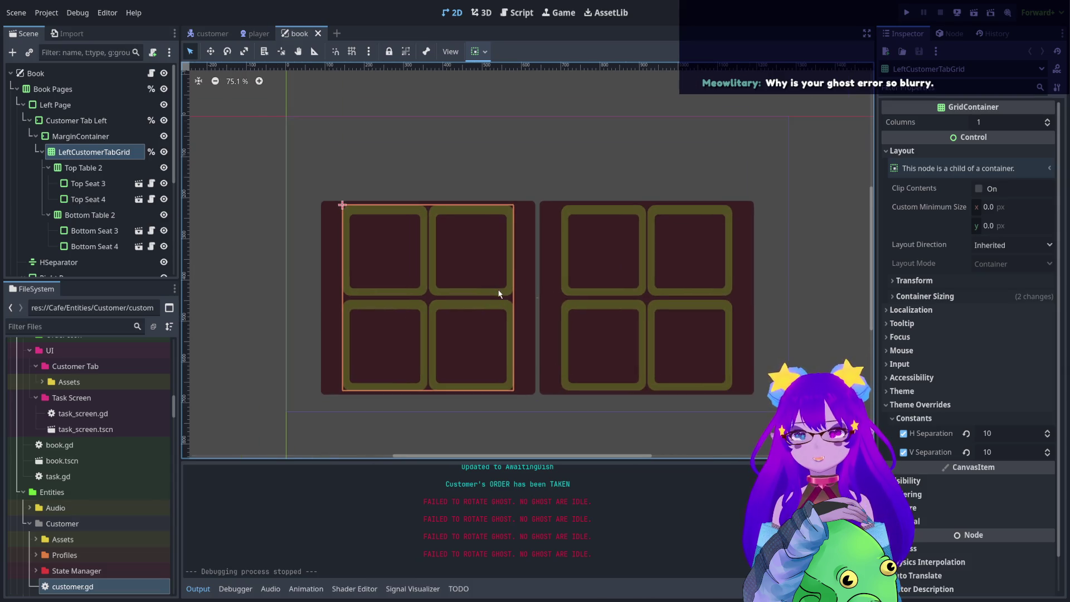
pyautogui.scroll(1, 498, 294)
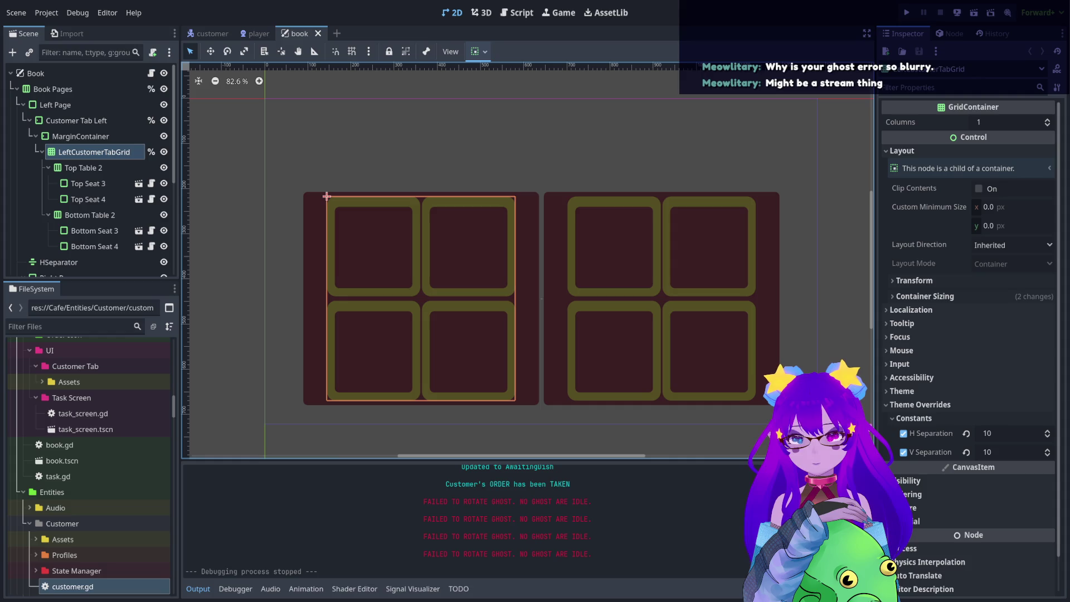
pyautogui.scroll(2, 493, 516)
pyautogui.scroll(-2, 474, 495)
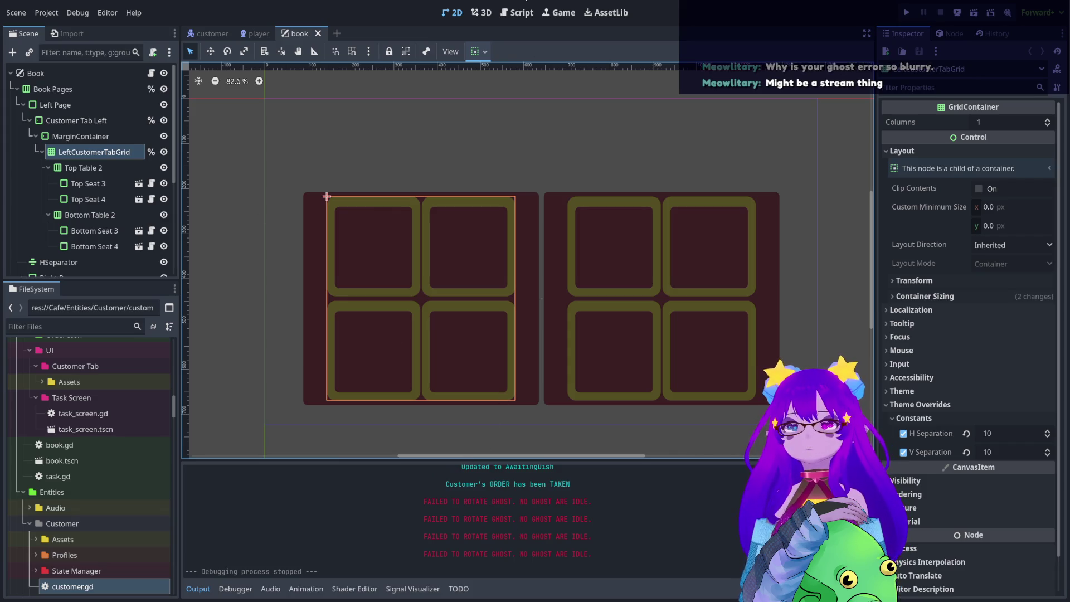
# Return to customer.gd in the Script workspace, clear the output log, and place the caret on line 136
pyautogui.hotkey('ctrl', 'F3')
pyautogui.scroll(2, 536, 516)
pyautogui.scroll(-2, 536, 515)
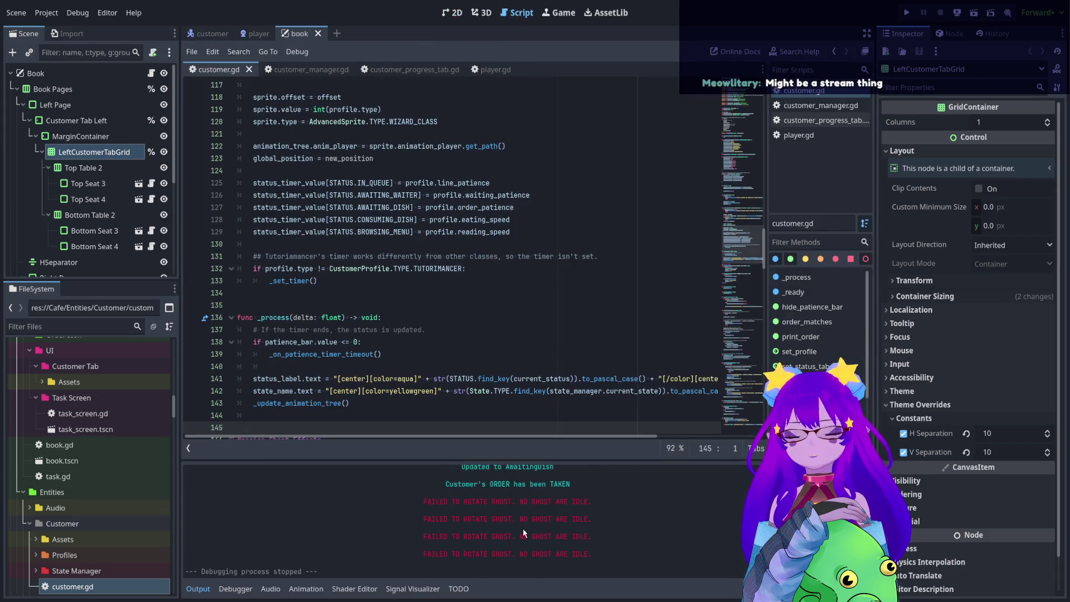
pyautogui.moveTo(471, 518); pyautogui.dragTo(591, 520)
pyautogui.click(576, 534)
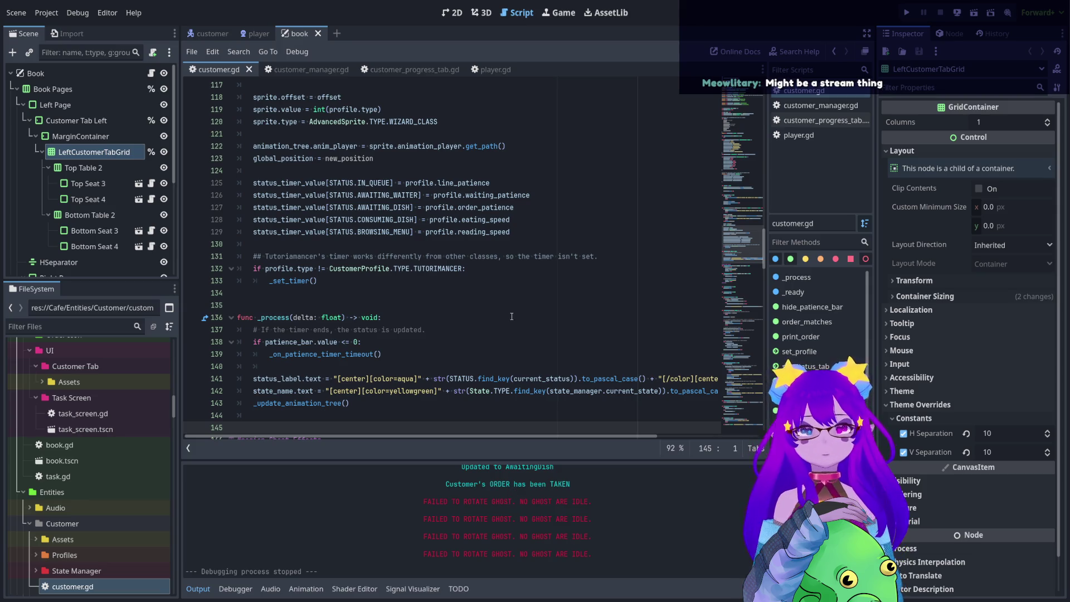
pyautogui.click(511, 317)
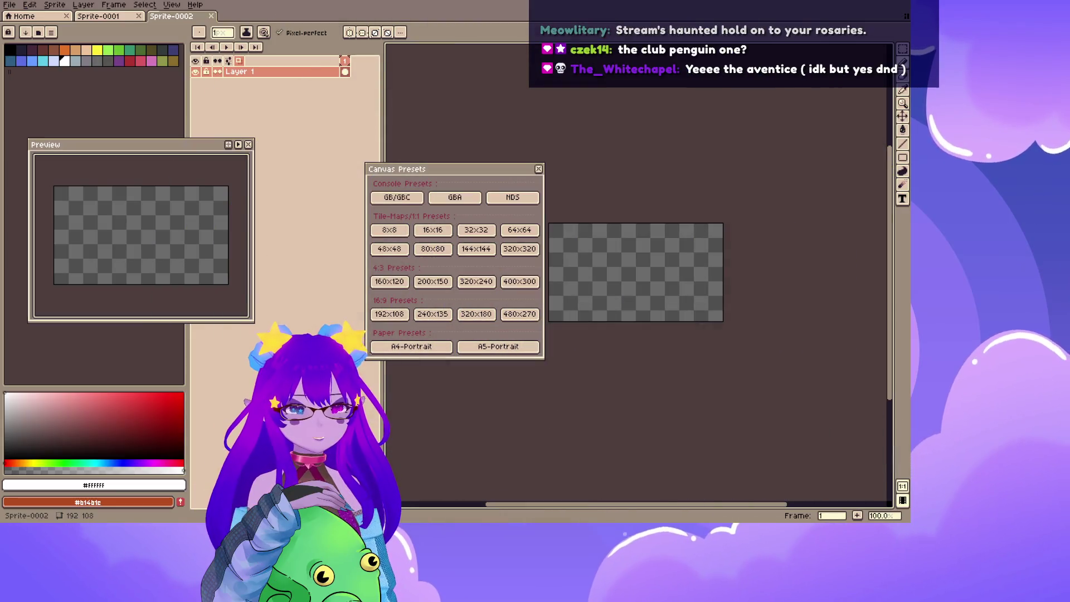
# Dismiss Canvas Presets, then test-paste the copied image onto Sprite-0002 and discard it
pyautogui.press('Escape')
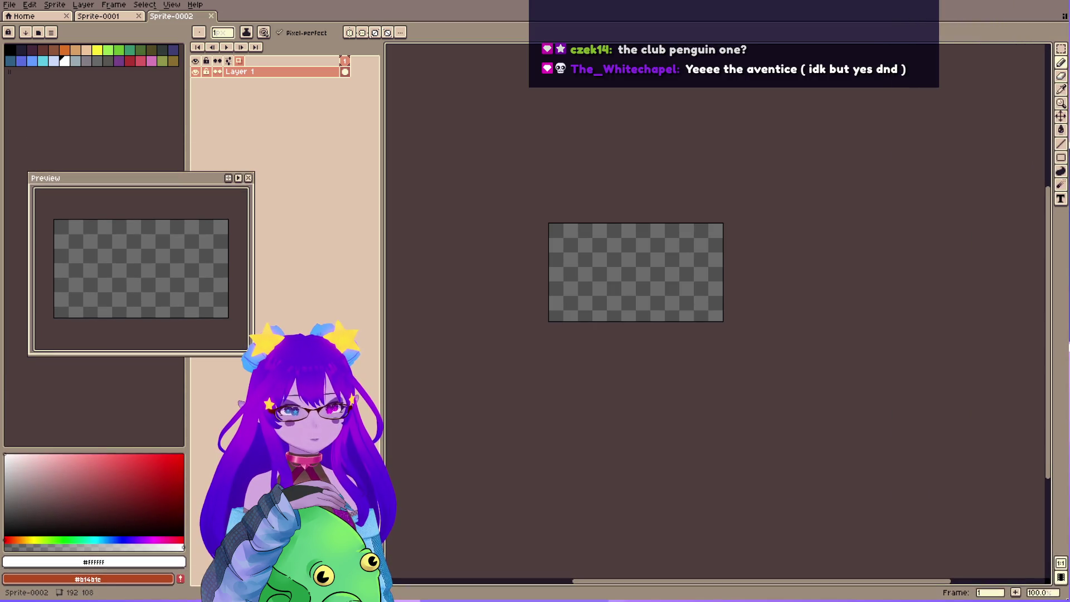
pyautogui.scroll(4, 620, 296)
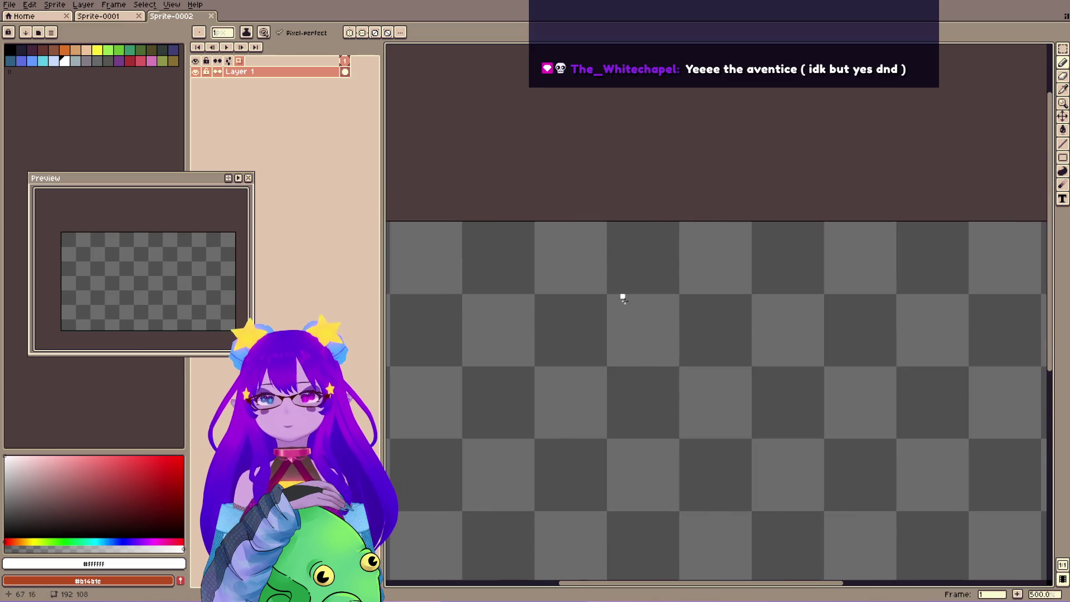
pyautogui.scroll(-2, 688, 406)
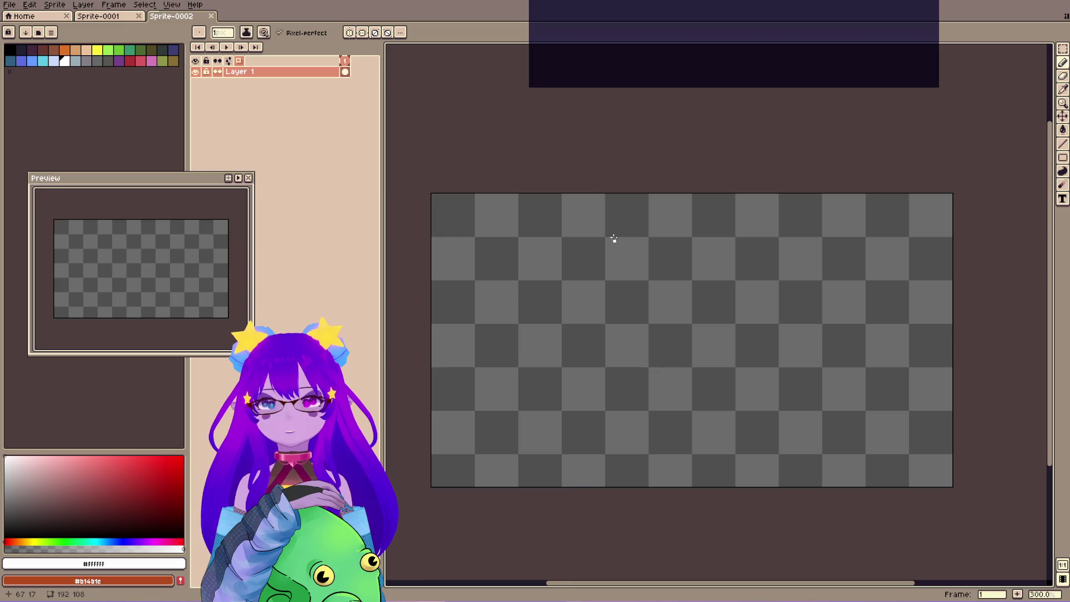
pyautogui.hotkey('ctrl', 'v')
pyautogui.press('Escape')
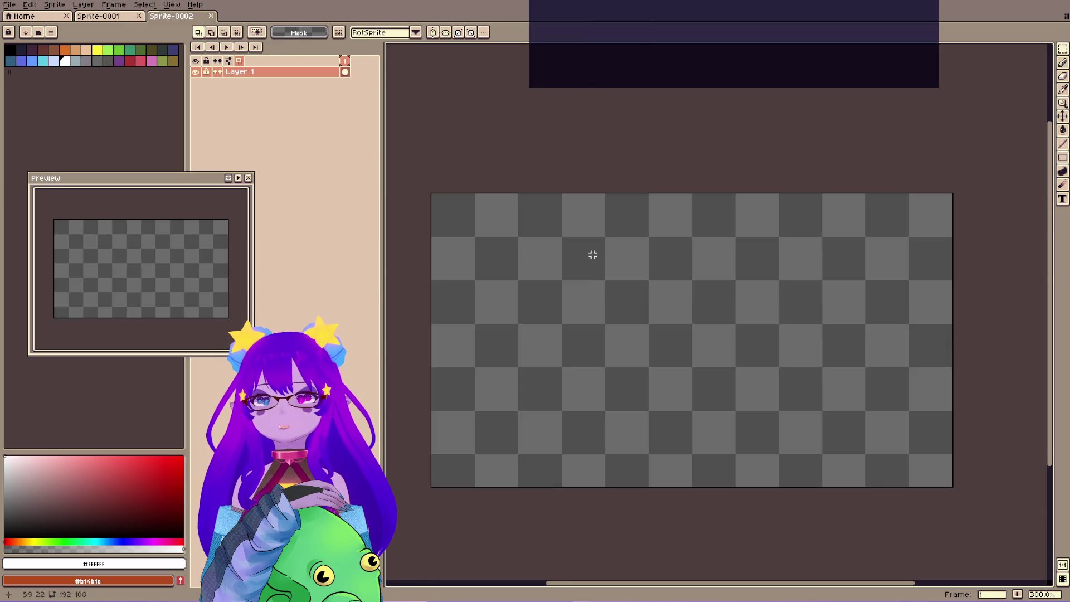
# Close the Sprite-0001 document and the Home tab
pyautogui.click(128, 16)
pyautogui.click(138, 15)
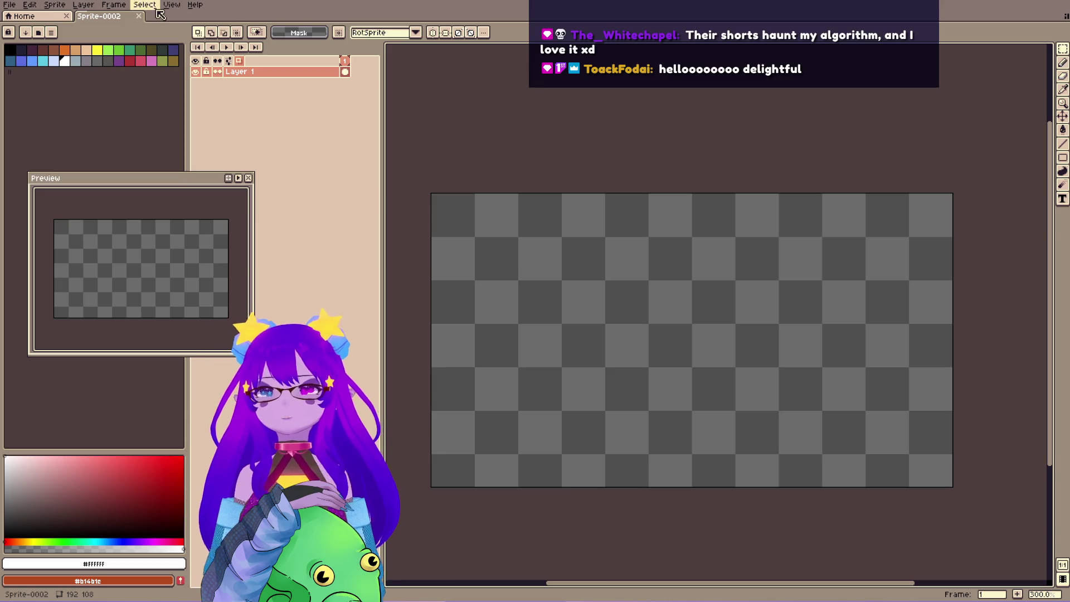
pyautogui.click(67, 16)
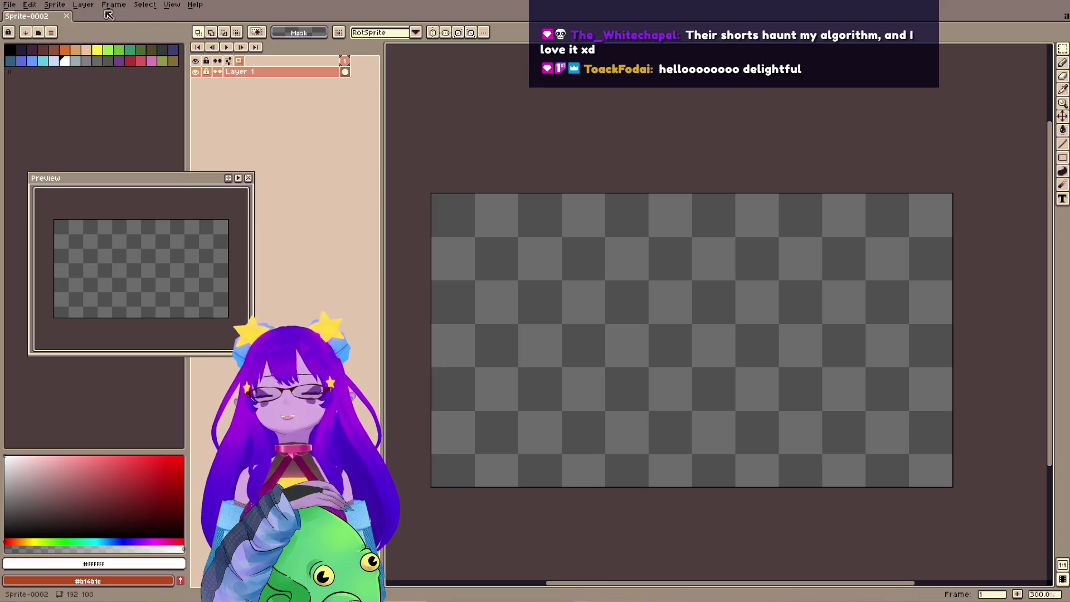
# Start a new sprite from the File menu
pyautogui.click(11, 5)
pyautogui.moveTo(33, 5)
pyautogui.click(22, 18)
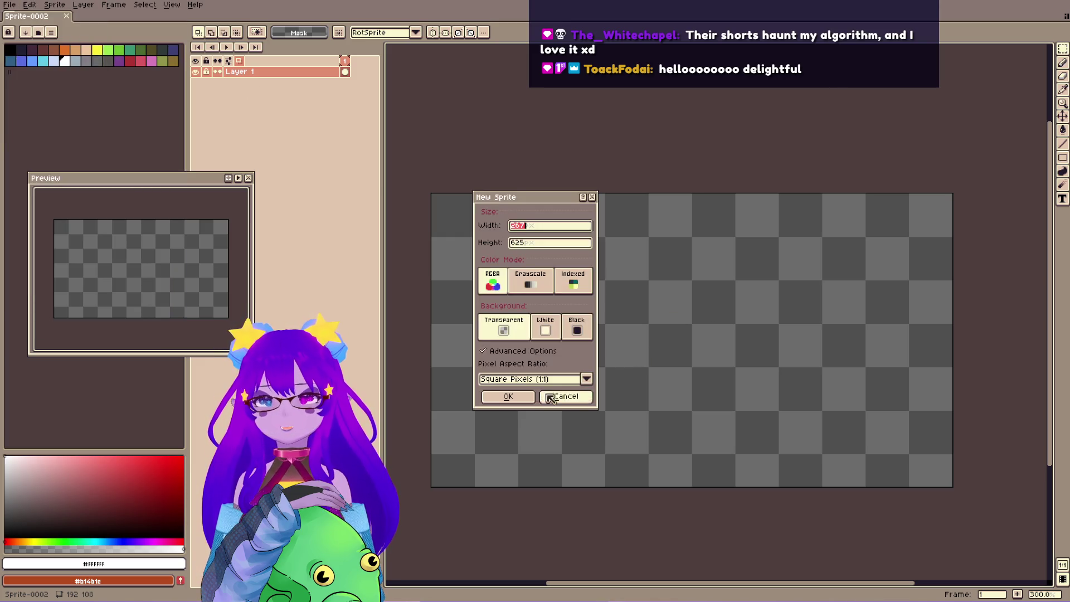
# Create the 267×625 sprite, paste the book page, and paste the 'Need: Flavor Flavor Product' text onto a new layer
pyautogui.press('Return')
pyautogui.hotkey('ctrl', 'v')
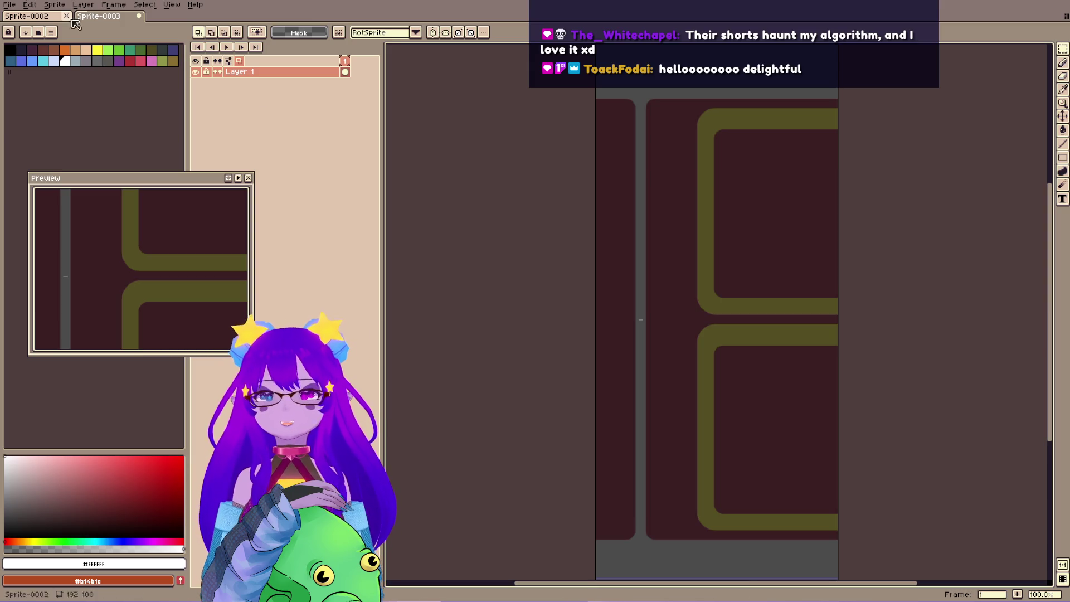
pyautogui.hotkey('ctrl', 'v')
pyautogui.press('Escape')
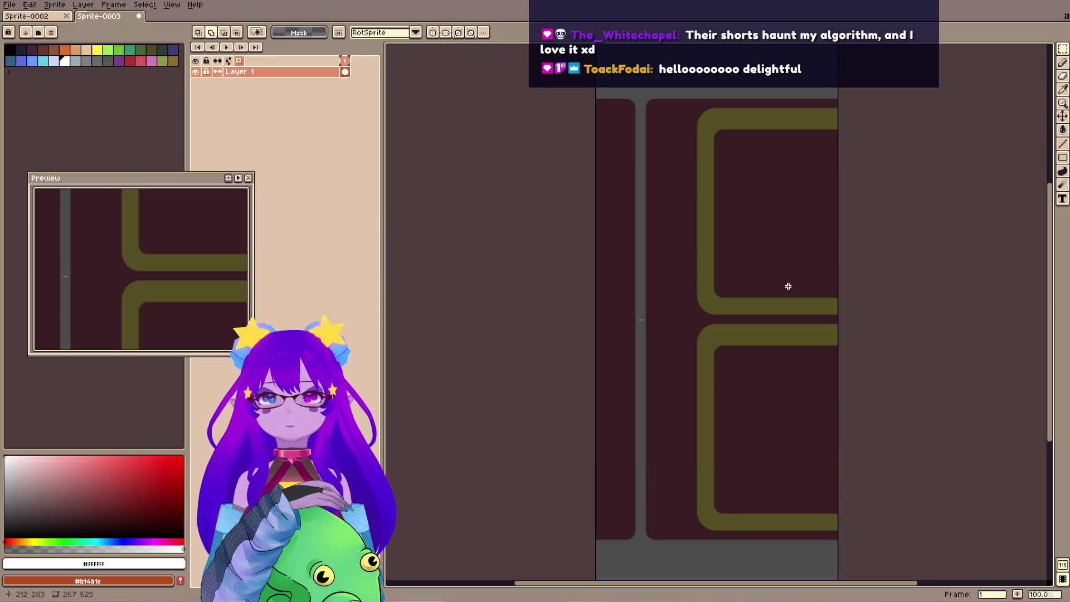
pyautogui.hotkey('shift', 'n')
pyautogui.hotkey('ctrl', 'v')
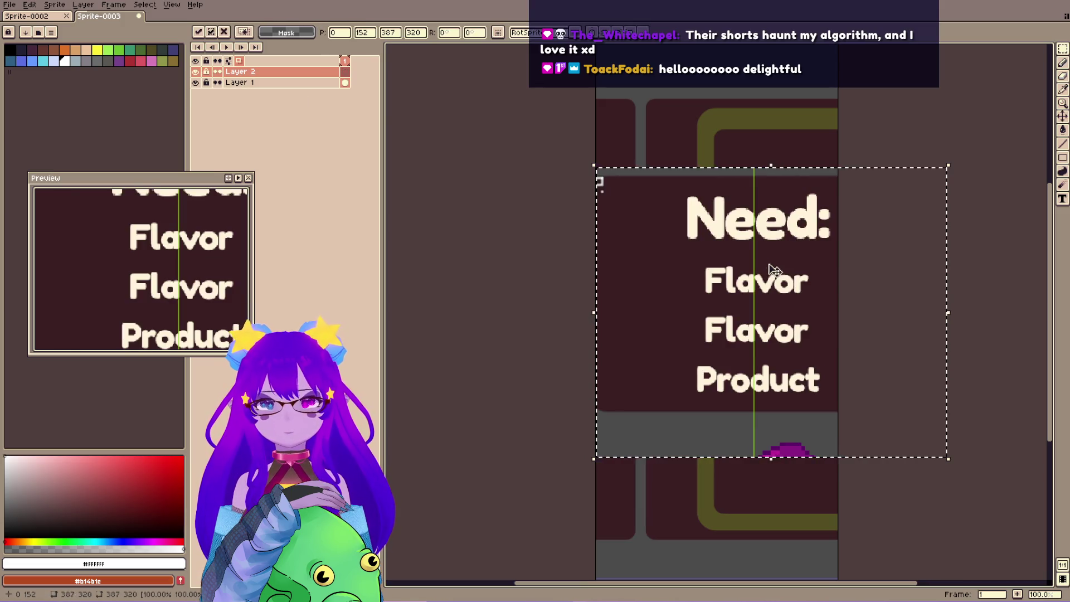
pyautogui.press('Return')
pyautogui.scroll(4, 708, 213)
pyautogui.scroll(-4, 709, 213)
pyautogui.scroll(-1, 711, 217)
pyautogui.scroll(1, 713, 220)
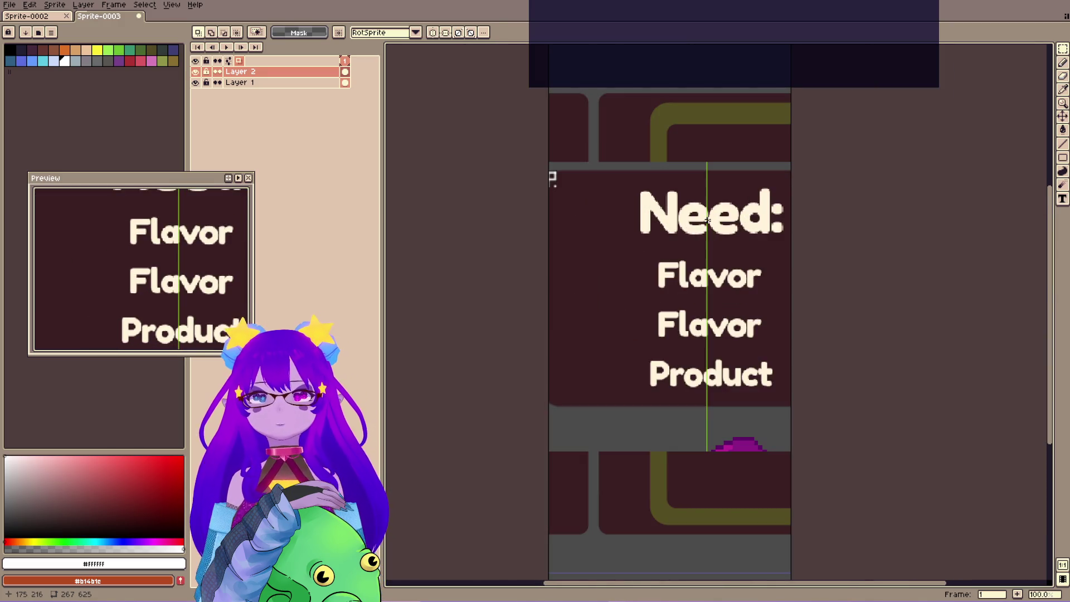
# Sample the dark maroon page colour, return to Sprite-0002, and enable left-right symmetry
pyautogui.press('i')
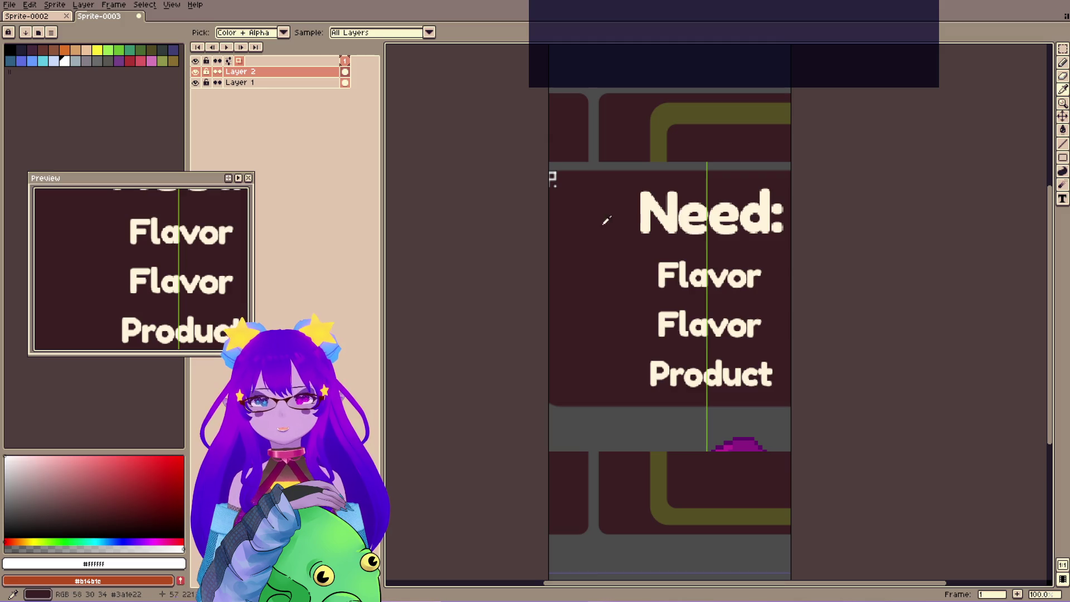
pyautogui.click(604, 211)
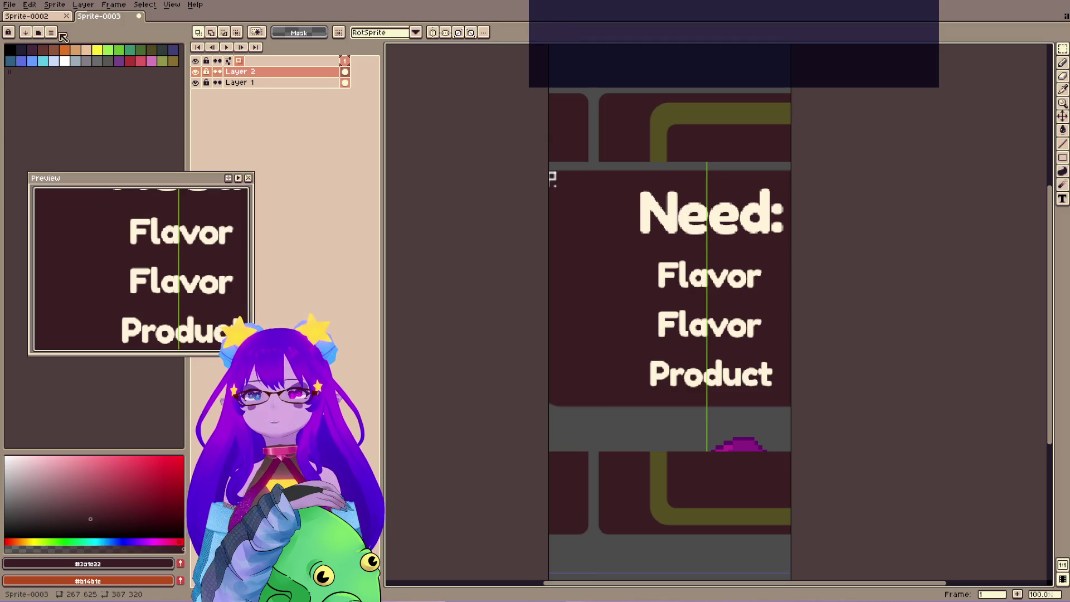
pyautogui.click(42, 17)
pyautogui.click(434, 32)
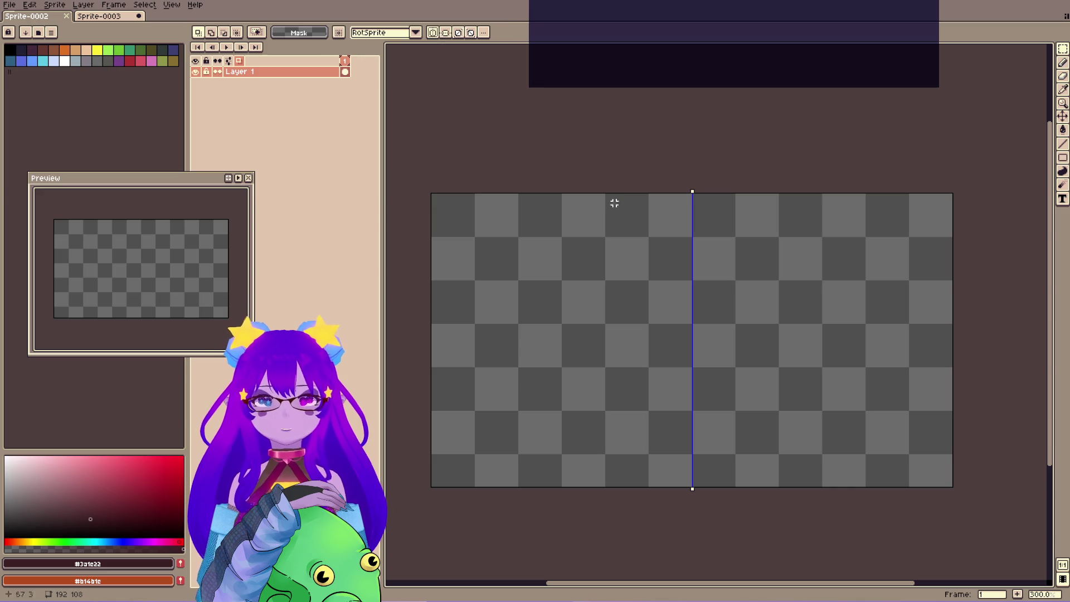
# Fill a rectangle inside the canvas border with dark maroon, mirrored on both axes
pyautogui.press('b')
pyautogui.click(1062, 49)
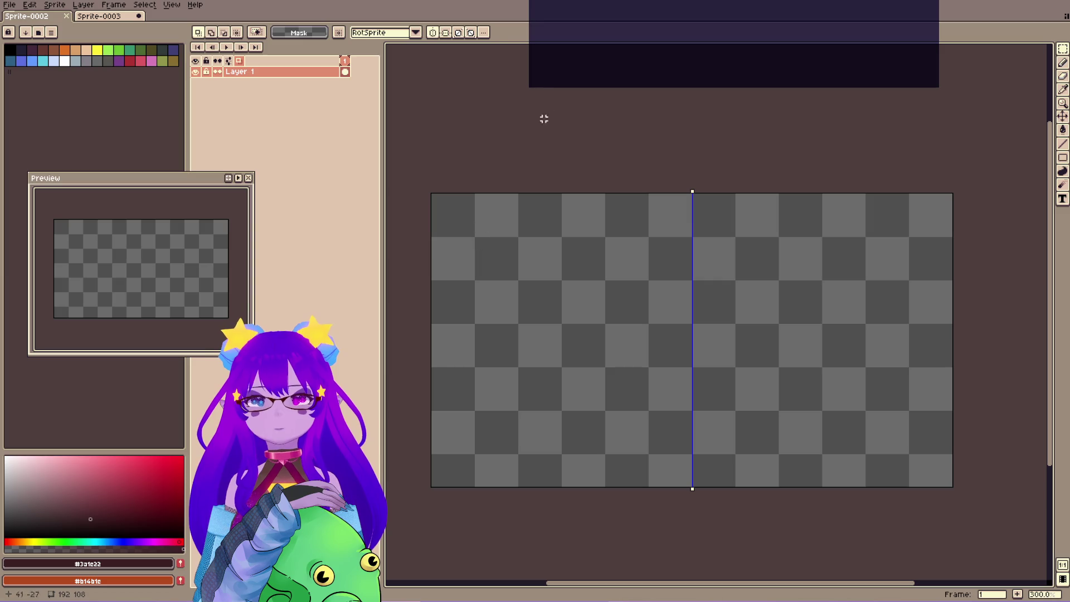
pyautogui.click(445, 32)
pyautogui.click(445, 32)
pyautogui.click(458, 33)
pyautogui.moveTo(481, 254)
pyautogui.mouseDown()
pyautogui.moveTo(781, 385)
pyautogui.moveTo(780, 418)
pyautogui.mouseUp()
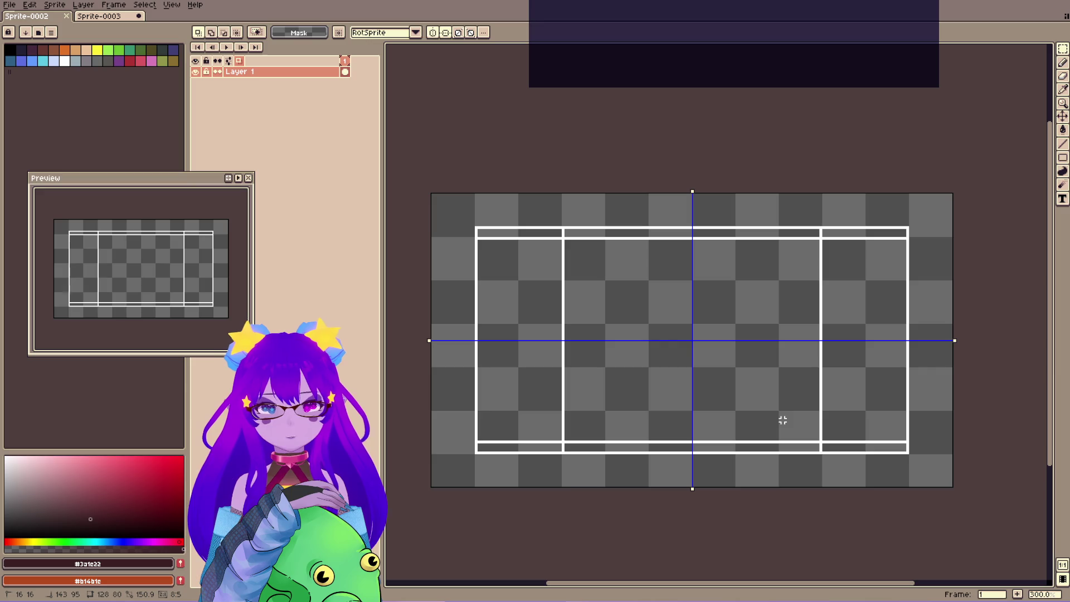
pyautogui.press('g')
pyautogui.click(497, 313)
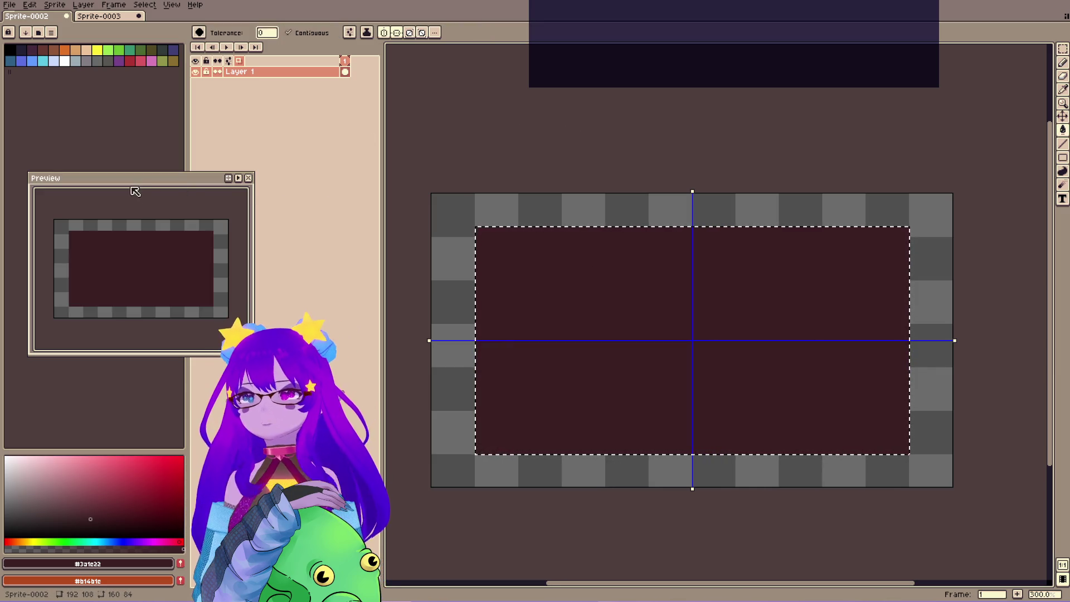
# Enlarge and reposition the preview window so the whole sprite fills it
pyautogui.moveTo(136, 179); pyautogui.dragTo(121, 83)
pyautogui.scroll(6, 479, 250)
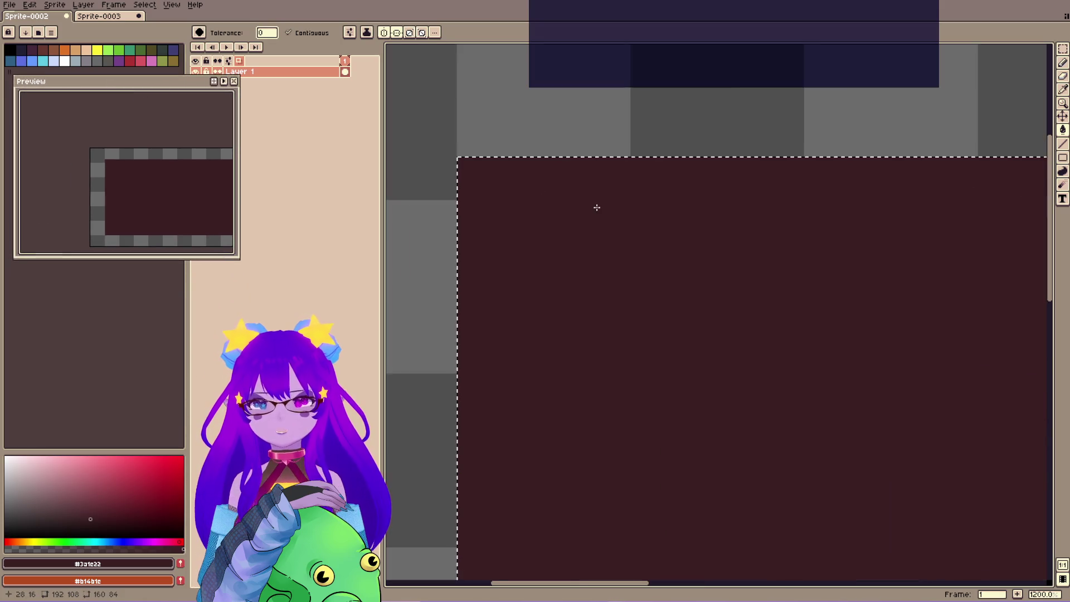
pyautogui.press('b')
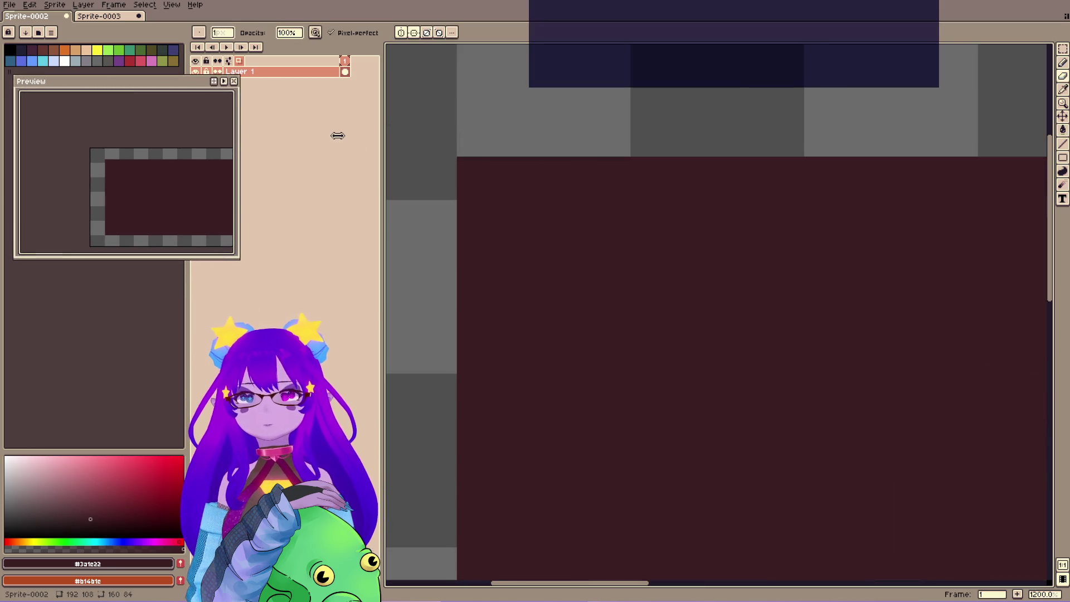
pyautogui.moveTo(130, 205); pyautogui.dragTo(167, 189)
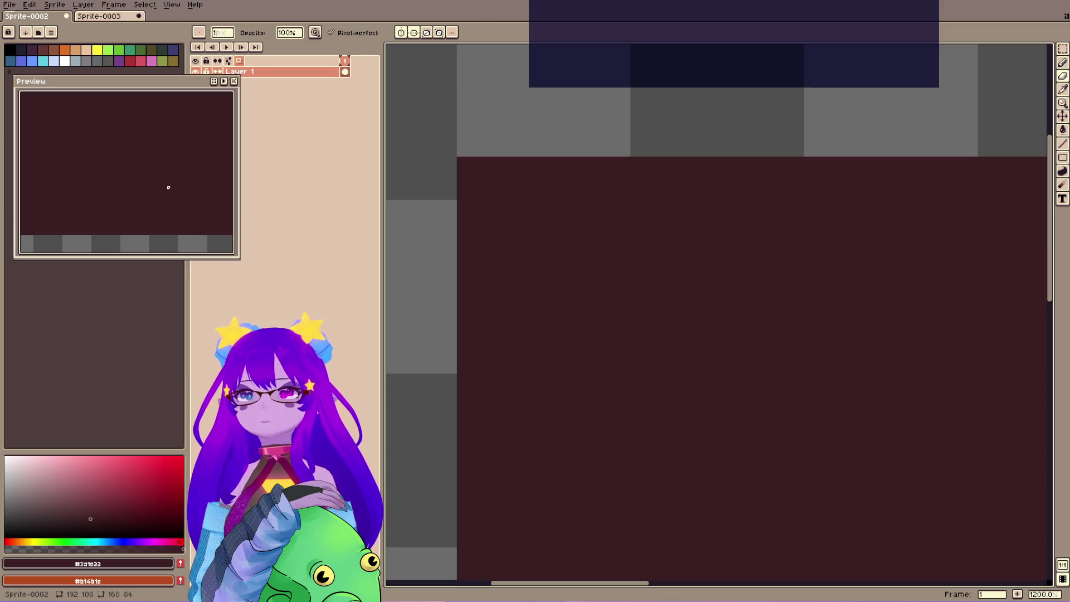
pyautogui.moveTo(239, 258); pyautogui.dragTo(267, 260)
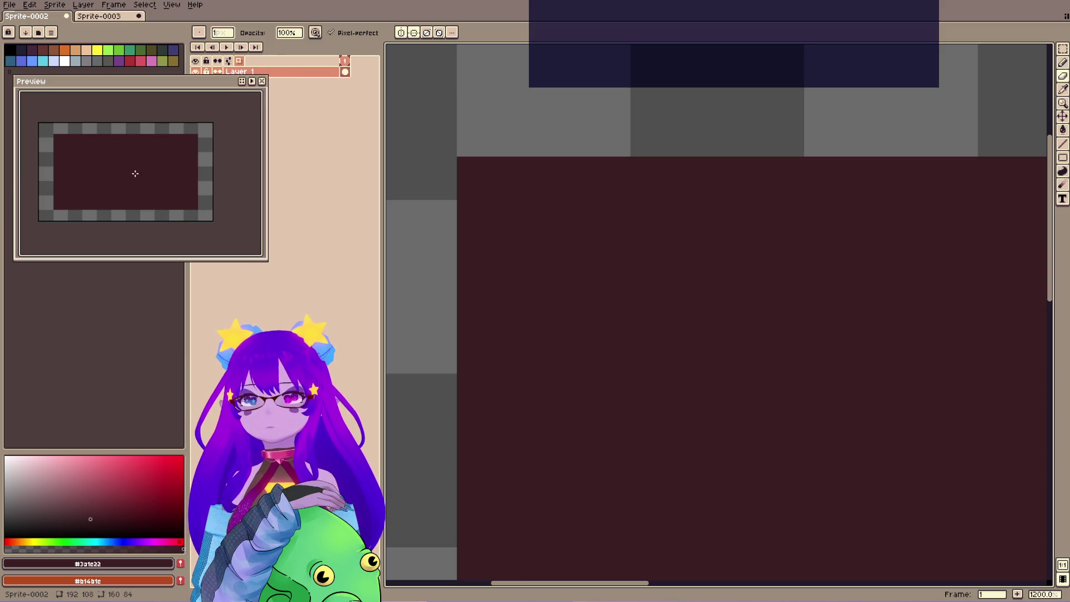
pyautogui.scroll(2, 149, 185)
pyautogui.scroll(-2, 149, 184)
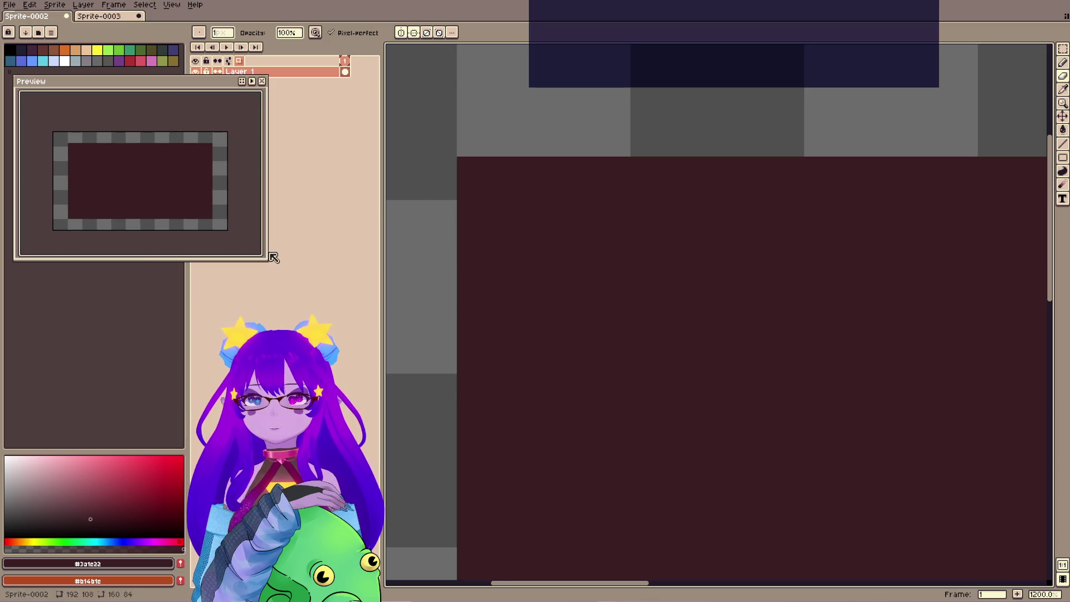
pyautogui.moveTo(267, 258); pyautogui.dragTo(353, 328)
pyautogui.scroll(2, 181, 208)
pyautogui.moveTo(182, 208); pyautogui.dragTo(221, 201)
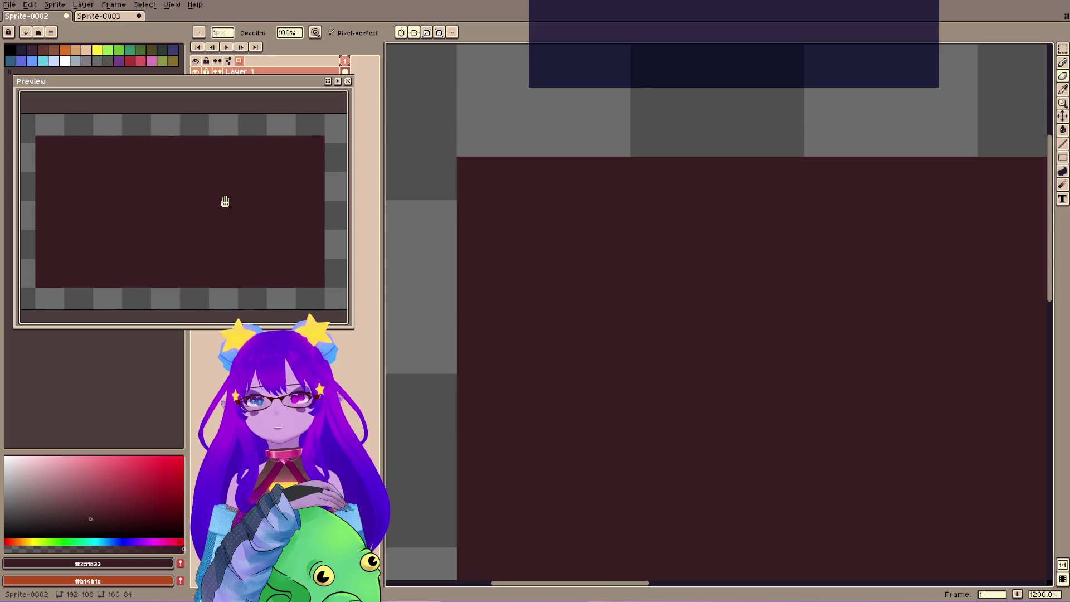
pyautogui.press('h')
pyautogui.moveTo(493, 120); pyautogui.dragTo(535, 127)
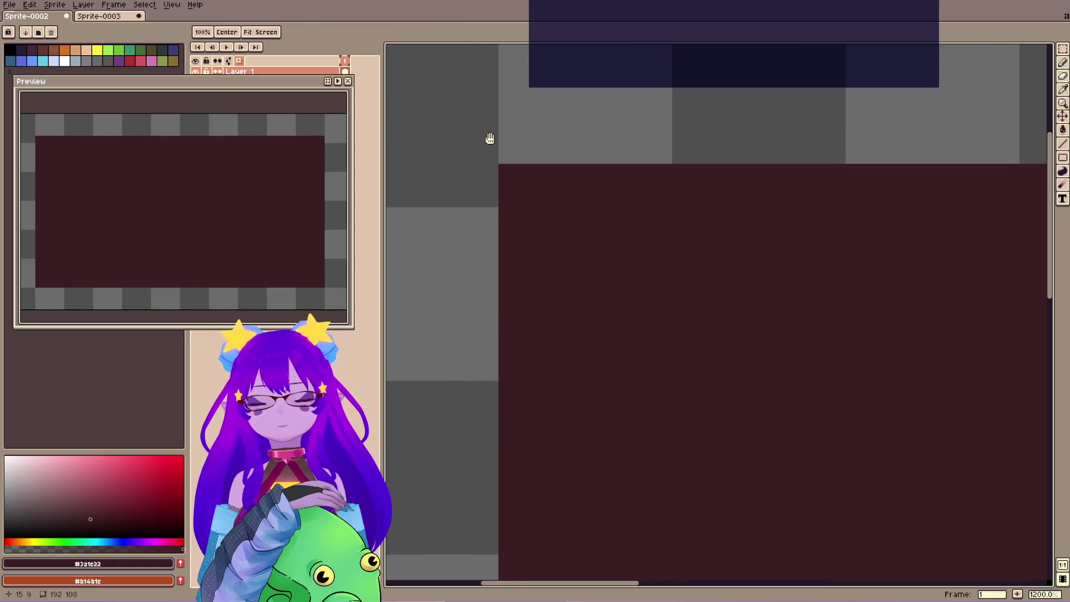
# Round the maroon rectangle's corners with a short pixel staircase, then sample the cream text colour from Sprite-0003
pyautogui.press('e')
pyautogui.moveTo(579, 159)
pyautogui.mouseDown()
pyautogui.moveTo(492, 253)
pyautogui.moveTo(601, 159)
pyautogui.moveTo(611, 167)
pyautogui.moveTo(513, 179)
pyautogui.moveTo(481, 213)
pyautogui.moveTo(523, 169)
pyautogui.mouseUp()
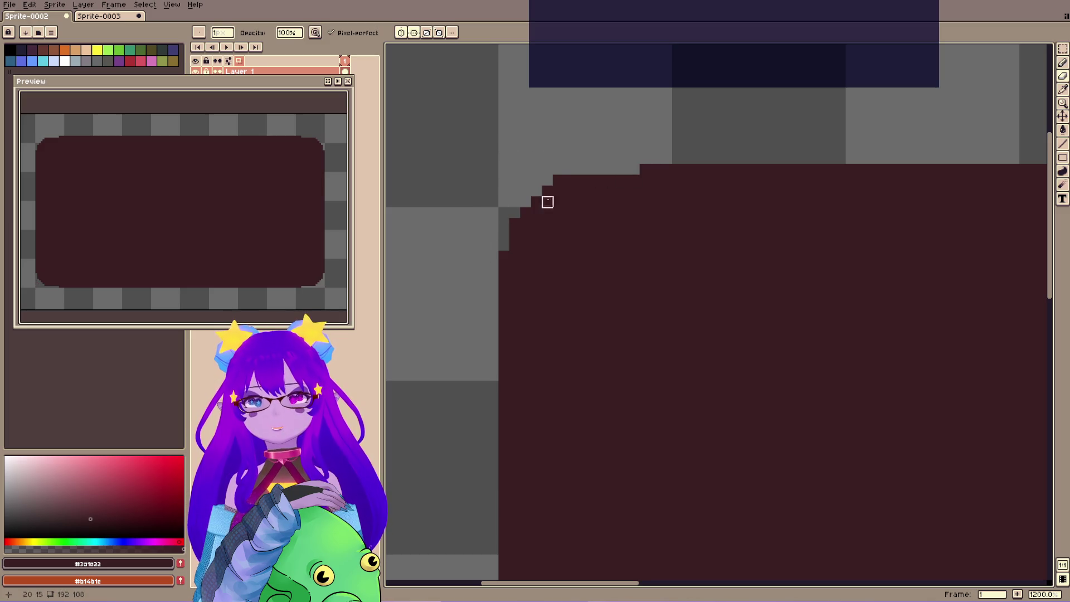
pyautogui.press('b')
pyautogui.moveTo(579, 169)
pyautogui.mouseDown()
pyautogui.moveTo(634, 170)
pyautogui.moveTo(494, 254)
pyautogui.mouseUp()
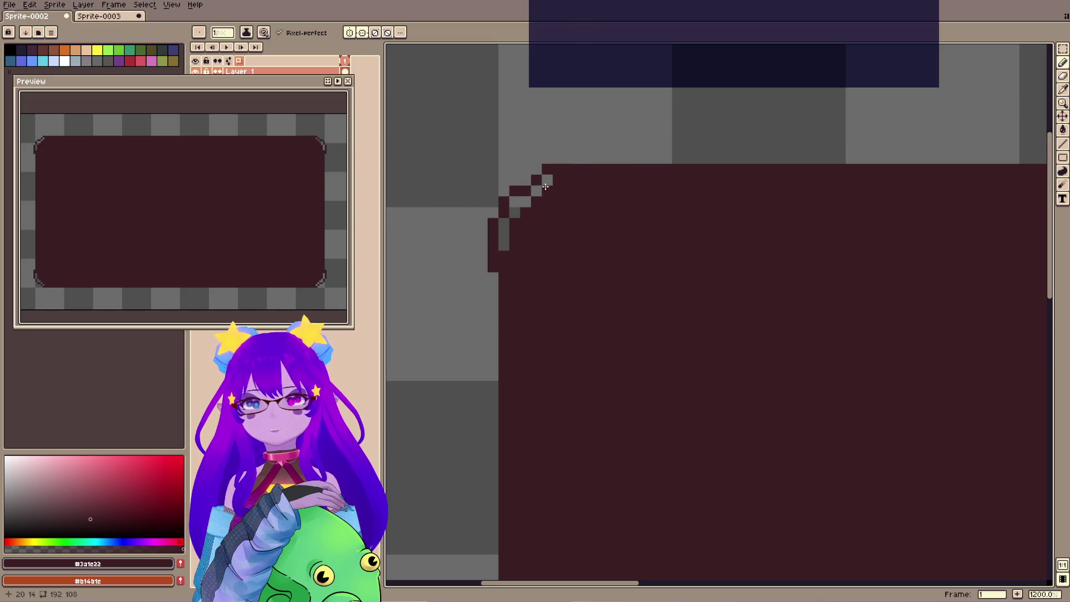
pyautogui.hotkey('ctrl', 'z')
pyautogui.moveTo(569, 169)
pyautogui.mouseDown()
pyautogui.moveTo(549, 170)
pyautogui.moveTo(504, 214)
pyautogui.moveTo(539, 203)
pyautogui.moveTo(526, 200)
pyautogui.mouseUp()
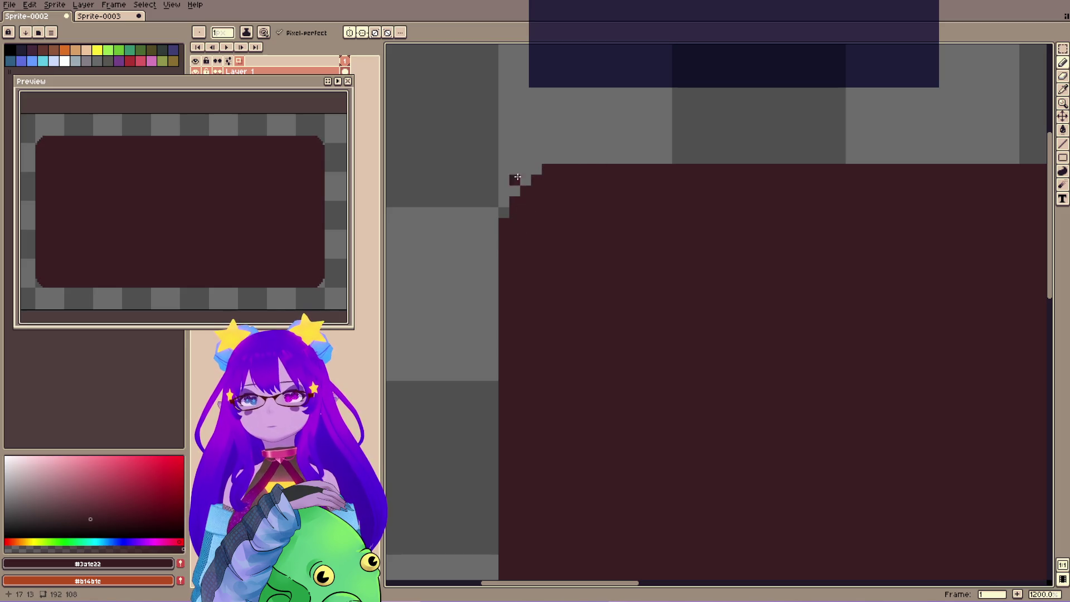
pyautogui.scroll(-4, 557, 136)
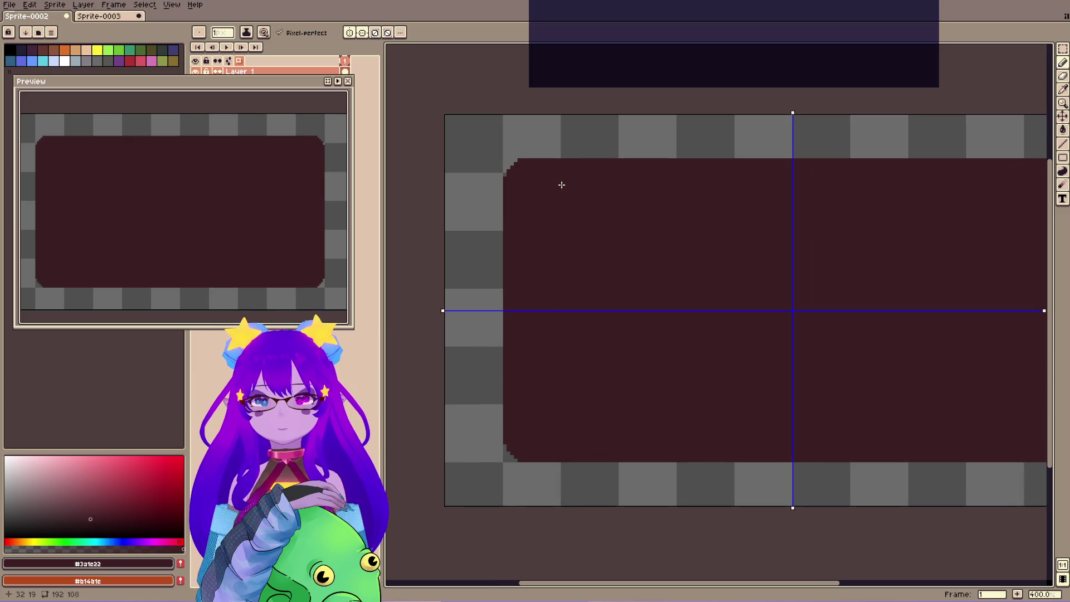
pyautogui.hotkey('ctrl', 'Tab')
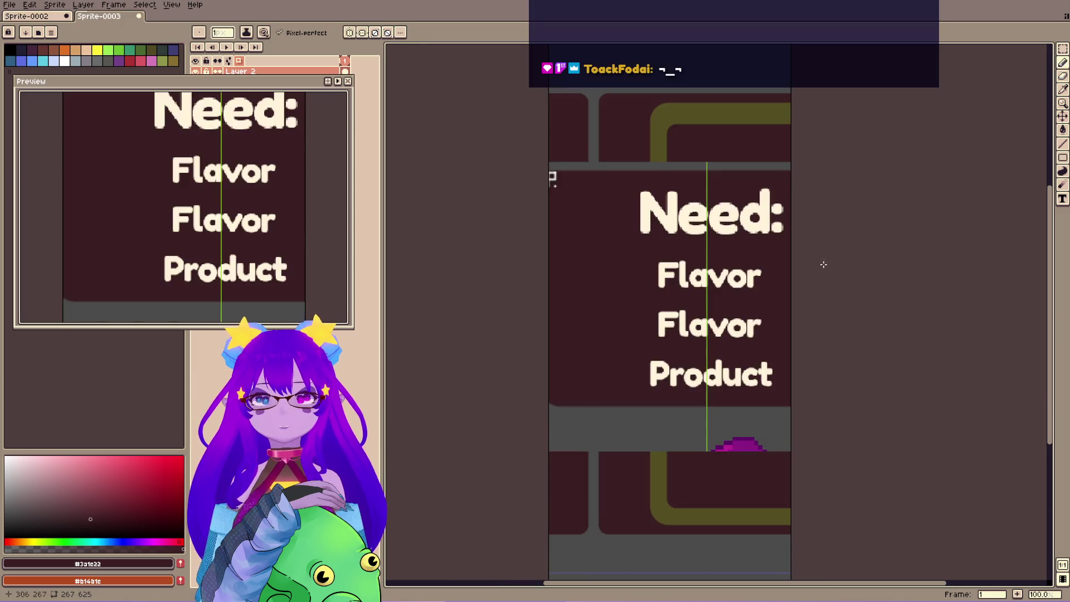
pyautogui.keyDown('alt'); pyautogui.click(673, 220); pyautogui.keyUp('alt')
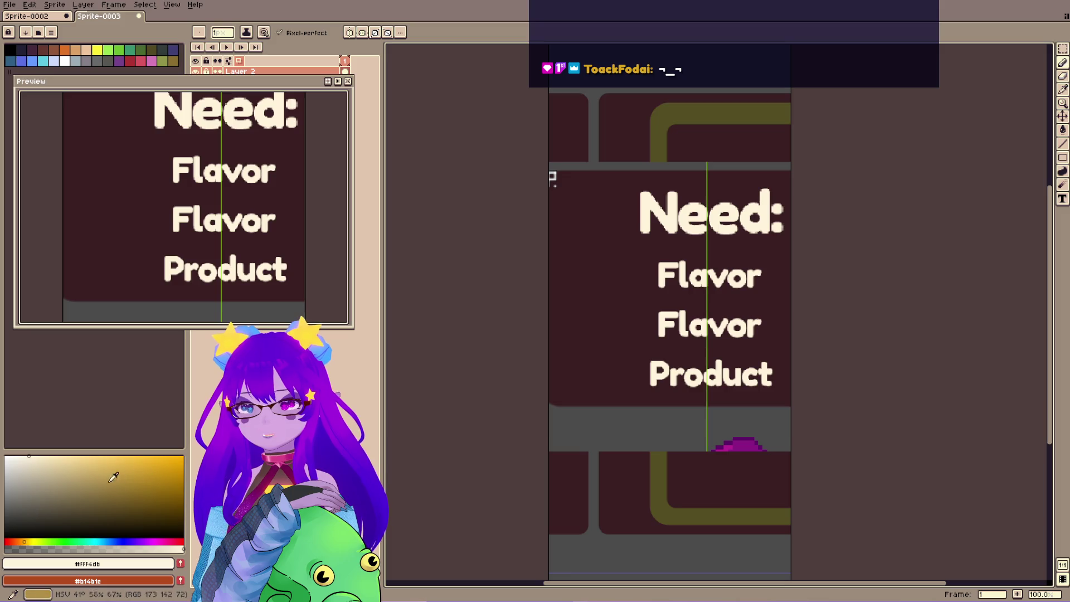
# Stamp four mirrored cream dots on the panel and add a new layer above Layer 1
pyautogui.click(16, 19)
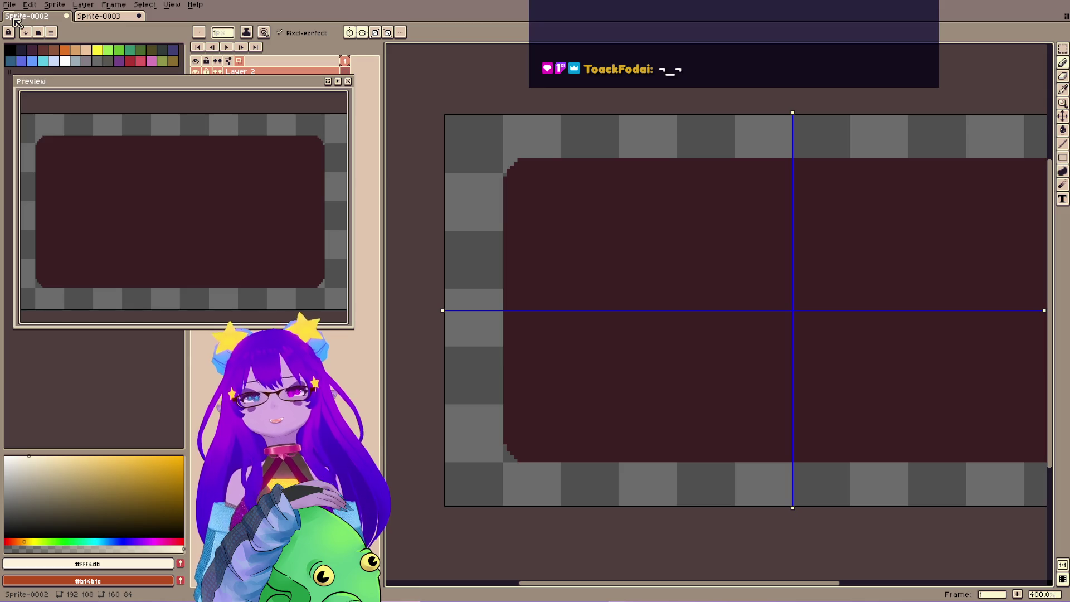
pyautogui.scroll(15, 633, 263)
pyautogui.click(646, 265)
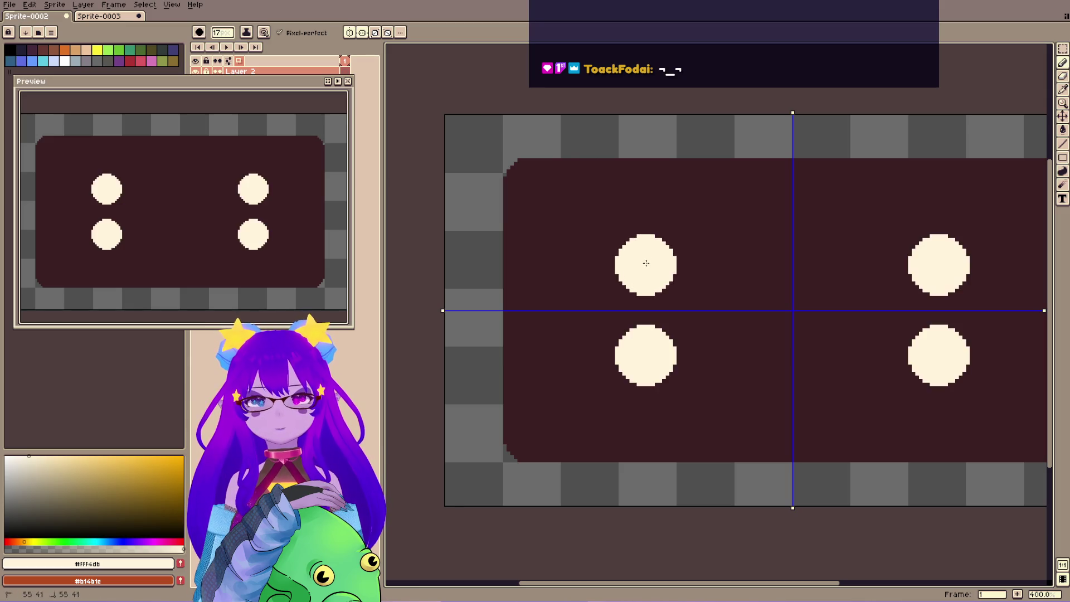
pyautogui.moveTo(303, 94)
pyautogui.mouseDown()
pyautogui.moveTo(308, 138)
pyautogui.moveTo(301, 123)
pyautogui.mouseUp()
pyautogui.click(323, 84)
pyautogui.hotkey('shift', 'n')
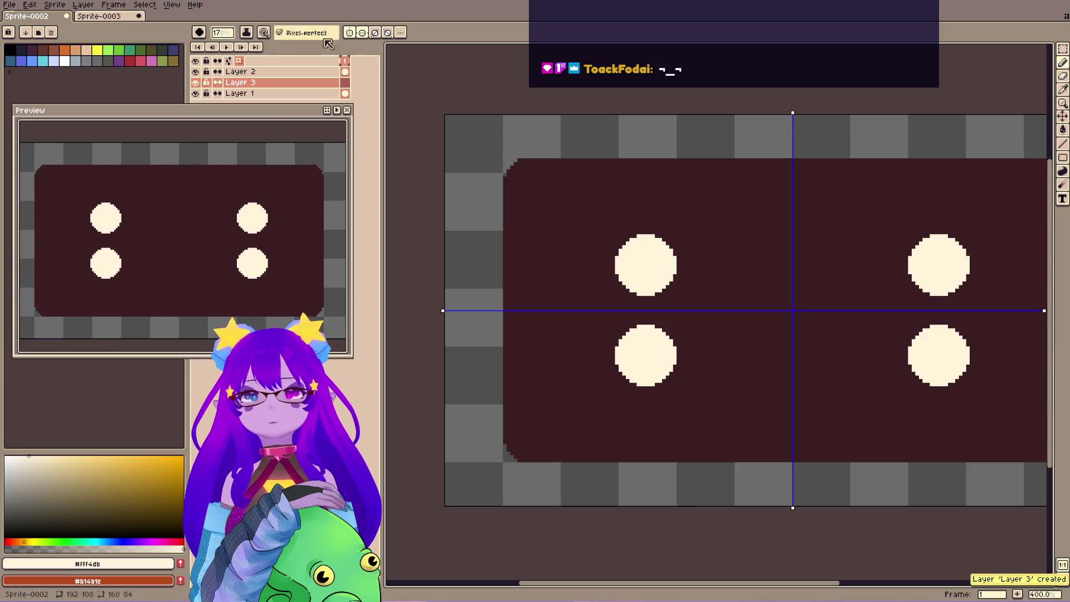
# Pick a warm tan and try painting around the dots, then undo the strokes
pyautogui.moveTo(96, 492)
pyautogui.mouseDown()
pyautogui.moveTo(77, 478)
pyautogui.moveTo(84, 468)
pyautogui.mouseUp()
pyautogui.moveTo(27, 541); pyautogui.dragTo(21, 542)
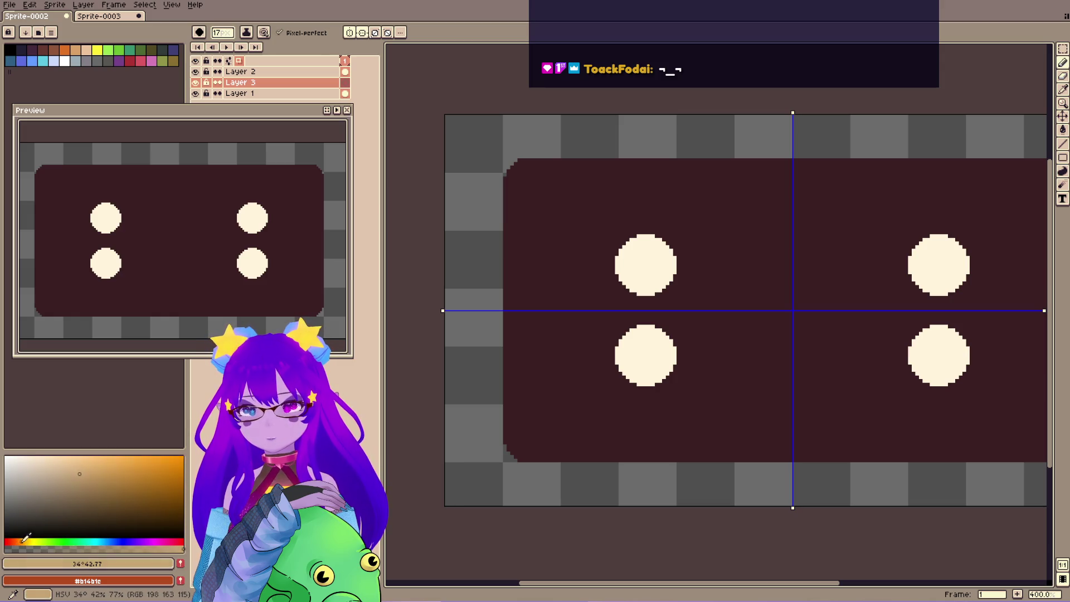
pyautogui.moveTo(566, 292)
pyautogui.mouseDown()
pyautogui.moveTo(635, 215)
pyautogui.moveTo(663, 243)
pyautogui.mouseUp()
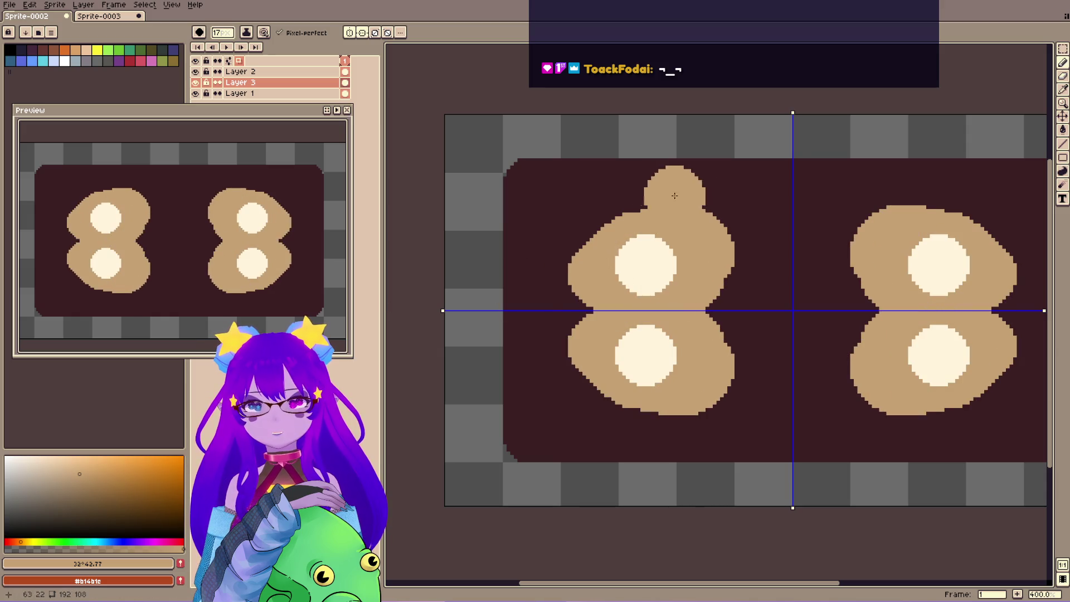
pyautogui.press('v')
pyautogui.hotkey('ctrl', 'z')
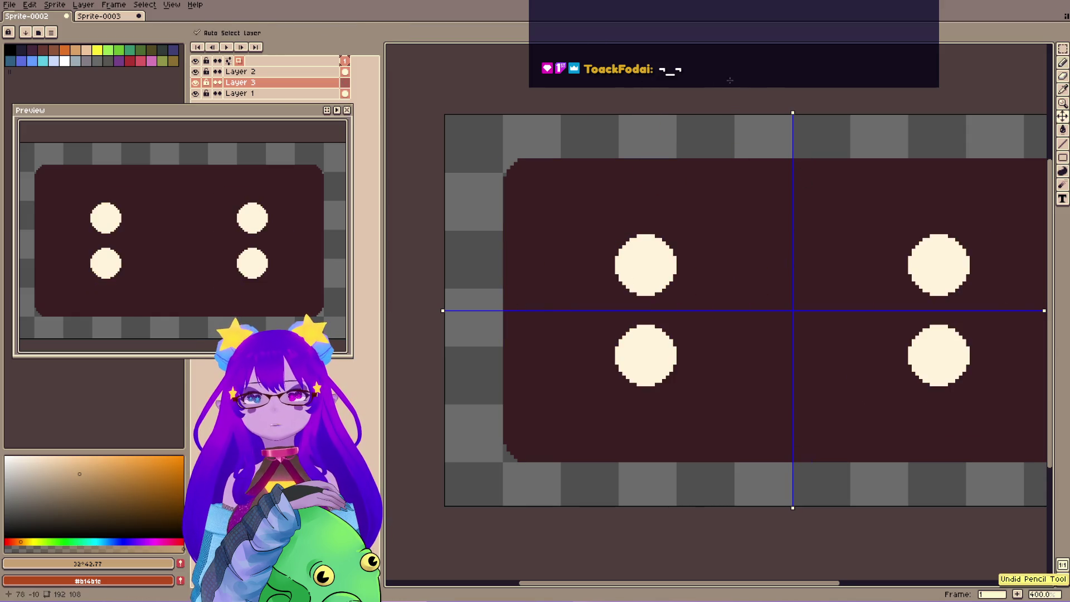
pyautogui.press('b')
pyautogui.scroll(1, 563, 215)
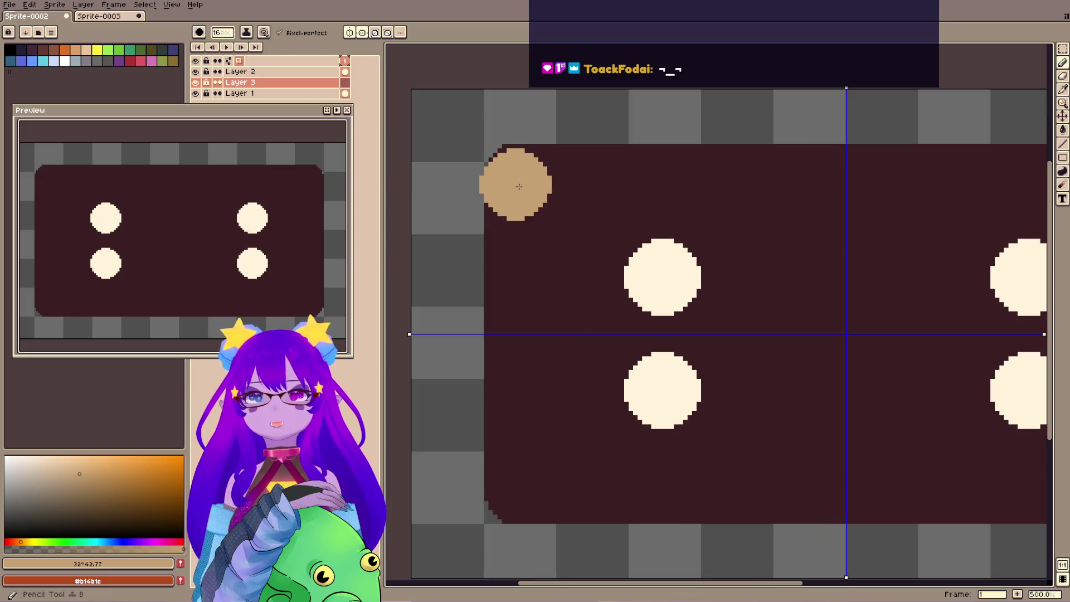
# Draw mirrored 1px tan border lines on Layer 3 and bucket-fill the panel interior tan
pyautogui.press('-')
pyautogui.press('-')
pyautogui.press('-')
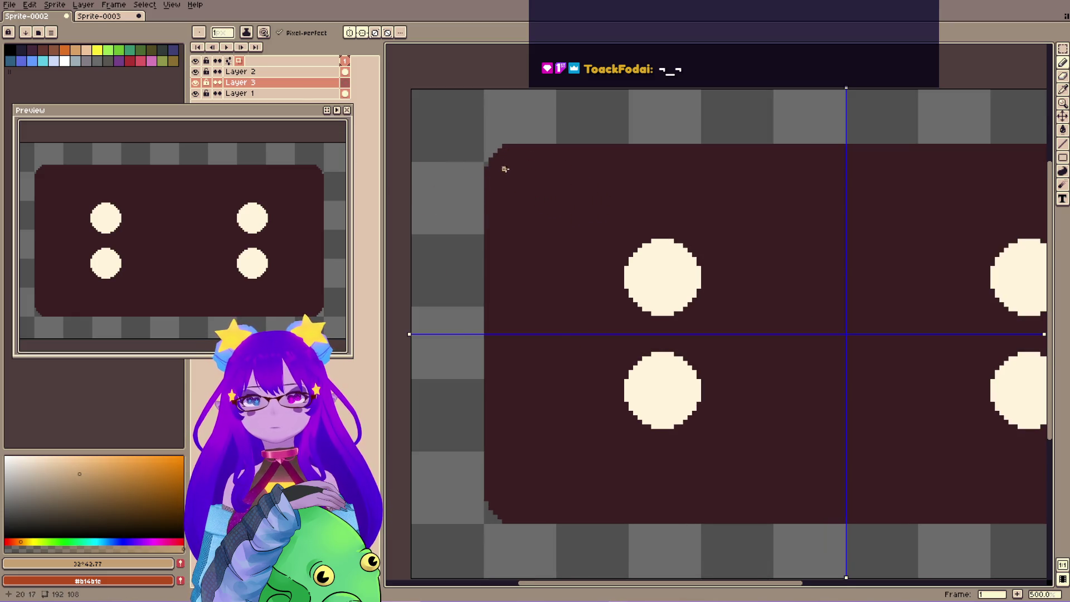
pyautogui.keyDown('shift'); pyautogui.click(504, 503); pyautogui.keyUp('shift')
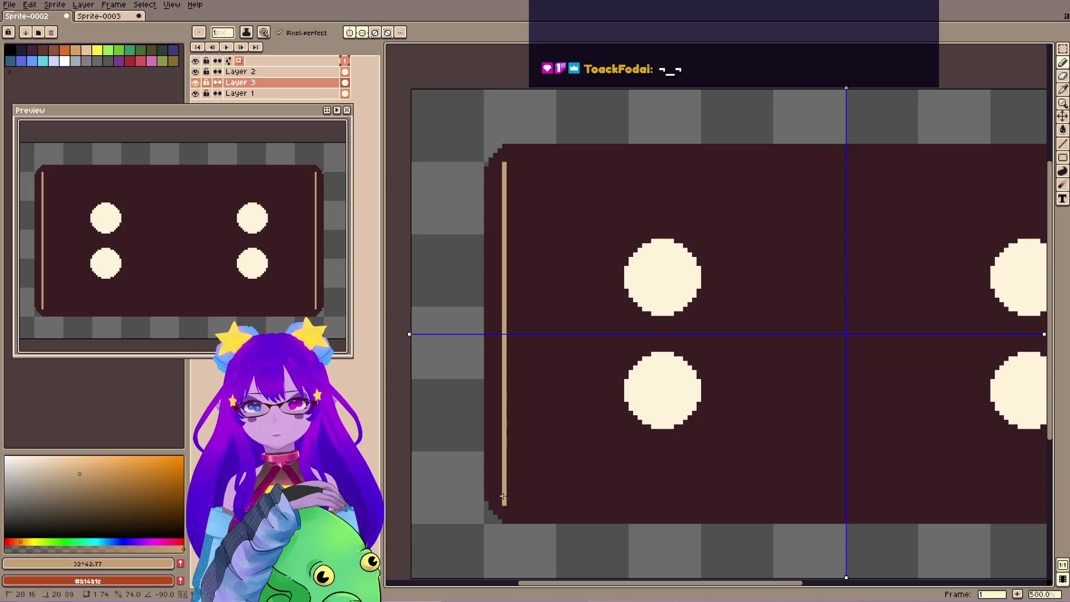
pyautogui.moveTo(926, 413); pyautogui.dragTo(707, 346)
pyautogui.keyDown('shift'); pyautogui.click(629, 437); pyautogui.keyUp('shift')
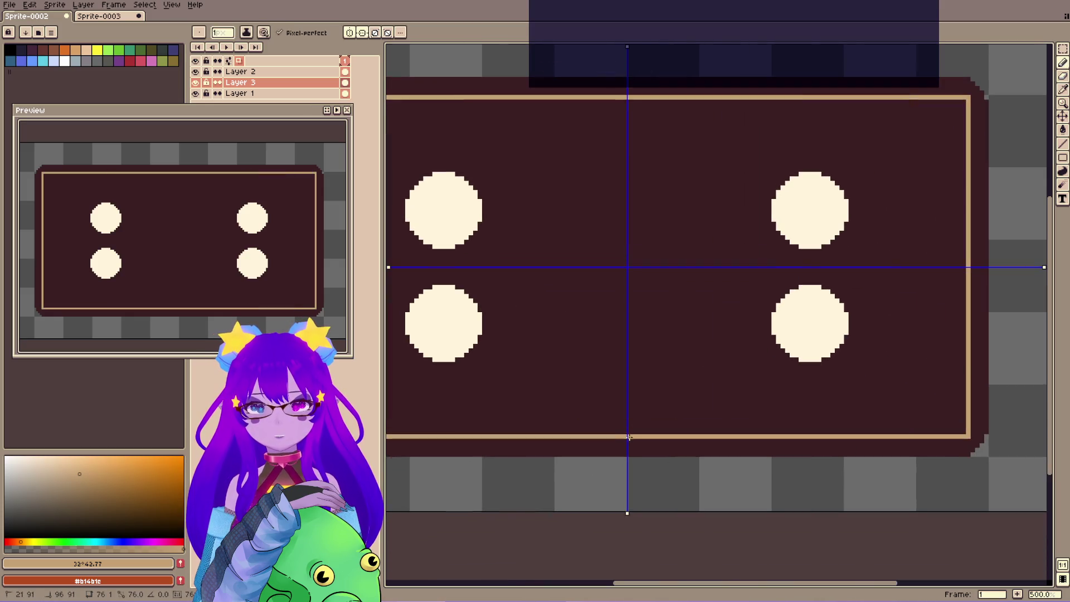
pyautogui.press('g')
pyautogui.click(656, 358)
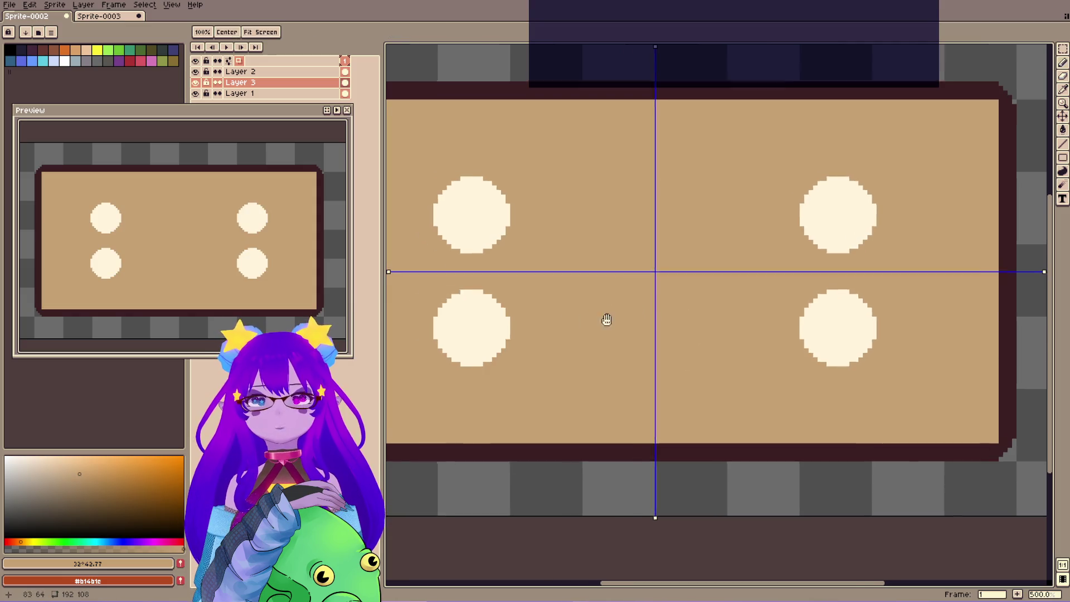
pyautogui.hscroll(-5, 604, 317)
pyautogui.press('space')
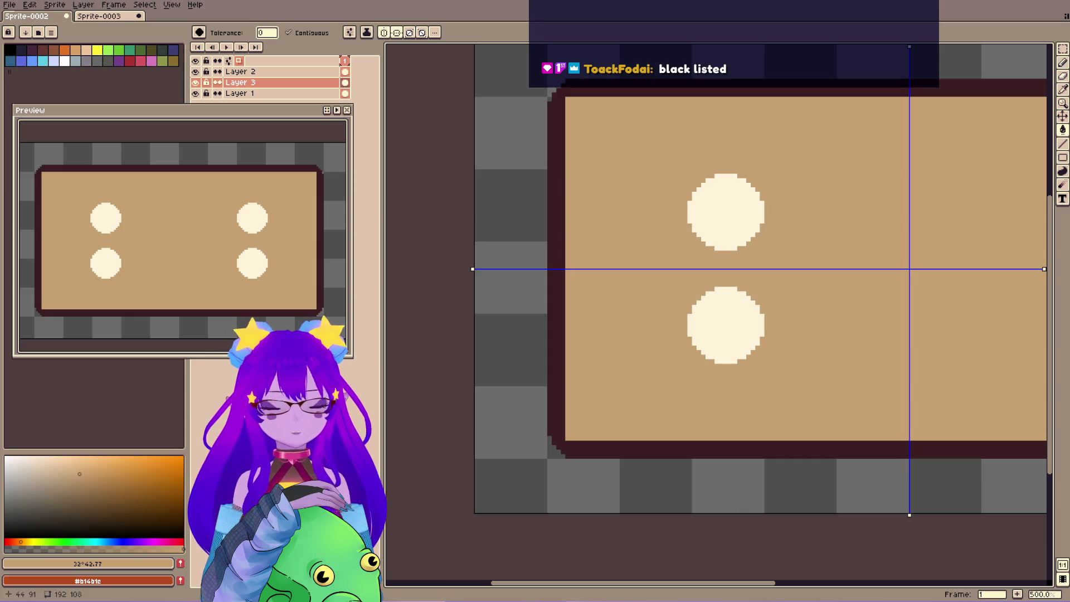
# Shrink PureRef to a small window and paste a book-page screenshot as a reference
pyautogui.hotkey('alt', 'Tab')
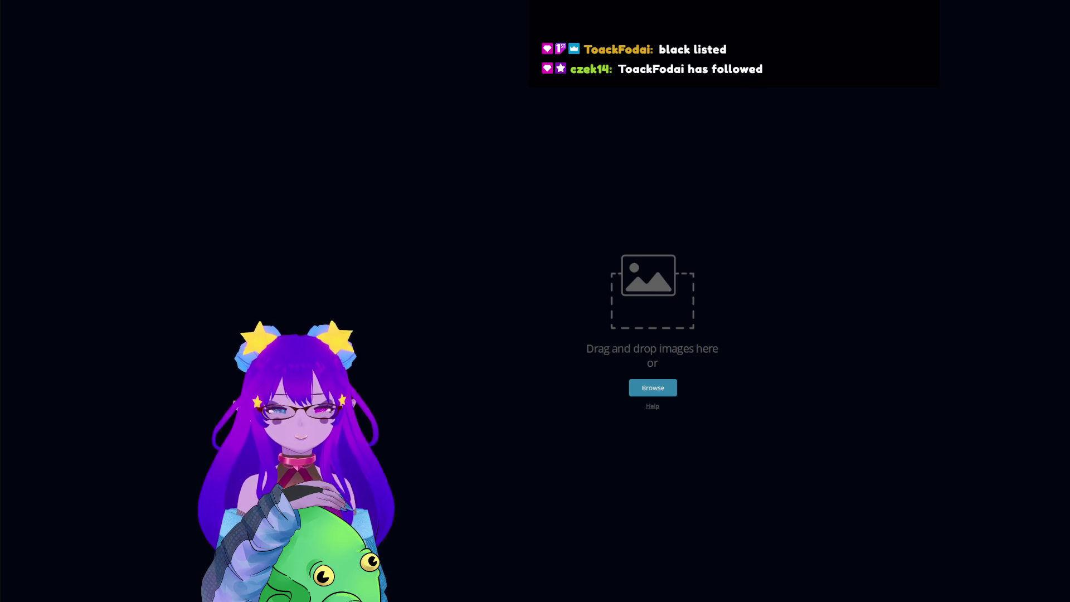
pyautogui.hotkey('ctrl', 'f')
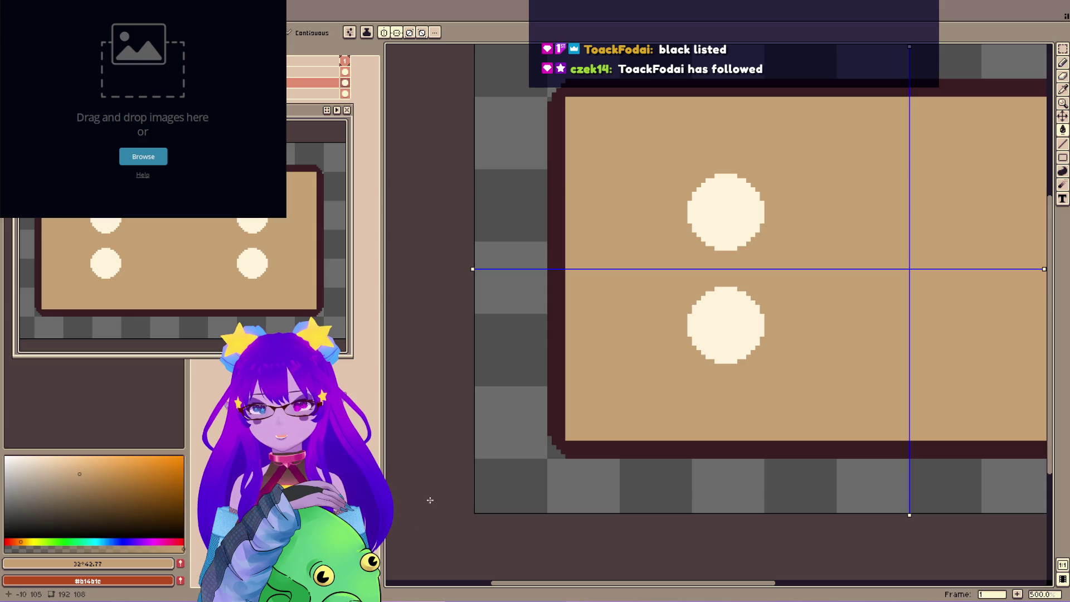
pyautogui.hotkey('ctrl', 'v')
pyautogui.moveTo(220, 73); pyautogui.dragTo(172, 108)
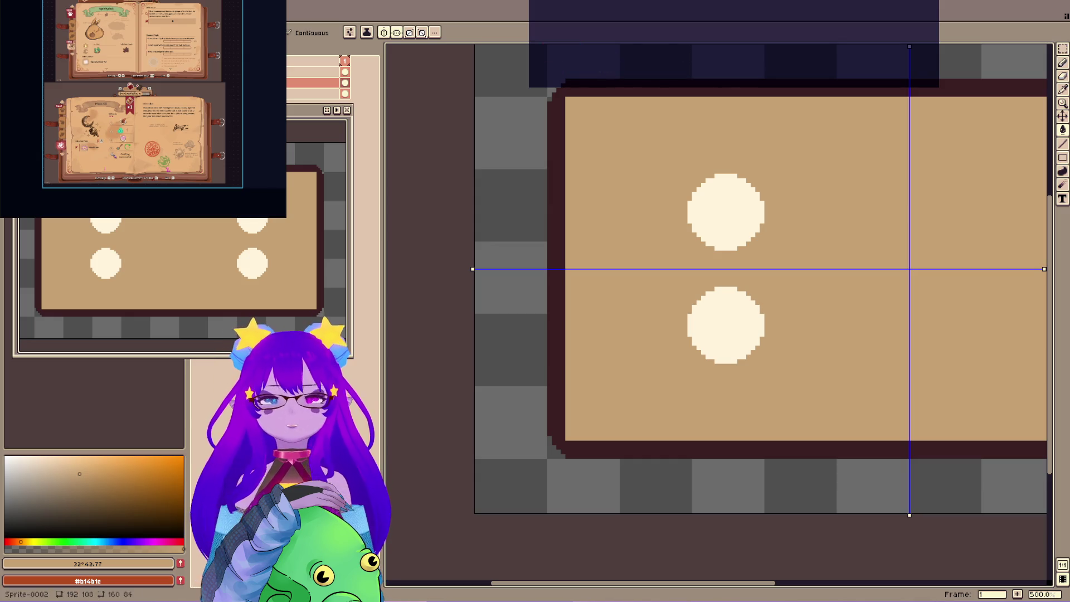
pyautogui.click(113, 128)
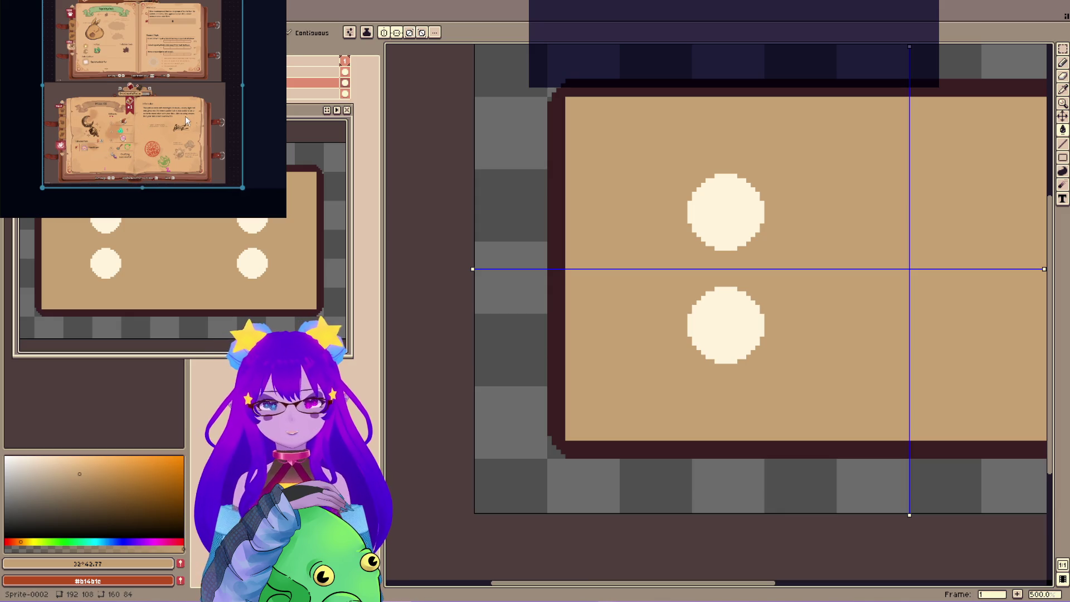
# Paste and shrink the Potions screenshot, resize the board, and keep it always on top
pyautogui.hotkey('ctrl', 'v')
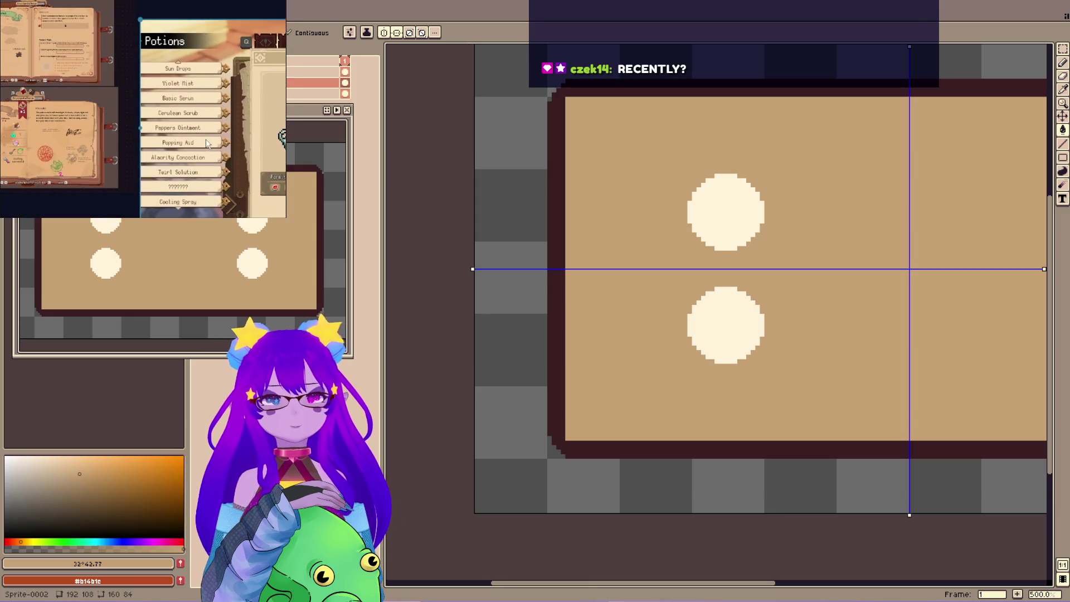
pyautogui.moveTo(206, 144)
pyautogui.mouseDown()
pyautogui.moveTo(210, 112)
pyautogui.moveTo(235, 136)
pyautogui.moveTo(108, 49)
pyautogui.mouseUp()
pyautogui.moveTo(97, 12)
pyautogui.mouseDown()
pyautogui.moveTo(157, 45)
pyautogui.moveTo(144, 47)
pyautogui.mouseUp()
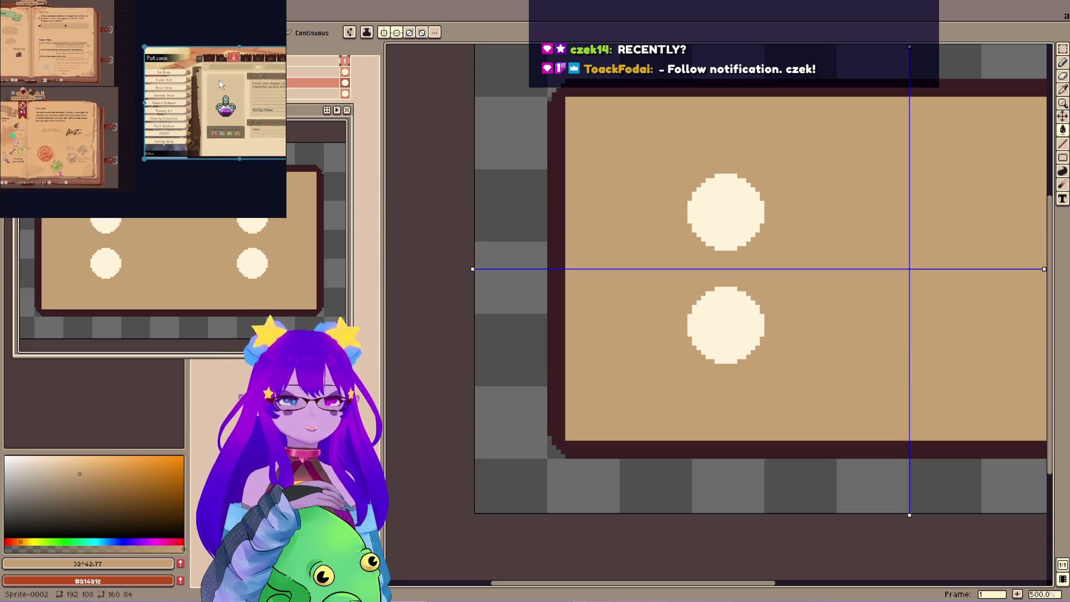
pyautogui.moveTo(286, 217)
pyautogui.mouseDown()
pyautogui.moveTo(335, 215)
pyautogui.moveTo(418, 180)
pyautogui.moveTo(366, 185)
pyautogui.mouseUp()
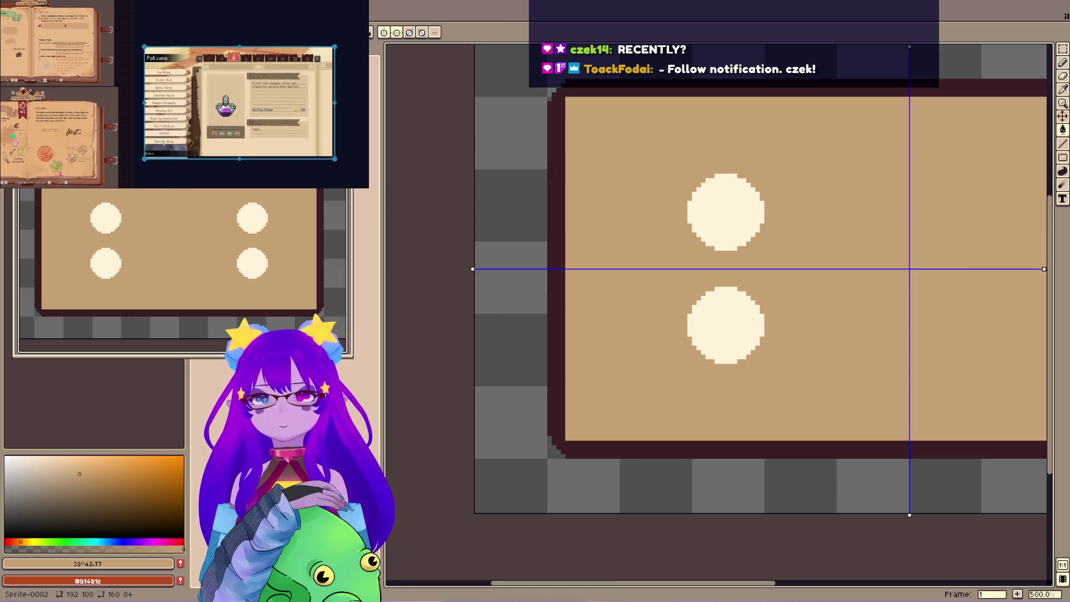
pyautogui.hotkey('ctrl', 'shift', 'a')
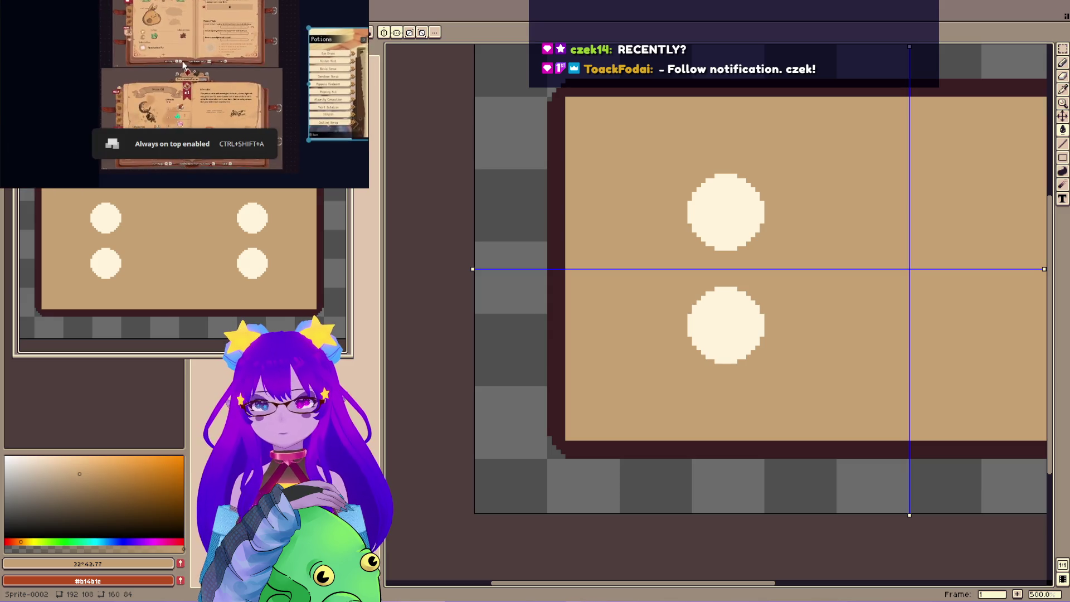
pyautogui.moveTo(688, 184); pyautogui.dragTo(612, 222)
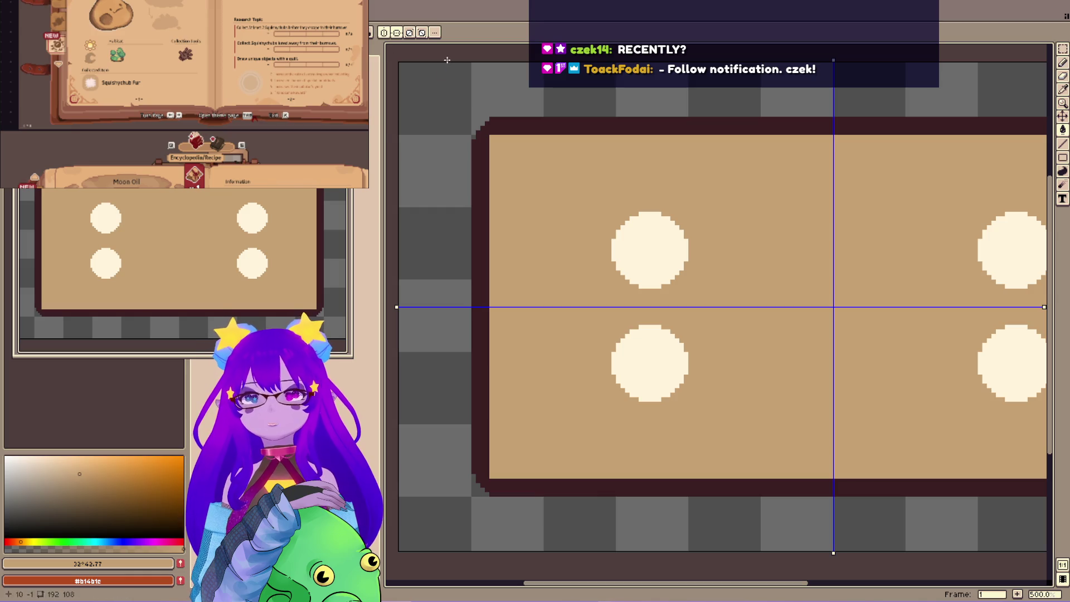
# Fill the panel face with a darker reddish brown, undoing the trial corner pixels
pyautogui.scroll(5, 486, 155)
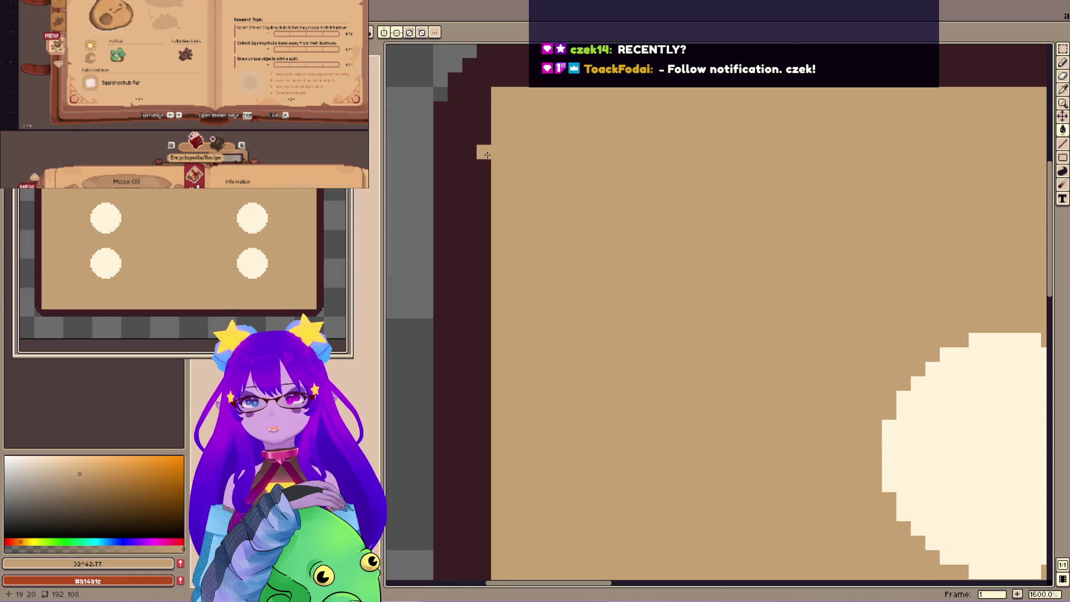
pyautogui.moveTo(533, 155); pyautogui.dragTo(683, 186)
pyautogui.press('+')
pyautogui.press('+')
pyautogui.press('+')
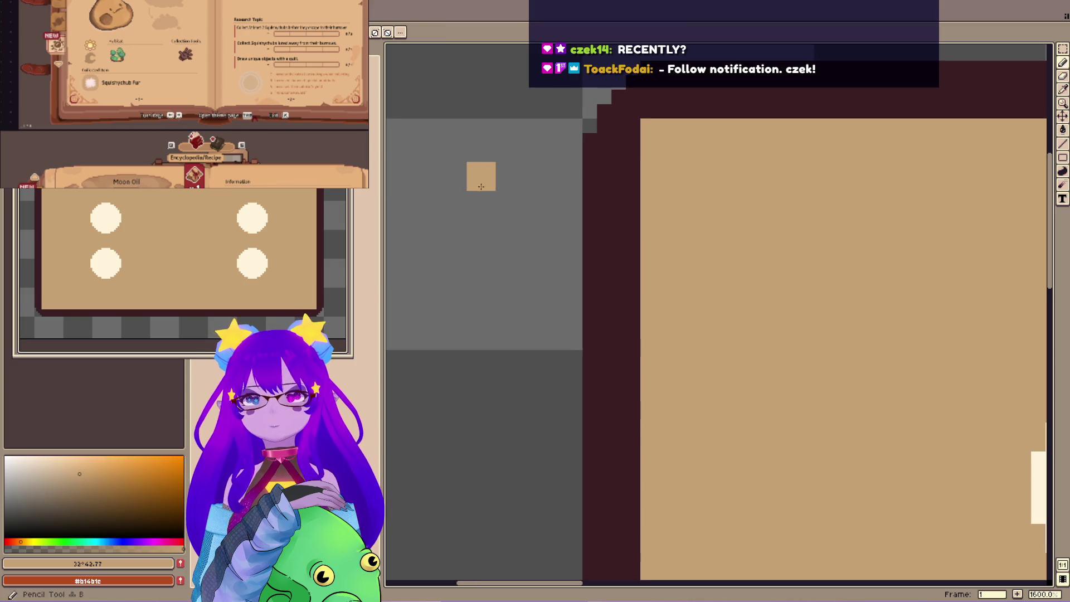
pyautogui.click(85, 485)
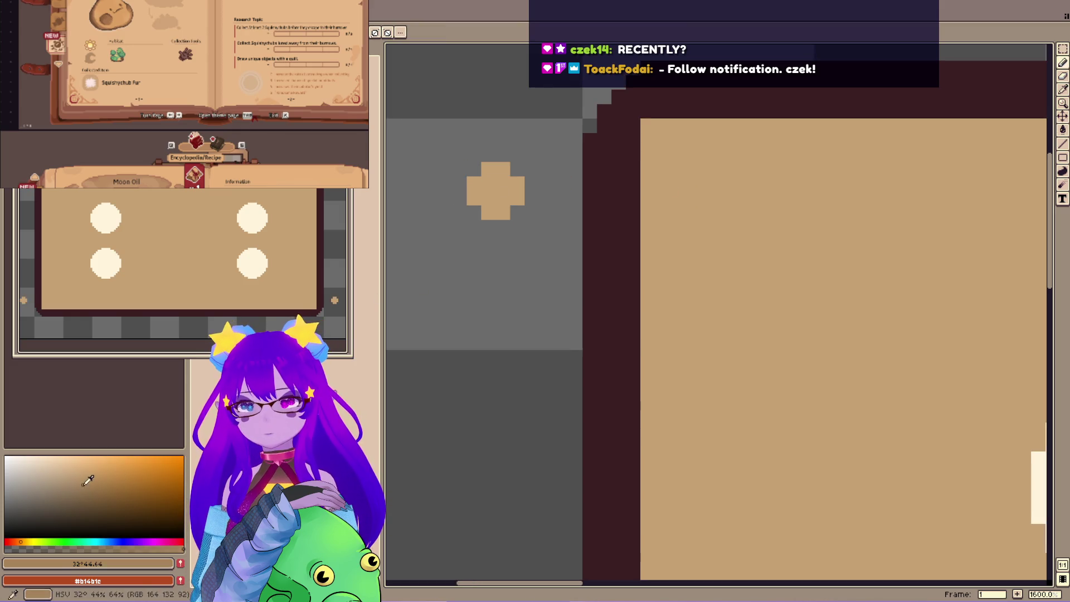
pyautogui.click(18, 541)
pyautogui.press('g')
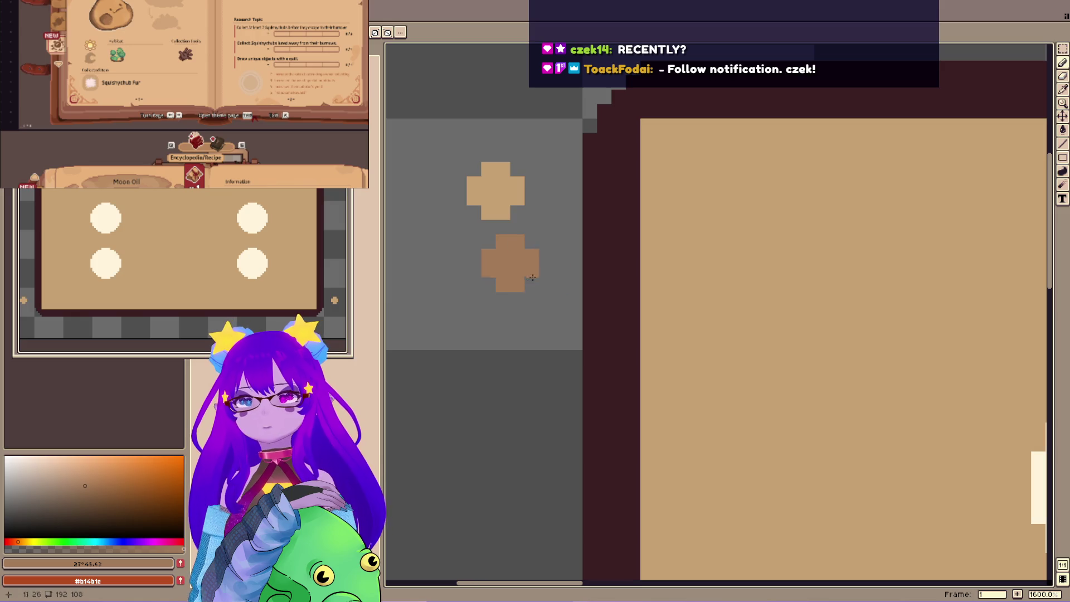
pyautogui.click(744, 253)
pyautogui.press('b')
pyautogui.moveTo(676, 126)
pyautogui.mouseDown()
pyautogui.moveTo(648, 141)
pyautogui.moveTo(648, 155)
pyautogui.moveTo(647, 126)
pyautogui.mouseUp()
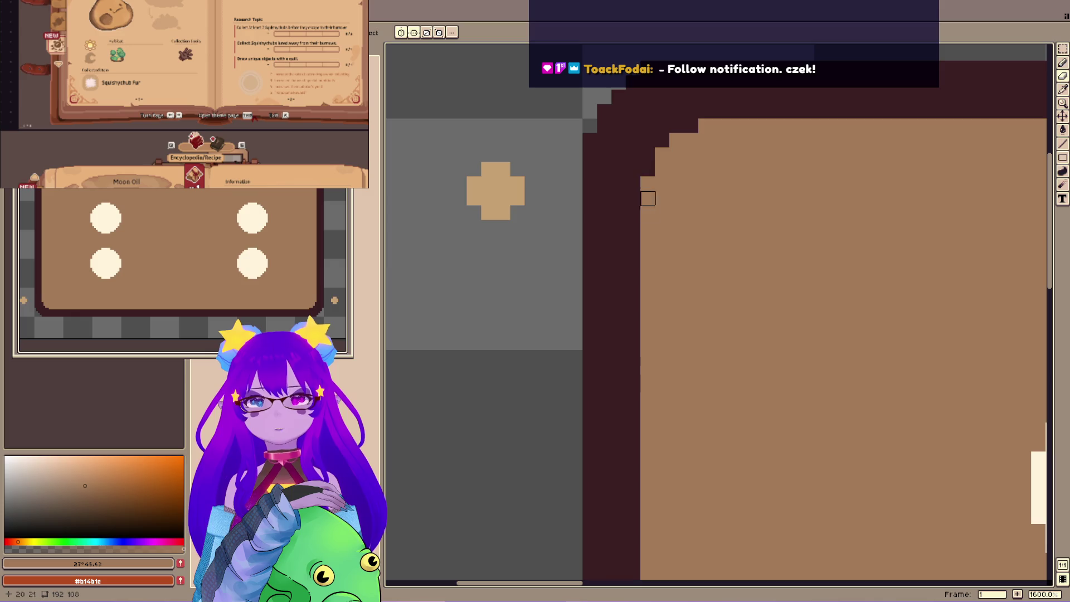
pyautogui.scroll(-2, 674, 299)
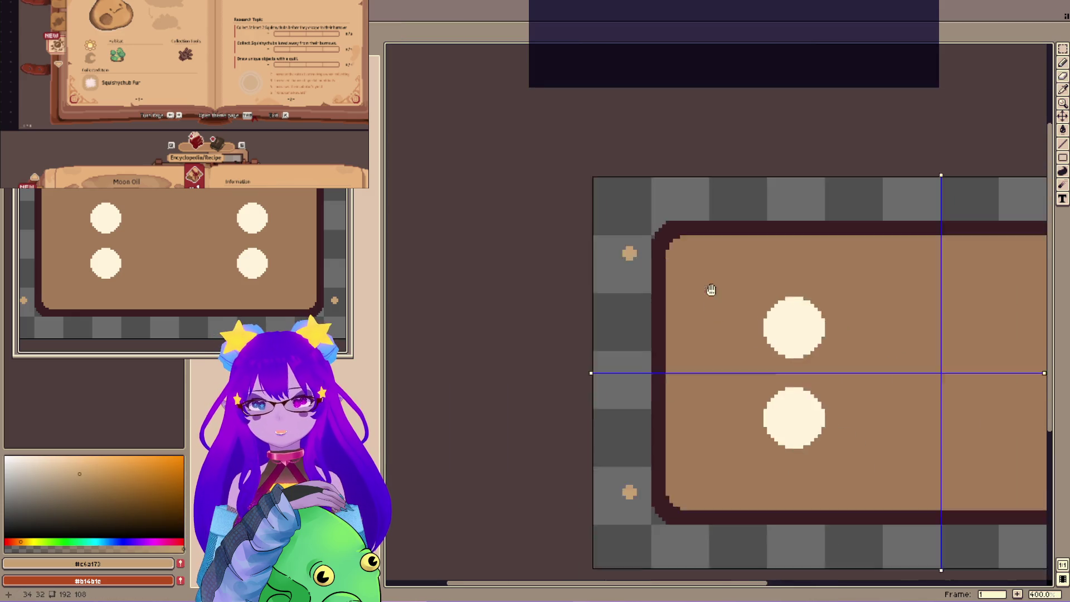
pyautogui.moveTo(582, 196); pyautogui.dragTo(616, 252)
pyautogui.hotkey('ctrl', 'z')
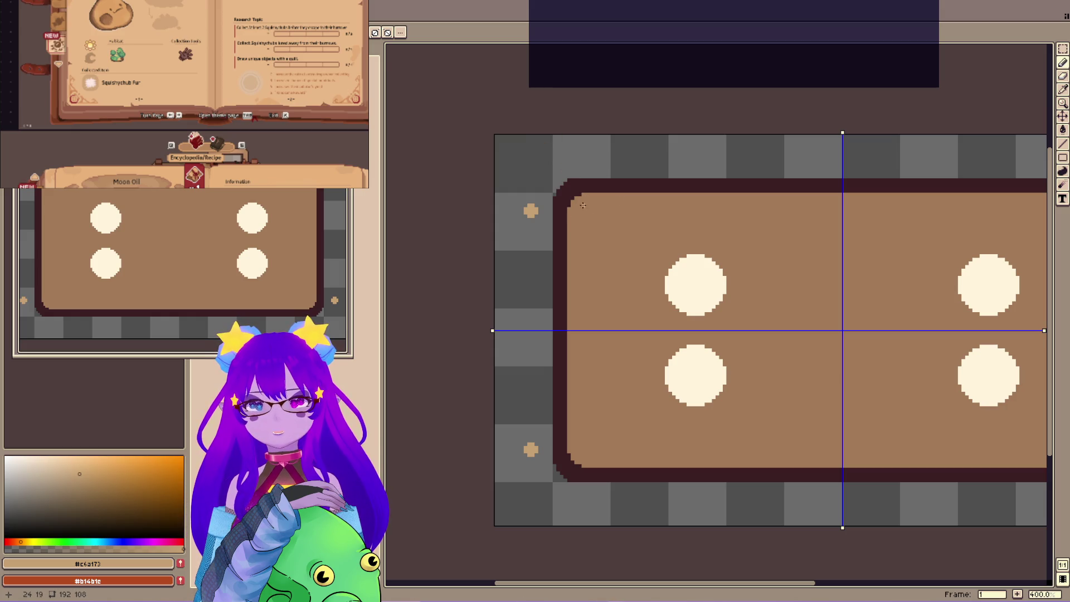
# Draw light lines along the left and top inner edges and fill the inner face lighter tan
pyautogui.keyDown('shift'); pyautogui.click(583, 450); pyautogui.keyUp('shift')
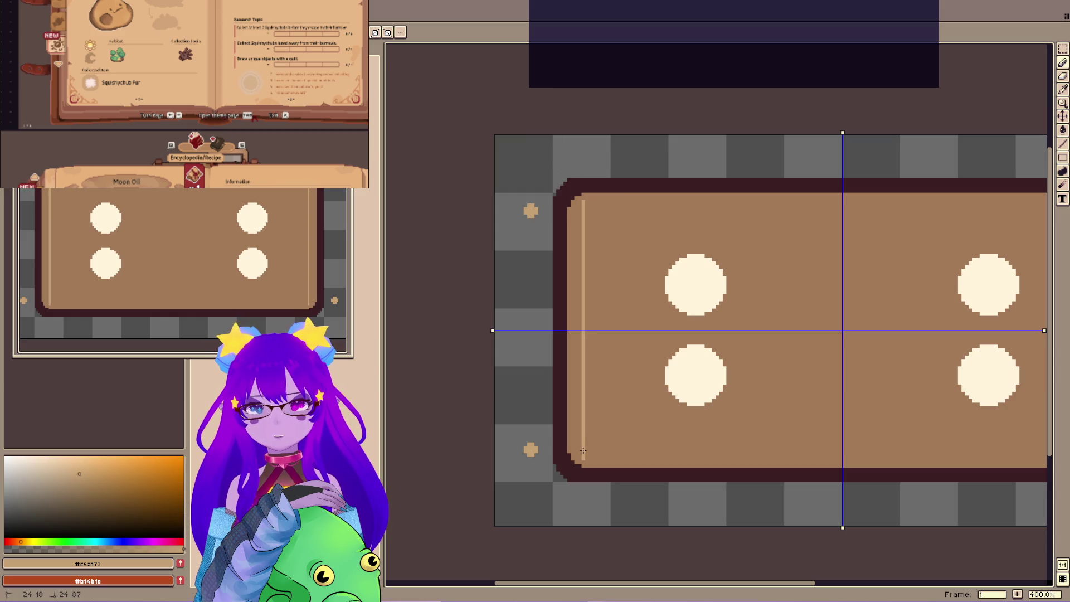
pyautogui.keyDown('shift'); pyautogui.click(575, 436); pyautogui.keyUp('shift')
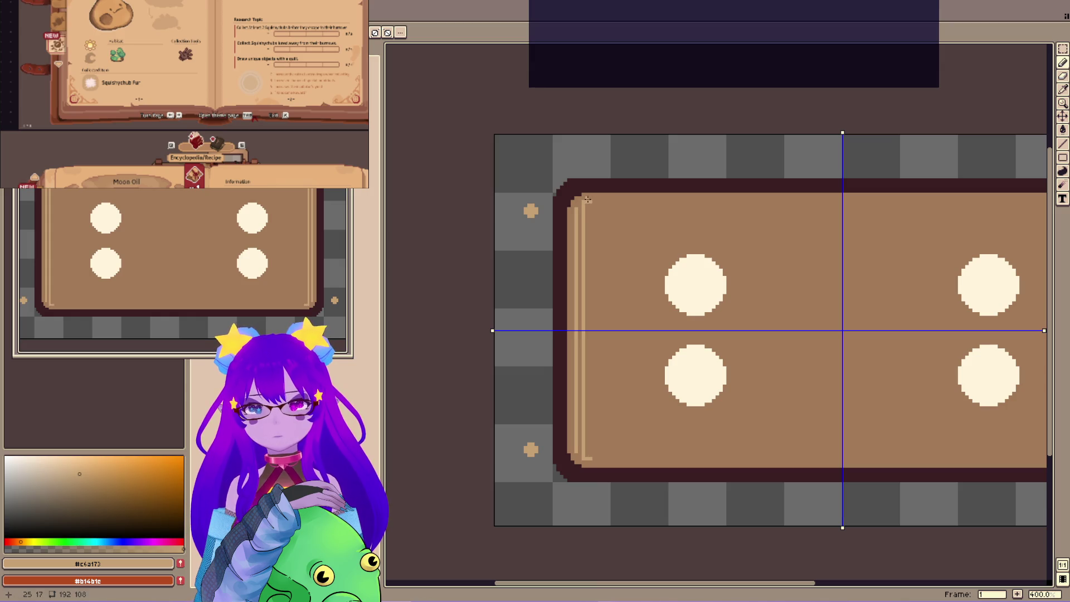
pyautogui.click(590, 199)
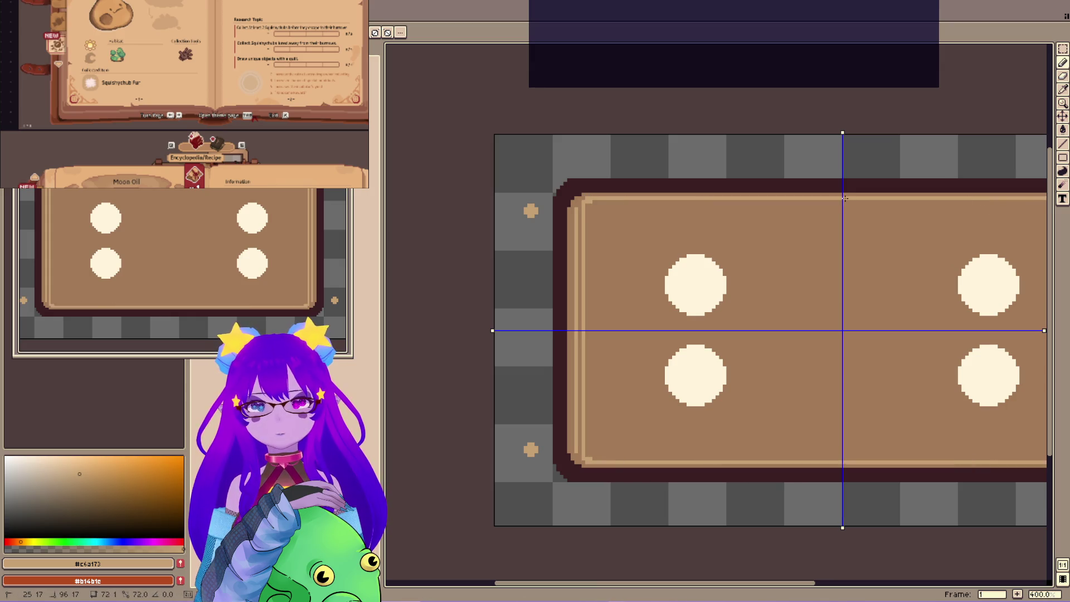
pyautogui.press('g')
pyautogui.click(653, 224)
pyautogui.scroll(8, 563, 202)
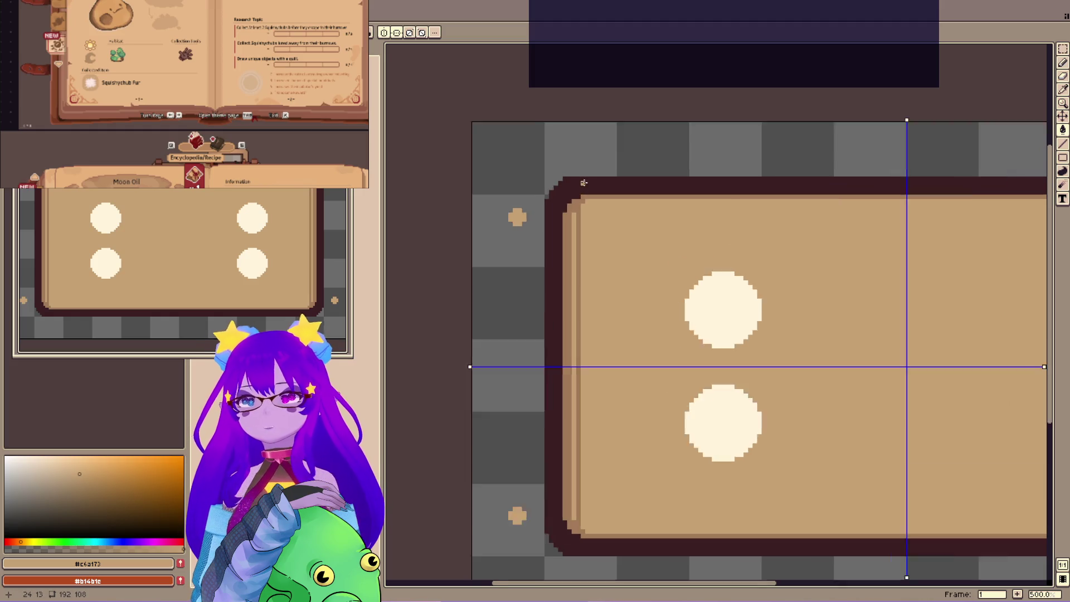
pyautogui.press('b')
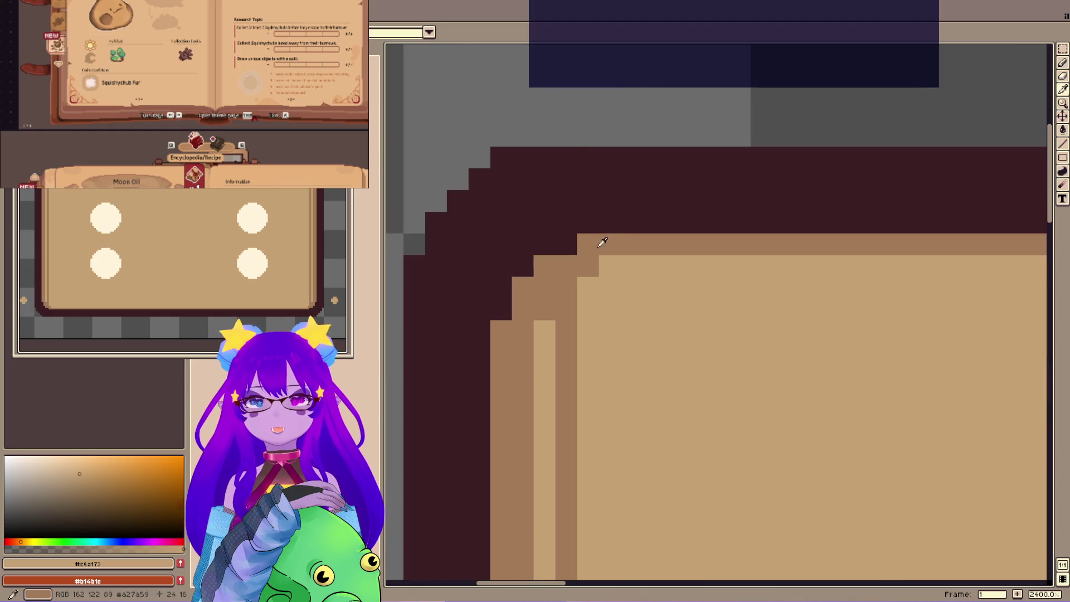
pyautogui.keyDown('alt'); pyautogui.click(603, 243); pyautogui.keyUp('alt')
pyautogui.click(606, 267)
pyautogui.click(578, 291)
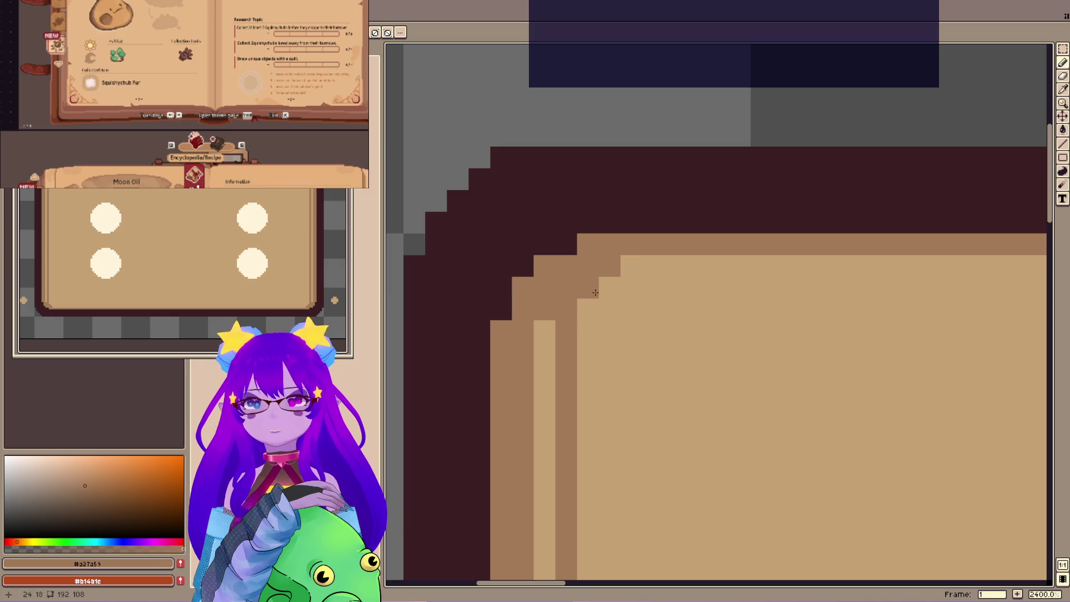
pyautogui.click(603, 308)
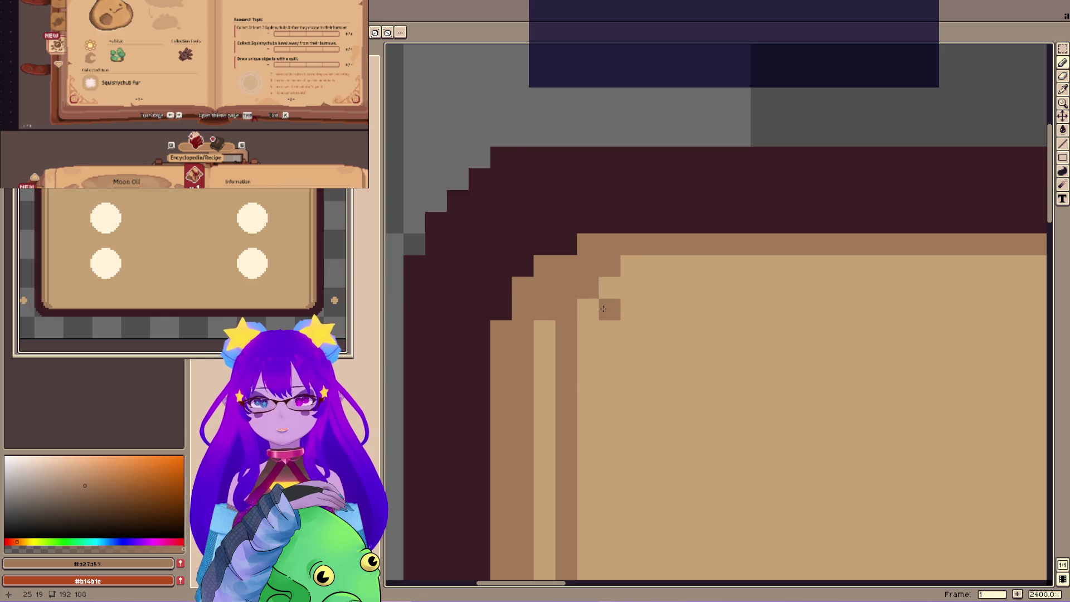
pyautogui.scroll(-5, 603, 308)
pyautogui.moveTo(847, 401); pyautogui.dragTo(623, 150)
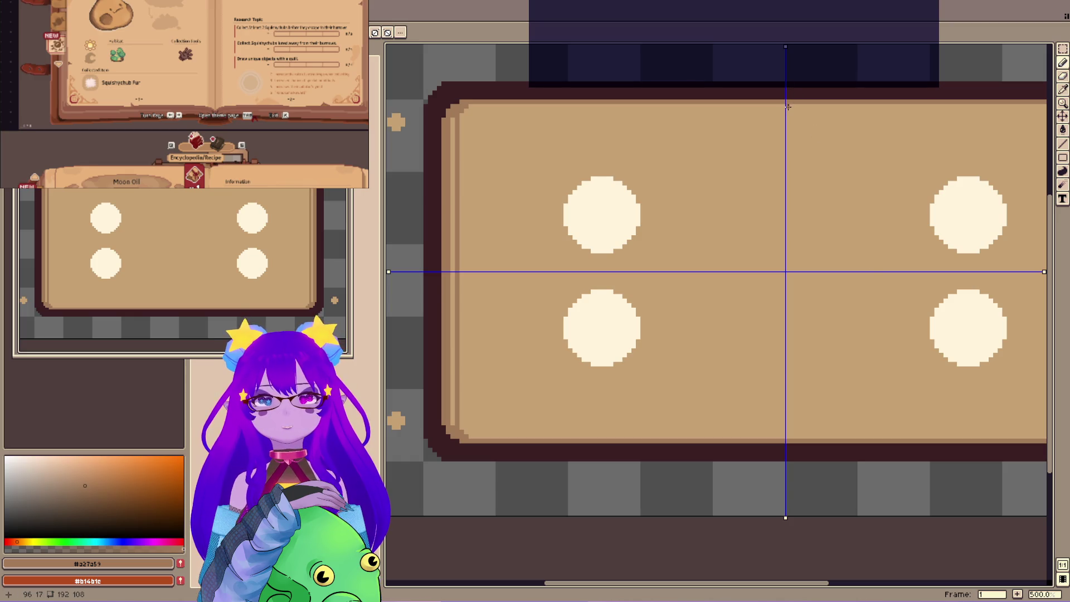
pyautogui.moveTo(784, 108); pyautogui.dragTo(785, 433)
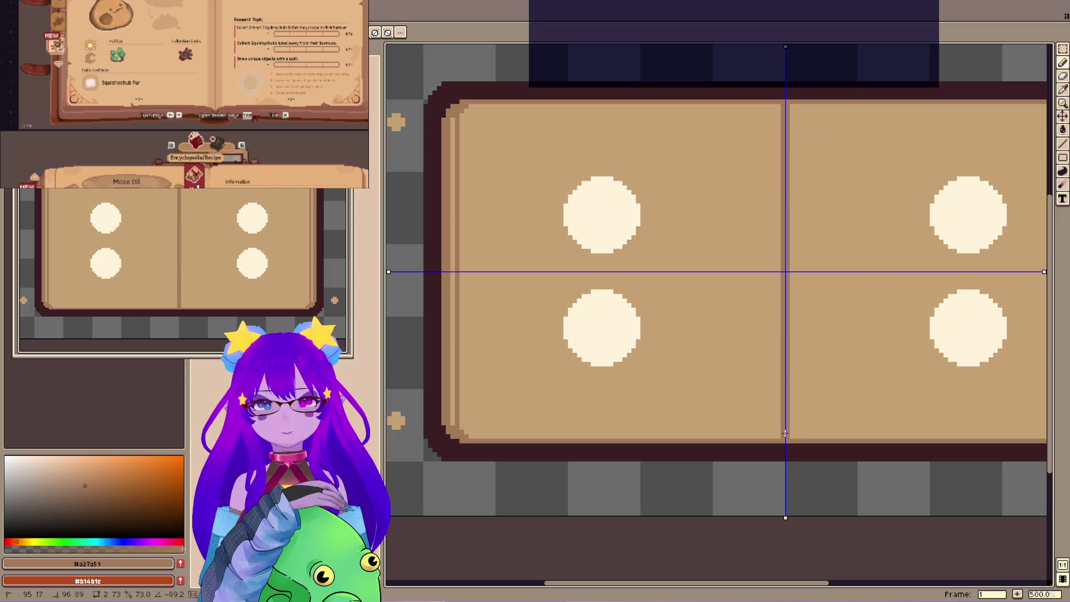
pyautogui.scroll(4, 764, 403)
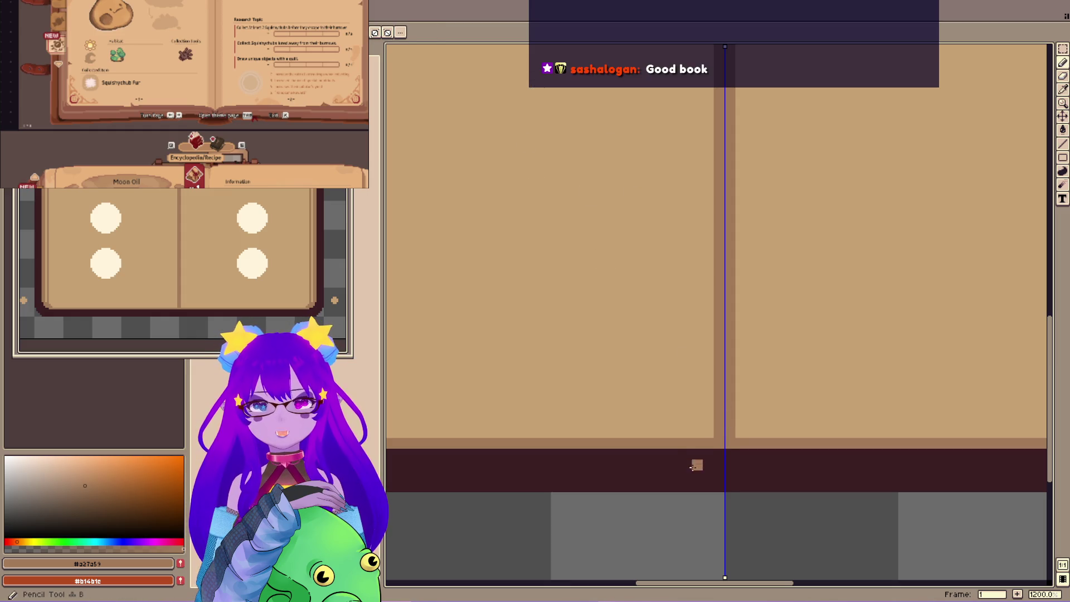
pyautogui.moveTo(664, 449); pyautogui.dragTo(846, 449)
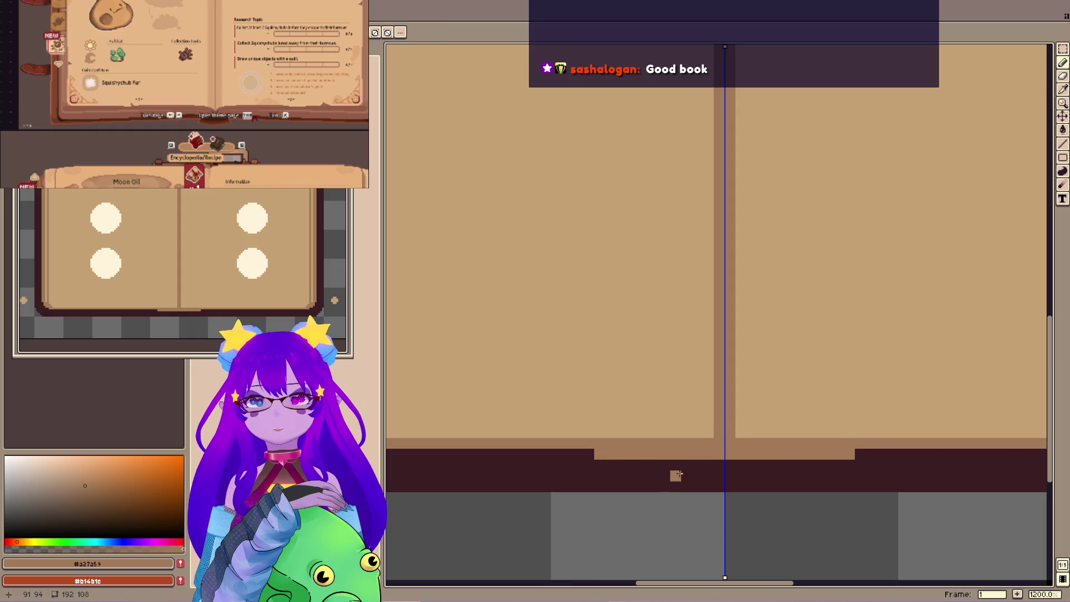
pyautogui.hotkey('ctrl', 'z')
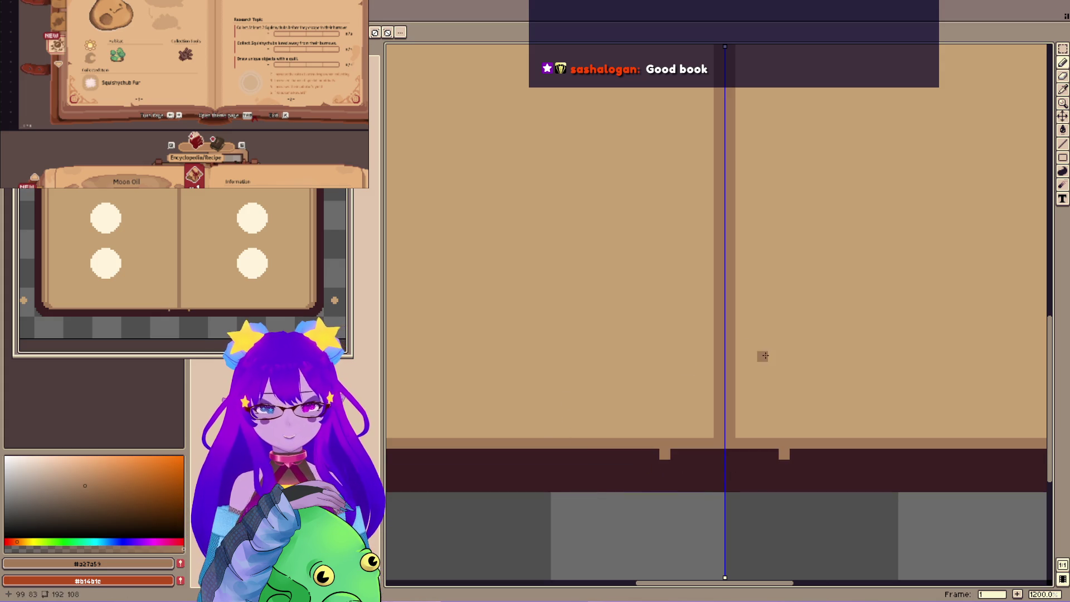
pyautogui.moveTo(730, 335)
pyautogui.mouseDown()
pyautogui.moveTo(683, 231)
pyautogui.moveTo(687, 286)
pyautogui.mouseUp()
pyautogui.hotkey('ctrl', 'z')
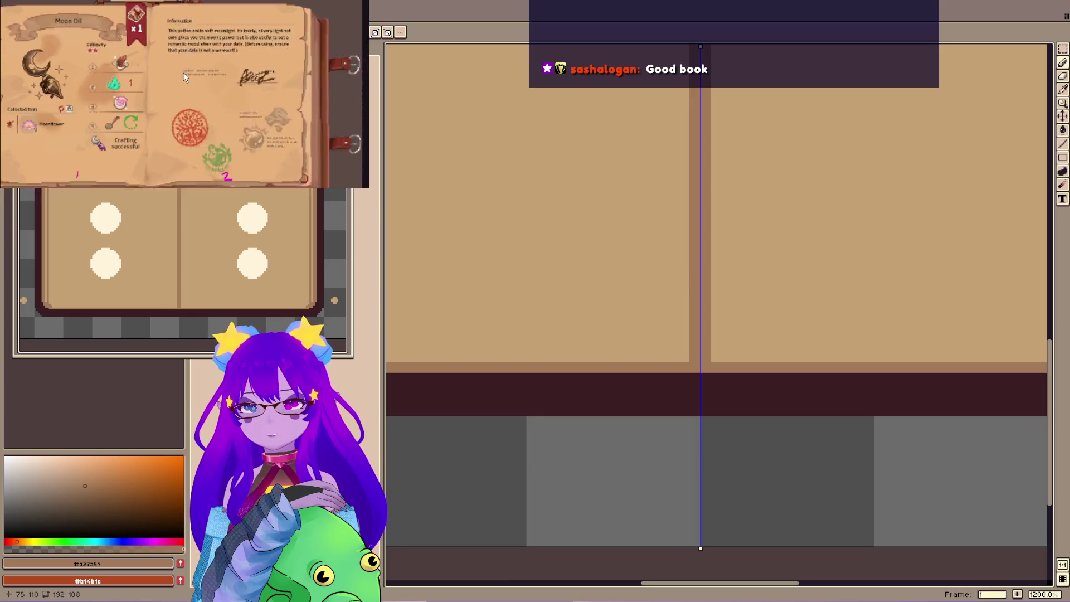
pyautogui.keyDown('alt'); pyautogui.click(629, 410); pyautogui.keyUp('alt')
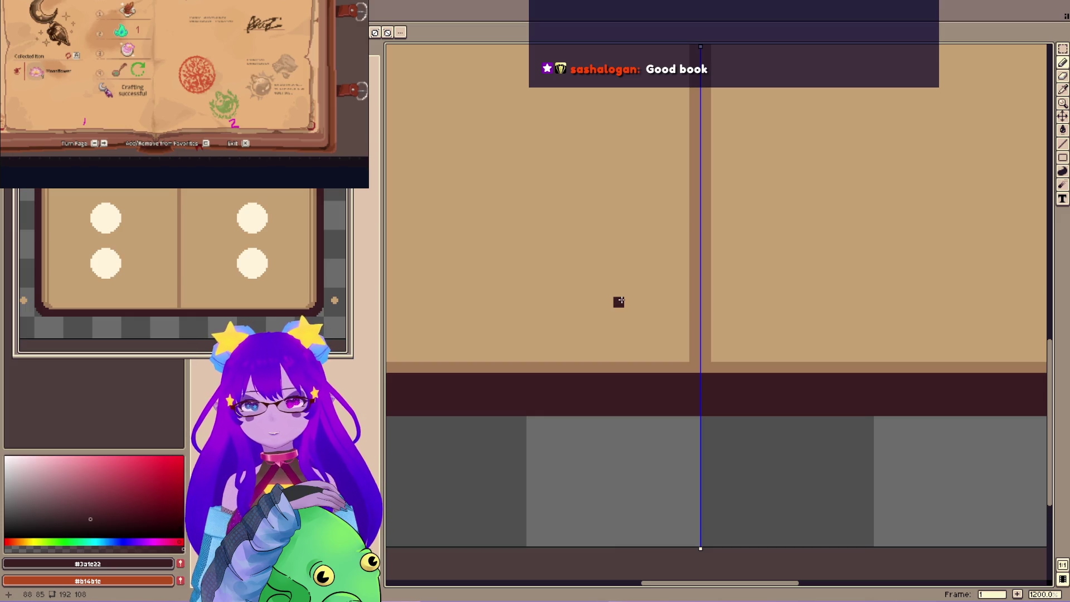
pyautogui.moveTo(94, 516); pyautogui.dragTo(92, 524)
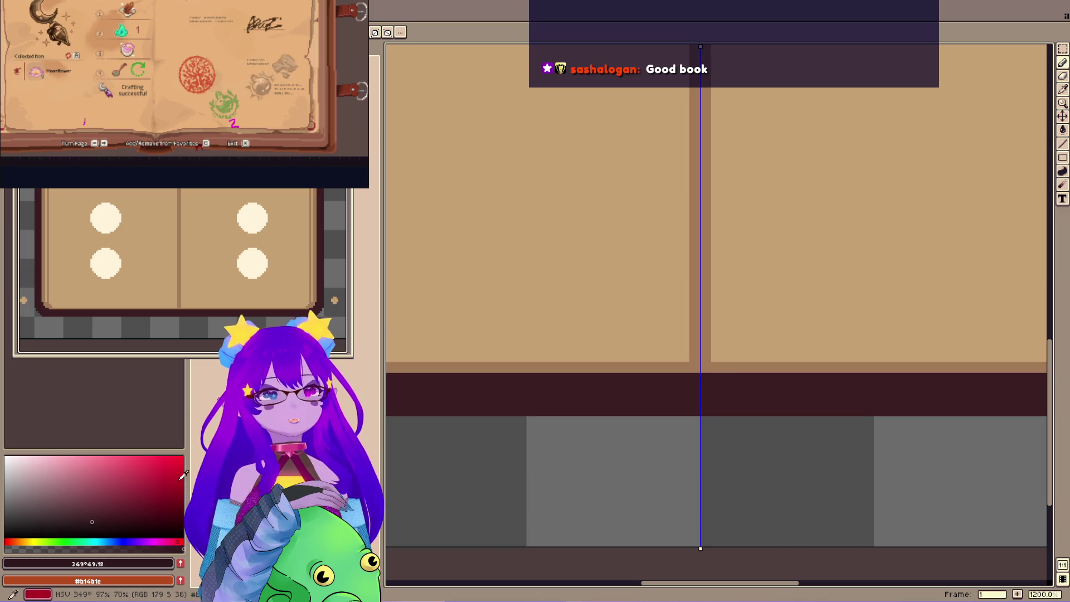
pyautogui.scroll(-4, 478, 139)
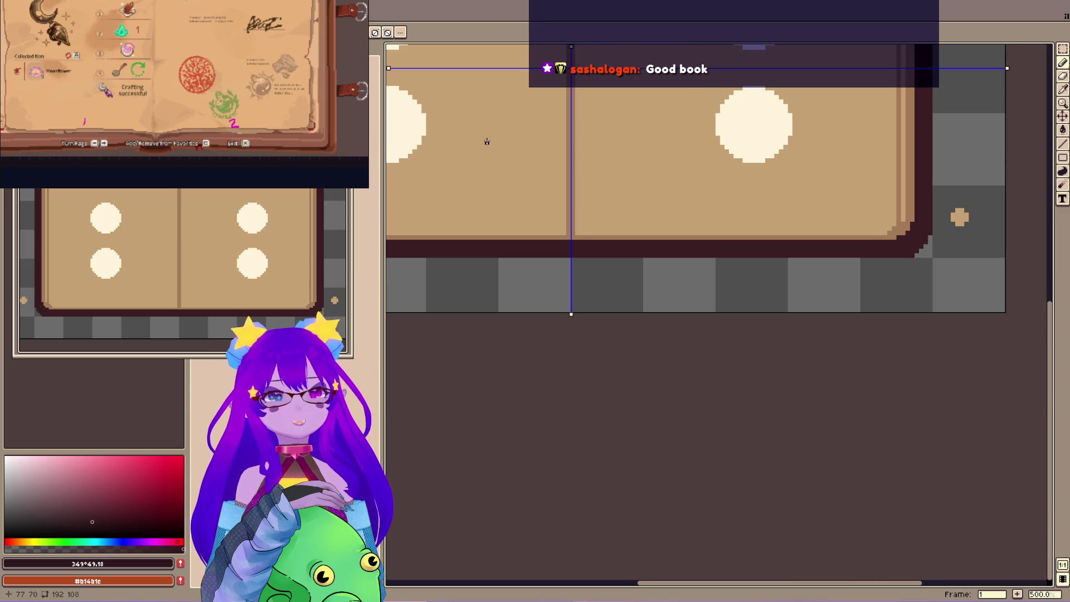
pyautogui.scroll(5, 486, 141)
pyautogui.hscroll(-4, 487, 142)
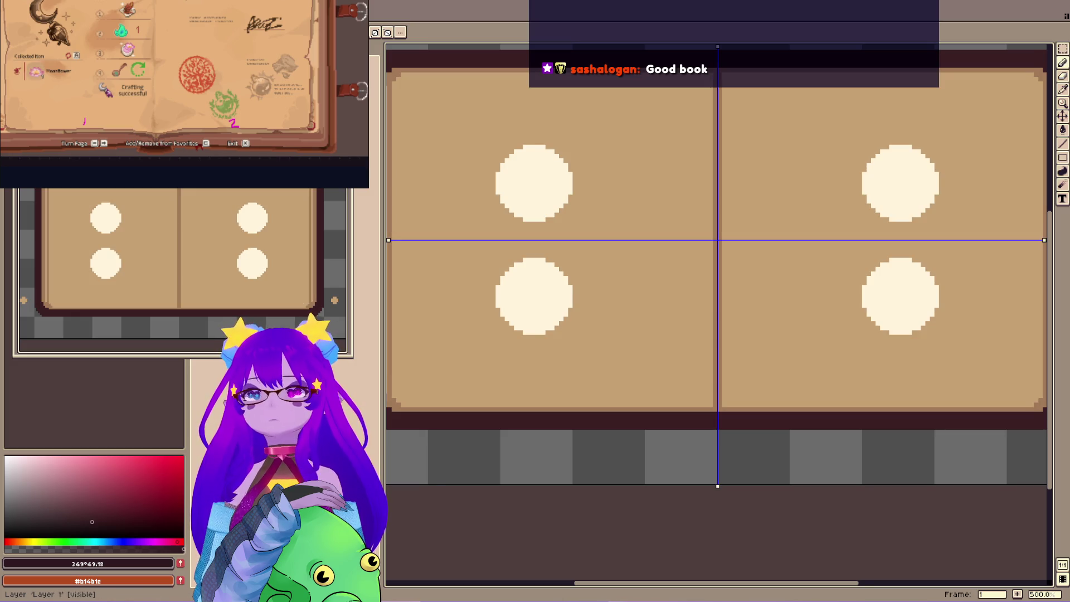
pyautogui.click(698, 162)
pyautogui.scroll(-2, 698, 162)
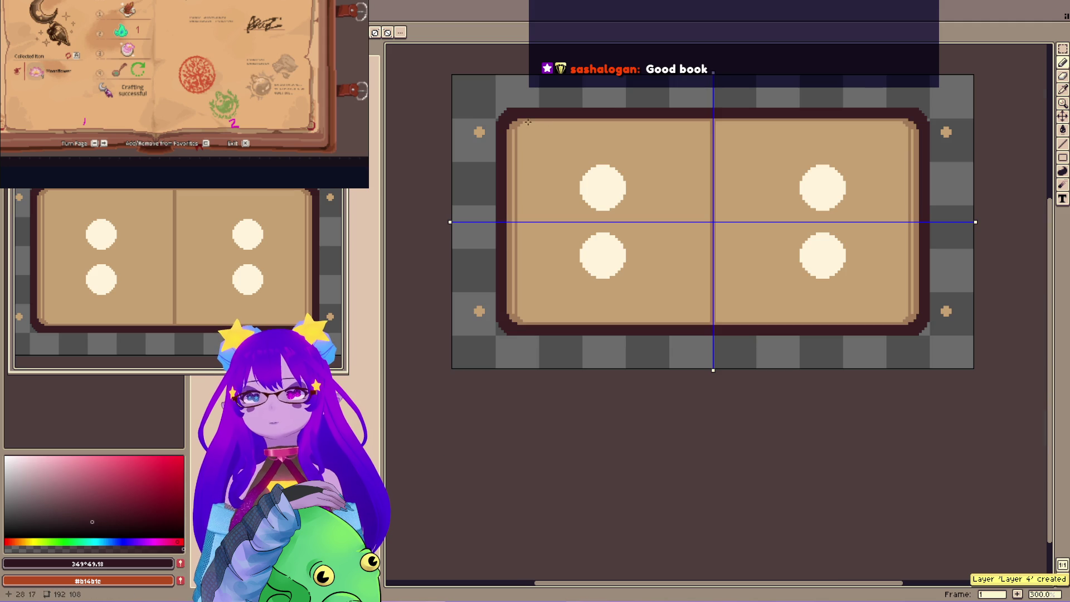
pyautogui.scroll(2, 537, 153)
pyautogui.scroll(-5, 709, 454)
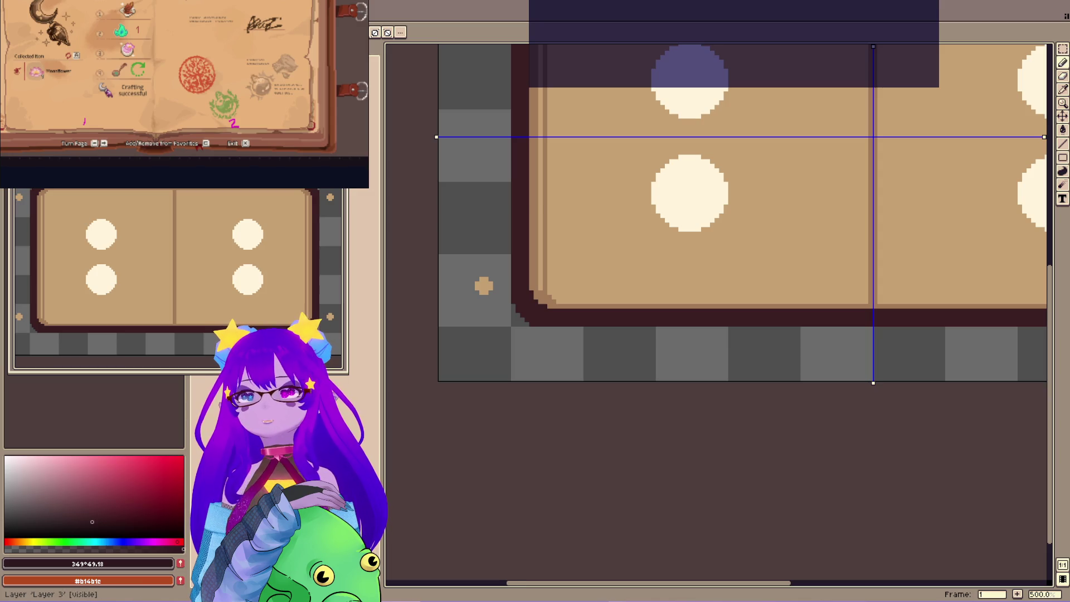
pyautogui.scroll(4, 537, 307)
pyautogui.keyDown('alt'); pyautogui.click(495, 309); pyautogui.keyUp('alt')
pyautogui.moveTo(819, 286)
pyautogui.mouseDown()
pyautogui.moveTo(540, 251)
pyautogui.moveTo(351, 250)
pyautogui.mouseUp()
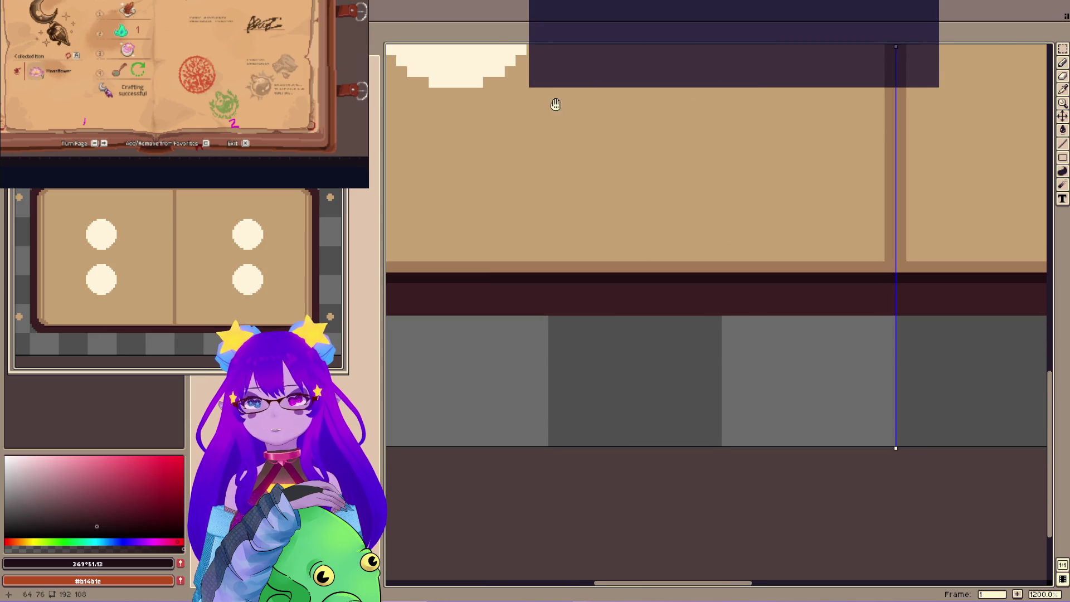
pyautogui.moveTo(550, 94); pyautogui.dragTo(941, 219)
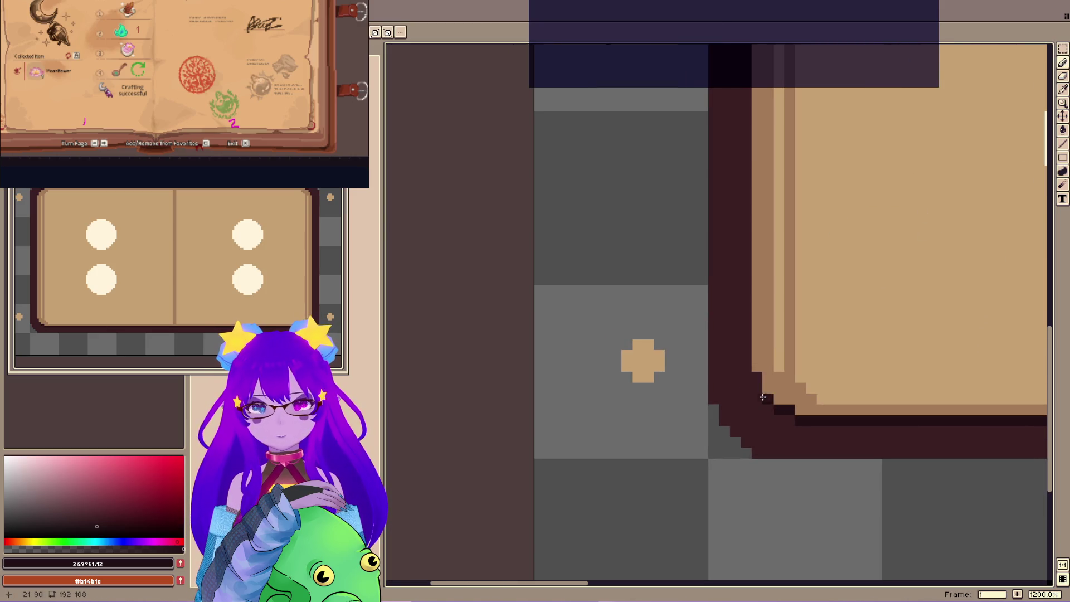
pyautogui.scroll(-4, 762, 365)
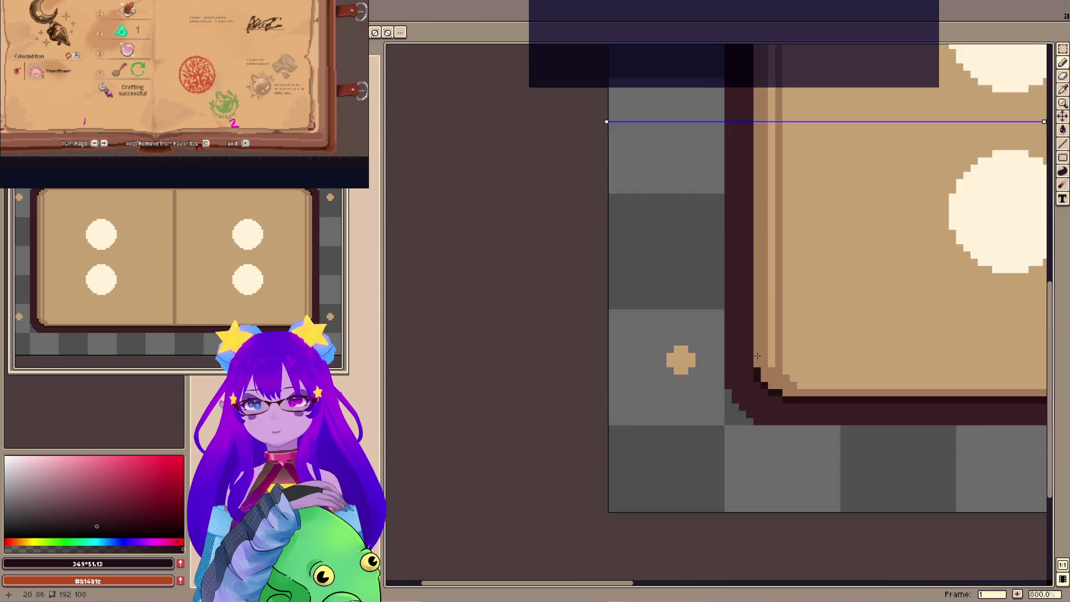
pyautogui.scroll(3, 688, 162)
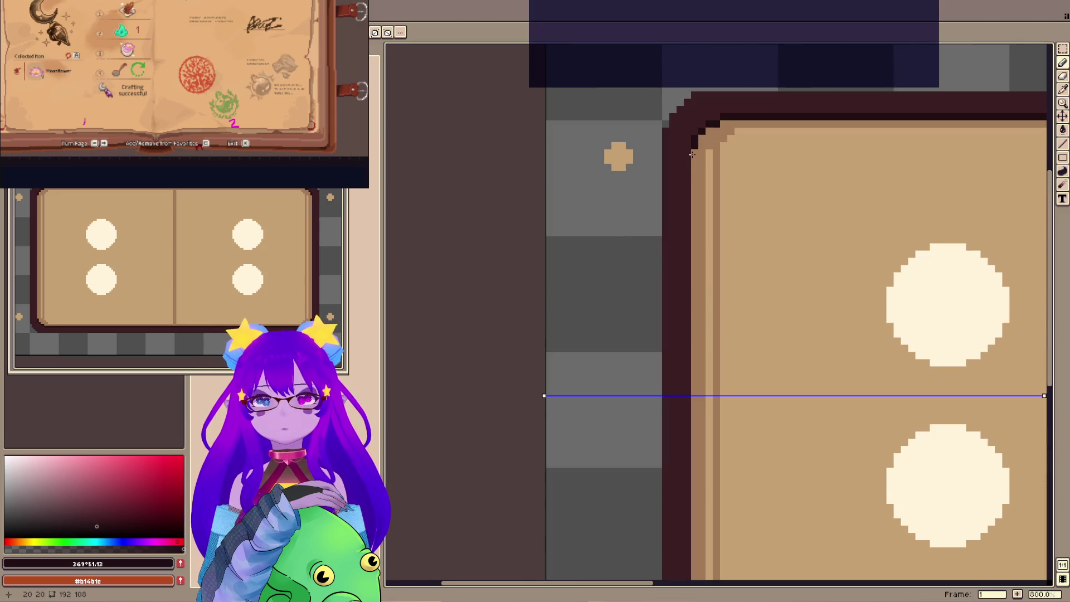
pyautogui.scroll(-4, 686, 175)
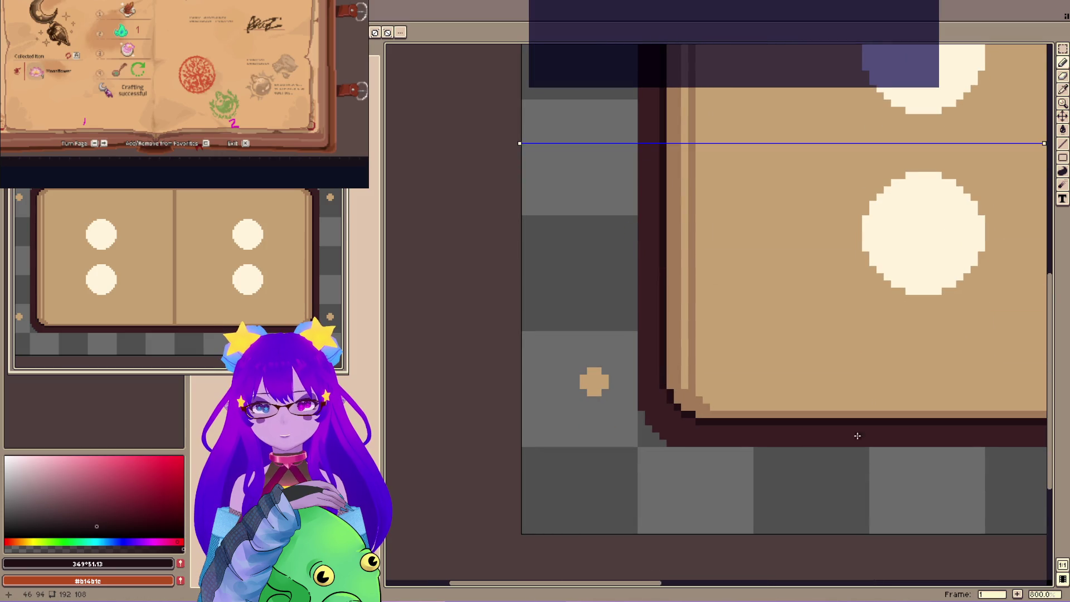
pyautogui.hscroll(5, 752, 429)
pyautogui.scroll(2, 776, 373)
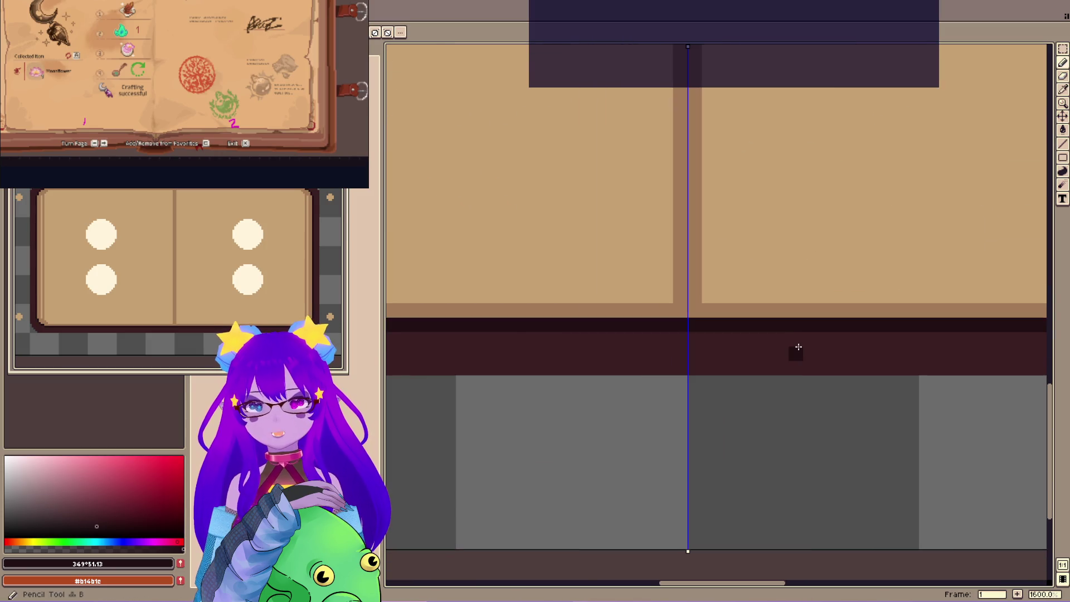
# Draw dark red rows below the spine and shade the notch diagonal with the darkest outline colour
pyautogui.moveTo(643, 369); pyautogui.dragTo(704, 350)
pyautogui.keyDown('alt'); pyautogui.click(666, 365); pyautogui.keyUp('alt')
pyautogui.moveTo(618, 382)
pyautogui.mouseDown()
pyautogui.moveTo(746, 377)
pyautogui.moveTo(693, 386)
pyautogui.mouseUp()
pyautogui.moveTo(600, 382); pyautogui.dragTo(694, 396)
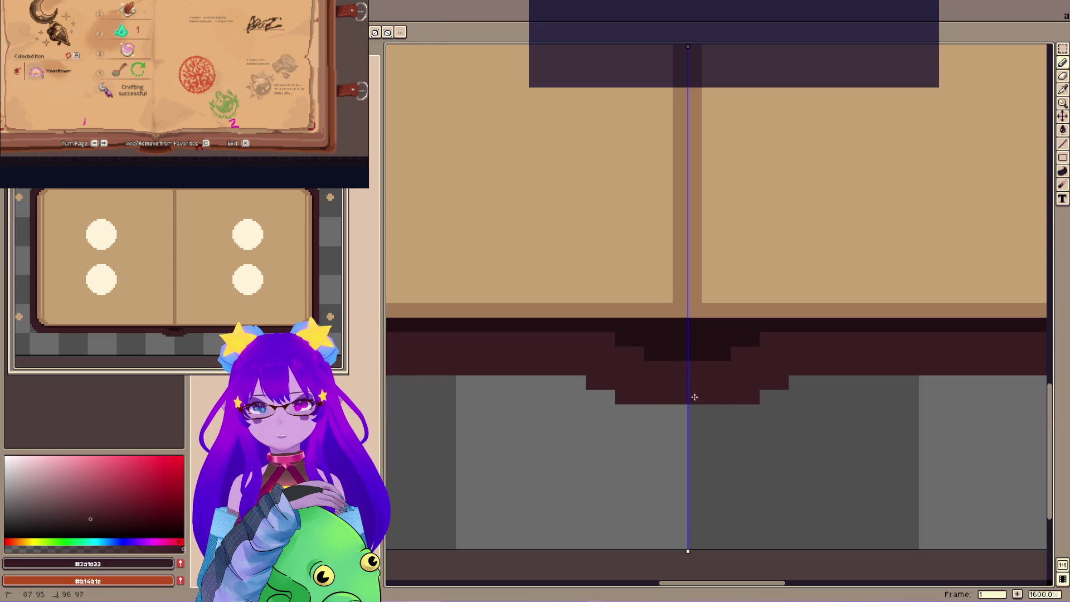
pyautogui.keyDown('alt'); pyautogui.click(624, 340); pyautogui.keyUp('alt')
pyautogui.moveTo(579, 339)
pyautogui.mouseDown()
pyautogui.moveTo(695, 373)
pyautogui.moveTo(655, 373)
pyautogui.moveTo(596, 351)
pyautogui.moveTo(693, 360)
pyautogui.moveTo(585, 342)
pyautogui.moveTo(626, 350)
pyautogui.moveTo(635, 339)
pyautogui.moveTo(579, 325)
pyautogui.moveTo(686, 340)
pyautogui.mouseUp()
# Add light brown step pixels at the notch and fill stray dark band pixels brown
pyautogui.keyDown('alt'); pyautogui.click(664, 310); pyautogui.keyUp('alt')
pyautogui.hotkey('ctrl', 'z')
pyautogui.hotkey('ctrl', 'z')
pyautogui.click(644, 339)
pyautogui.hotkey('ctrl', 'z')
pyautogui.click(666, 354)
pyautogui.click(677, 360)
pyautogui.keyDown('alt'); pyautogui.click(577, 280); pyautogui.keyUp('alt')
# Extend the tan page edge into the notch, with brown steps and a dark outline pixel
pyautogui.click(616, 310)
pyautogui.moveTo(615, 310)
pyautogui.mouseDown()
pyautogui.moveTo(593, 311)
pyautogui.moveTo(665, 334)
pyautogui.moveTo(667, 304)
pyautogui.moveTo(666, 318)
pyautogui.mouseUp()
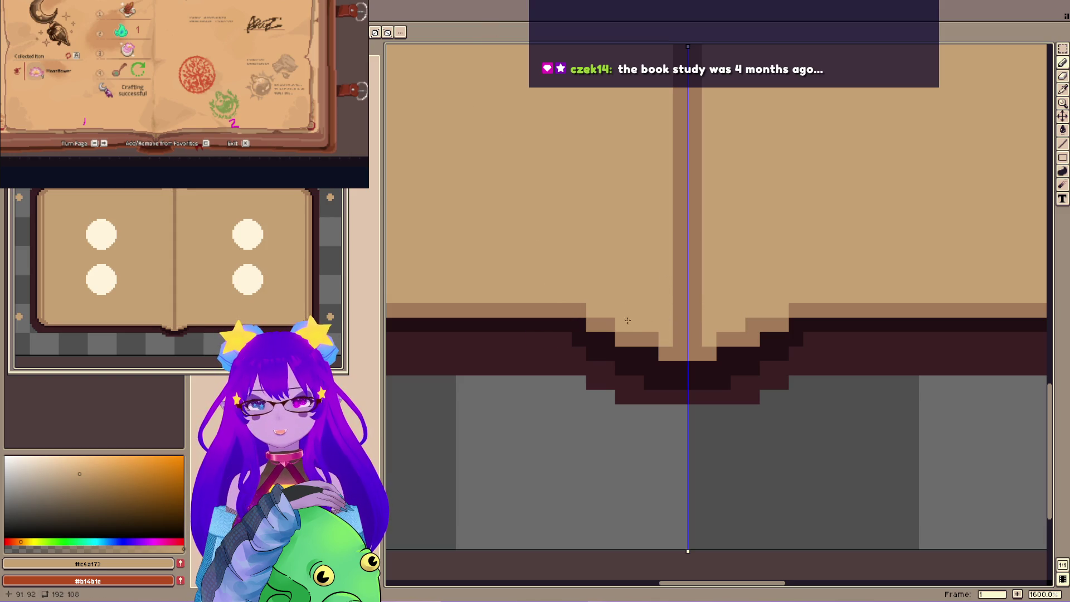
pyautogui.keyDown('alt'); pyautogui.click(641, 334); pyautogui.keyUp('alt')
pyautogui.moveTo(629, 323); pyautogui.dragTo(574, 321)
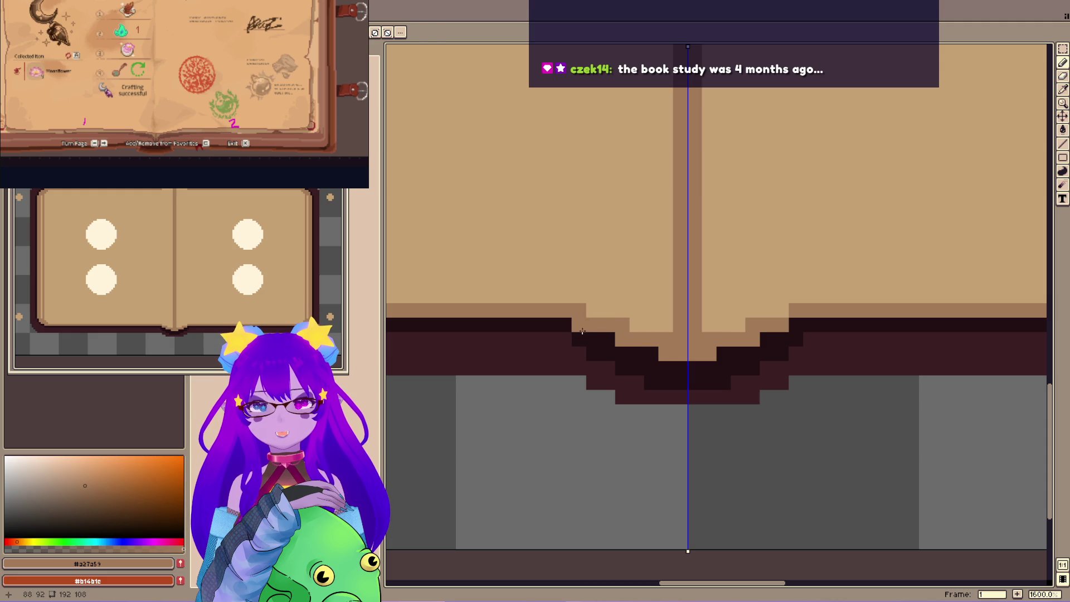
pyautogui.click(579, 324)
pyautogui.keyDown('alt'); pyautogui.click(594, 340); pyautogui.keyUp('alt')
pyautogui.click(564, 339)
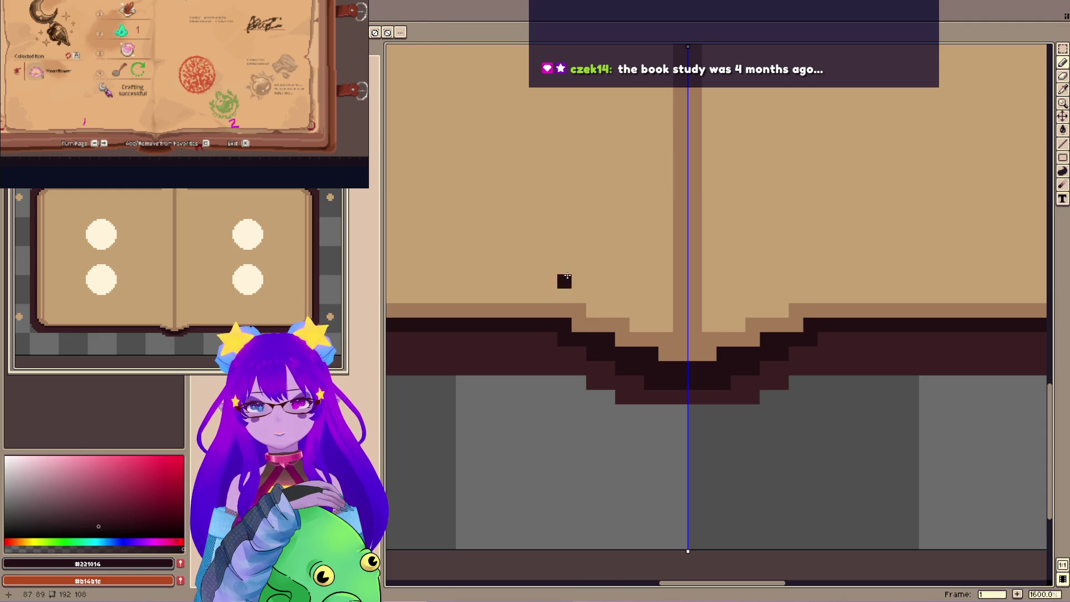
# Touch up the stepped page corner with tan and dark pixels, then save as Book.aseprite
pyautogui.keyDown('alt'); pyautogui.click(579, 295); pyautogui.keyUp('alt')
pyautogui.click(580, 309)
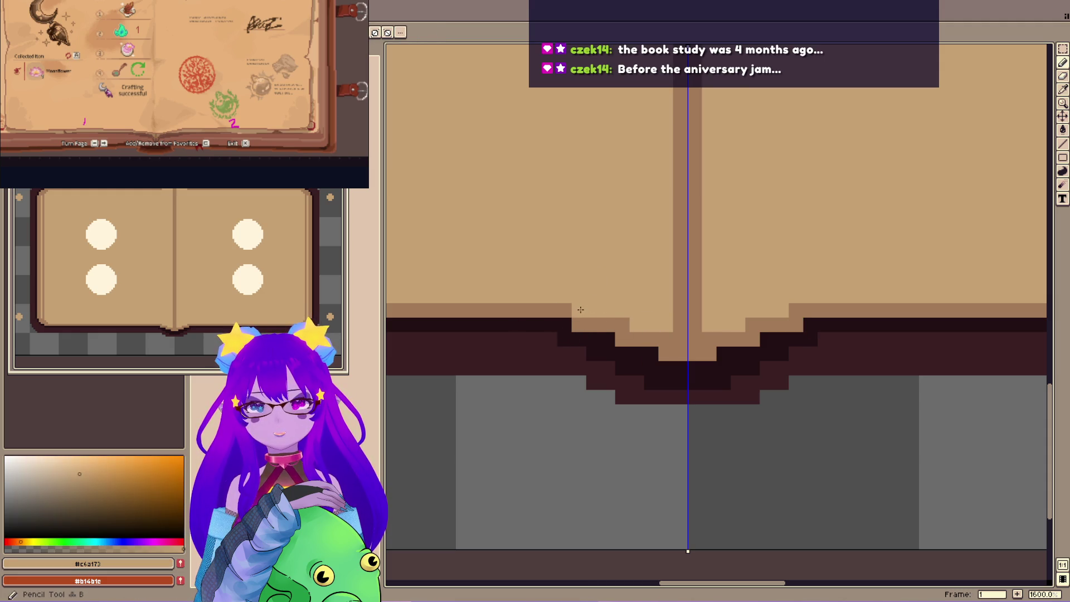
pyautogui.keyDown('alt'); pyautogui.click(580, 323); pyautogui.keyUp('alt')
pyautogui.click(564, 325)
pyautogui.keyDown('alt'); pyautogui.click(564, 339); pyautogui.keyUp('alt')
pyautogui.click(550, 339)
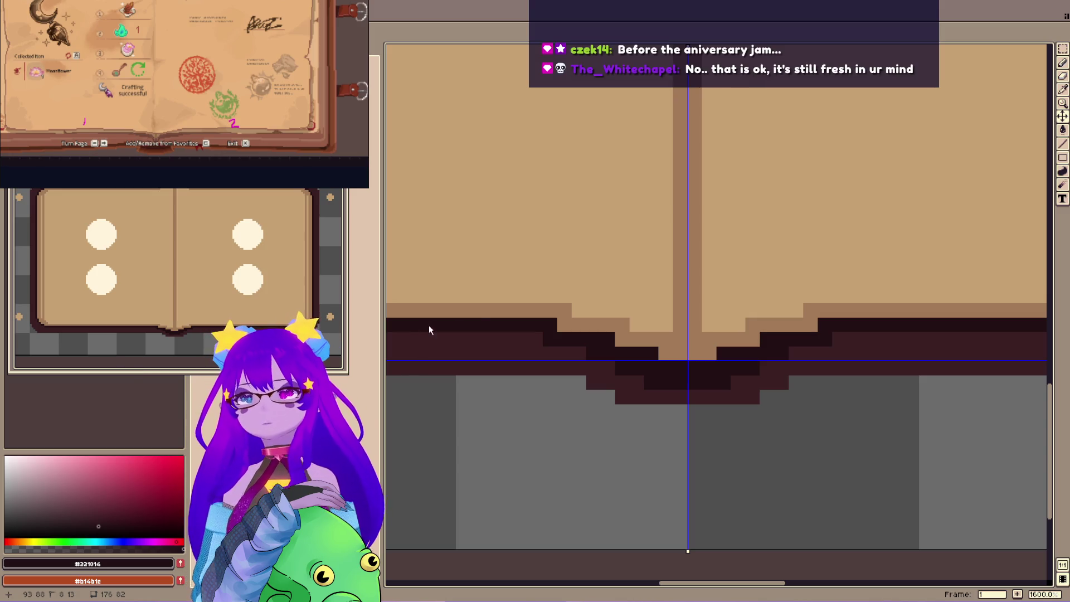
pyautogui.hotkey('ctrl', 's')
# Hide the layer holding the placeholder circles, keeping the page fill visible
pyautogui.scroll(-4, 635, 308)
pyautogui.moveTo(722, 197); pyautogui.dragTo(714, 367)
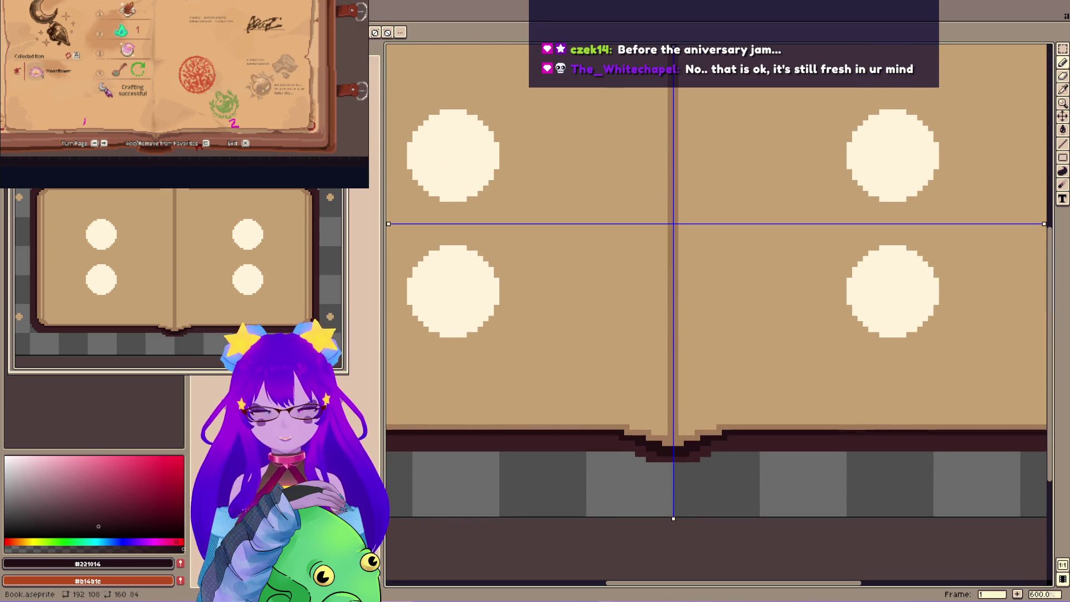
pyautogui.hotkey('shift', 'x')
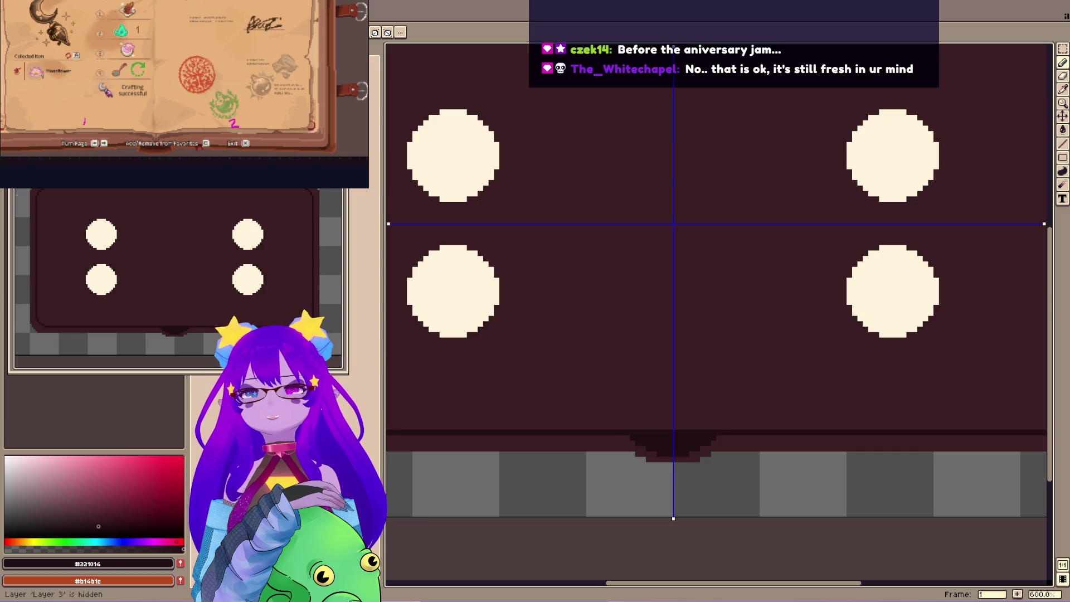
pyautogui.hotkey('shift', 'x')
pyautogui.press('space')
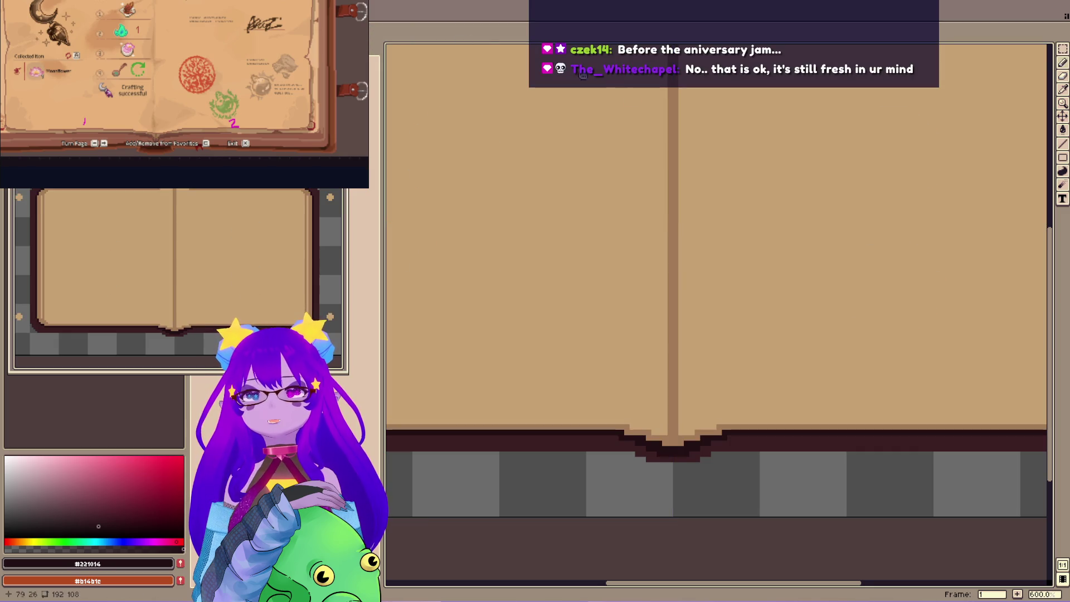
# At the top of the spine, draw a dark line across the page top and cover the tan bar with band red
pyautogui.moveTo(582, 74); pyautogui.dragTo(688, 446)
pyautogui.scroll(3, 627, 311)
pyautogui.moveTo(626, 310)
pyautogui.mouseDown()
pyautogui.moveTo(661, 295)
pyautogui.moveTo(658, 274)
pyautogui.mouseUp()
pyautogui.press('alt')
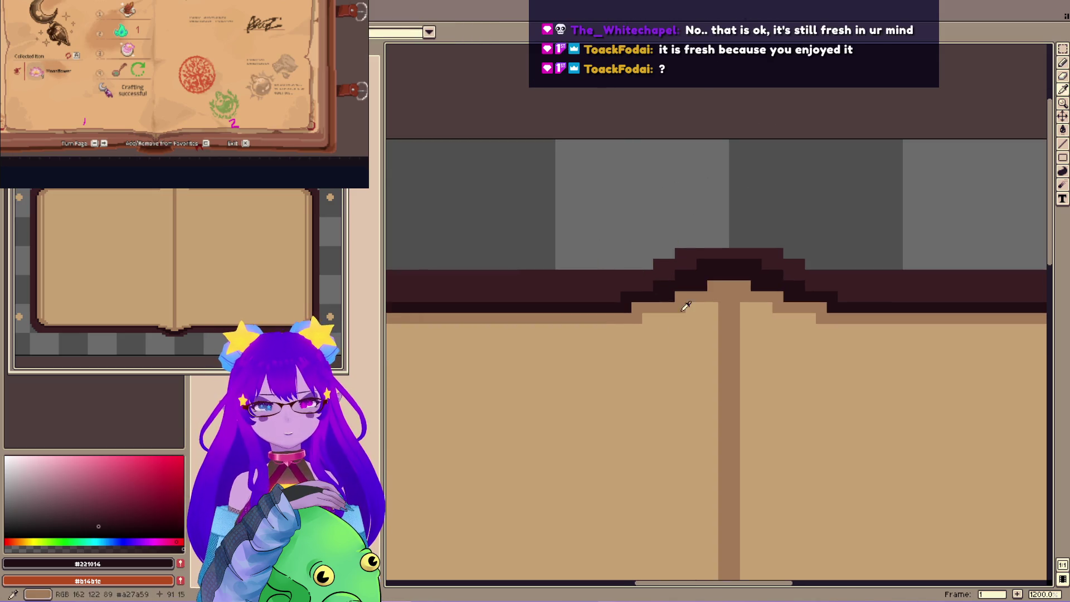
pyautogui.keyDown('alt'); pyautogui.click(754, 311); pyautogui.keyUp('alt')
pyautogui.keyDown('alt'); pyautogui.click(624, 301); pyautogui.keyUp('alt')
pyautogui.moveTo(635, 307); pyautogui.dragTo(853, 309)
pyautogui.keyDown('alt'); pyautogui.click(624, 286); pyautogui.keyUp('alt')
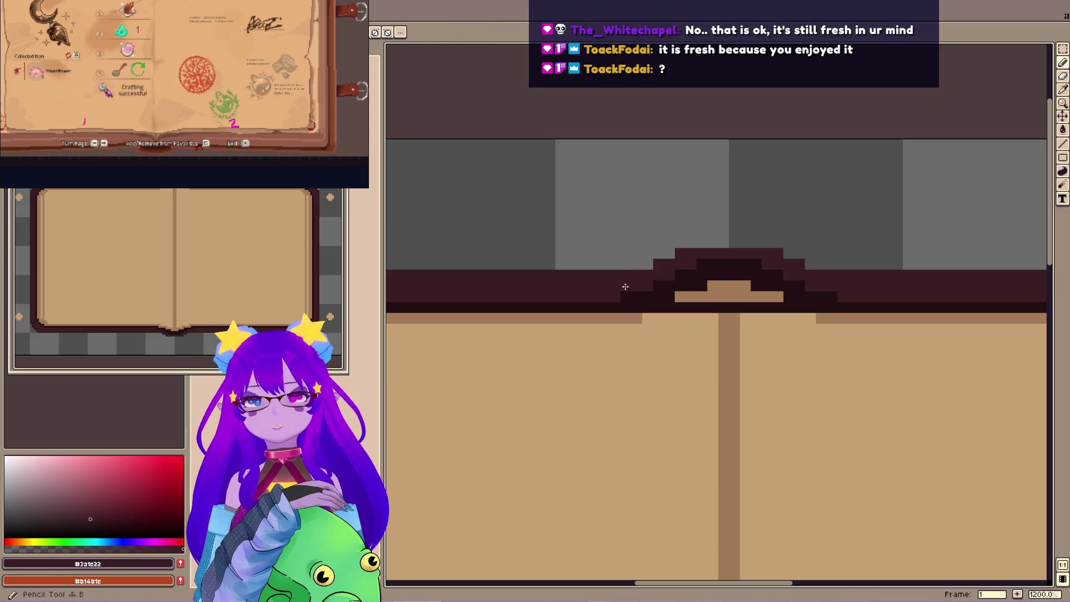
pyautogui.moveTo(635, 296)
pyautogui.mouseDown()
pyautogui.moveTo(836, 296)
pyautogui.moveTo(692, 271)
pyautogui.mouseUp()
pyautogui.moveTo(770, 267); pyautogui.dragTo(743, 265)
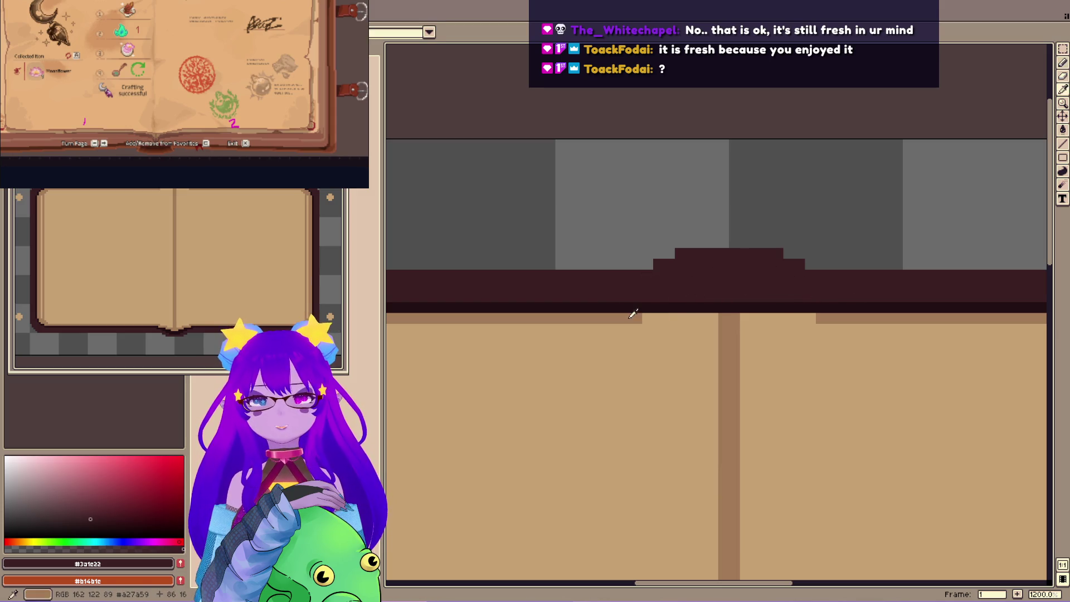
# Darken the tan strip and pixels beside the top notch, repainting the dark row in band red
pyautogui.keyDown('alt'); pyautogui.click(729, 345); pyautogui.keyUp('alt')
pyautogui.moveTo(643, 318); pyautogui.dragTo(715, 333)
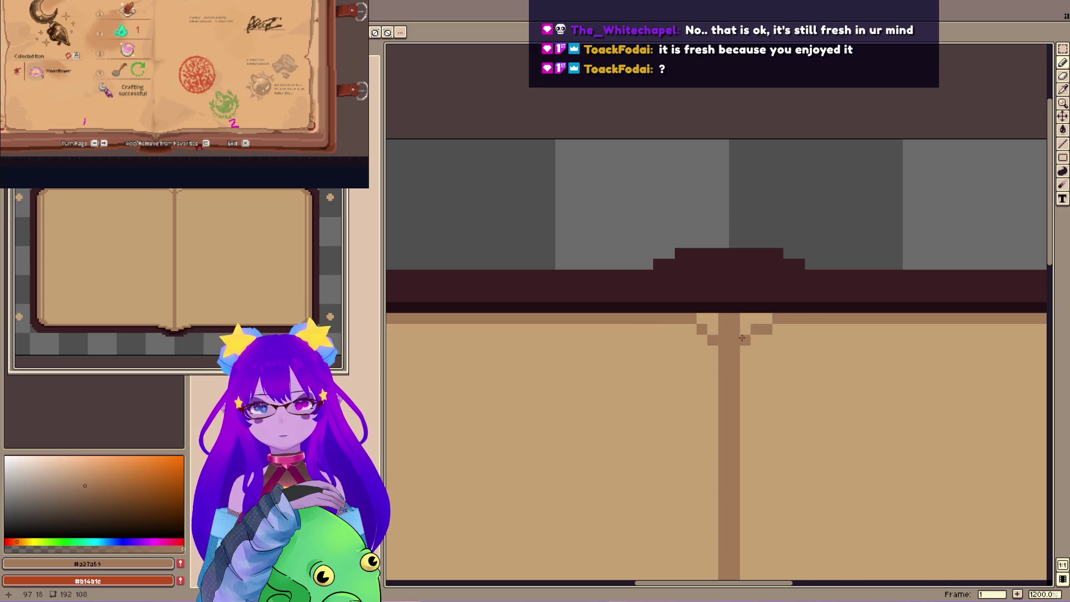
pyautogui.keyDown('alt'); pyautogui.click(715, 301); pyautogui.keyUp('alt')
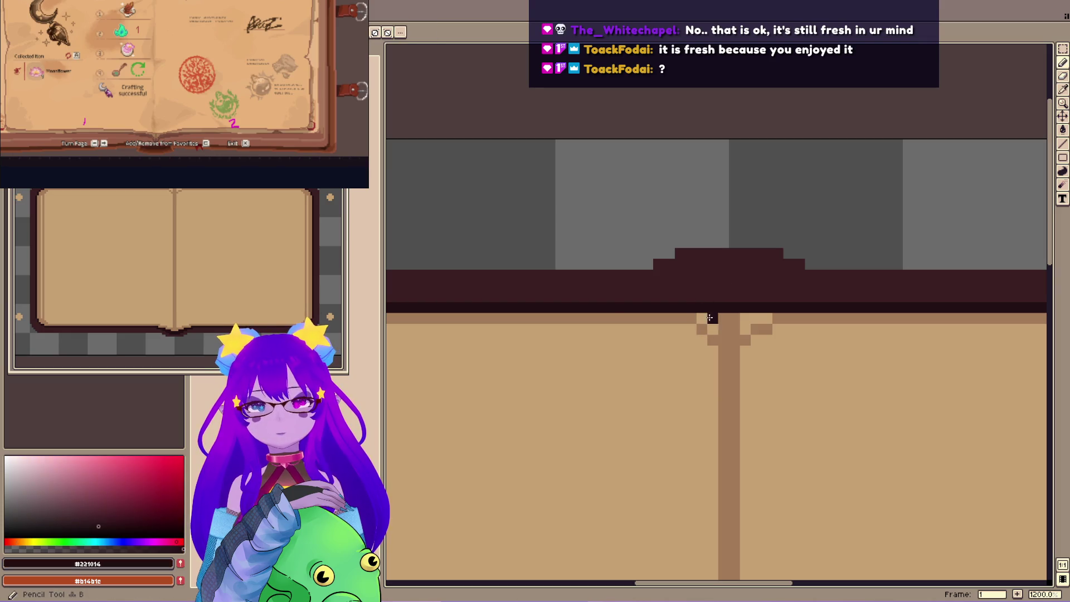
pyautogui.moveTo(745, 329); pyautogui.dragTo(746, 319)
pyautogui.keyDown('alt'); pyautogui.click(701, 328); pyautogui.keyUp('alt')
pyautogui.click(691, 329)
pyautogui.keyDown('alt'); pyautogui.click(690, 295); pyautogui.keyUp('alt')
pyautogui.moveTo(691, 307); pyautogui.dragTo(754, 307)
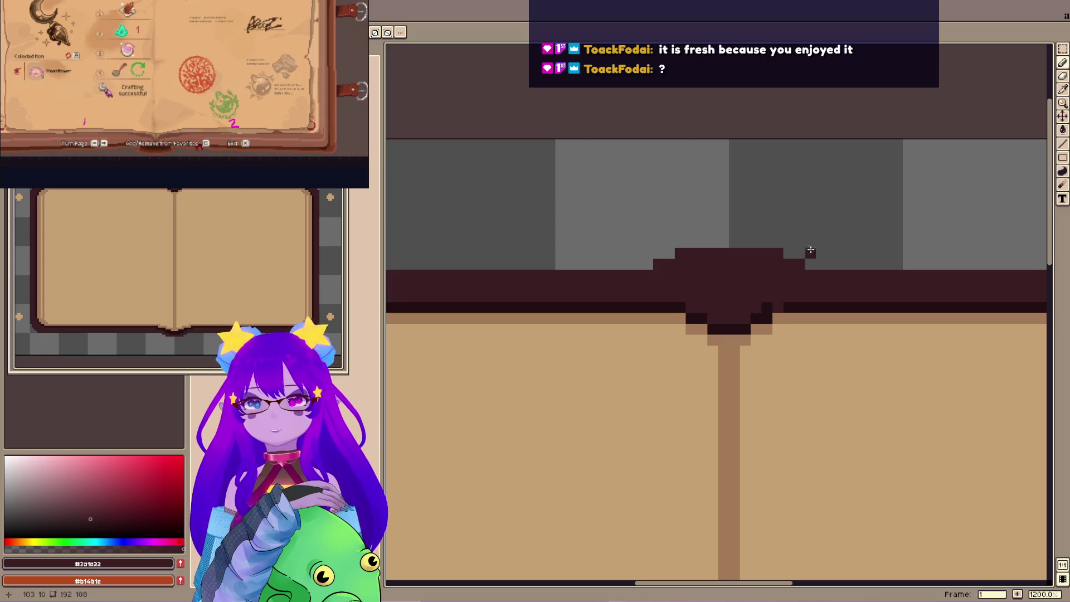
# Select the dark strip above the notch and erase it to grey
pyautogui.press('m')
pyautogui.moveTo(697, 265); pyautogui.dragTo(745, 265)
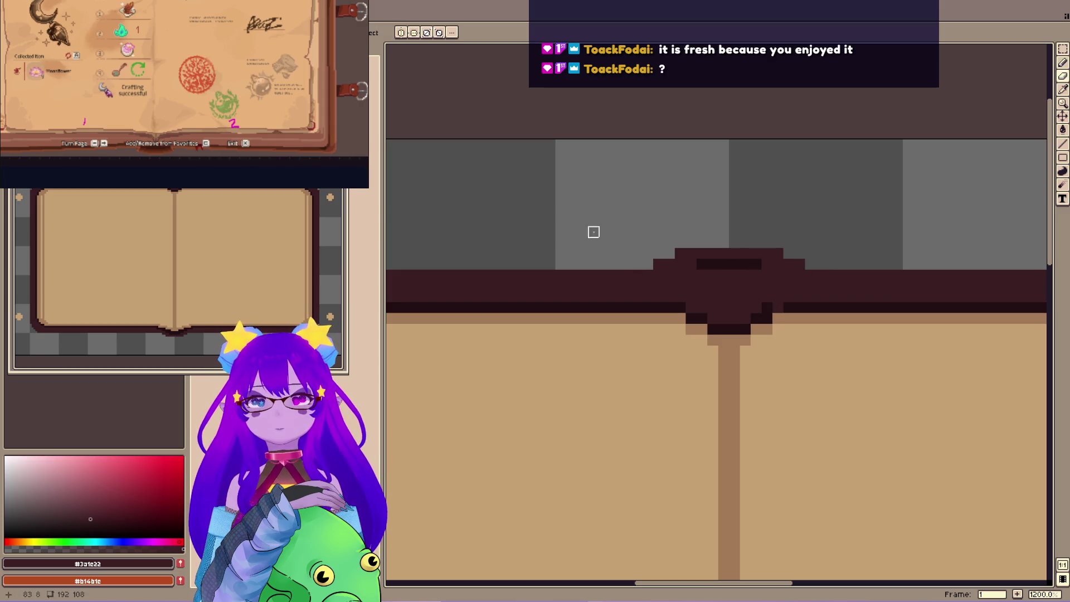
pyautogui.press('e')
pyautogui.moveTo(657, 264); pyautogui.dragTo(788, 264)
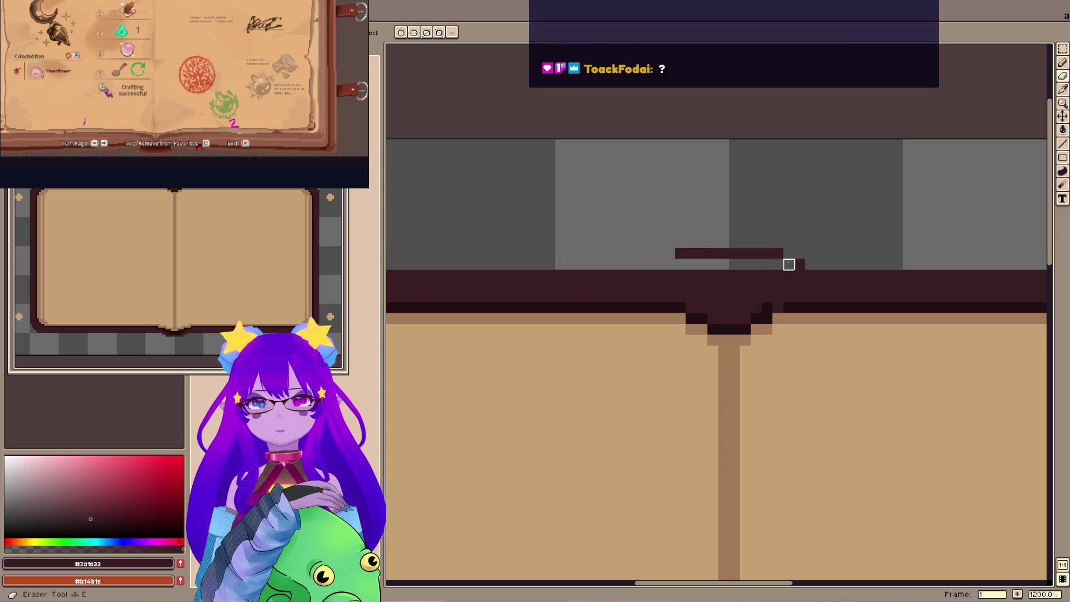
pyautogui.moveTo(669, 254); pyautogui.dragTo(787, 253)
pyautogui.press('b')
# Carve the stepped V notch into the top edge with grey diagonal pixels, then save Book.aseprite
pyautogui.keyDown('alt'); pyautogui.click(779, 306); pyautogui.keyUp('alt')
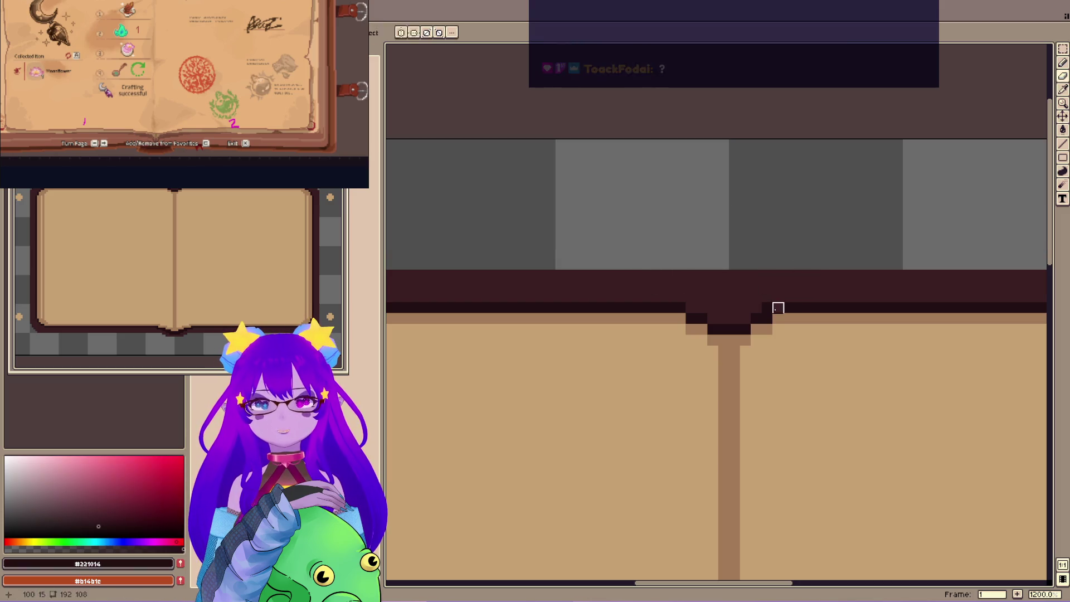
pyautogui.press('e')
pyautogui.moveTo(668, 274)
pyautogui.mouseDown()
pyautogui.moveTo(735, 308)
pyautogui.moveTo(724, 305)
pyautogui.moveTo(776, 275)
pyautogui.moveTo(757, 297)
pyautogui.moveTo(766, 284)
pyautogui.mouseUp()
pyautogui.click(731, 295)
pyautogui.click(770, 285)
pyautogui.click(701, 286)
pyautogui.click(788, 275)
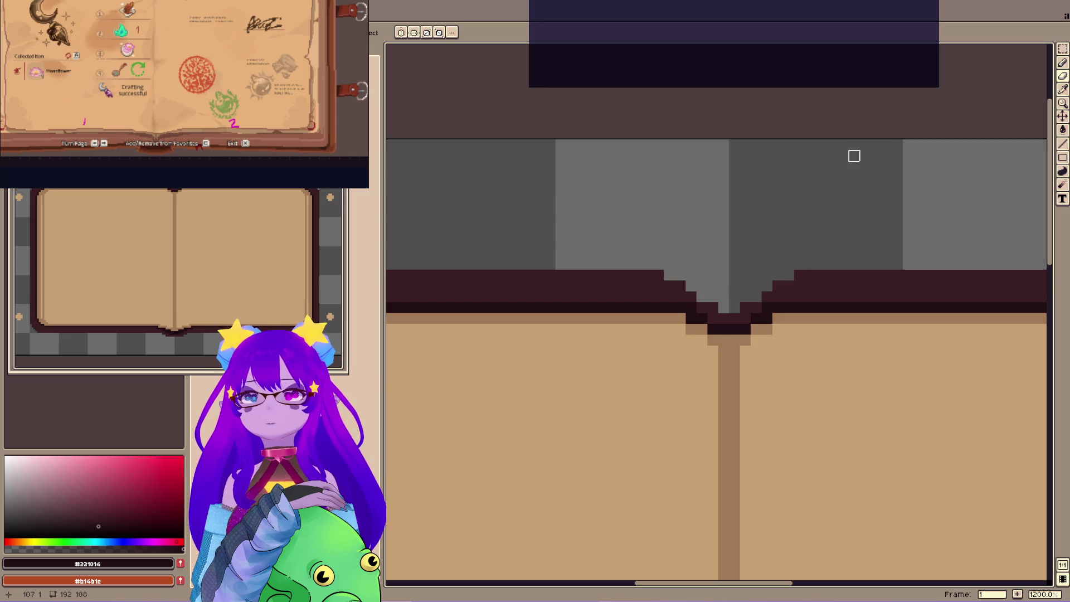
pyautogui.hotkey('ctrl', 's')
pyautogui.scroll(-5, 690, 134)
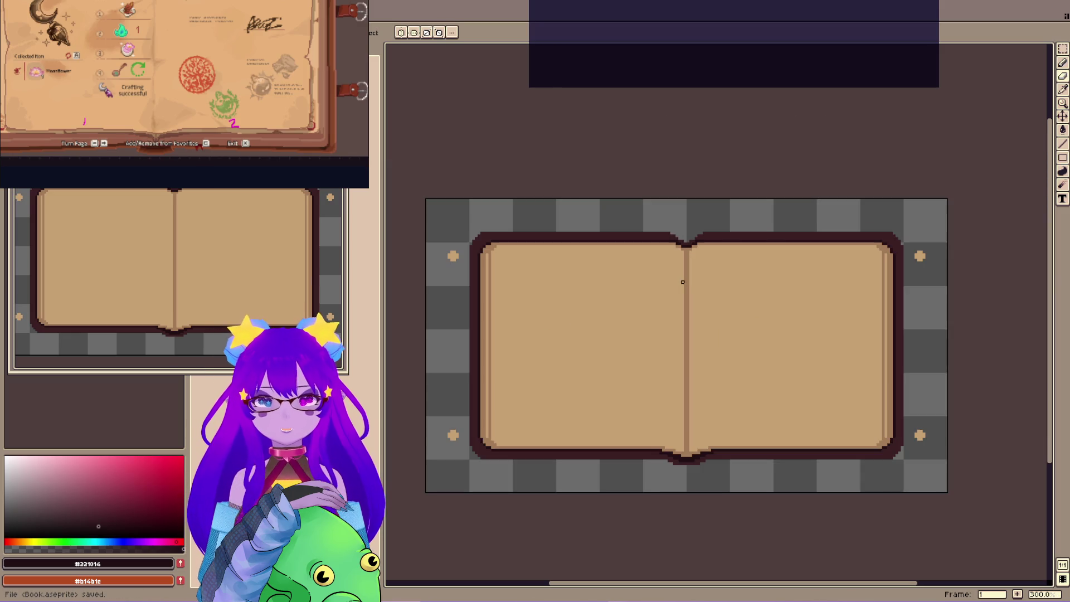
# Erase the stray dots at the top-left, top-right, bottom-right and remaining corner, then save Book.aseprite
pyautogui.press('e')
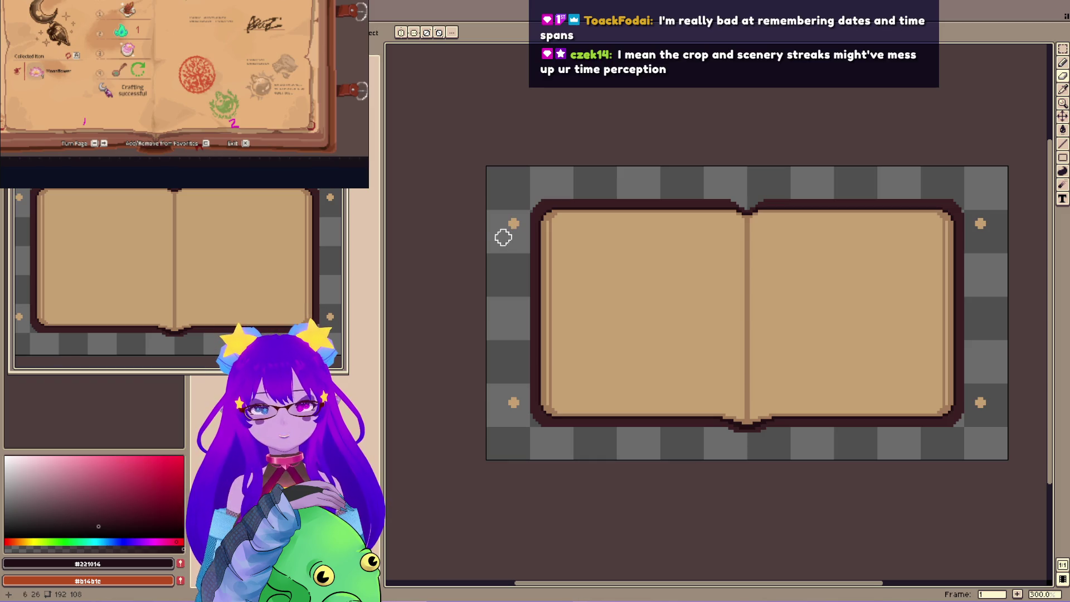
pyautogui.click(511, 224)
pyautogui.click(983, 224)
pyautogui.click(981, 223)
pyautogui.click(979, 404)
pyautogui.moveTo(497, 388); pyautogui.dragTo(563, 296)
pyautogui.click(579, 309)
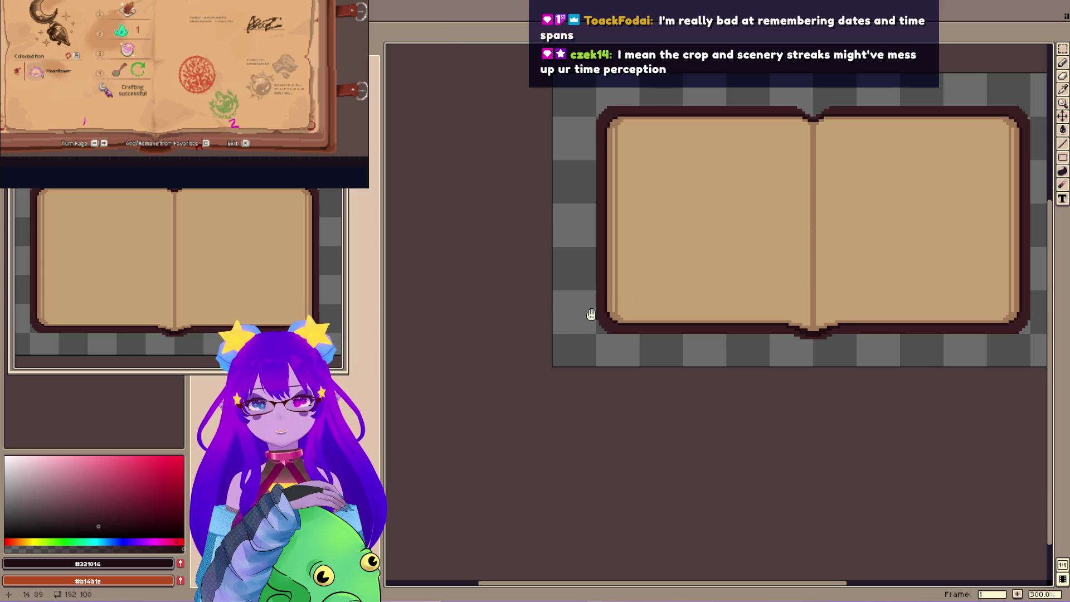
pyautogui.moveTo(818, 200); pyautogui.dragTo(662, 232)
pyautogui.hotkey('ctrl', 's')
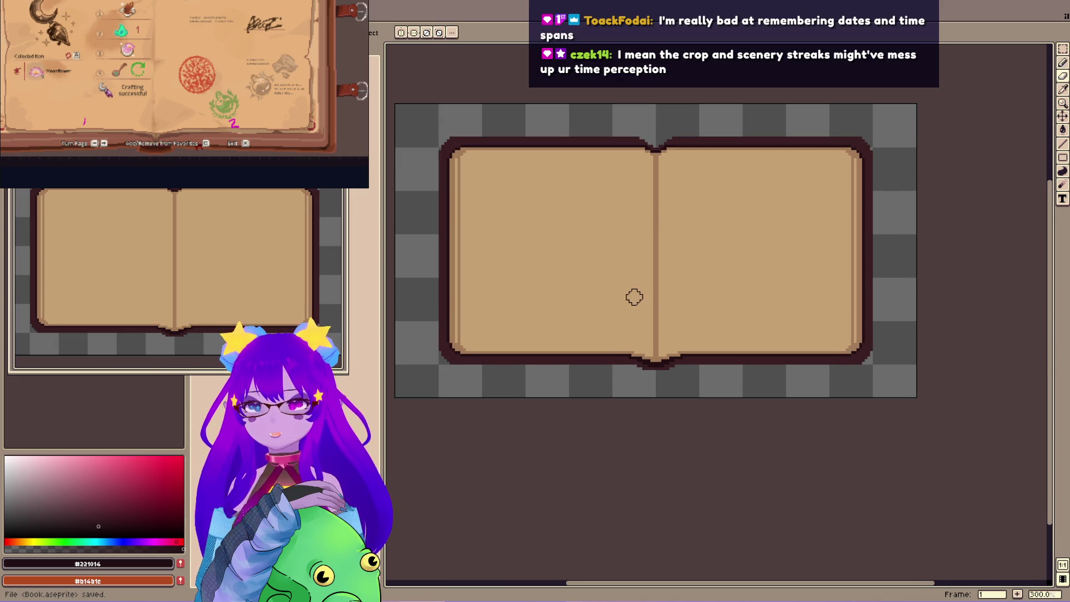
pyautogui.hscroll(-3, 635, 256)
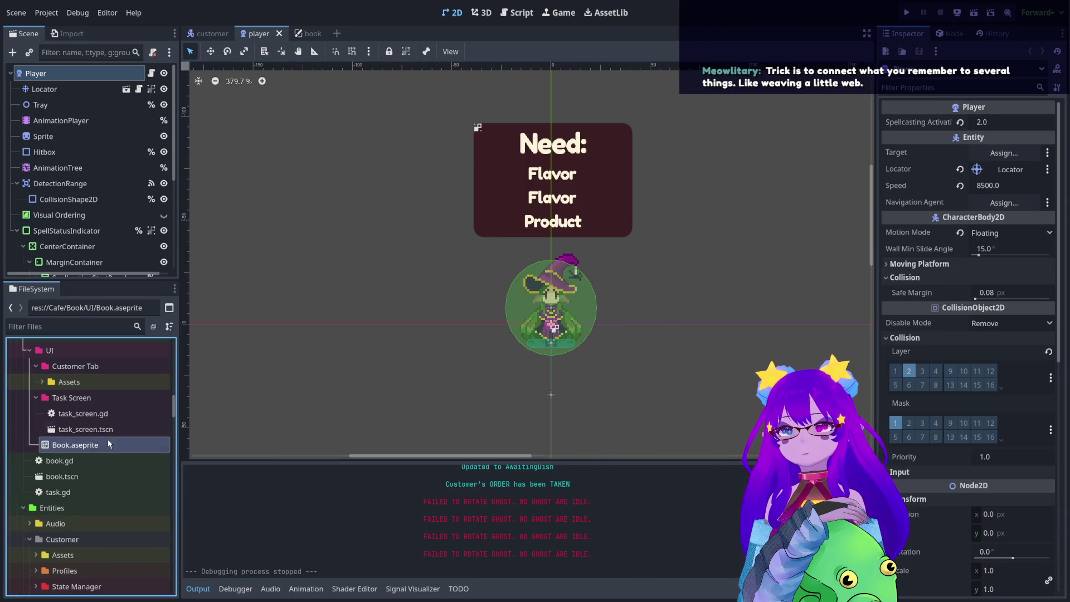
pyautogui.scroll(-8, 928, 410)
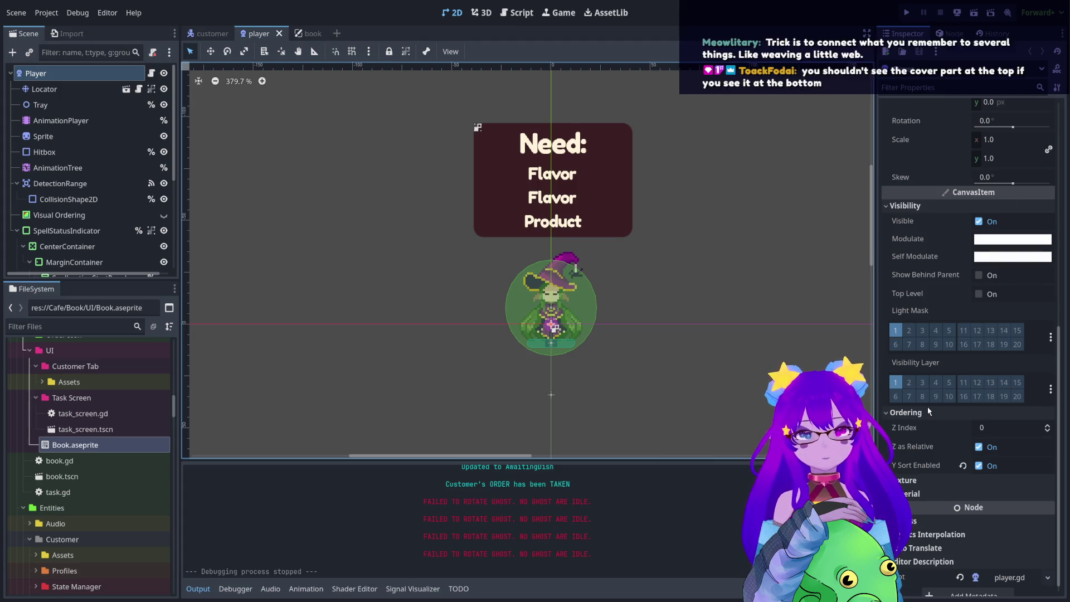
pyautogui.scroll(-1, 928, 411)
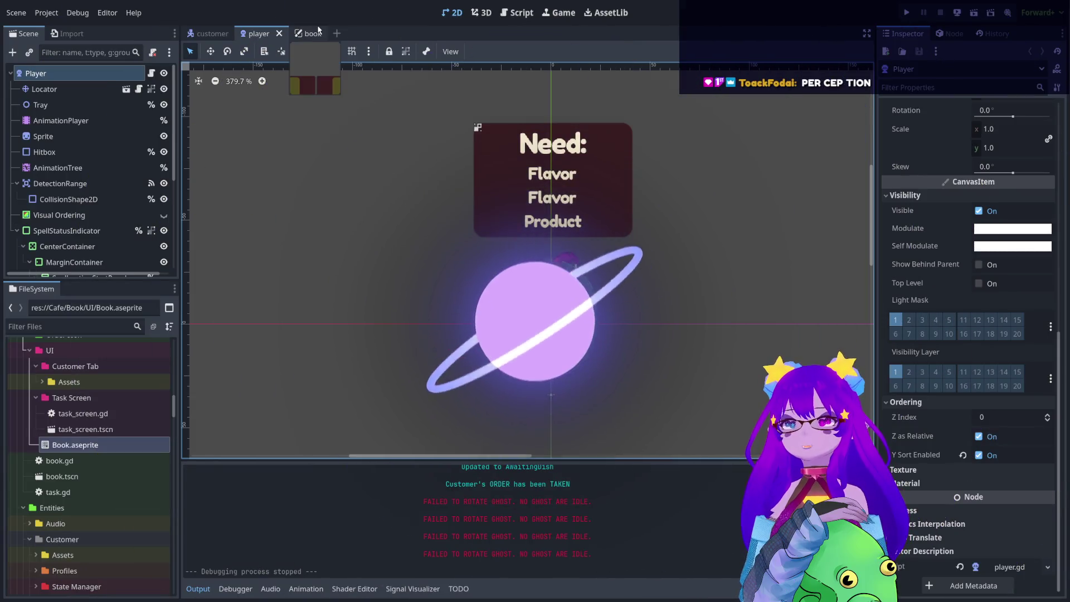
# Switch to the book scene tab, shift the page-grid view, and select book.tscn in FileSystem
pyautogui.click(301, 33)
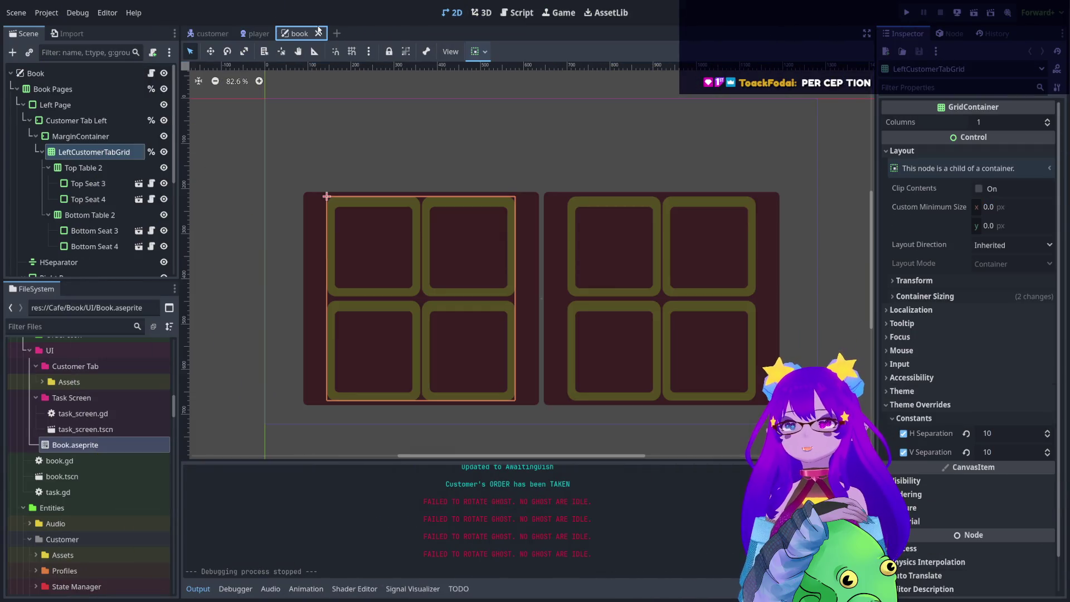
pyautogui.moveTo(558, 177); pyautogui.dragTo(585, 157)
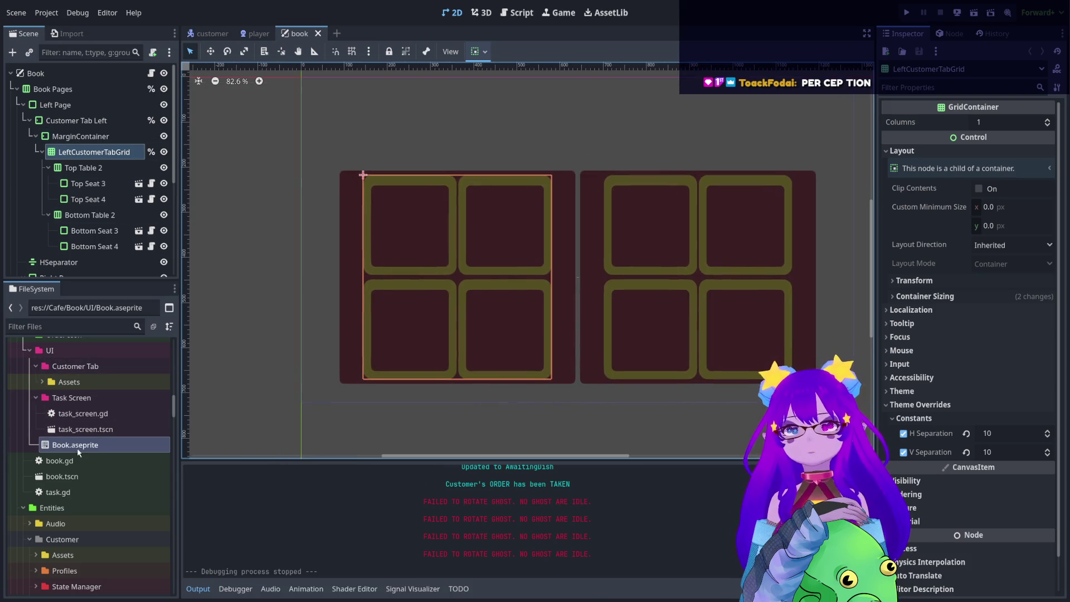
pyautogui.click(77, 481)
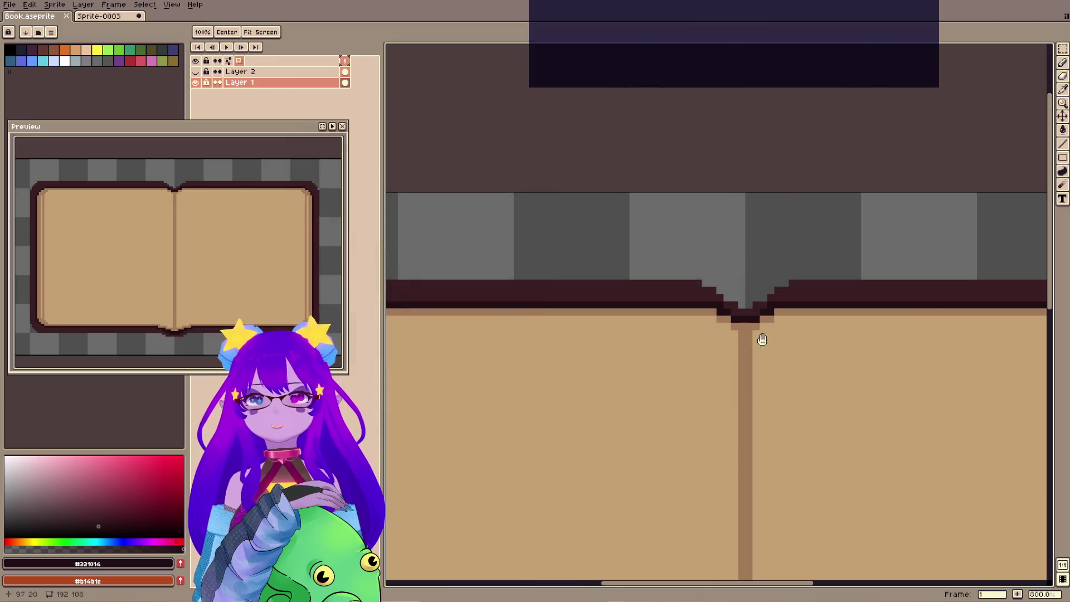
# Add a new layer and set a 1-pixel pencil with a bright, saturated custom red
pyautogui.hscroll(5, 771, 112)
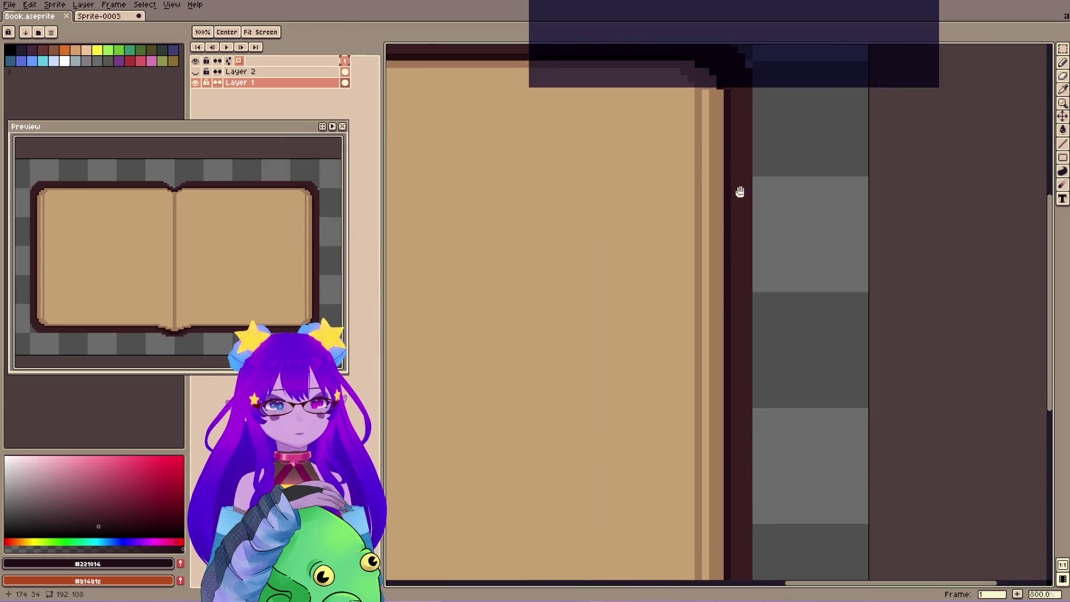
pyautogui.hscroll(-3, 724, 184)
pyautogui.hscroll(-5, 939, 274)
pyautogui.scroll(3, 939, 274)
pyautogui.hscroll(3, 657, 119)
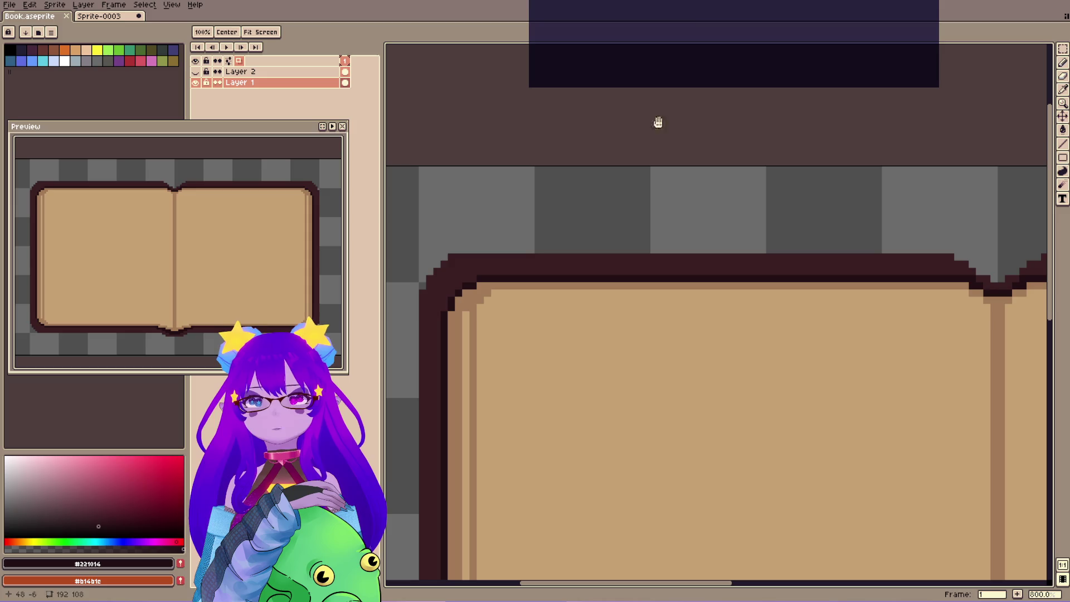
pyautogui.press('b')
pyautogui.click(129, 60)
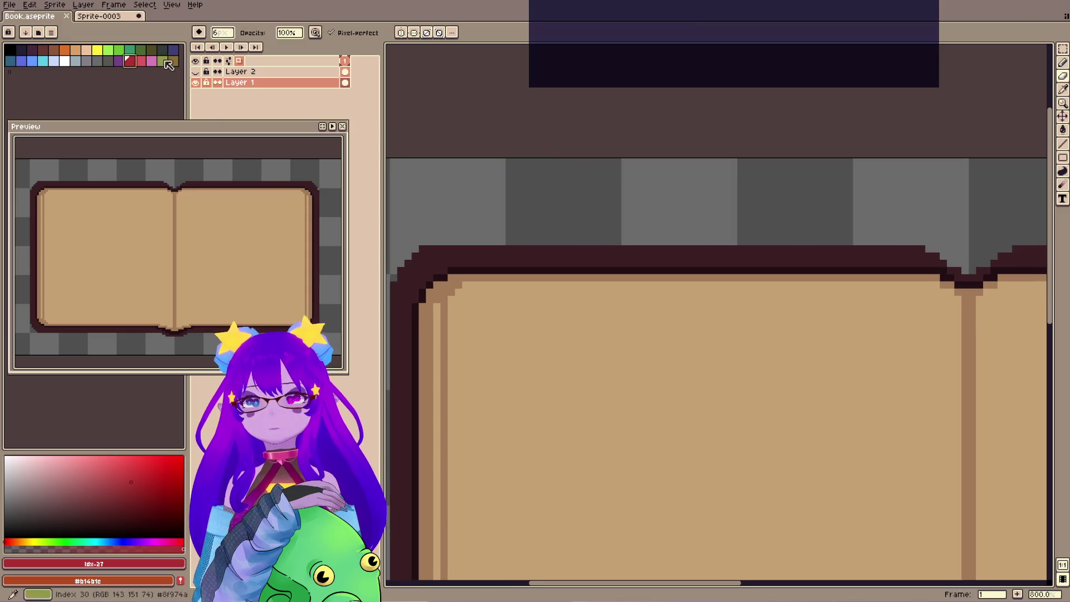
pyautogui.press('-')
pyautogui.press('-')
pyautogui.press('-')
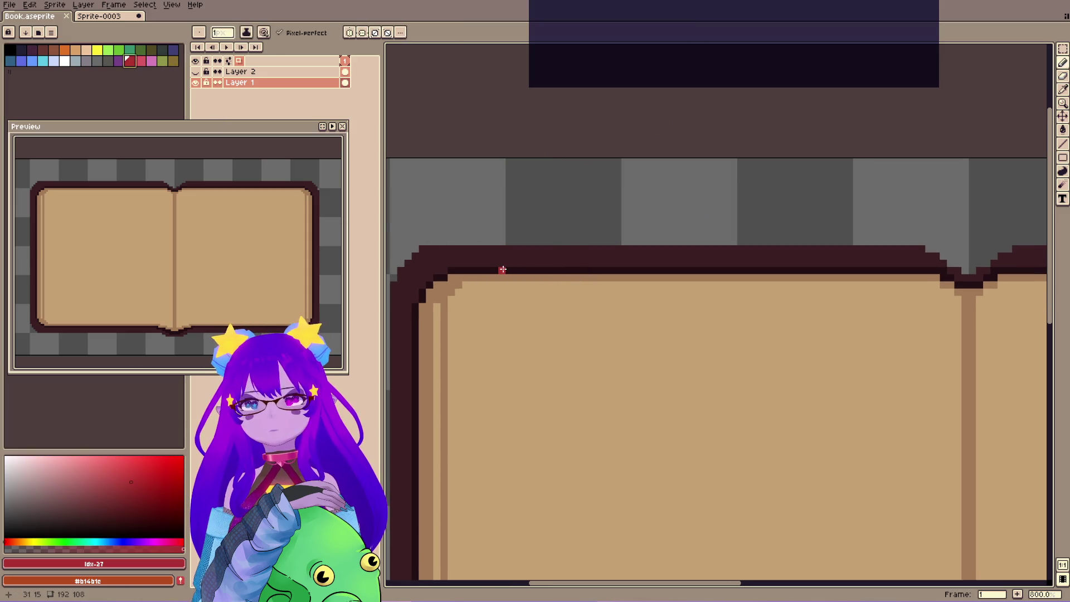
pyautogui.hotkey('ctrl', 'shift', 'n')
pyautogui.click(180, 540)
pyautogui.click(165, 477)
pyautogui.moveTo(636, 235); pyautogui.dragTo(625, 267)
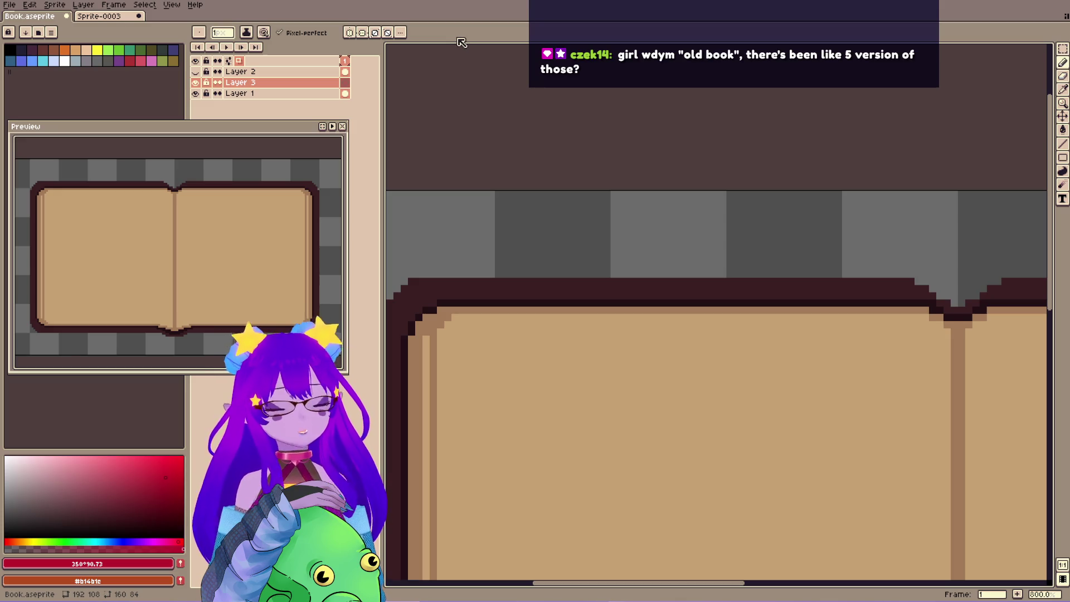
# Draw a tab outline above the left page and fill it solid red
pyautogui.moveTo(462, 295)
pyautogui.mouseDown()
pyautogui.moveTo(469, 260)
pyautogui.moveTo(558, 260)
pyautogui.moveTo(563, 302)
pyautogui.mouseUp()
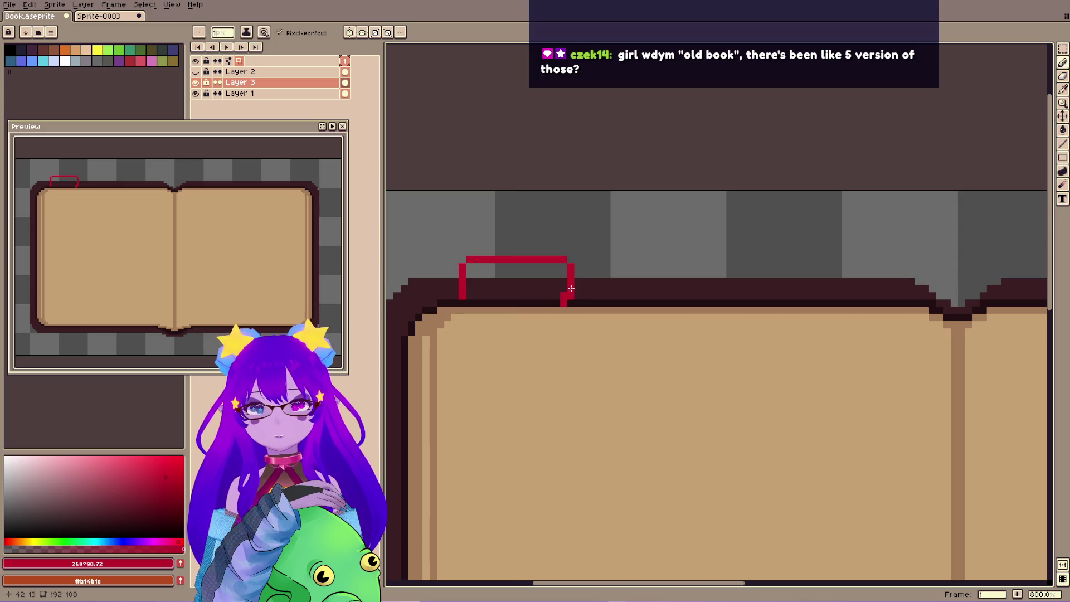
pyautogui.hotkey('ctrl', 'z')
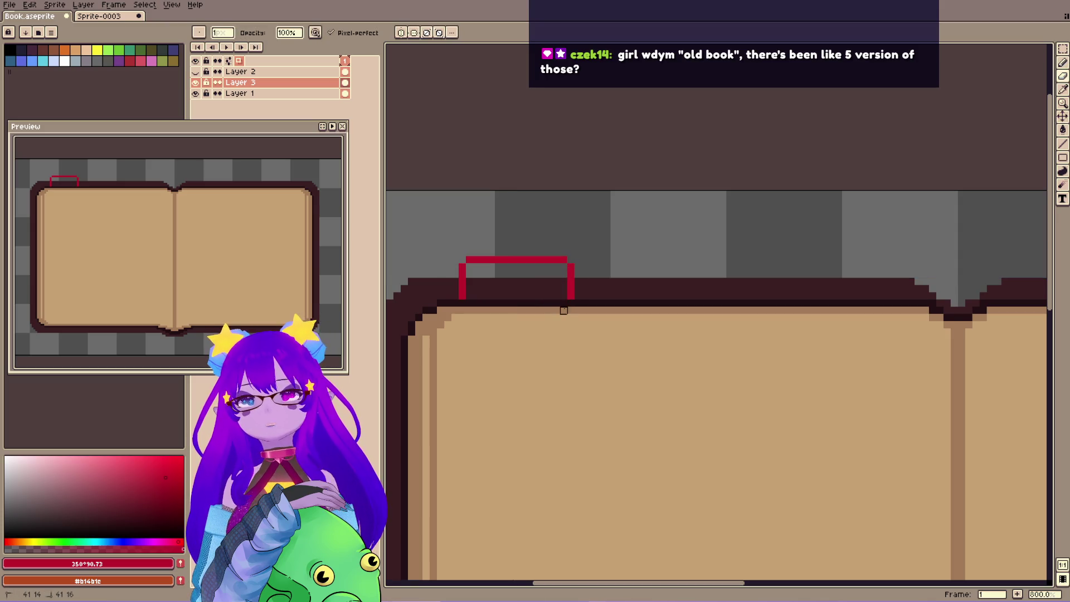
pyautogui.press('l')
pyautogui.moveTo(462, 295); pyautogui.dragTo(569, 295)
pyautogui.press('g')
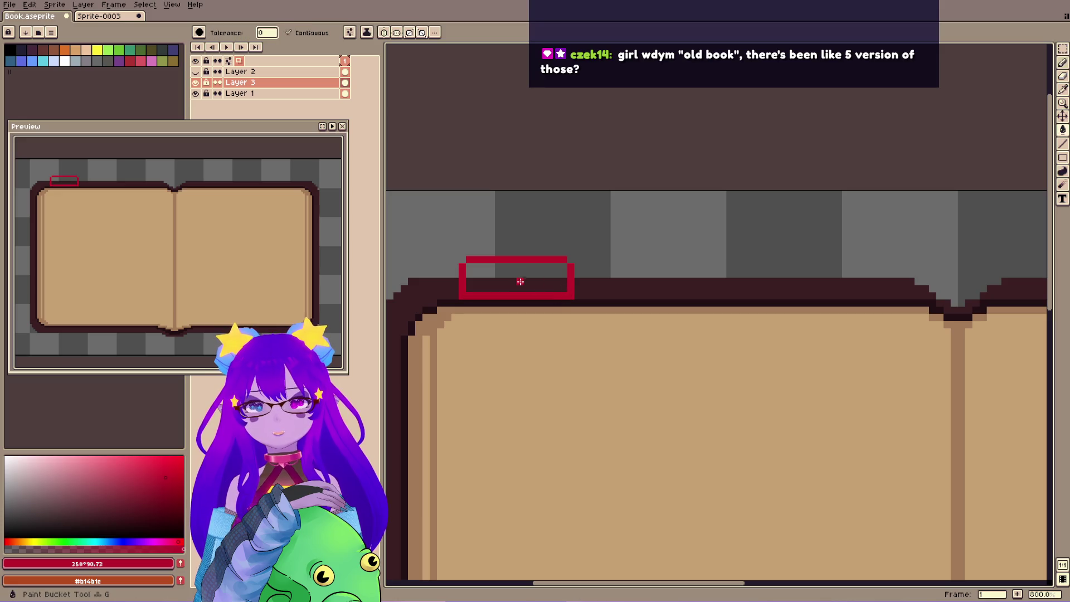
pyautogui.click(520, 279)
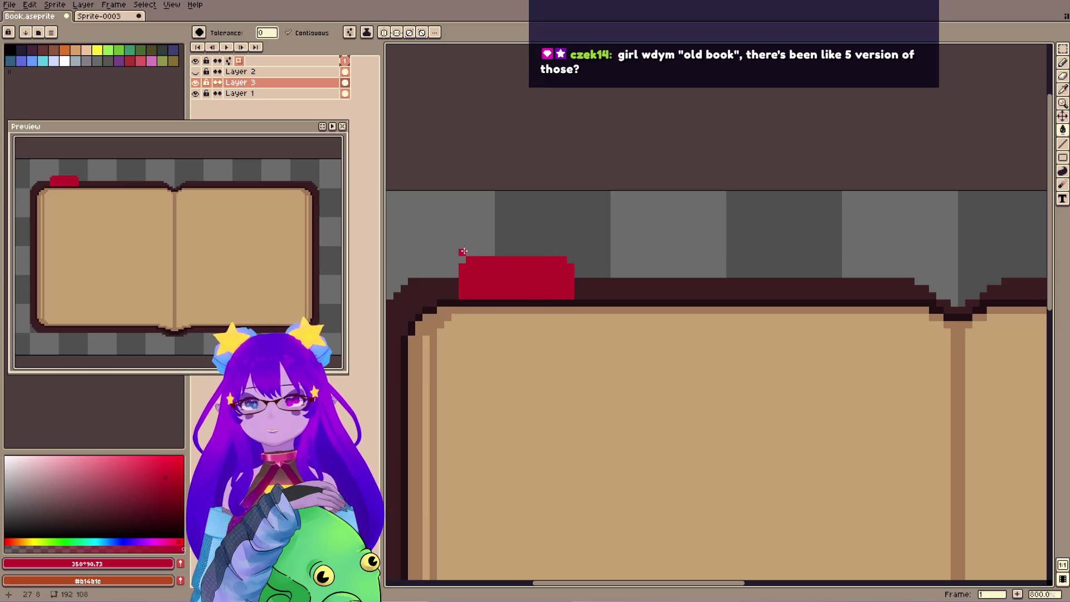
# Duplicate the red tab twice to the right, making three tabs along the top edge
pyautogui.press('m')
pyautogui.moveTo(443, 247); pyautogui.dragTo(617, 301)
pyautogui.moveTo(534, 287)
pyautogui.mouseDown()
pyautogui.moveTo(540, 255)
pyautogui.moveTo(674, 235)
pyautogui.moveTo(664, 280)
pyautogui.mouseUp()
pyautogui.hotkey('ctrl', 'z')
pyautogui.press('Return')
pyautogui.moveTo(579, 239); pyautogui.dragTo(737, 339)
pyautogui.moveTo(657, 301)
pyautogui.mouseDown()
pyautogui.moveTo(792, 255)
pyautogui.moveTo(788, 287)
pyautogui.moveTo(772, 285)
pyautogui.mouseUp()
pyautogui.press('Return')
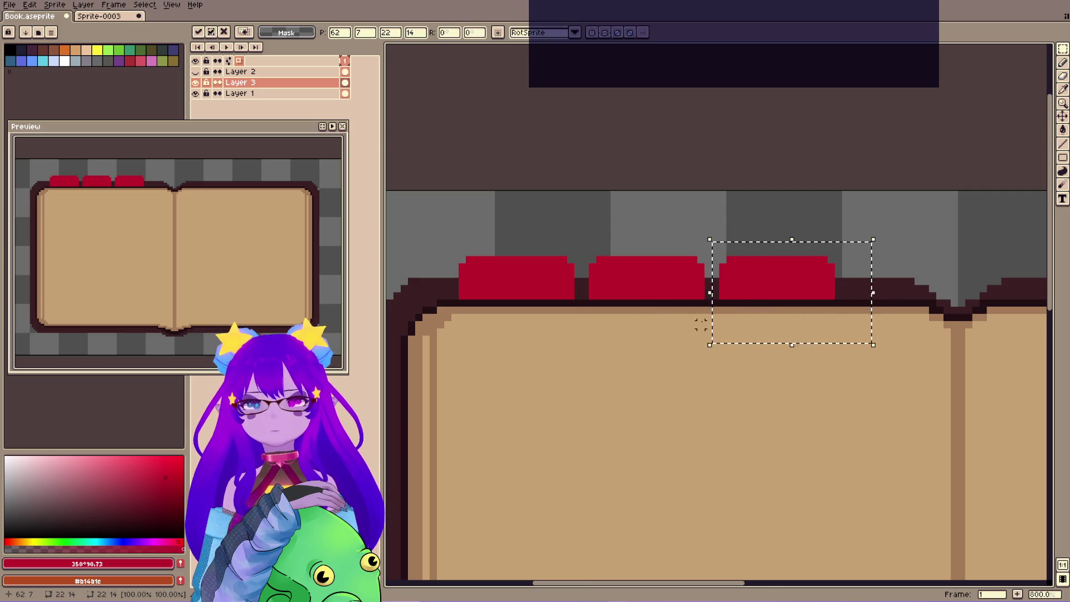
pyautogui.hotkey('ctrl', 'd')
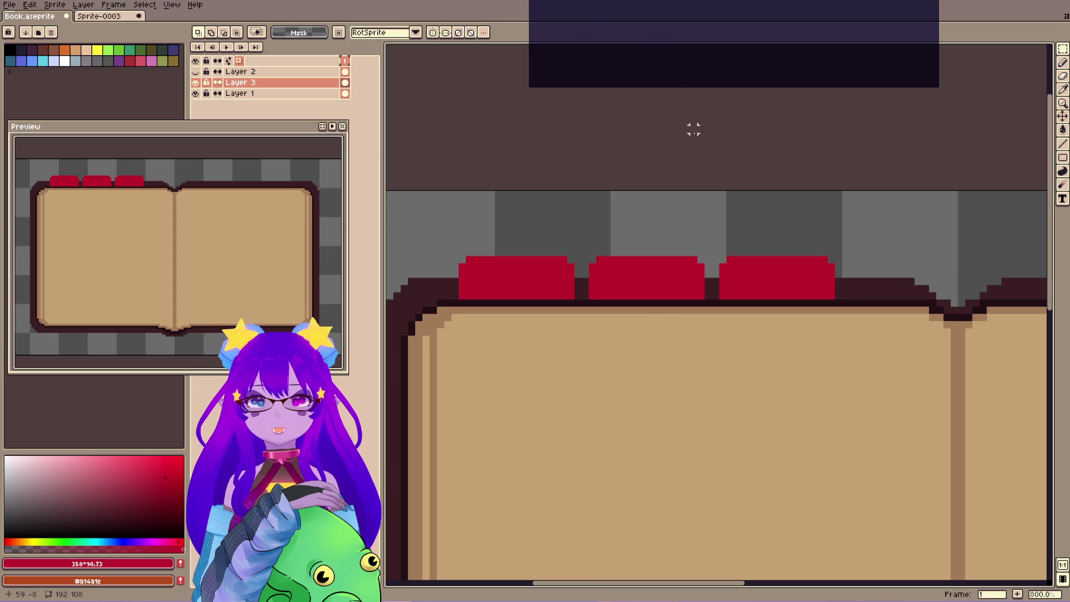
pyautogui.moveTo(710, 233)
pyautogui.mouseDown()
pyautogui.moveTo(803, 275)
pyautogui.moveTo(924, 360)
pyautogui.mouseUp()
pyautogui.hotkey('ctrl', 'd')
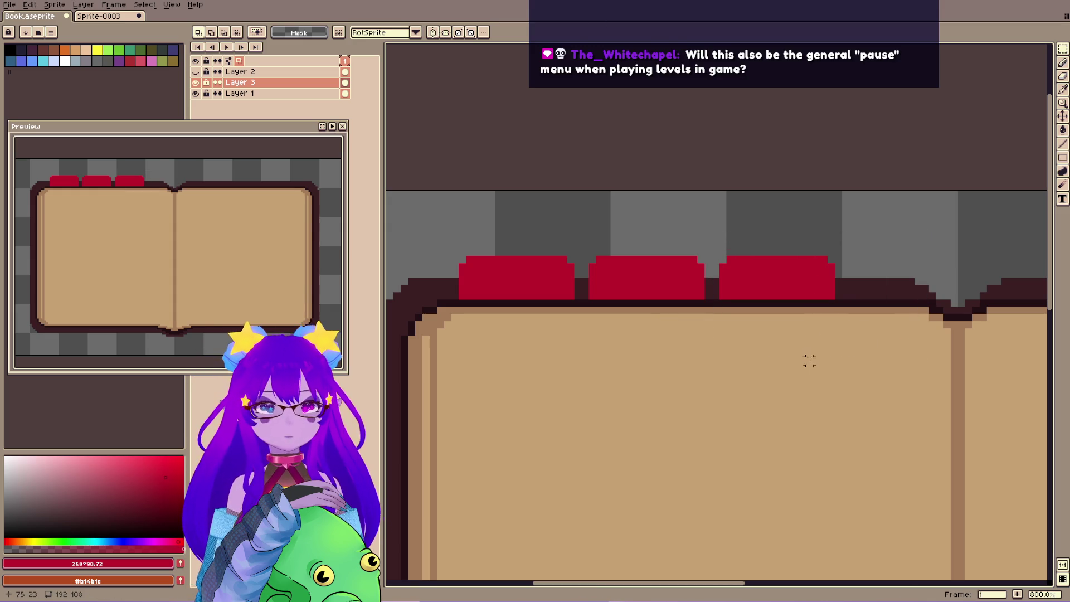
pyautogui.moveTo(893, 319); pyautogui.dragTo(765, 237)
pyautogui.hscroll(5, 765, 237)
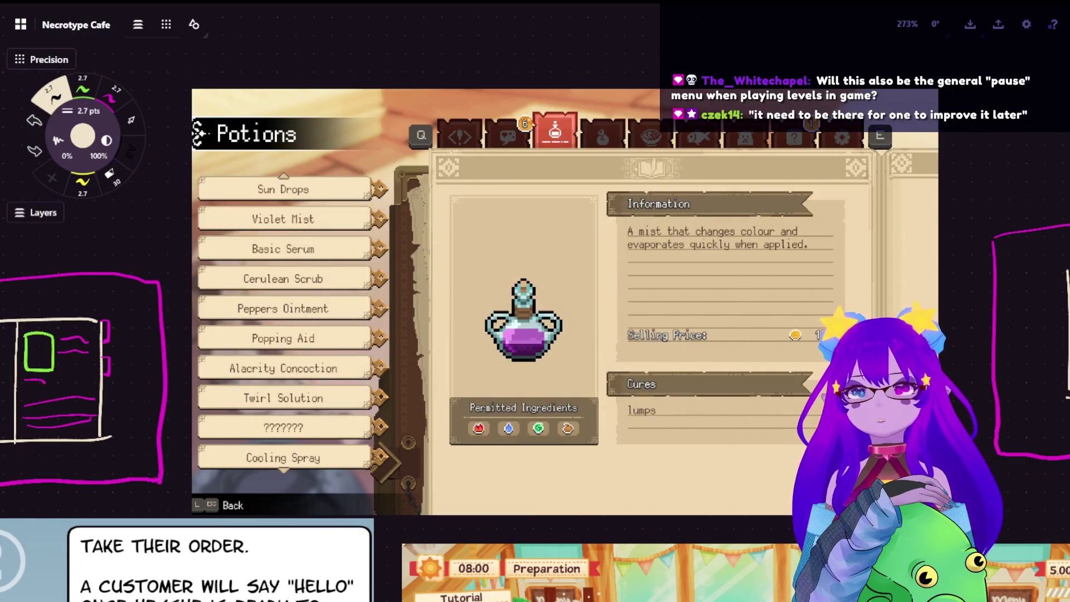
# Pan and zoom across the reference board to close in on the Options sketch's Sound and Controls columns
pyautogui.scroll(-10, 570, 358)
pyautogui.moveTo(667, 440); pyautogui.dragTo(577, 228)
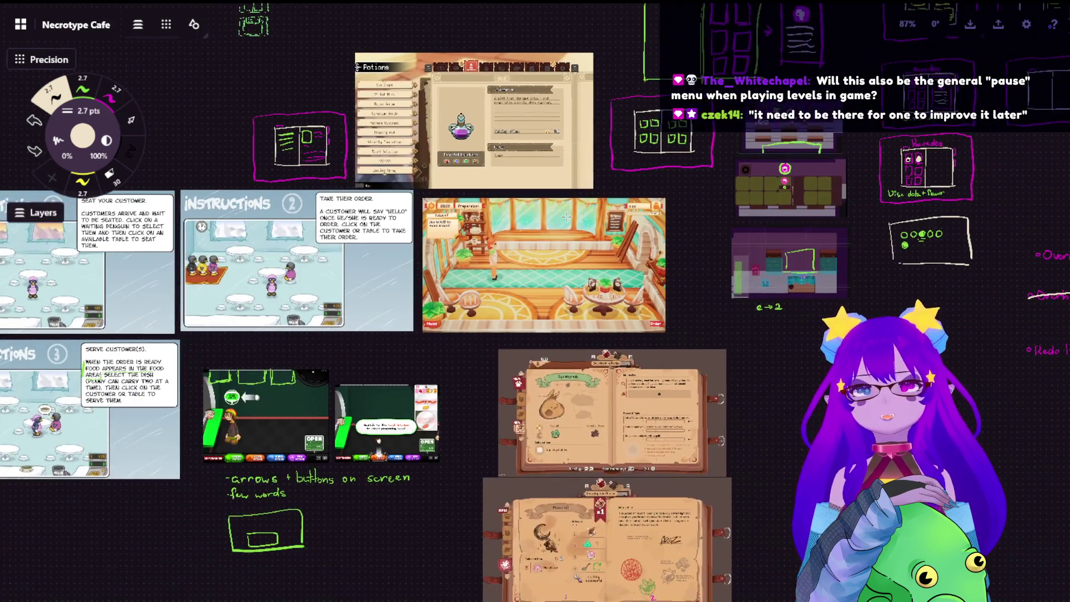
pyautogui.moveTo(884, 158); pyautogui.dragTo(545, 296)
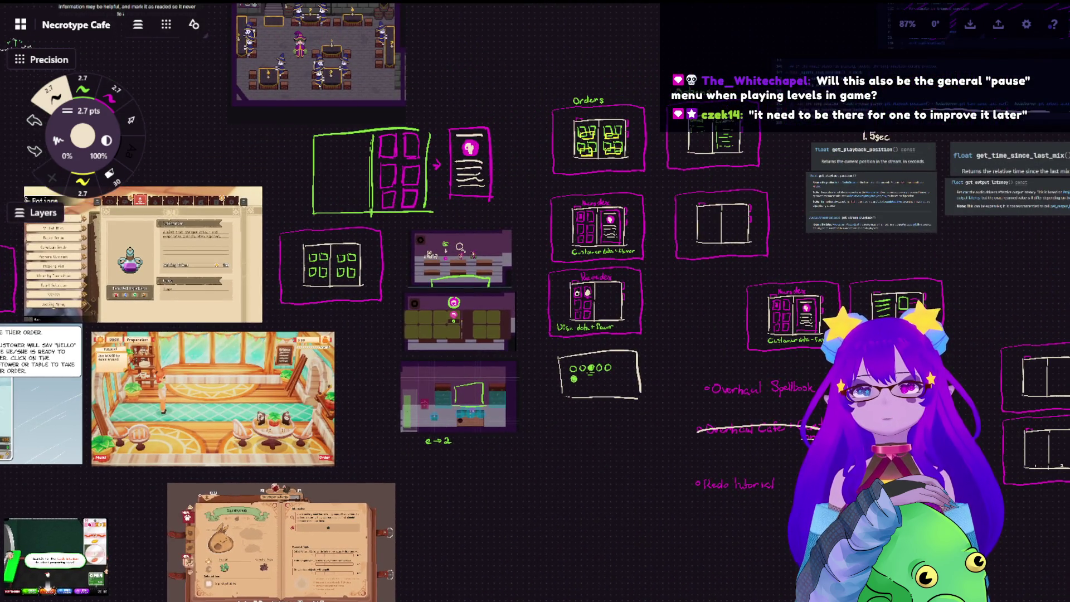
pyautogui.scroll(12, 458, 317)
pyautogui.scroll(10, 578, 323)
pyautogui.hscroll(10, 577, 323)
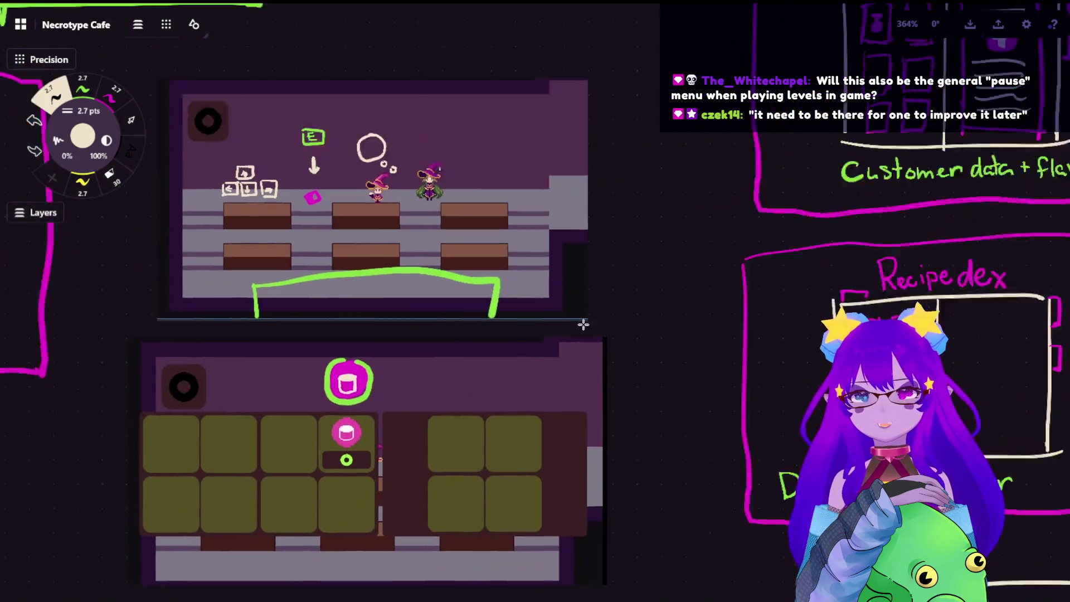
pyautogui.moveTo(800, 224); pyautogui.dragTo(508, 384)
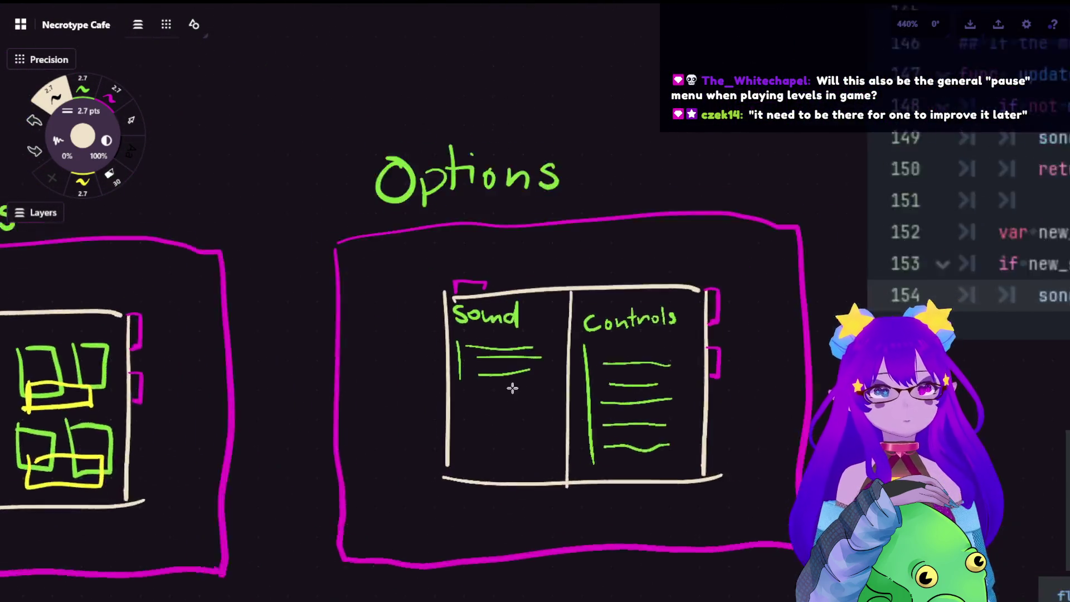
pyautogui.scroll(5, 609, 318)
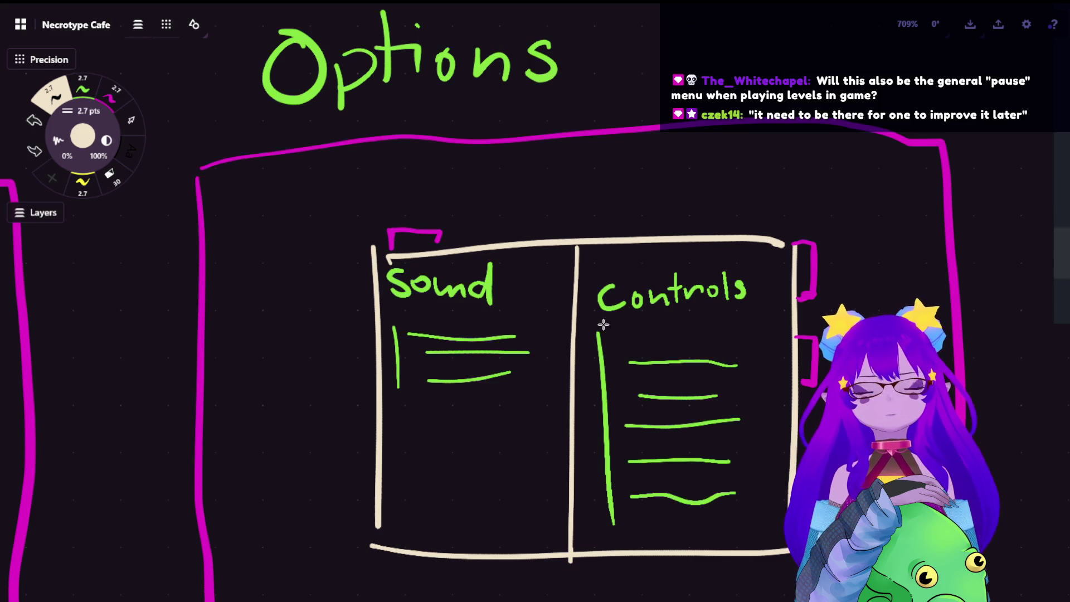
pyautogui.scroll(-3, 599, 322)
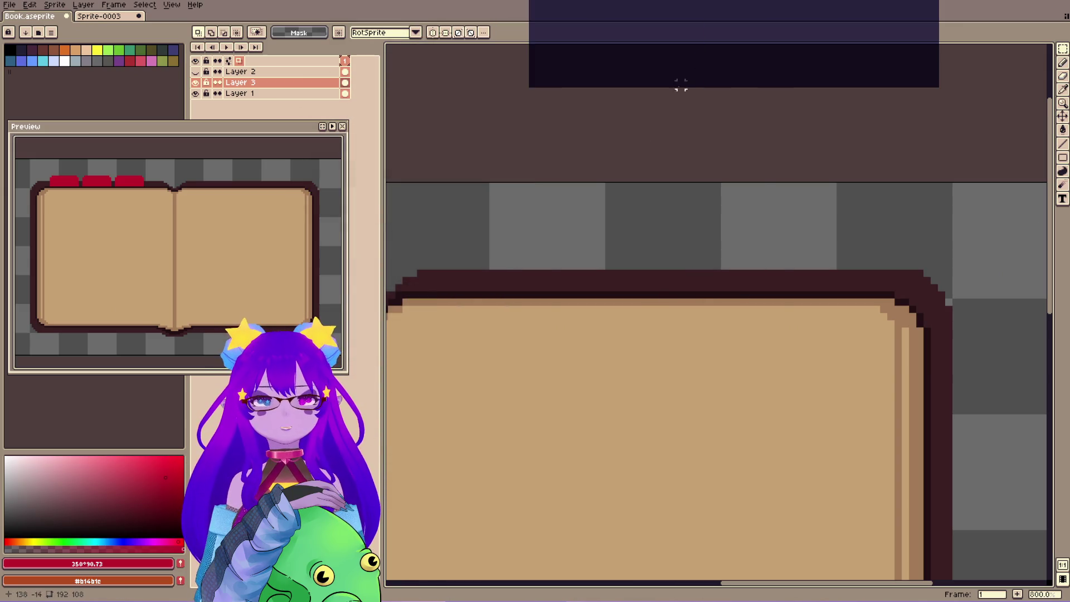
# Paste a copy of the red tab onto the right page's top edge
pyautogui.press('b')
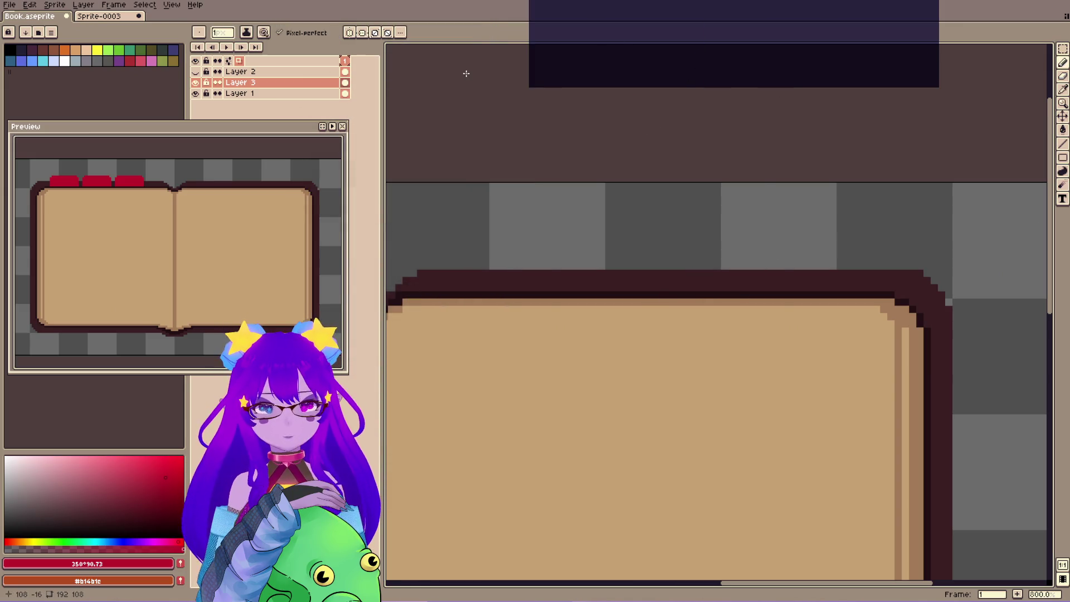
pyautogui.hotkey('ctrl', 'v')
pyautogui.moveTo(731, 278)
pyautogui.mouseDown()
pyautogui.moveTo(711, 287)
pyautogui.moveTo(824, 262)
pyautogui.moveTo(861, 287)
pyautogui.mouseUp()
pyautogui.hotkey('ctrl', 'd')
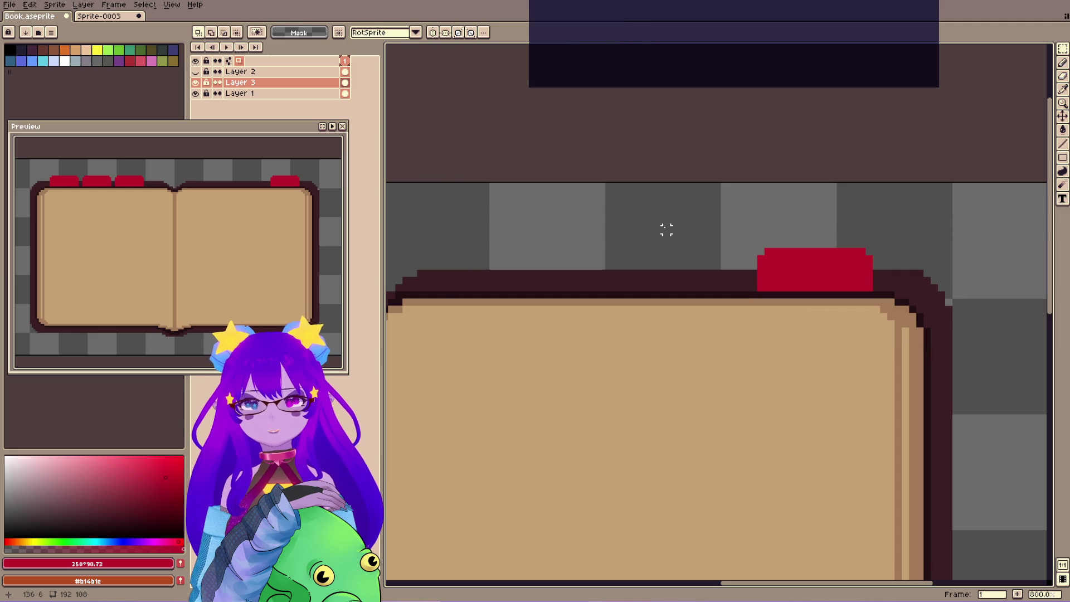
# Toggle Layer 3's visibility to compare the book with and without tabs
pyautogui.scroll(-5, 622, 273)
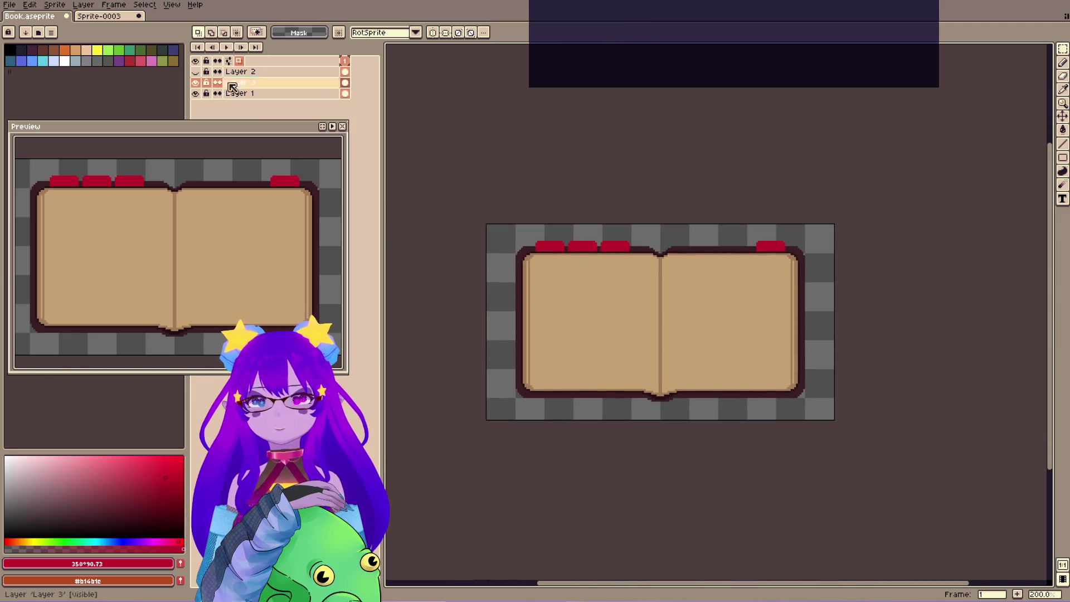
pyautogui.click(196, 88)
pyautogui.click(196, 88)
pyautogui.click(196, 88)
pyautogui.click(196, 88)
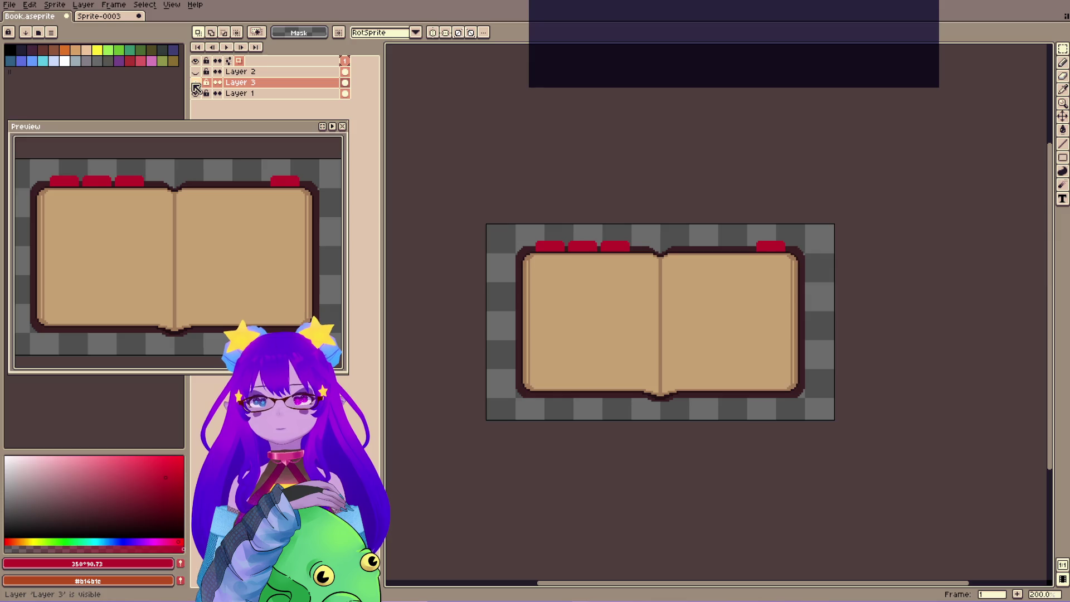
pyautogui.click(196, 88)
pyautogui.click(196, 88)
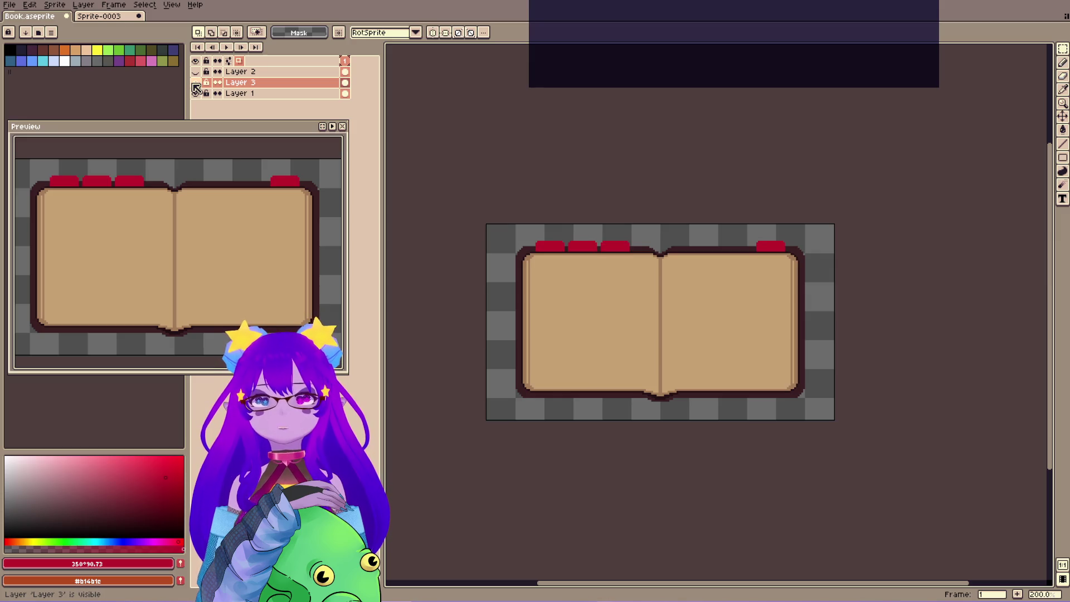
pyautogui.click(196, 88)
pyautogui.click(196, 88)
pyautogui.click(197, 88)
pyautogui.click(196, 88)
# Delete the first red tab, then select all and delete the remaining tabs on Layer 3
pyautogui.scroll(6, 606, 140)
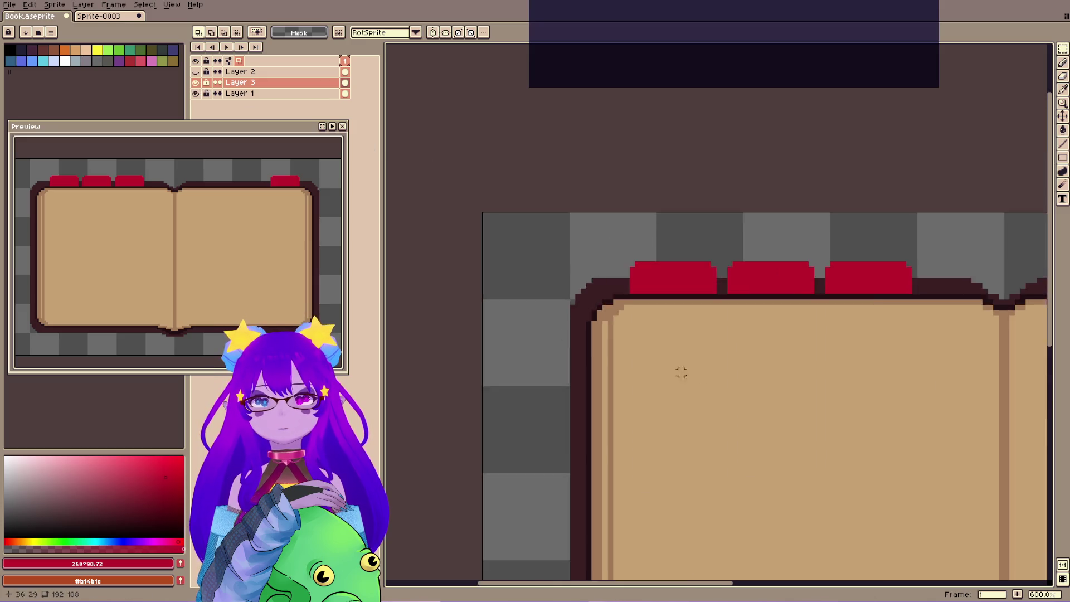
pyautogui.moveTo(540, 128); pyautogui.dragTo(736, 208)
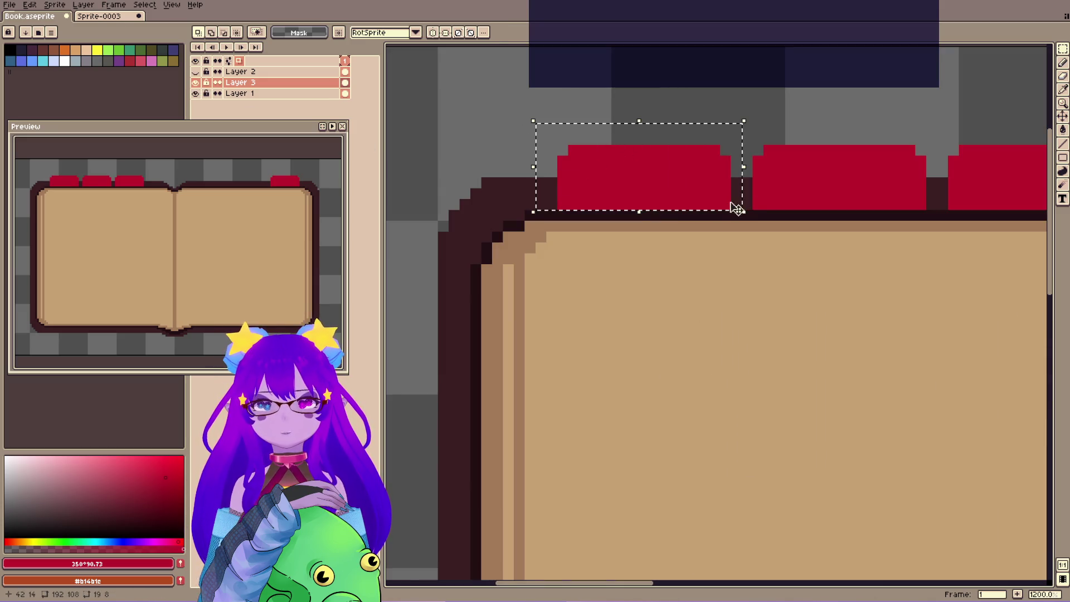
pyautogui.press('Delete')
pyautogui.scroll(-6, 660, 161)
pyautogui.hotkey('ctrl', 'a')
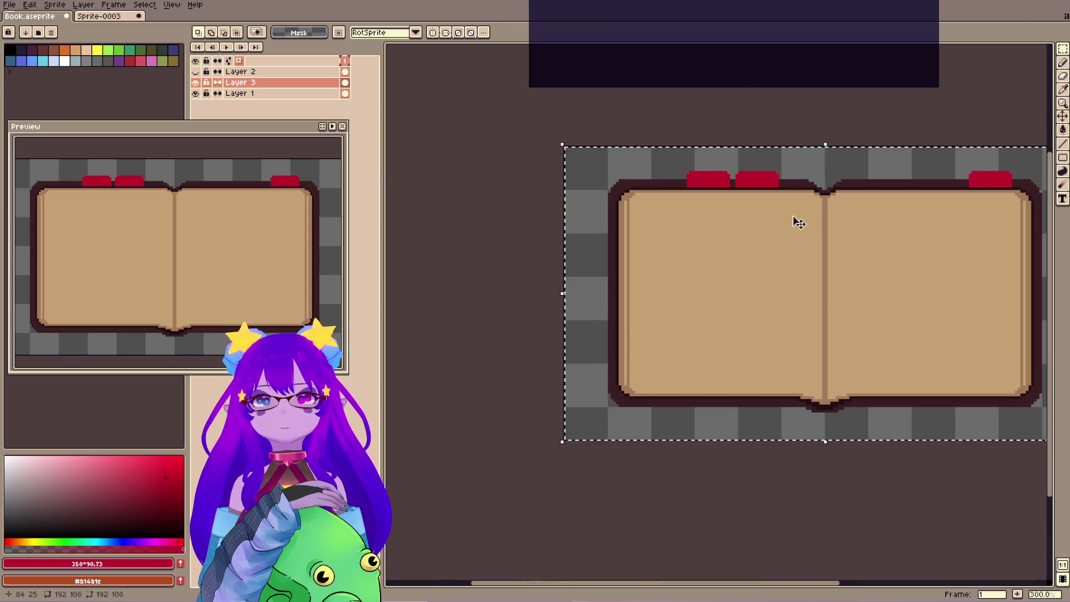
pyautogui.press('Delete')
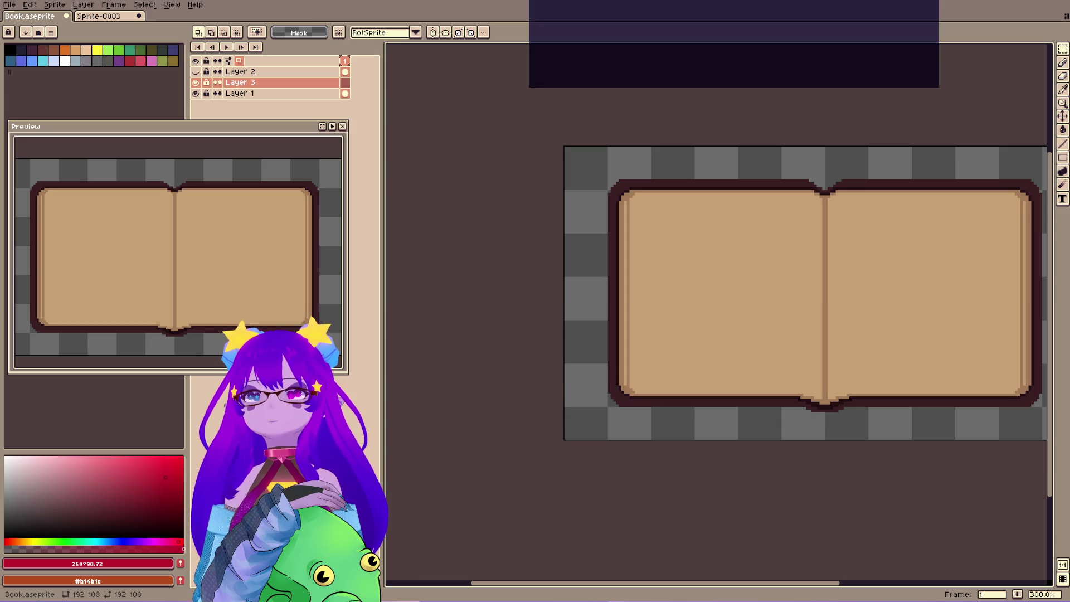
# Create a new 19×8 sprite from the clipboard size and paste the tab shape into it
pyautogui.click(9, 4)
pyautogui.click(20, 17)
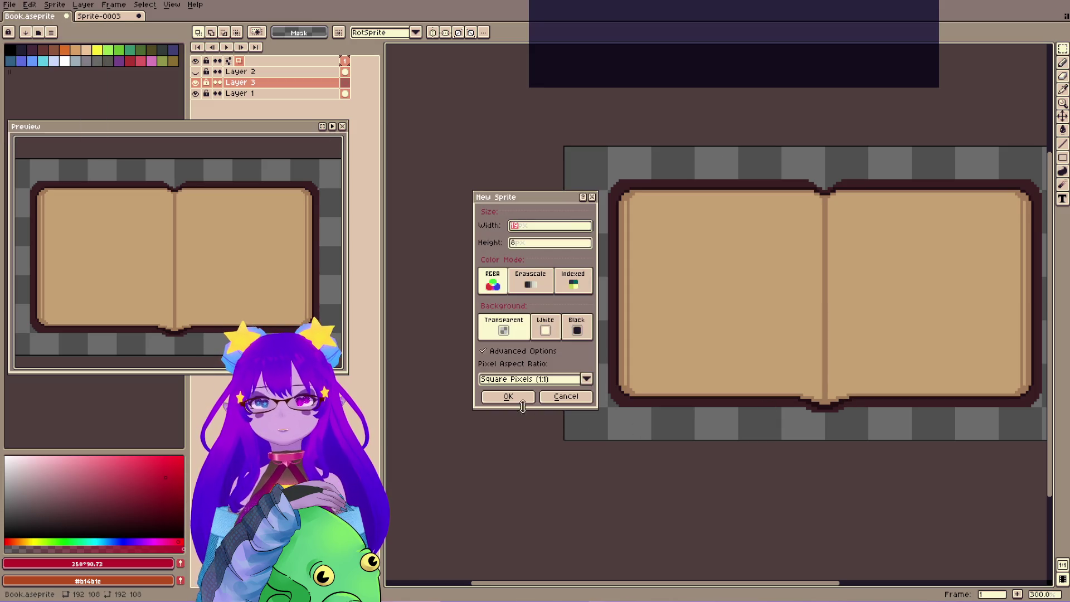
pyautogui.click(508, 396)
pyautogui.hotkey('ctrl', 'v')
pyautogui.scroll(10, 754, 253)
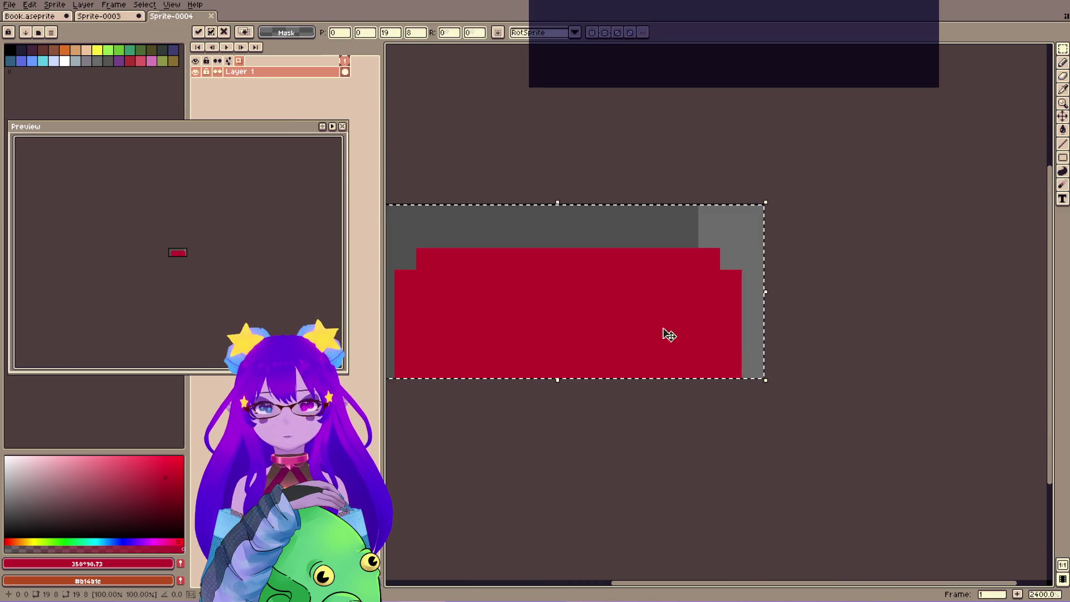
pyautogui.press('Return')
# Bucket-fill the tab shape with white and recentre it in the view
pyautogui.moveTo(6, 525); pyautogui.dragTo(6, 457)
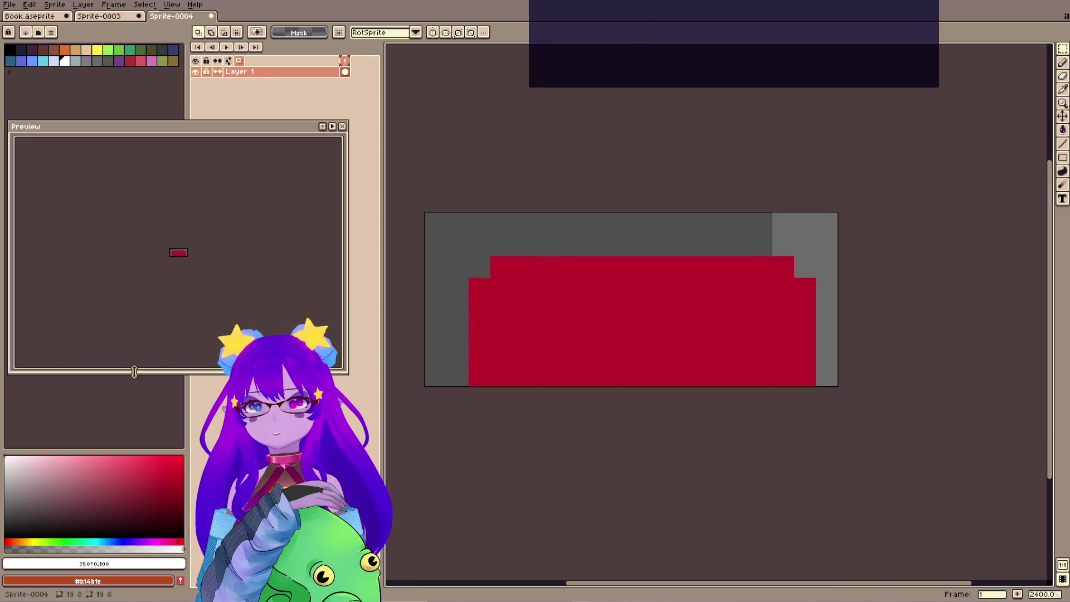
pyautogui.press('g')
pyautogui.click(601, 346)
pyautogui.press('space')
pyautogui.moveTo(530, 160); pyautogui.dragTo(562, 169)
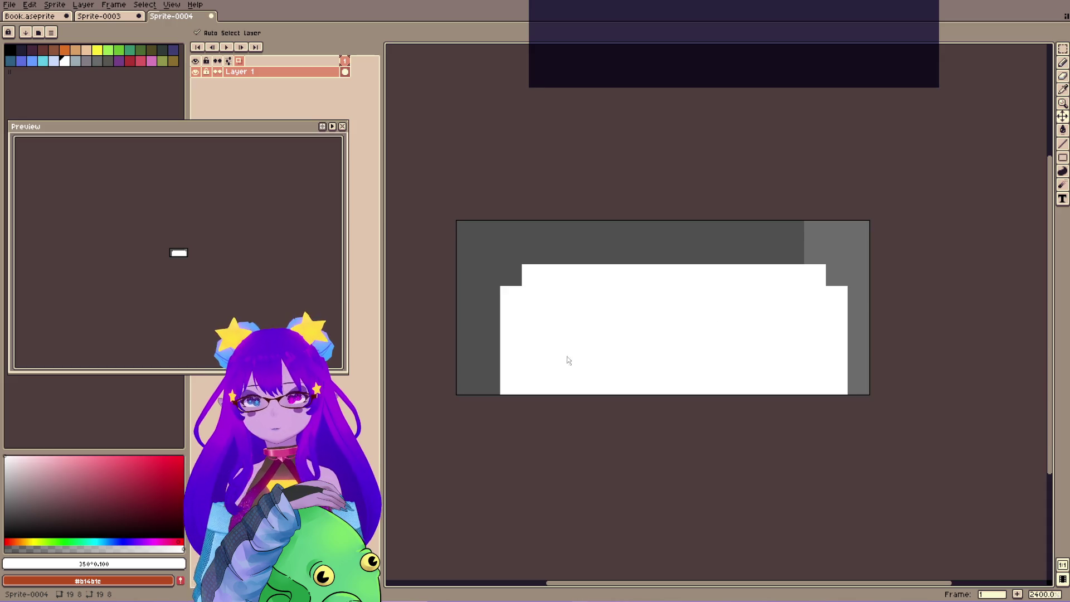
# Save the sprite as book_tab_sprite and return to the Book sprite
pyautogui.press('g')
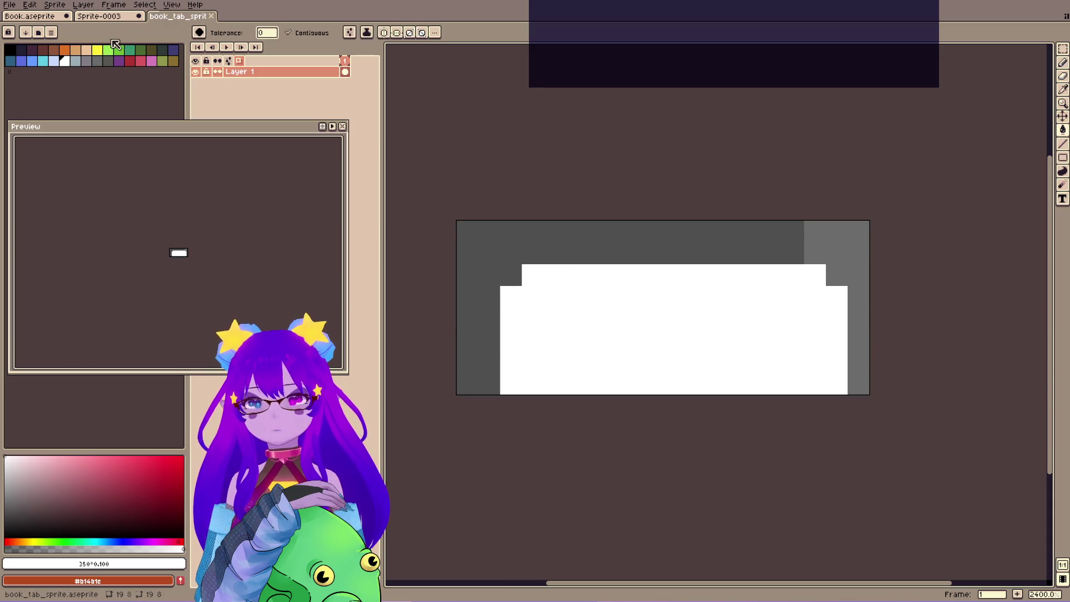
pyautogui.click(119, 23)
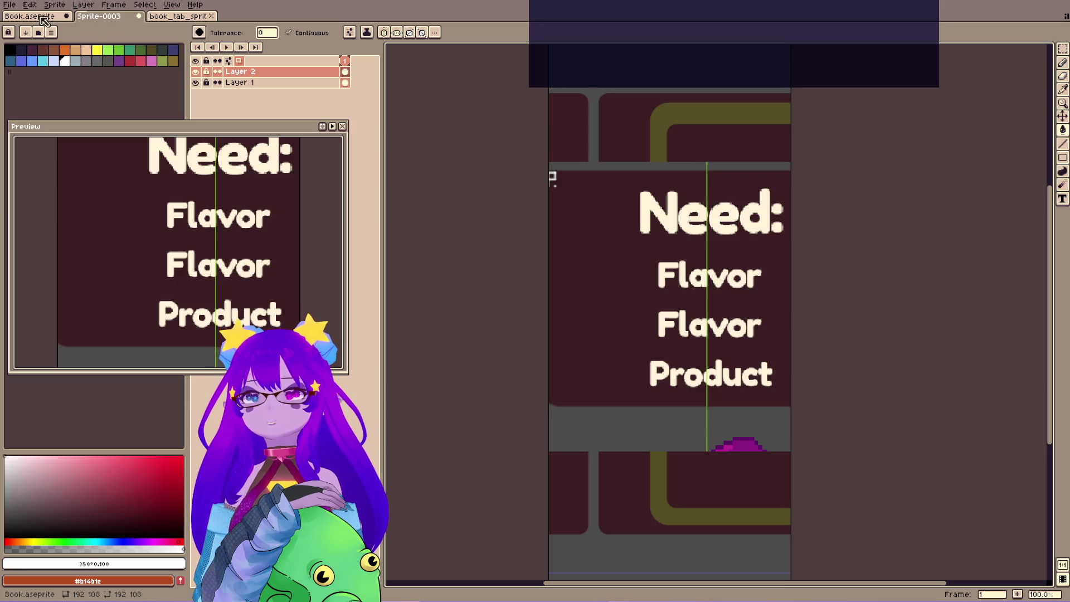
pyautogui.click(55, 21)
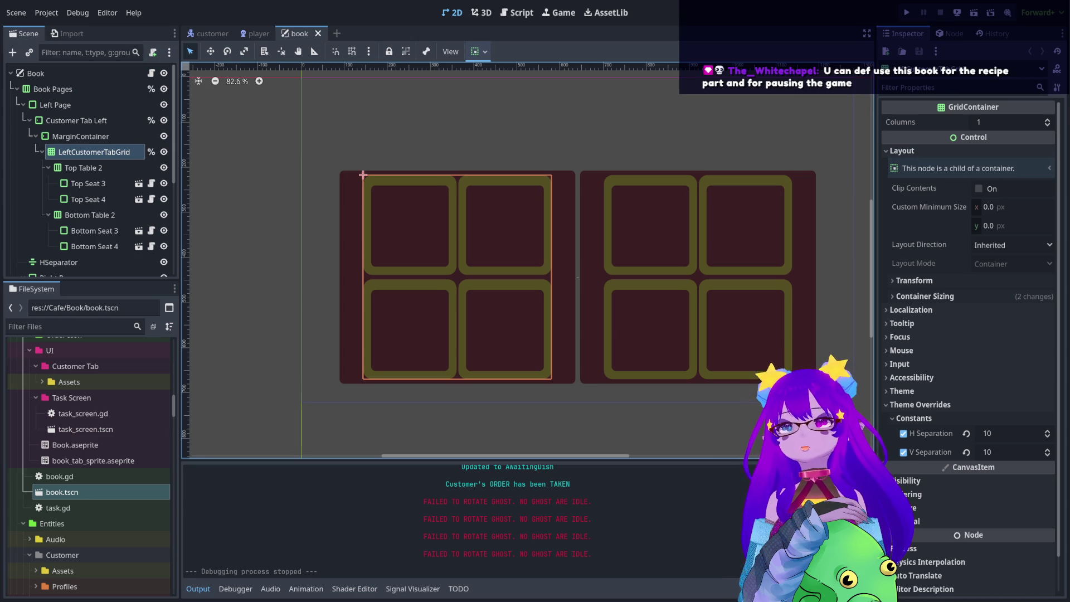
# Browse the FileSystem dock to the res://Cafe/Book/ folder
pyautogui.hscroll(2, 423, 136)
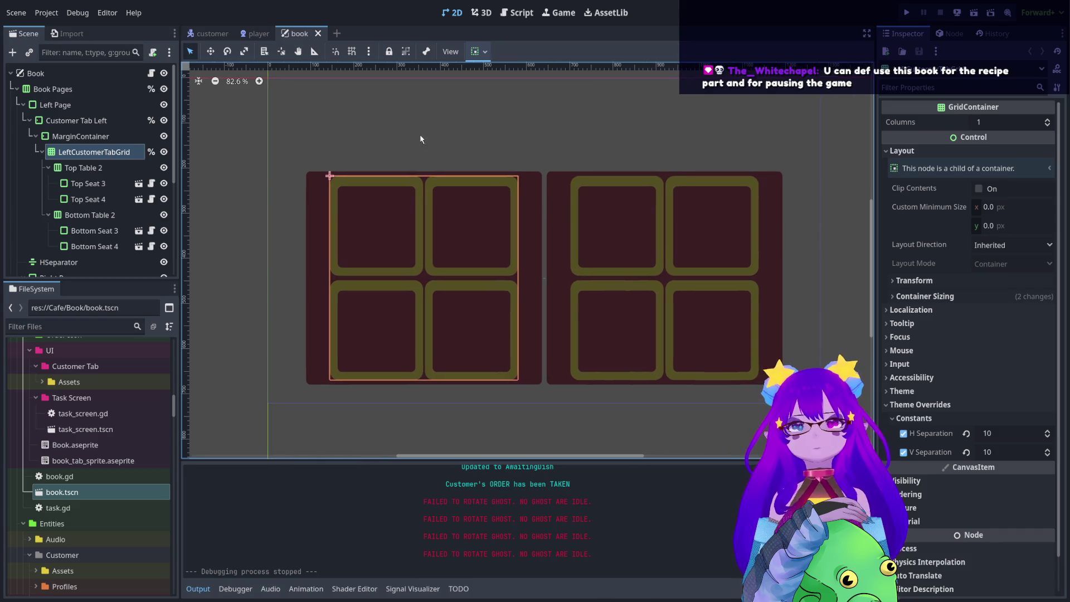
pyautogui.scroll(1, 421, 163)
pyautogui.click(47, 328)
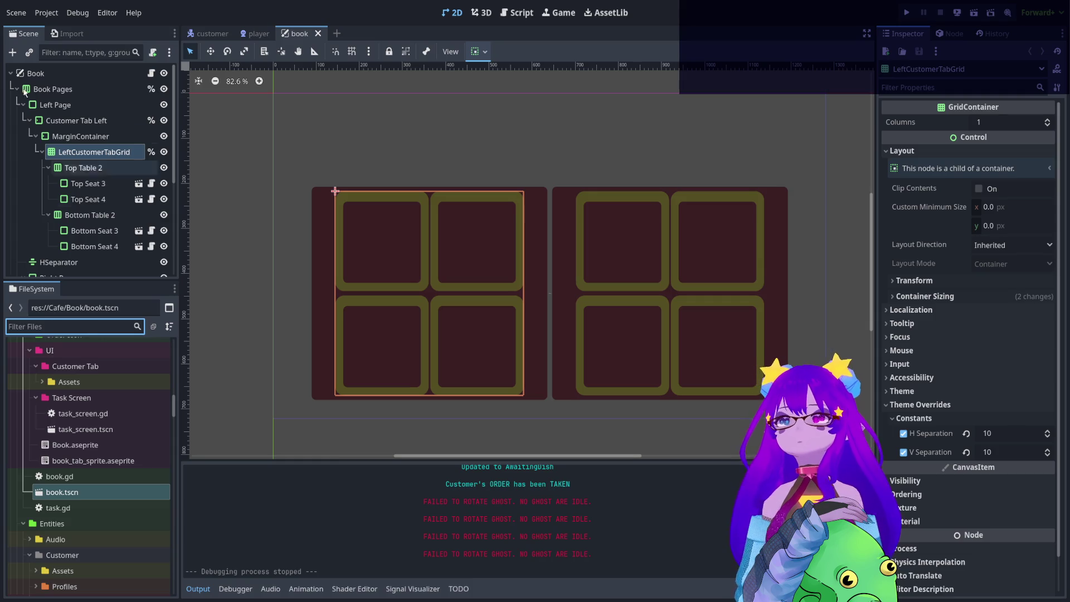
pyautogui.scroll(-1, 81, 107)
pyautogui.scroll(-5, 81, 107)
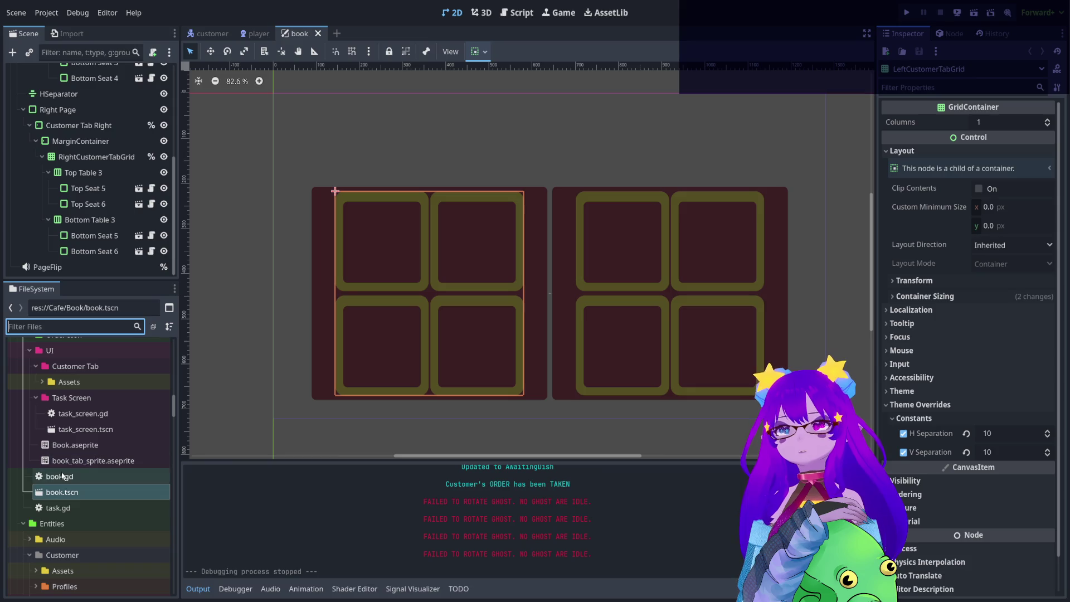
pyautogui.scroll(3, 72, 411)
pyautogui.click(78, 354)
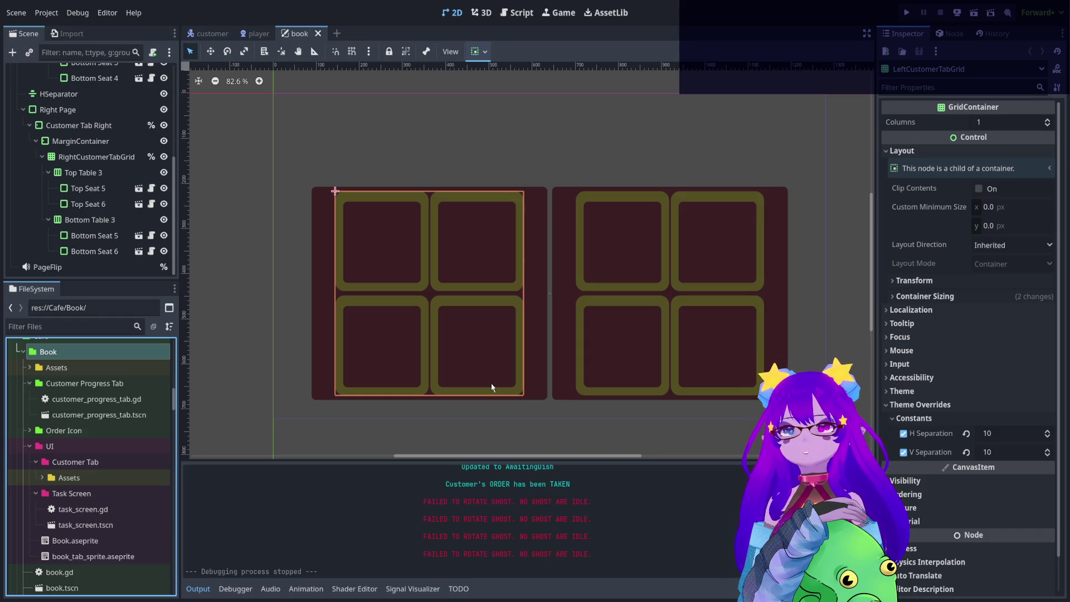
# Save the new scene as new_book.tscn in the Book folder
pyautogui.scroll(-5, 97, 480)
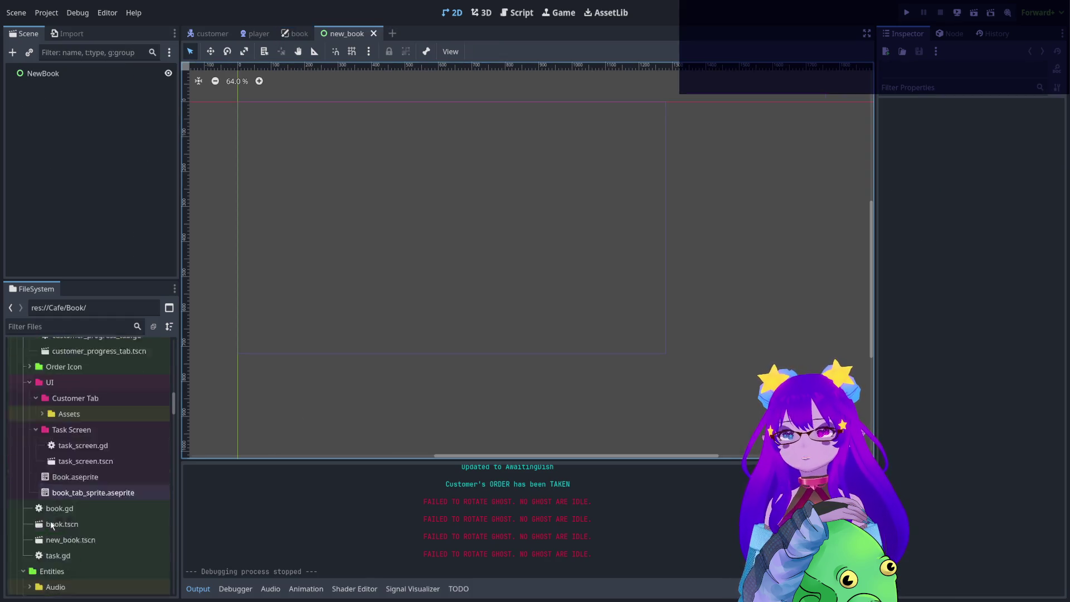
pyautogui.click(89, 477)
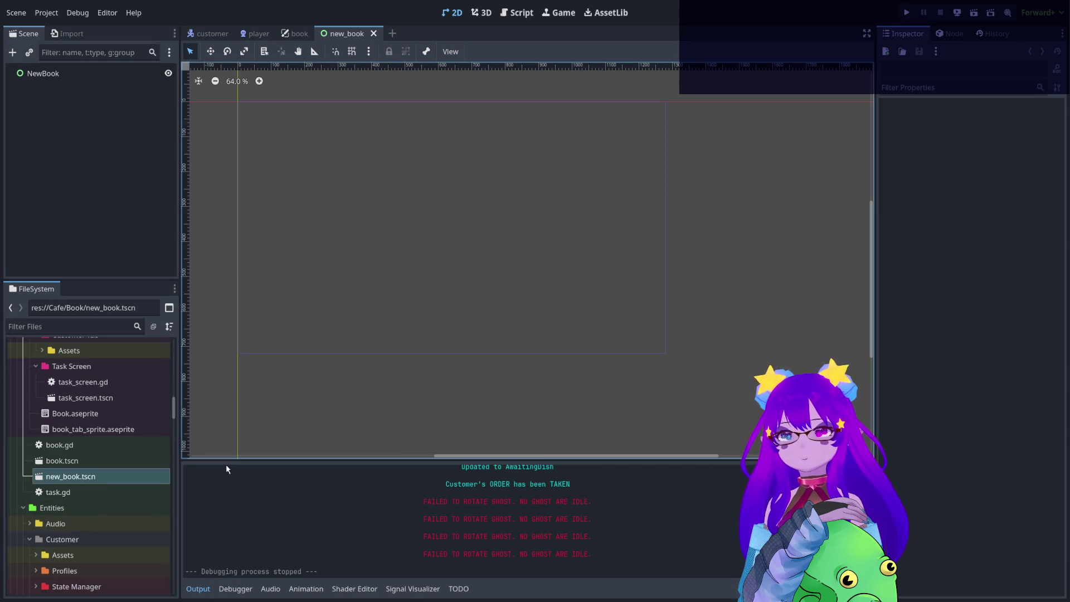
pyautogui.hscroll(-4, 477, 182)
pyautogui.scroll(2, 478, 181)
pyautogui.scroll(2, 502, 209)
pyautogui.hotkey('ctrl', 's')
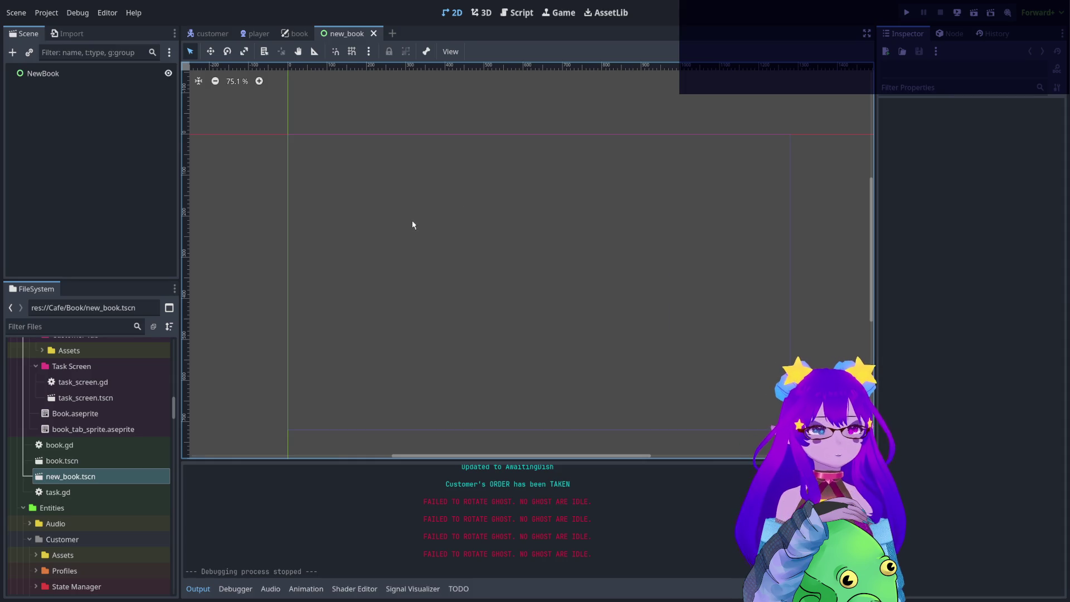
pyautogui.moveTo(412, 224); pyautogui.dragTo(404, 231)
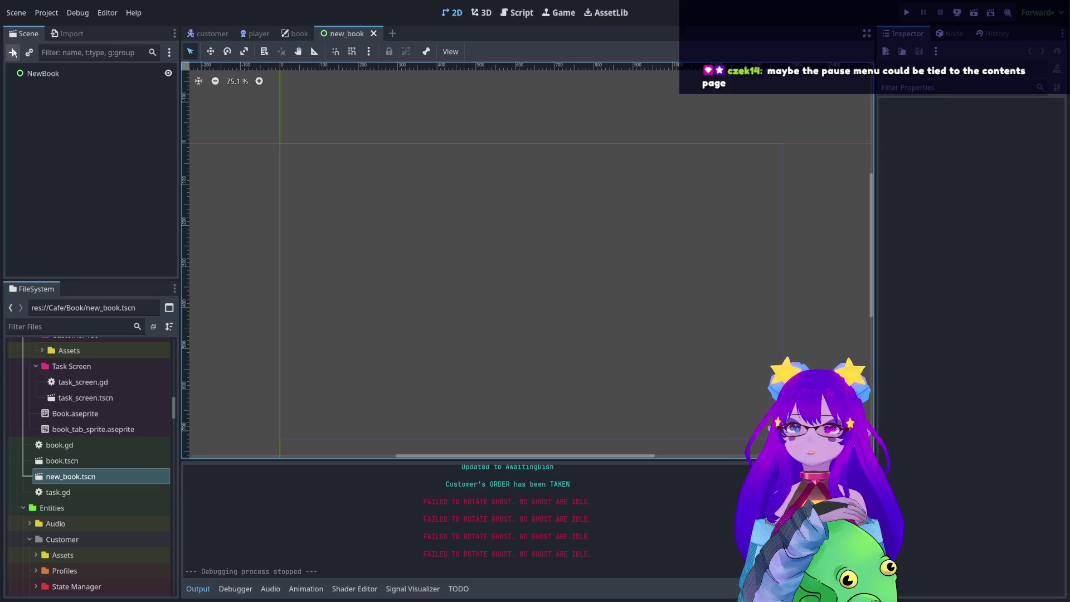
# Inspect the Book.aseprite and book_tab_sprite.aseprite files, then select the NewBook root node
pyautogui.click(75, 432)
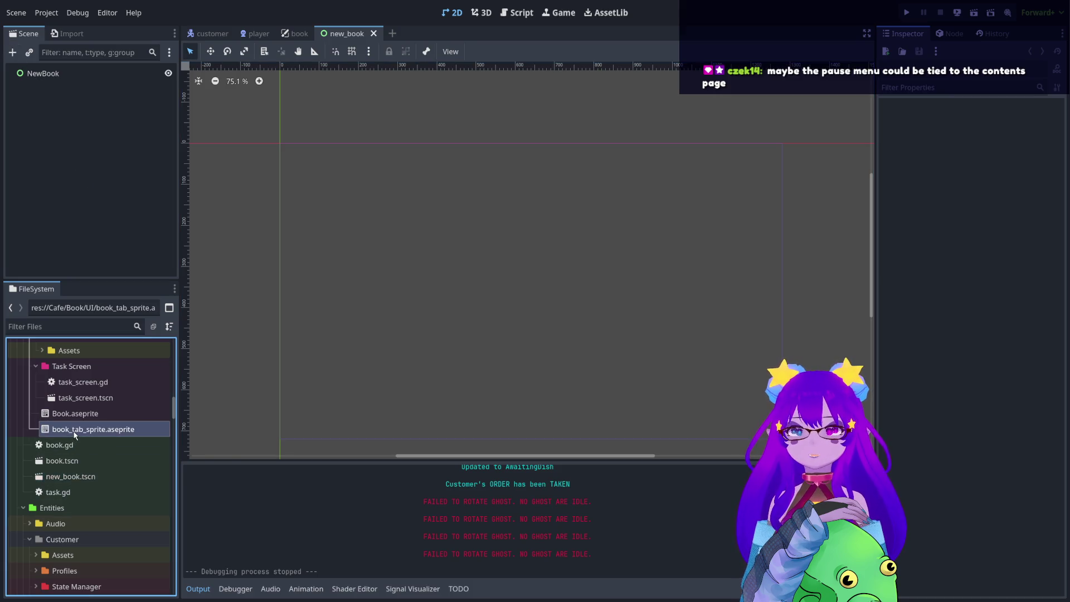
pyautogui.click(54, 412)
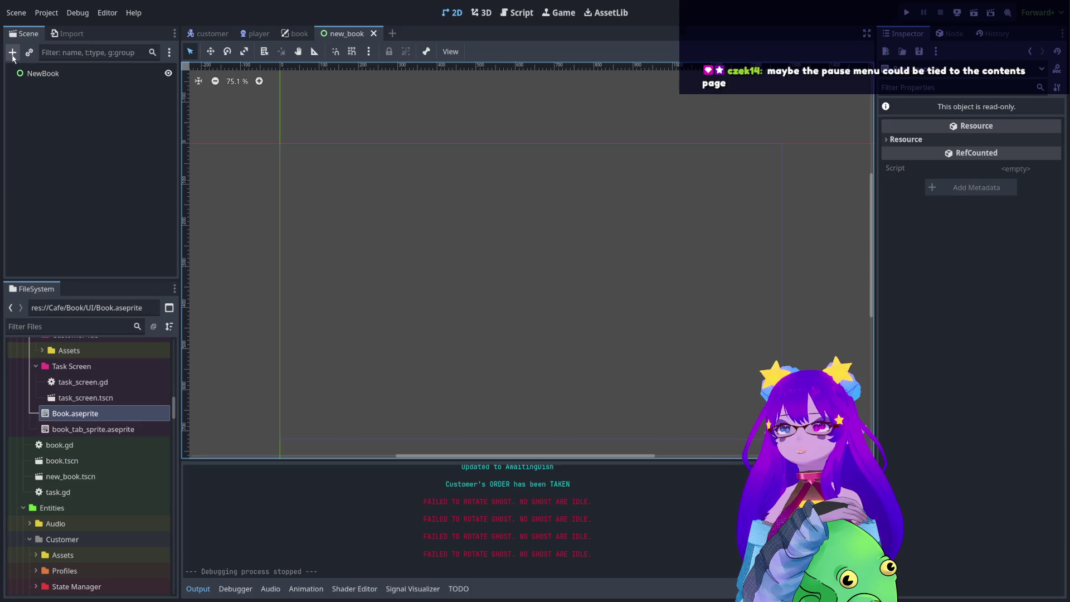
pyautogui.click(938, 140)
pyautogui.click(937, 140)
pyautogui.click(68, 429)
pyautogui.click(55, 419)
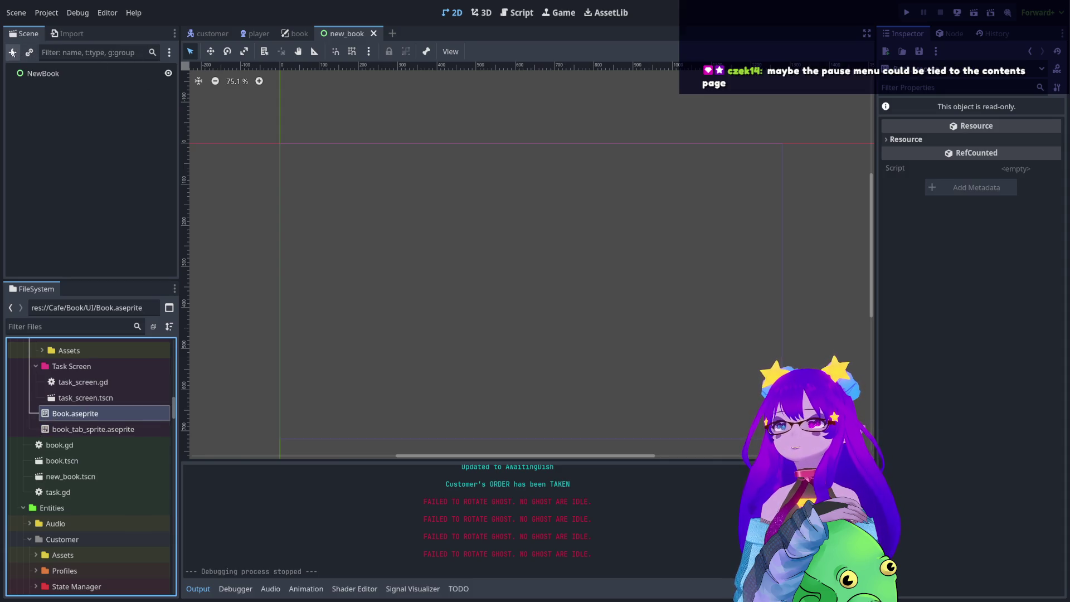
pyautogui.click(53, 76)
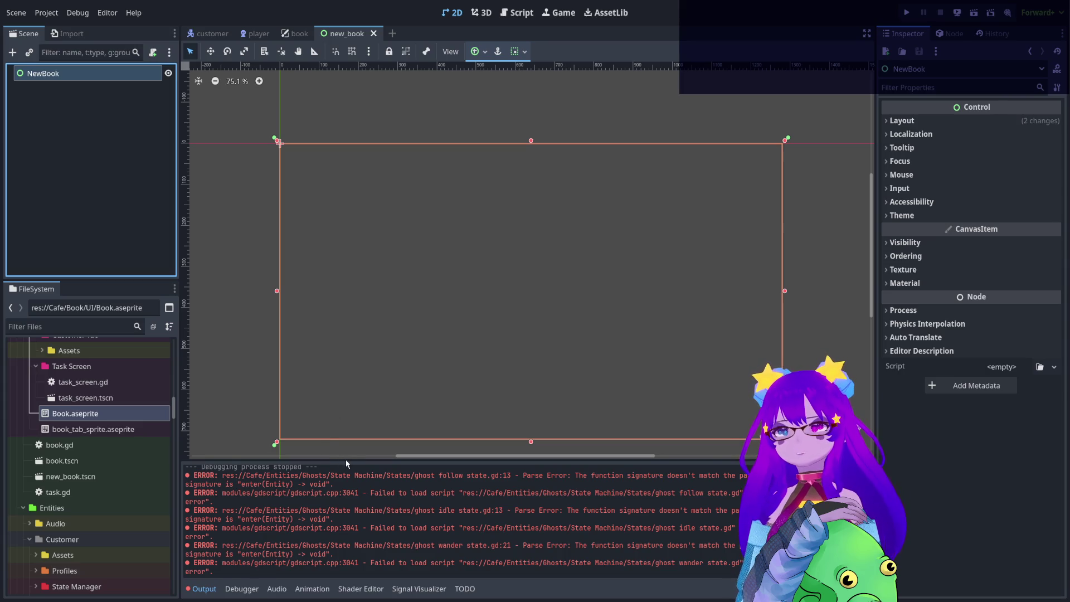
# Change NewBook into a CanvasLayer and add a TextureRect child under it
pyautogui.hotkey('ctrl', 'z')
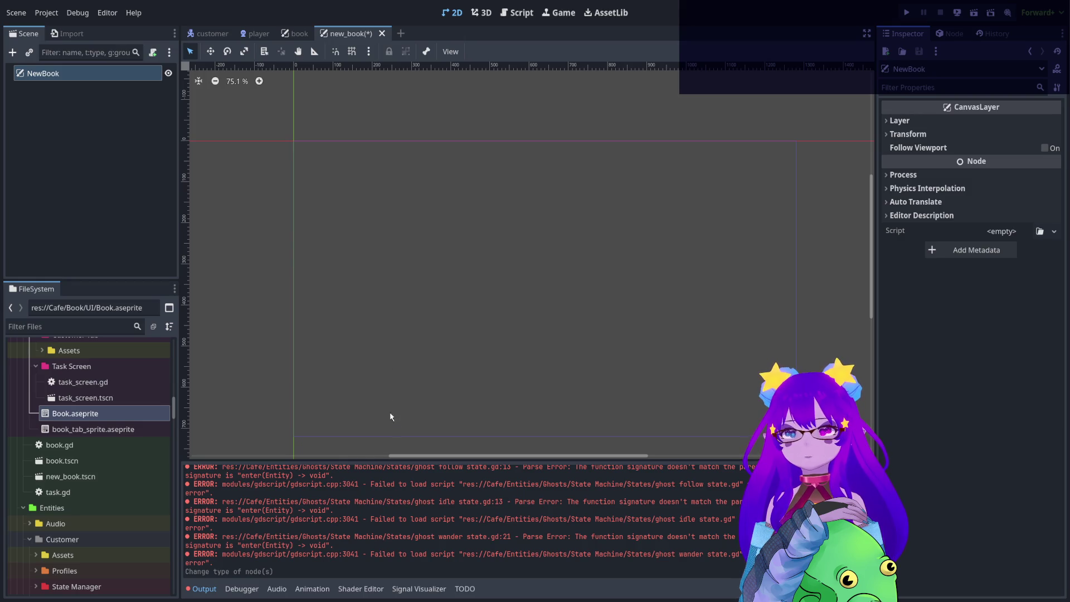
pyautogui.press('Return')
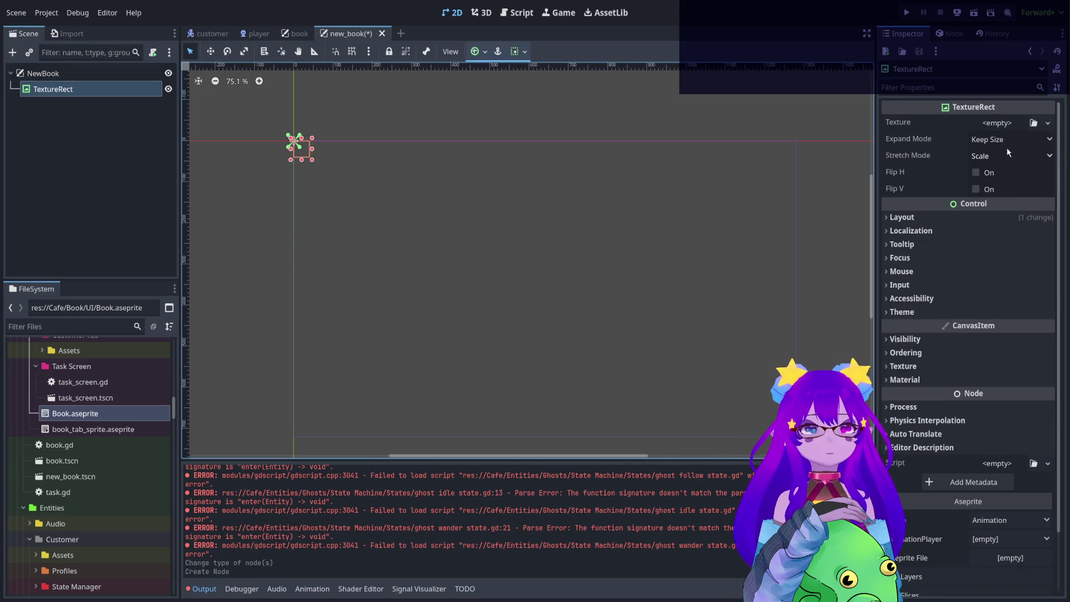
pyautogui.scroll(-3, 988, 457)
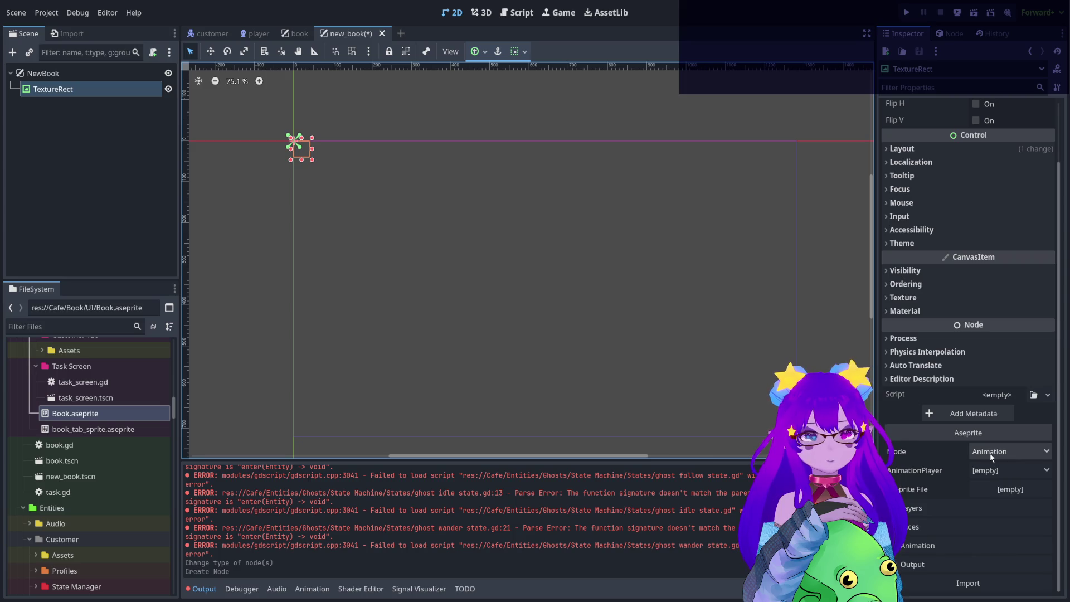
# Set the TextureRect's Aseprite mode to Image and assign Book.aseprite as its sprite file
pyautogui.click(991, 457)
pyautogui.click(987, 483)
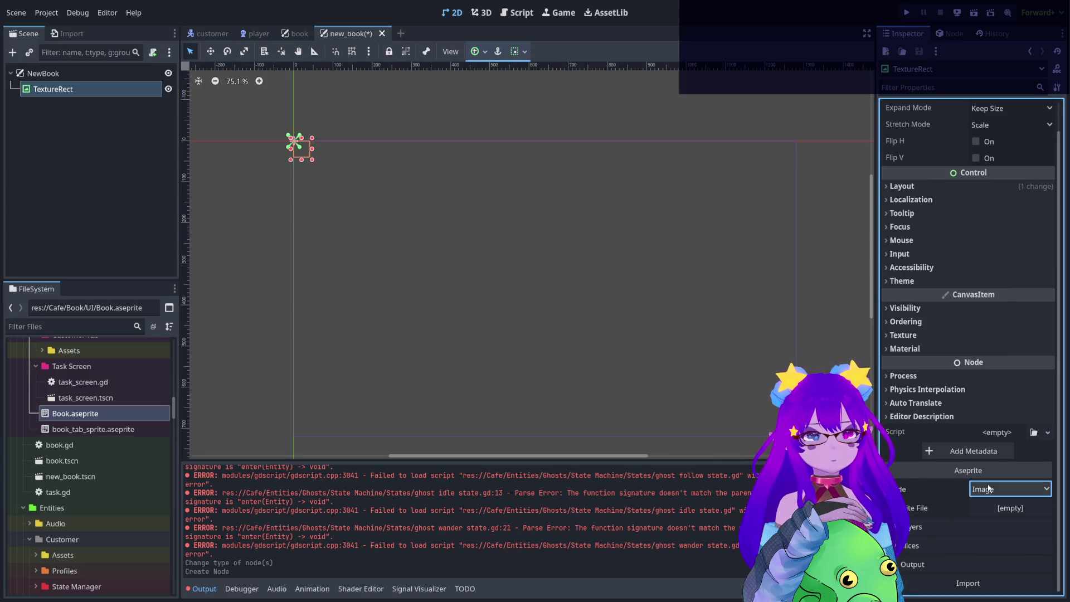
pyautogui.press('Tab')
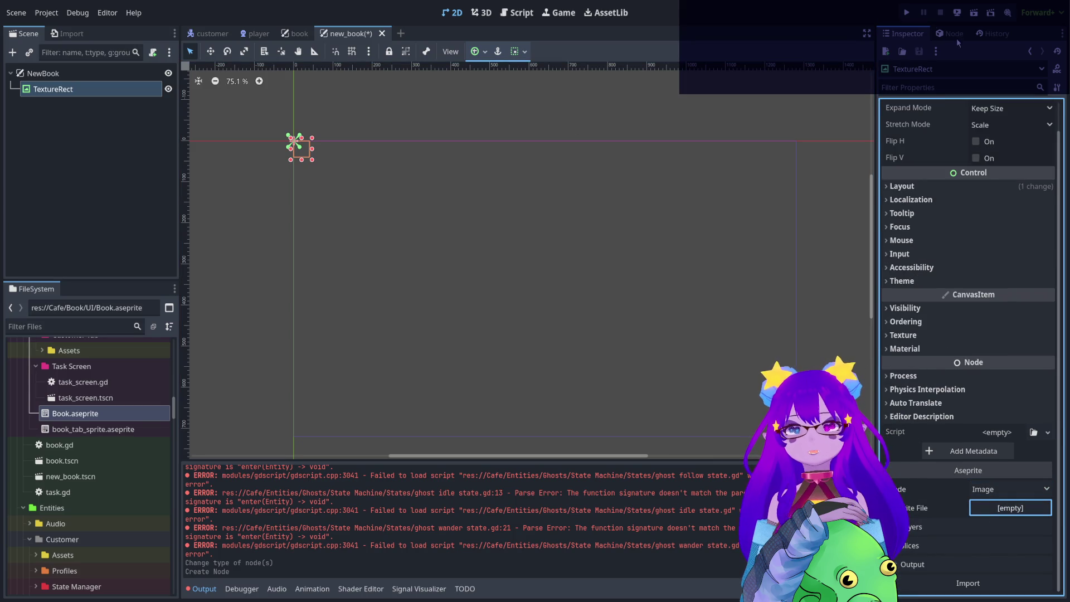
pyautogui.moveTo(112, 414)
pyautogui.mouseDown()
pyautogui.moveTo(401, 405)
pyautogui.moveTo(1001, 512)
pyautogui.mouseUp()
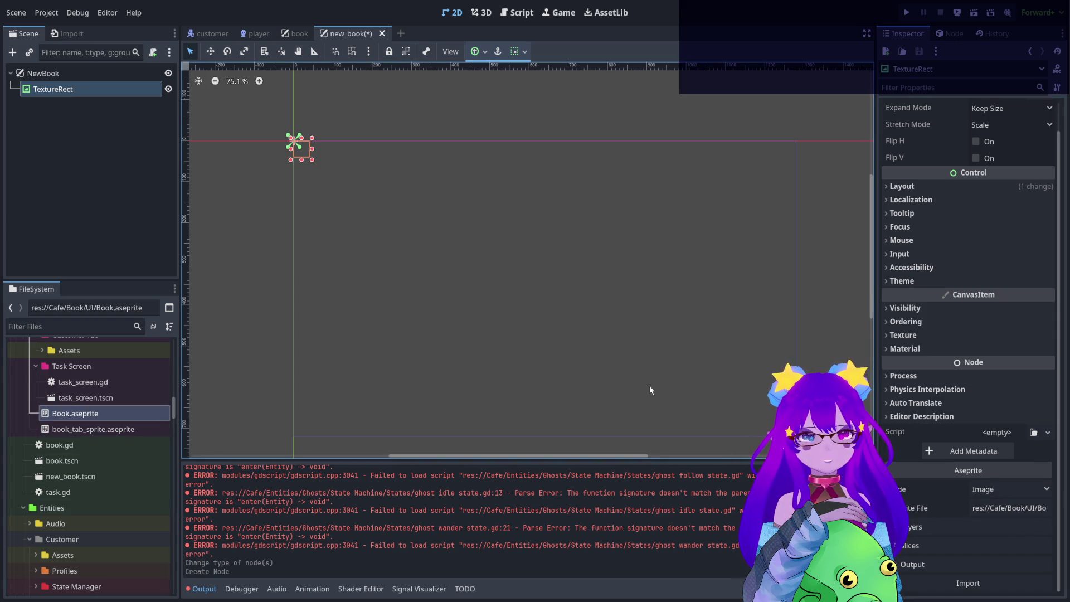
pyautogui.click(128, 411)
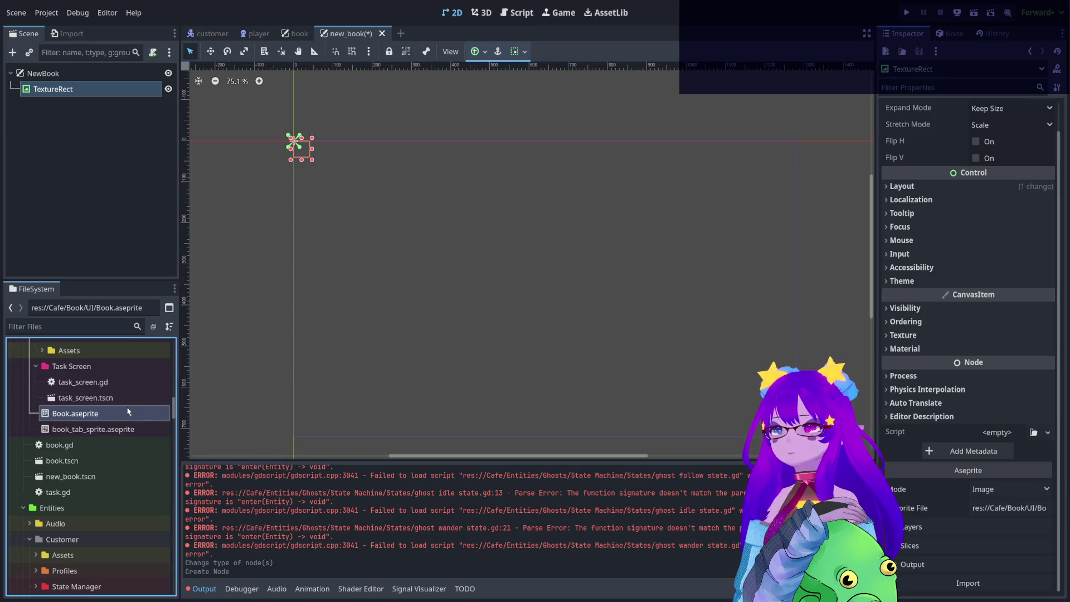
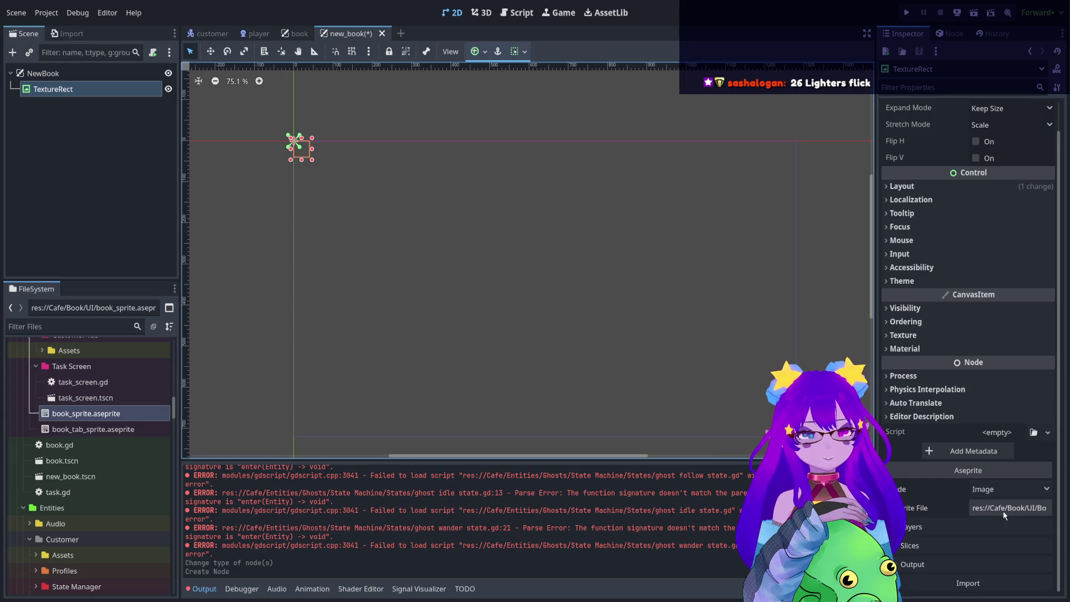
# Set book_sprite.aseprite as the TextureRect's Aseprite File and import it
pyautogui.moveTo(86, 413)
pyautogui.mouseDown()
pyautogui.moveTo(997, 492)
pyautogui.moveTo(1004, 512)
pyautogui.mouseUp()
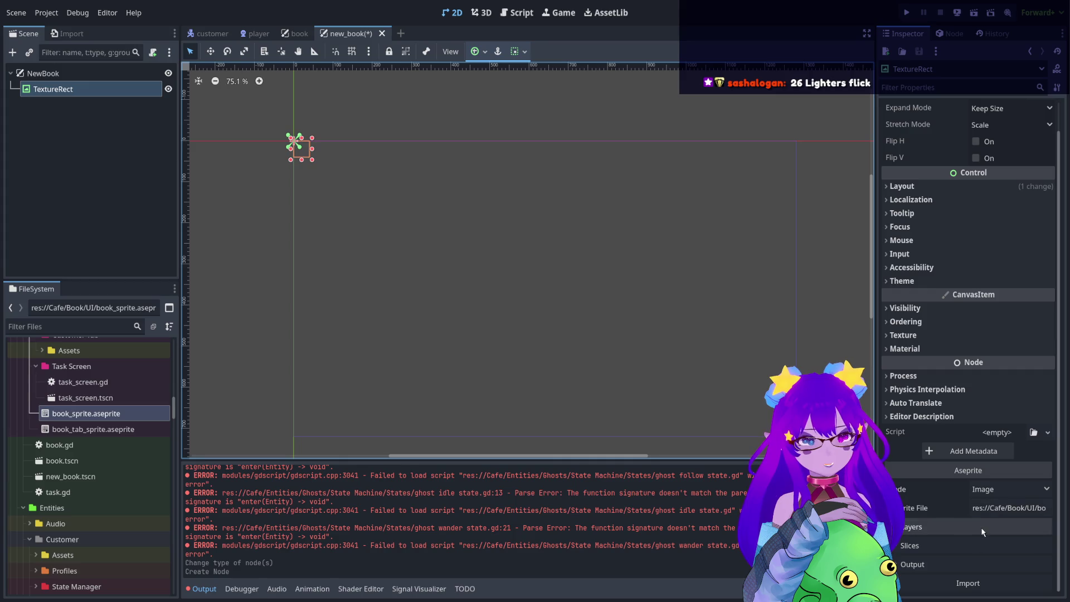
pyautogui.click(968, 588)
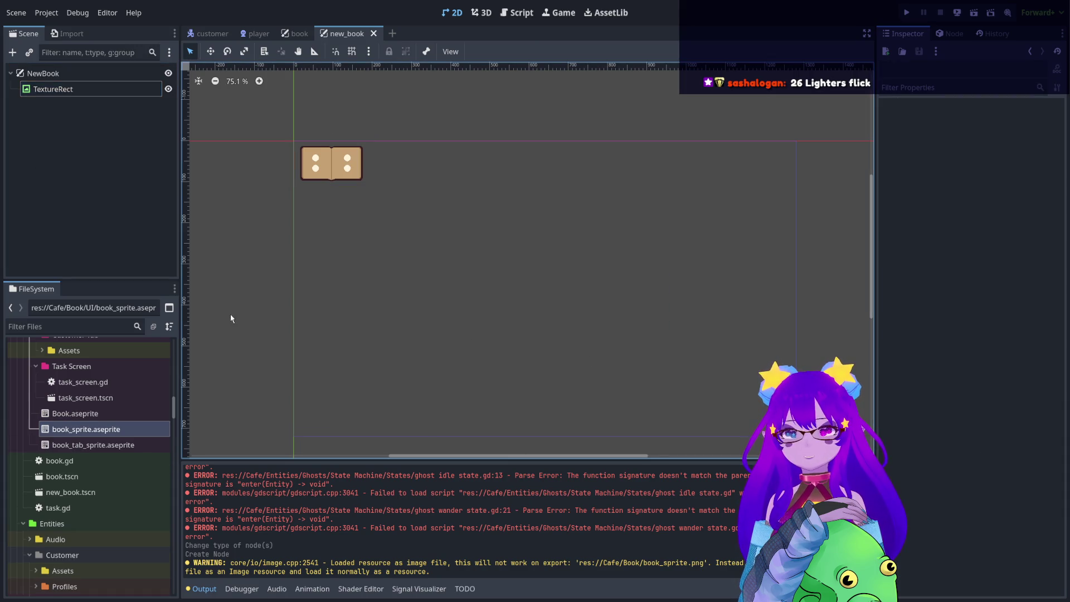
# Point the TextureRect's Aseprite File at Book.aseprite and reimport it
pyautogui.click(129, 415)
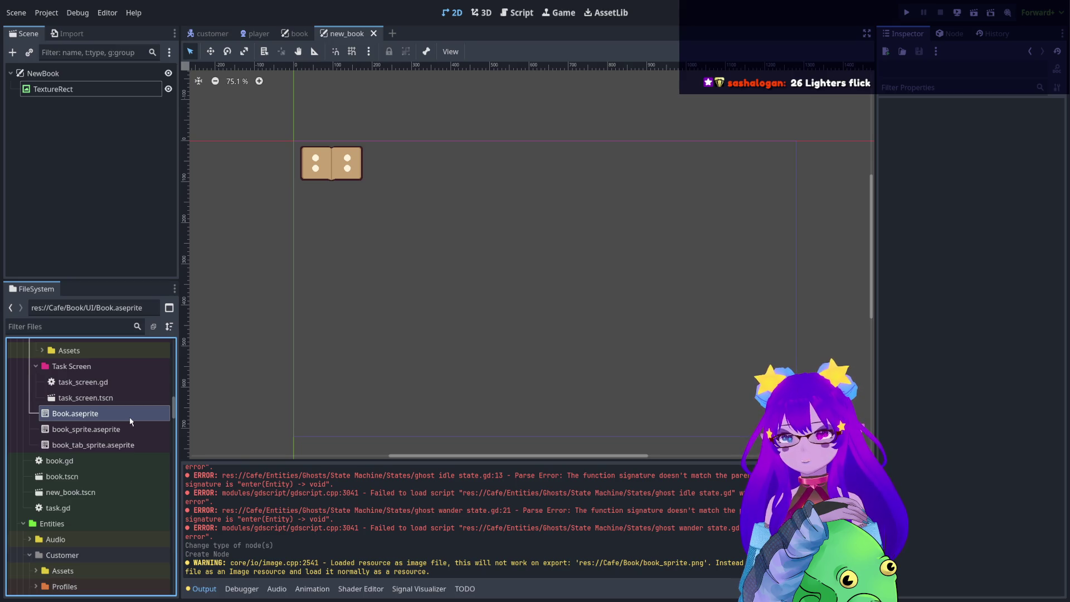
pyautogui.click(108, 430)
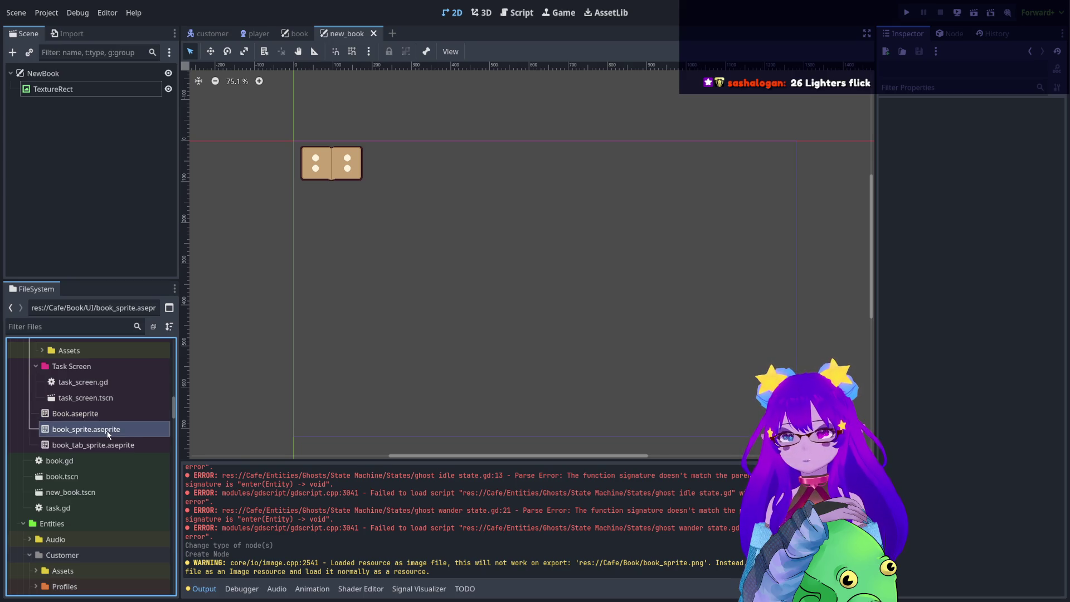
pyautogui.click(164, 416)
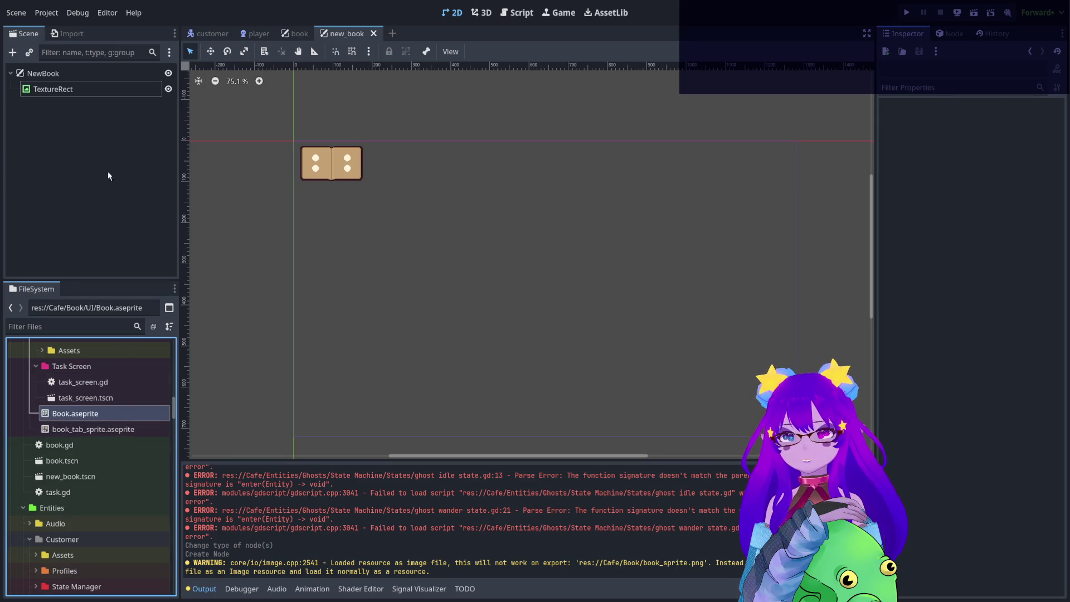
pyautogui.click(87, 89)
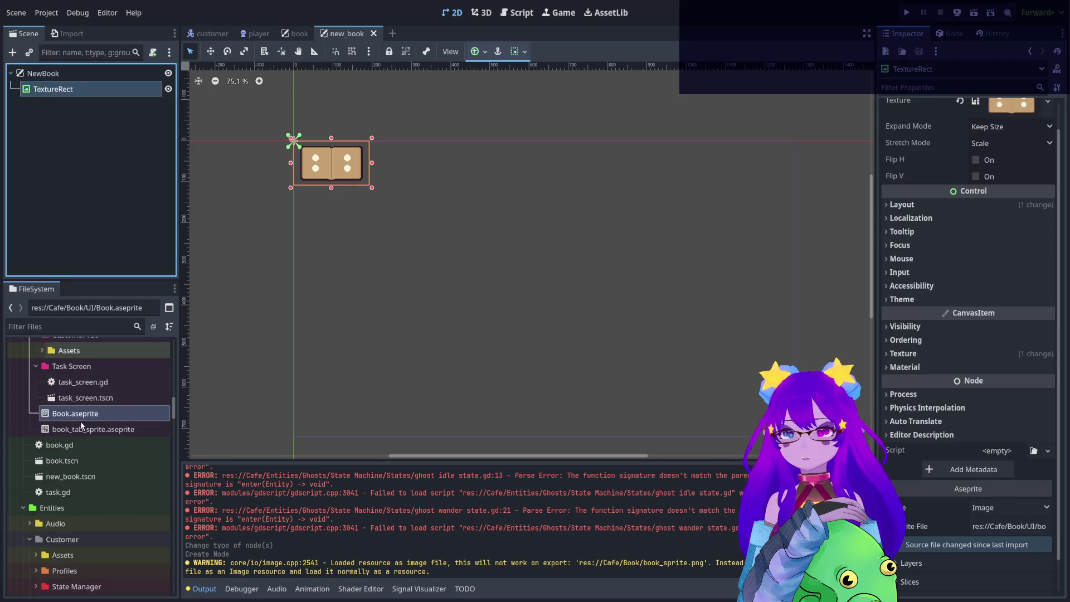
pyautogui.moveTo(77, 419); pyautogui.dragTo(990, 533)
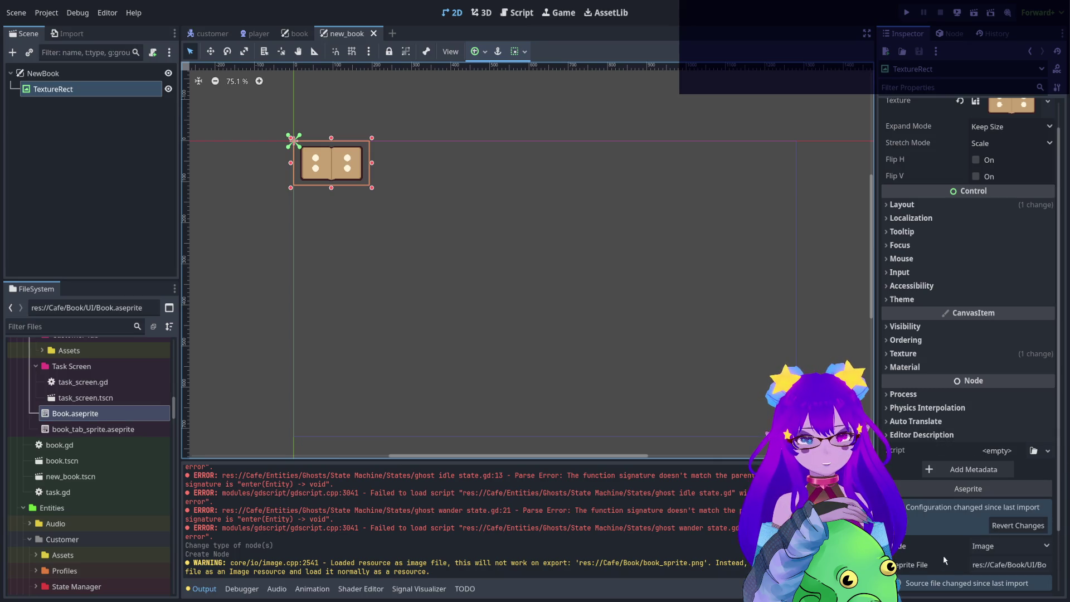
pyautogui.scroll(-3, 980, 534)
pyautogui.click(969, 584)
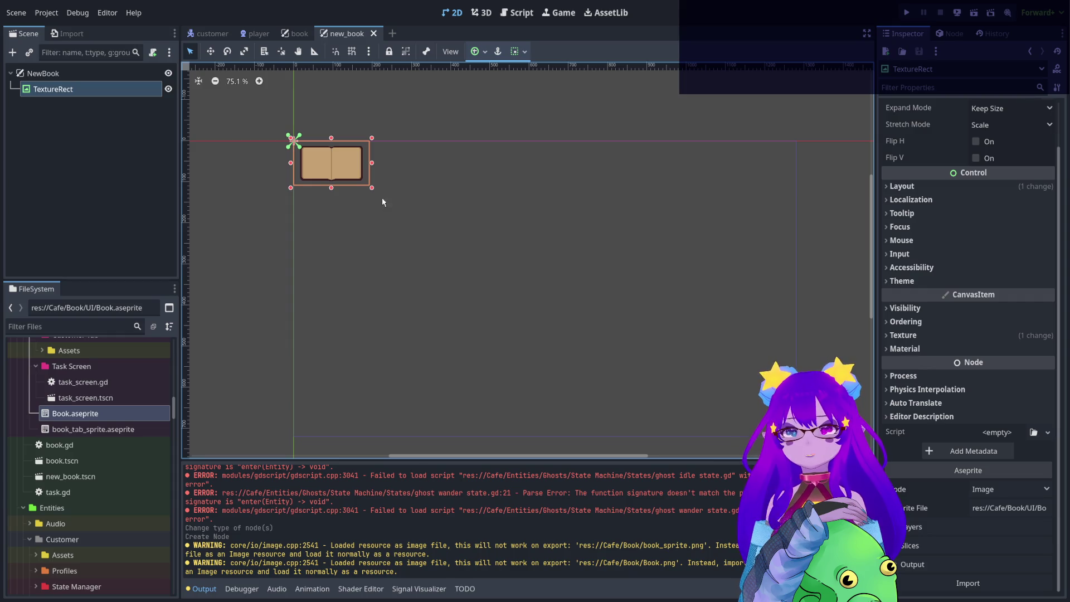
pyautogui.moveTo(372, 187); pyautogui.dragTo(759, 417)
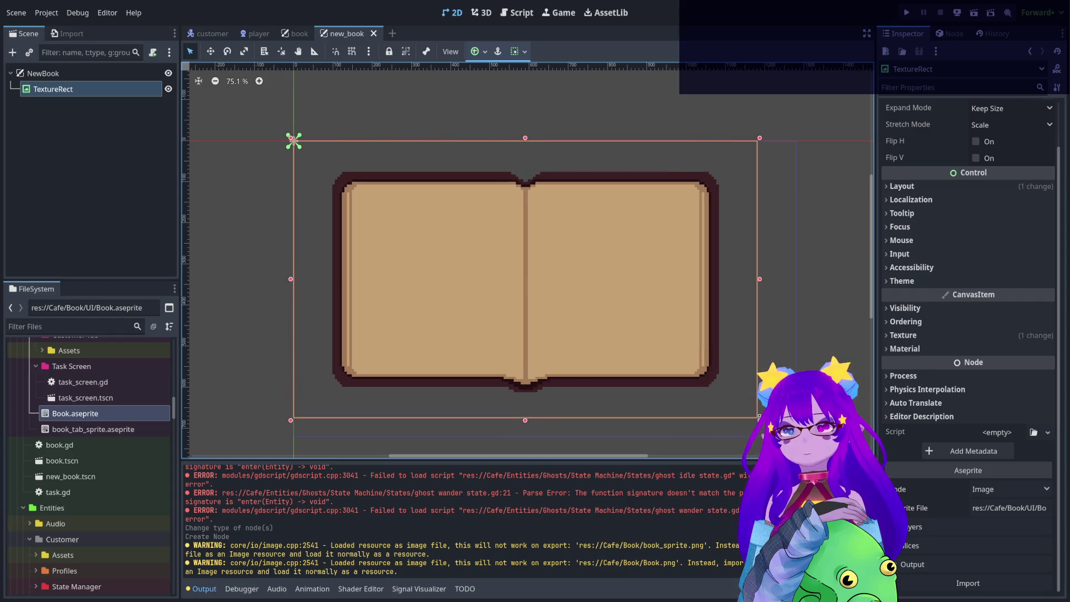
pyautogui.hotkey('ctrl', 'z')
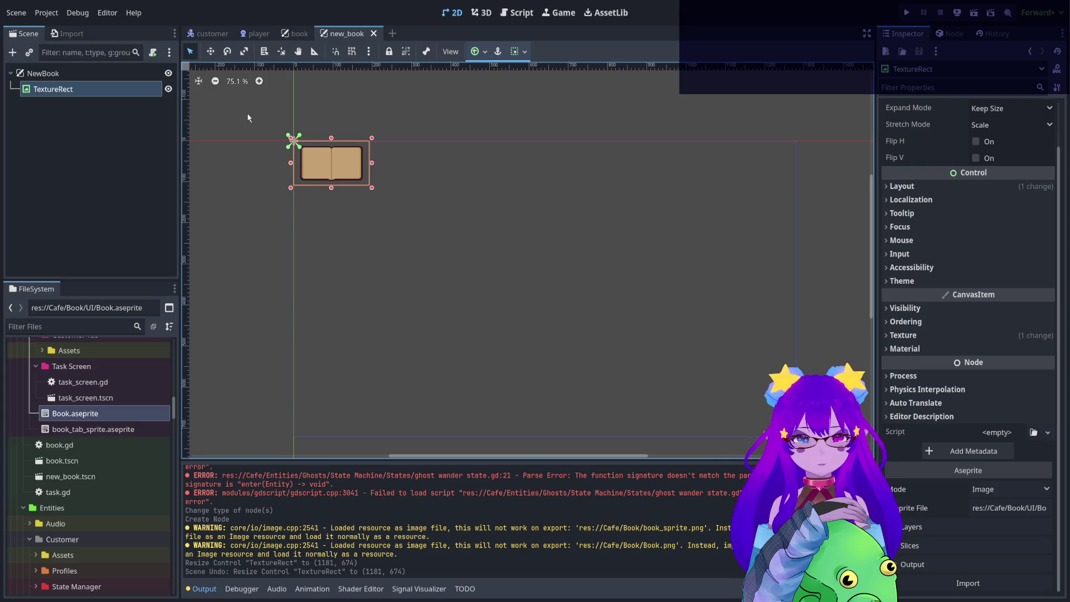
pyautogui.scroll(10, 265, 105)
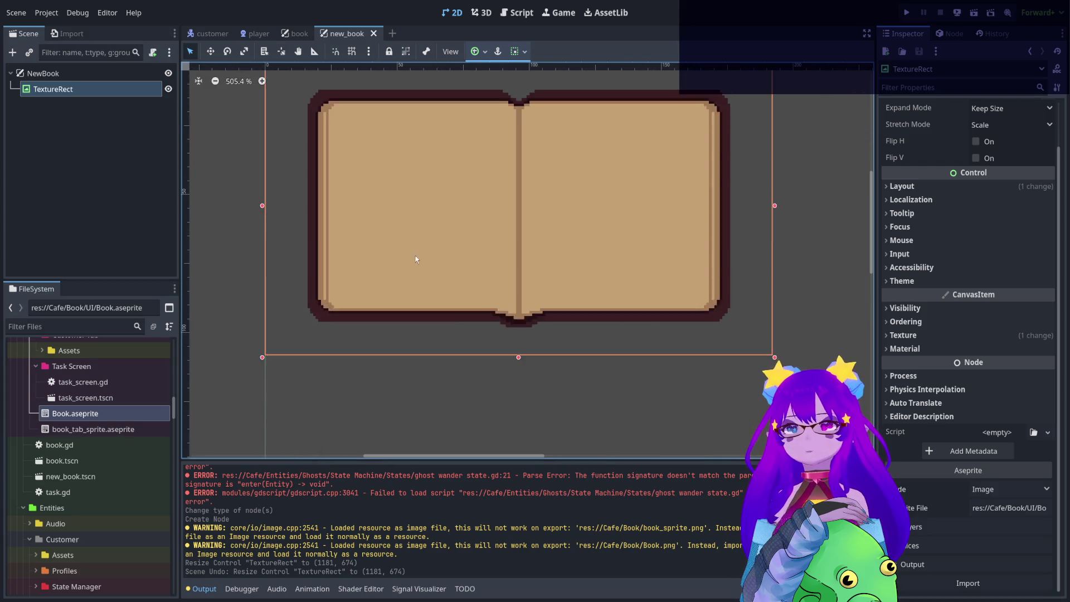
pyautogui.scroll(4, 440, 162)
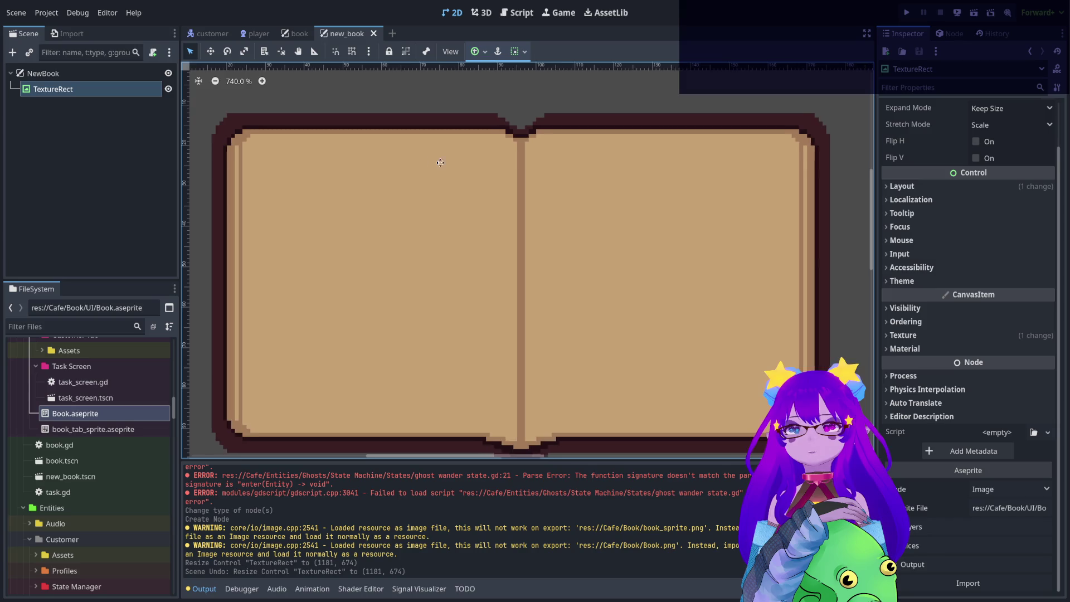
pyautogui.moveTo(440, 162); pyautogui.dragTo(446, 159)
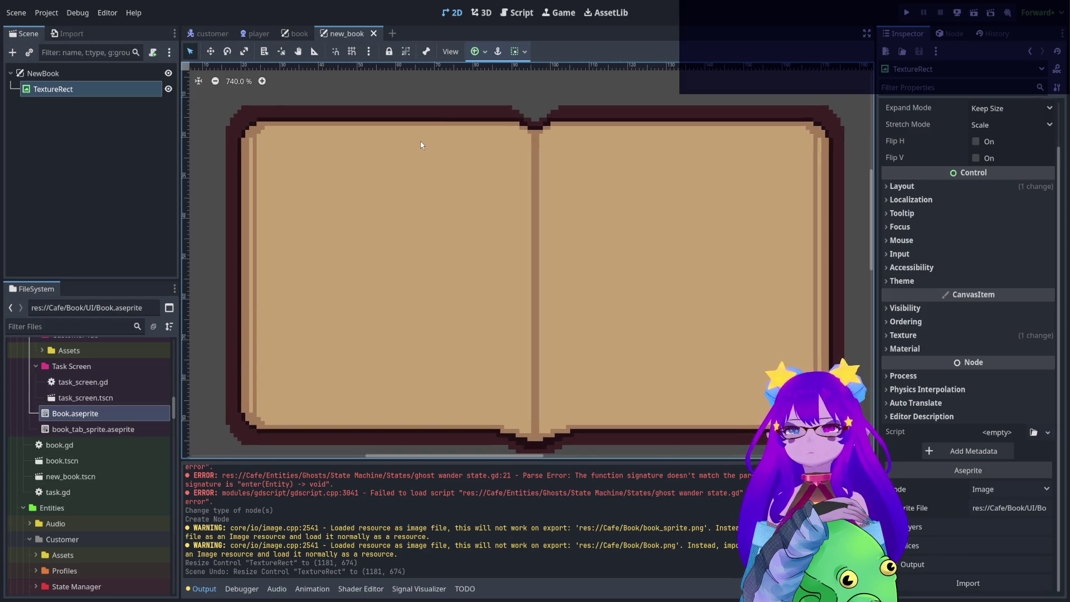
pyautogui.scroll(-9, 452, 142)
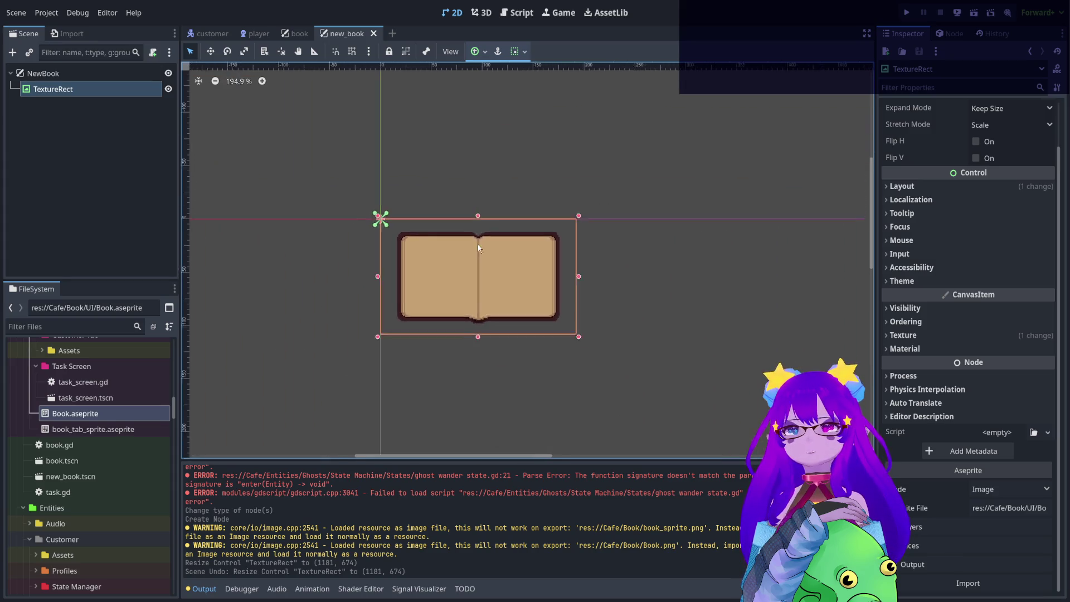
pyautogui.scroll(-1, 517, 192)
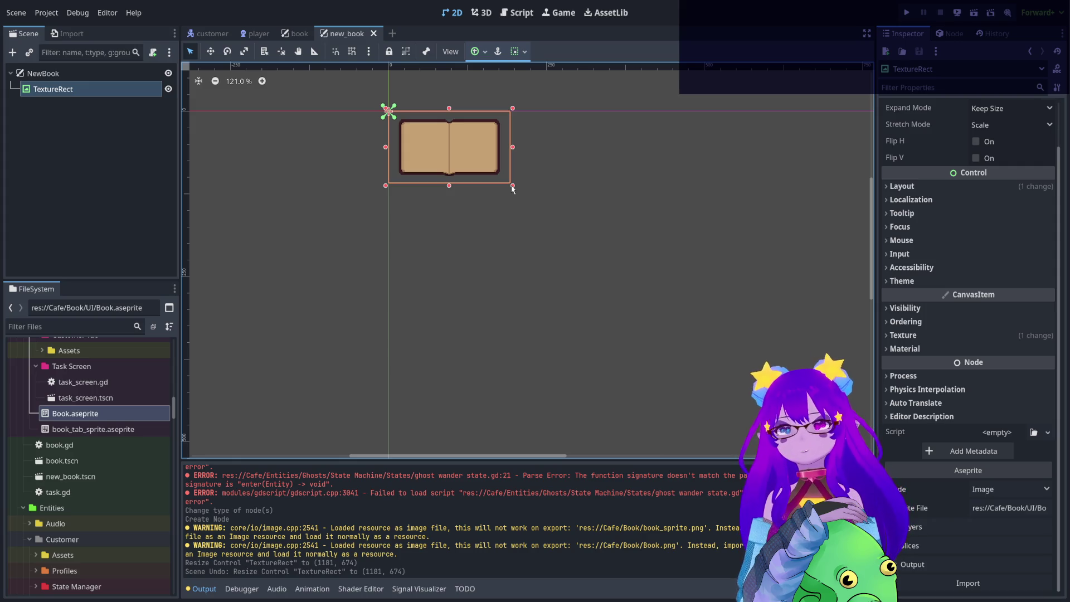
pyautogui.moveTo(512, 186)
pyautogui.mouseDown()
pyautogui.moveTo(679, 336)
pyautogui.moveTo(864, 348)
pyautogui.mouseUp()
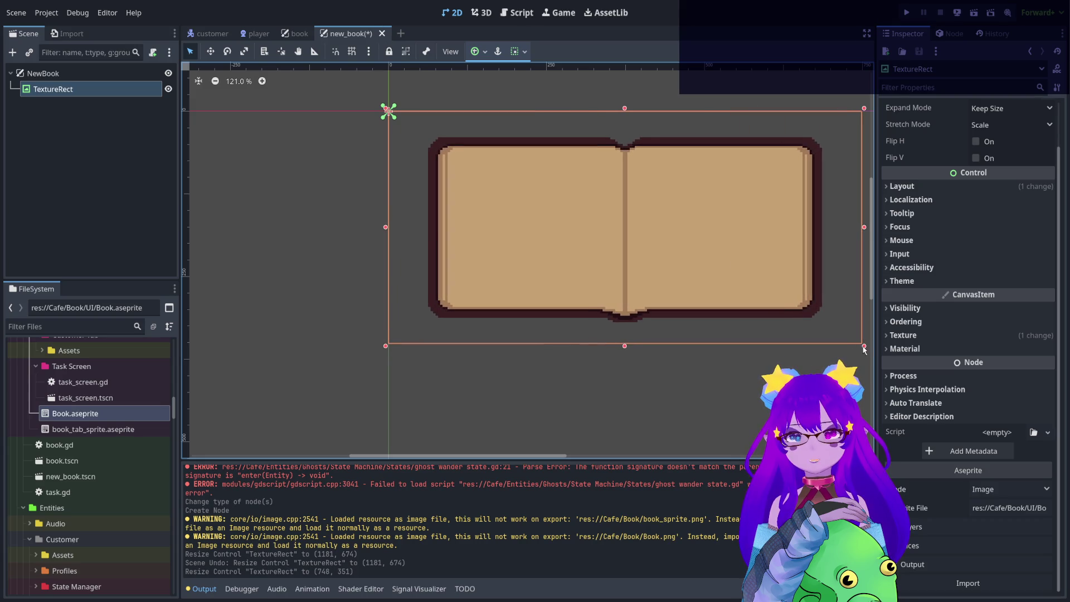
pyautogui.hotkey('ctrl', 'z')
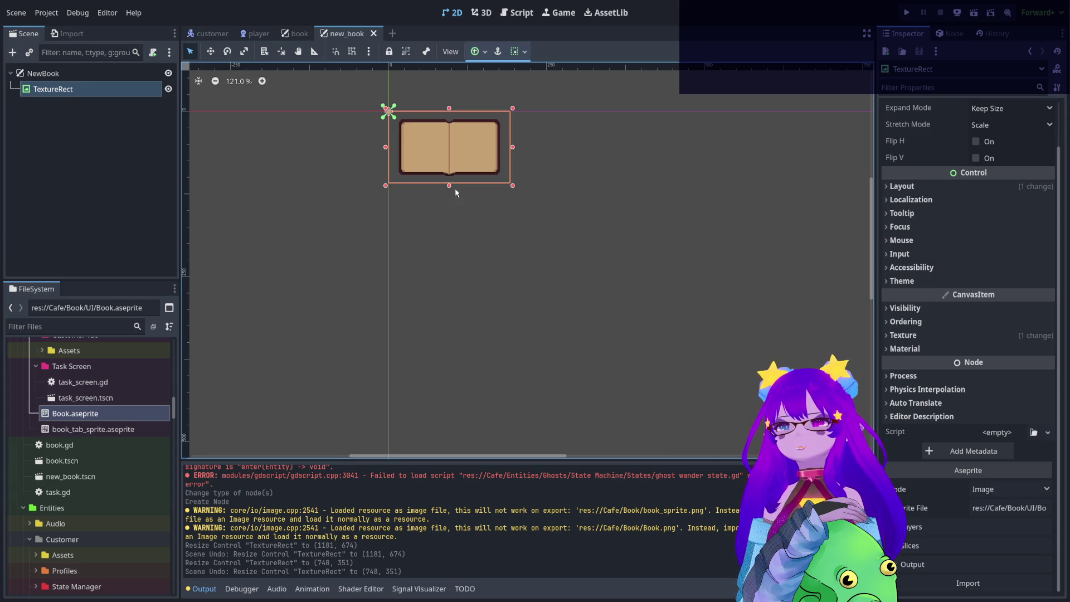
pyautogui.click(259, 34)
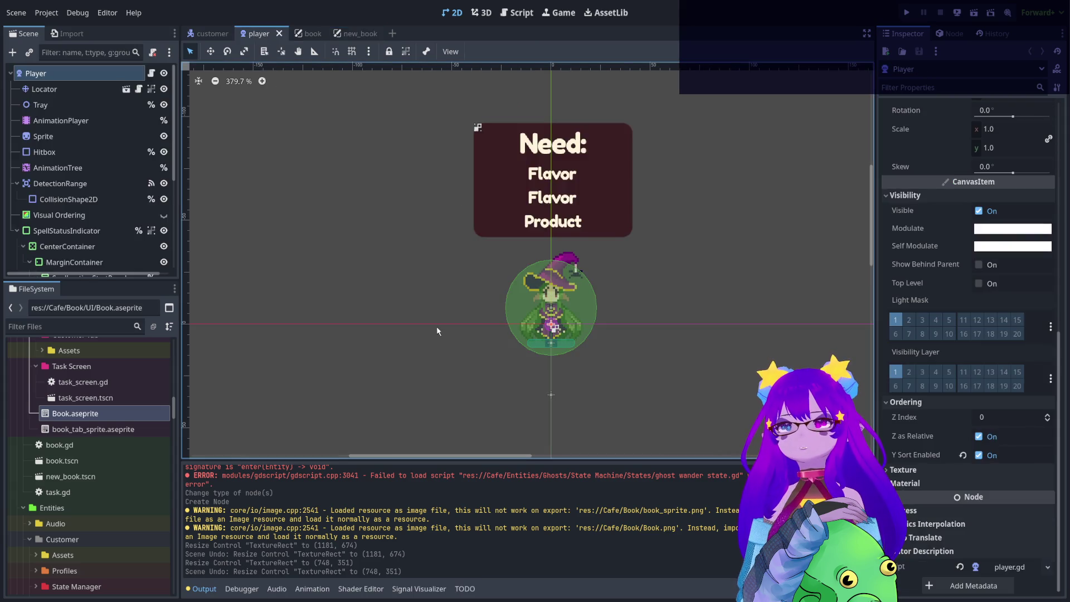
pyautogui.scroll(4, 522, 304)
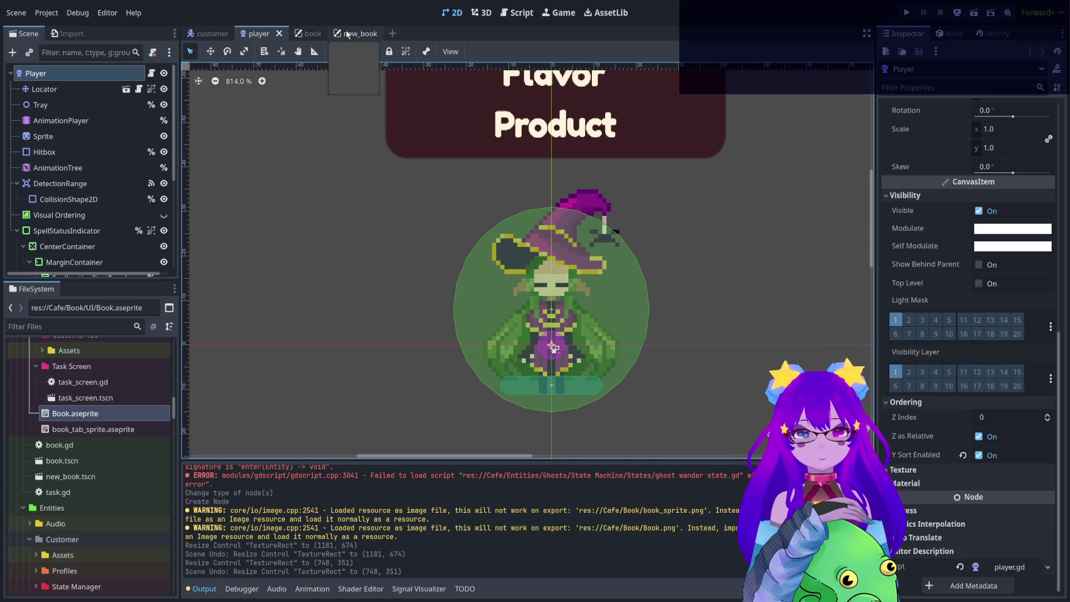
pyautogui.click(346, 33)
pyautogui.moveTo(433, 150); pyautogui.dragTo(452, 206)
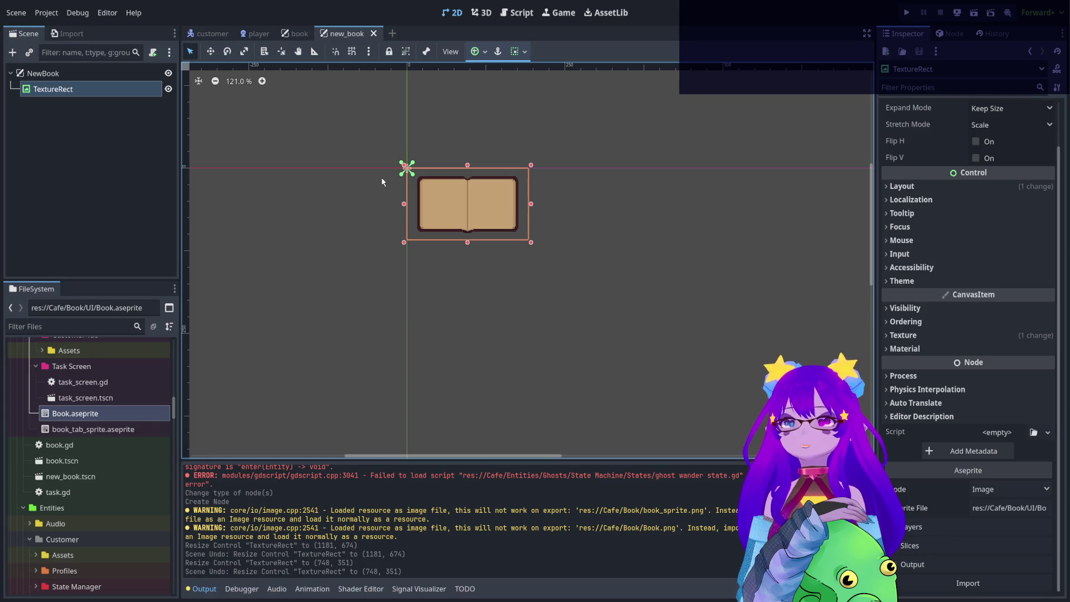
pyautogui.hotkey('ctrl', 'z')
pyautogui.hotkey('ctrl', 'shift', 'z')
pyautogui.hotkey('ctrl', 's')
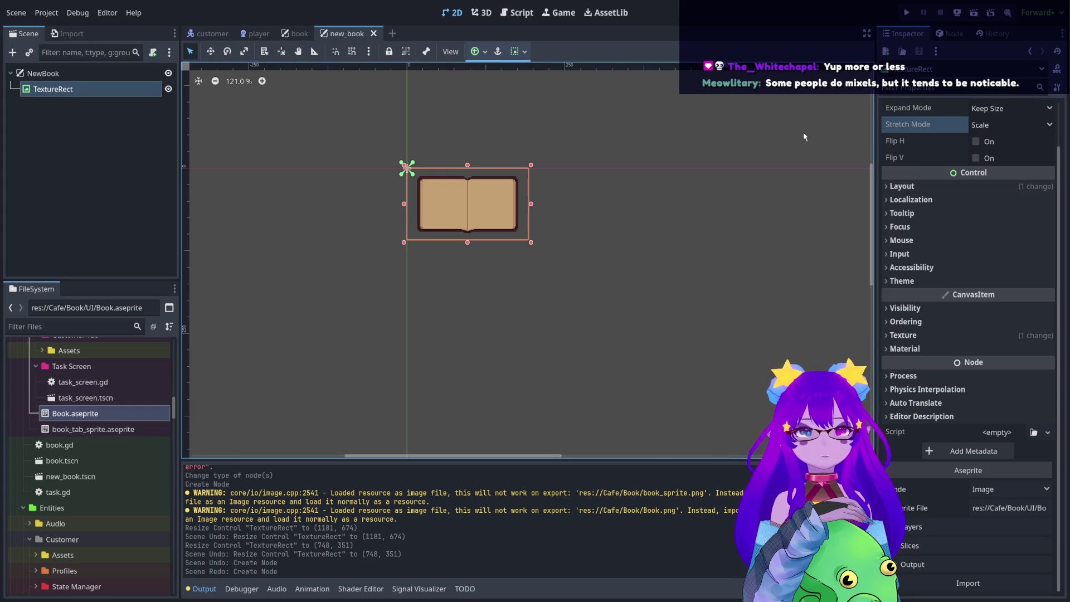
pyautogui.scroll(-3, 545, 179)
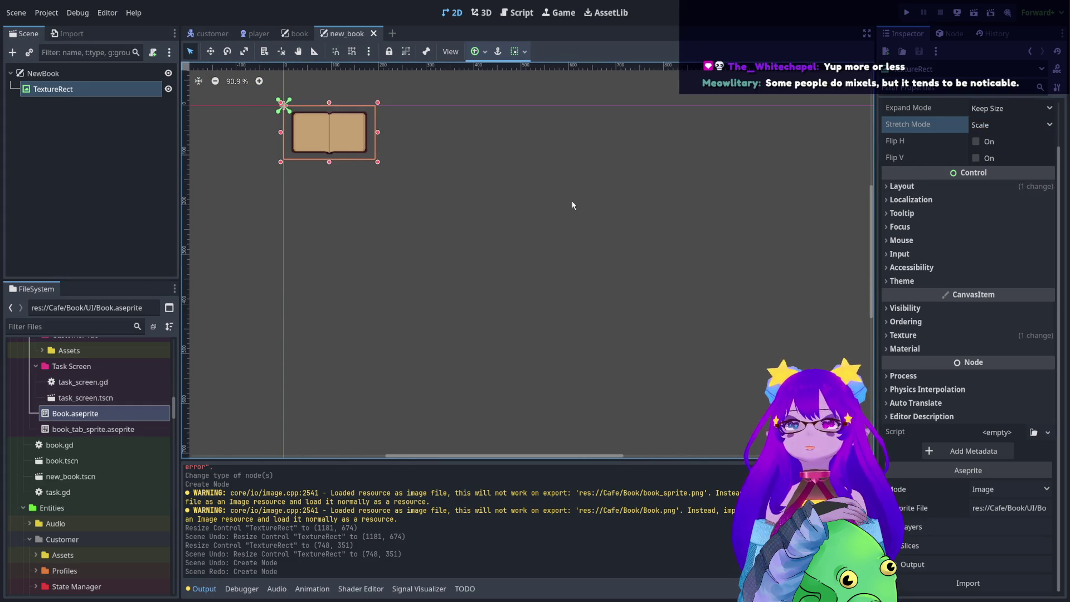
pyautogui.hscroll(2, 613, 210)
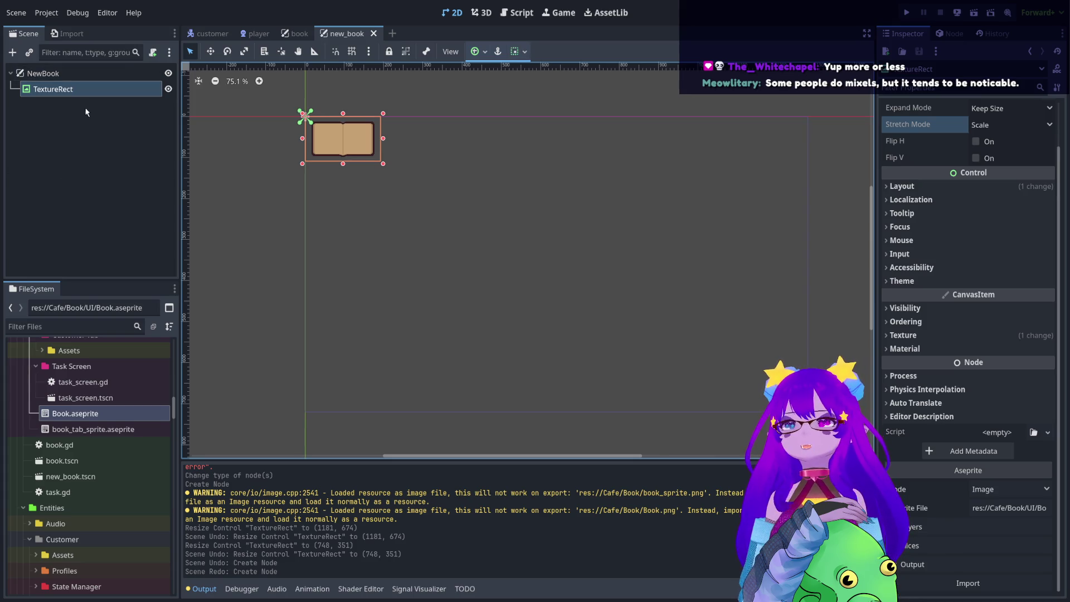
pyautogui.moveTo(533, 190); pyautogui.dragTo(493, 201)
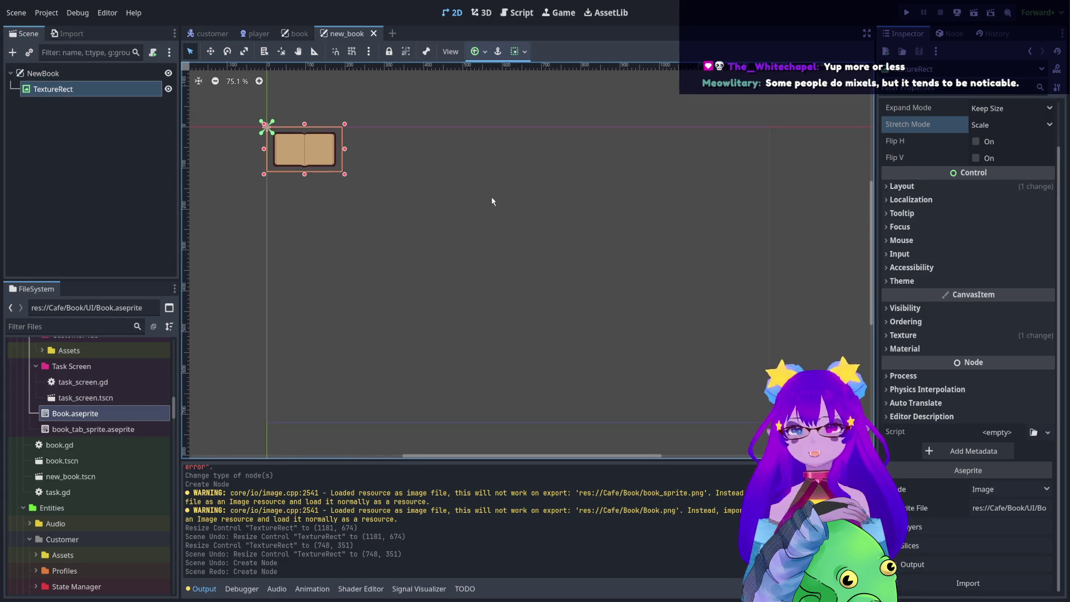
pyautogui.hotkey('ctrl', 's')
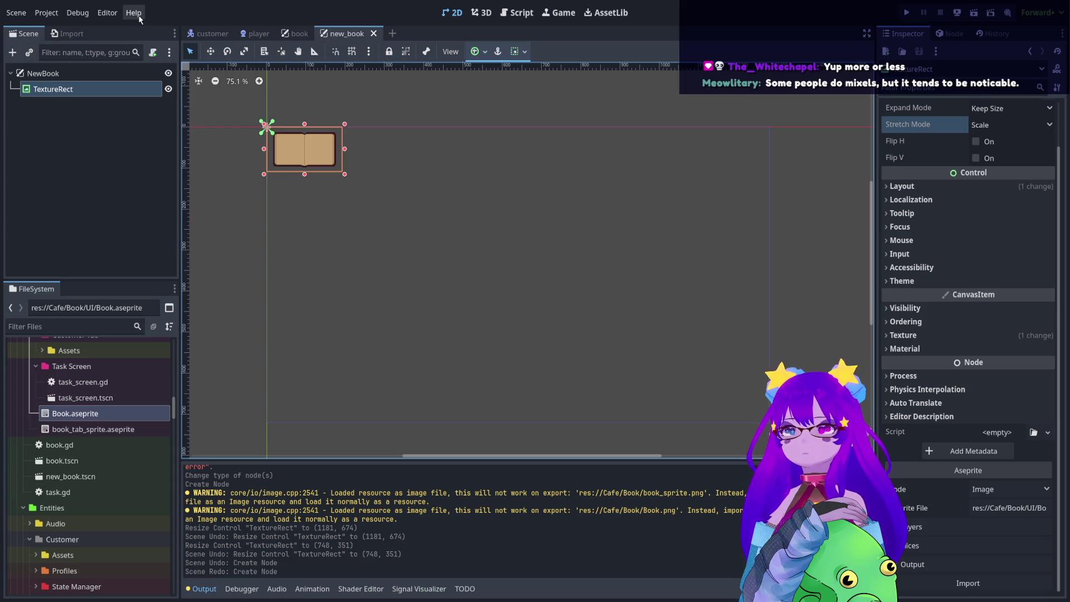
# Apply the Center anchors preset to the TextureRect in the Inspector's layout settings
pyautogui.scroll(2, 985, 172)
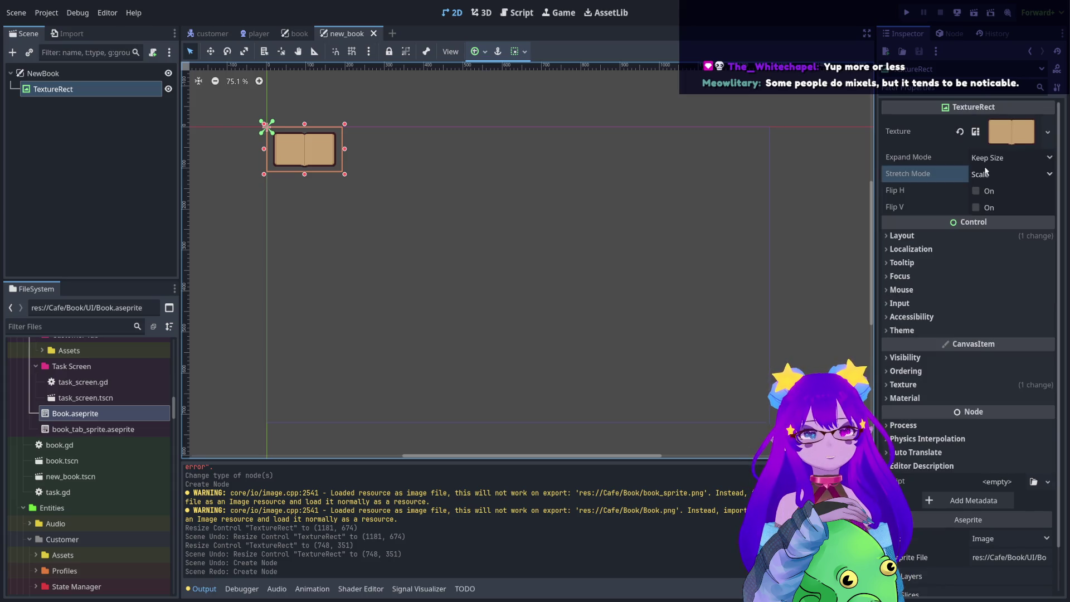
pyautogui.click(981, 176)
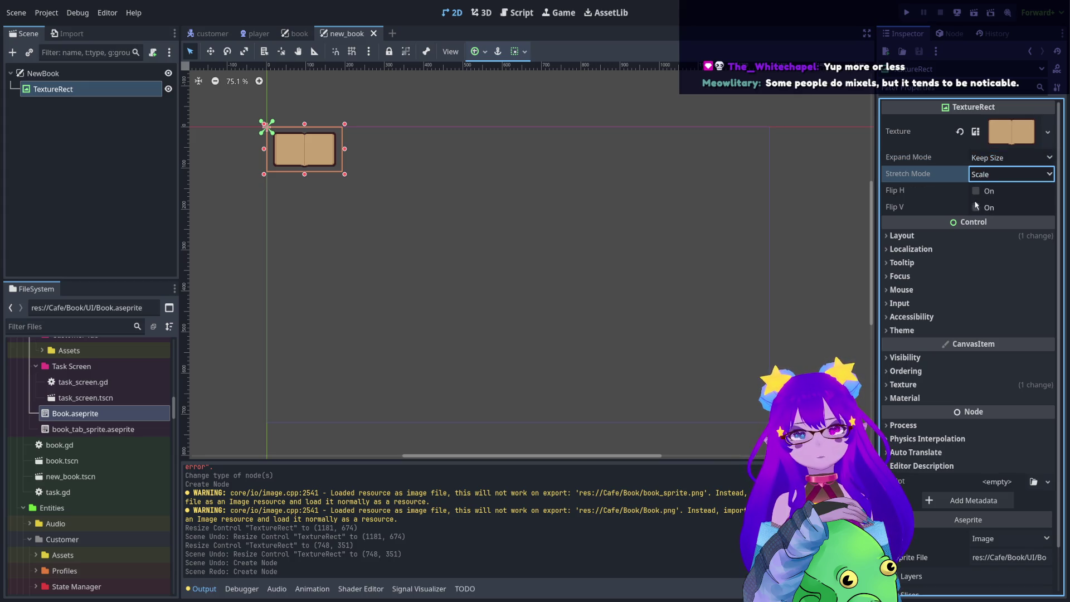
pyautogui.click(977, 233)
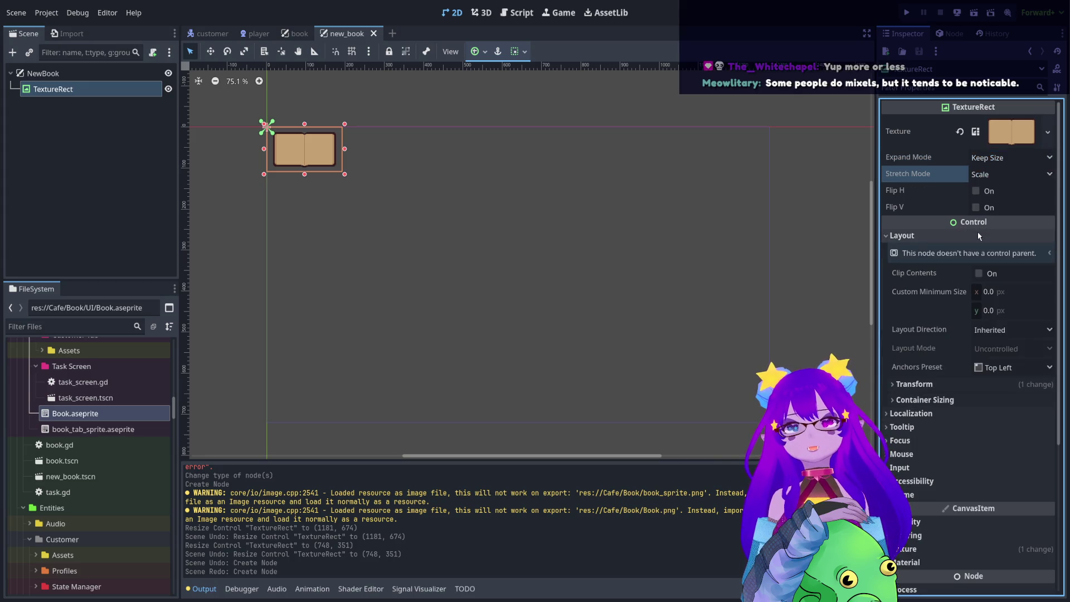
pyautogui.click(1019, 369)
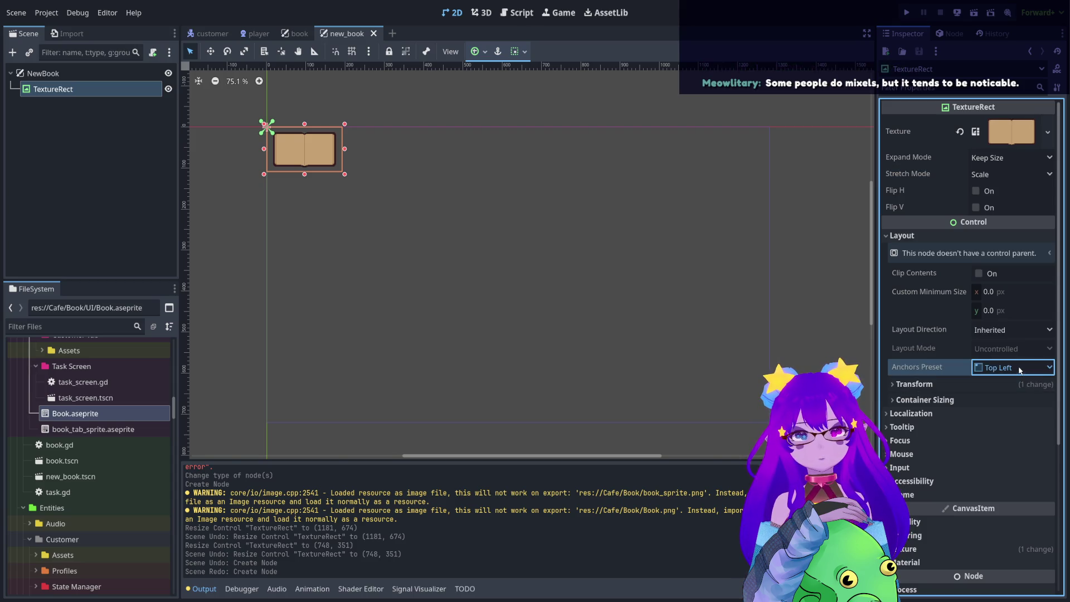
pyautogui.click(980, 501)
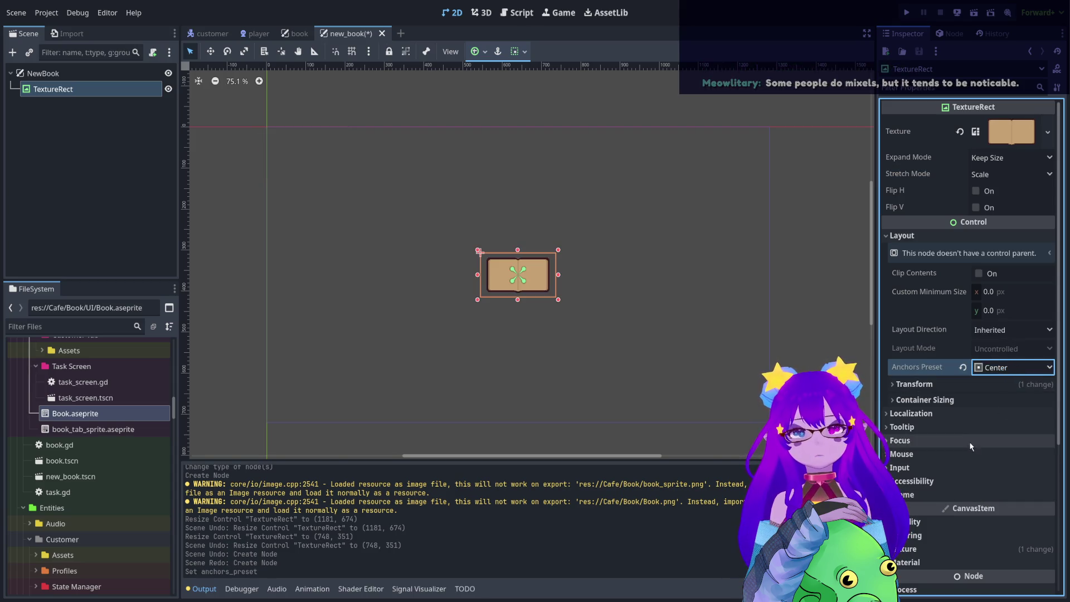
# Scale the book image up to 5.2 and re-centre it with the toolbar anchor preset
pyautogui.click(894, 389)
pyautogui.click(897, 389)
pyautogui.click(898, 390)
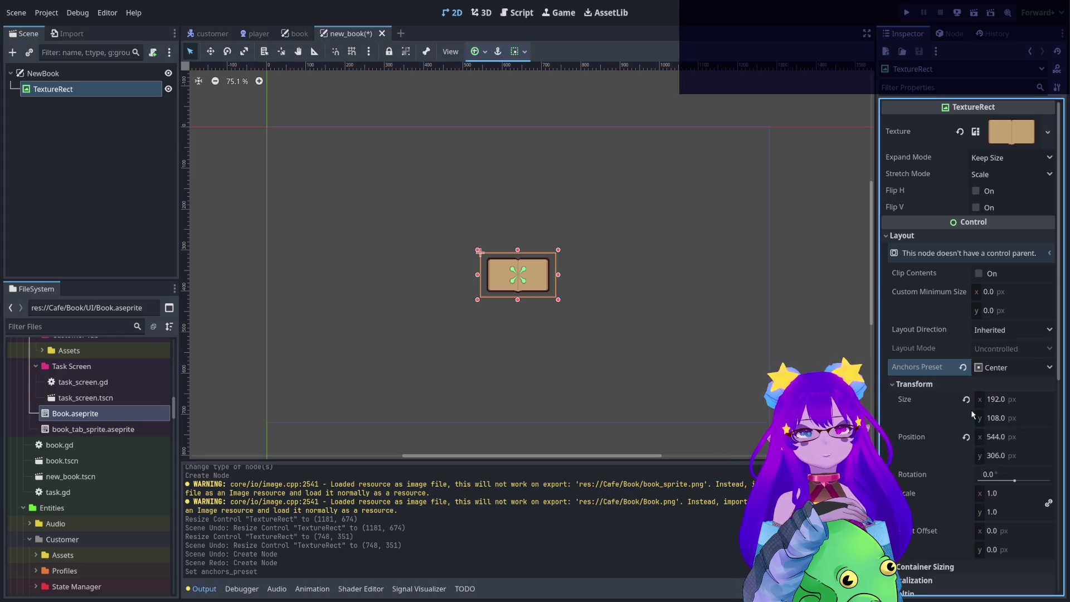
pyautogui.moveTo(999, 493); pyautogui.dragTo(1062, 493)
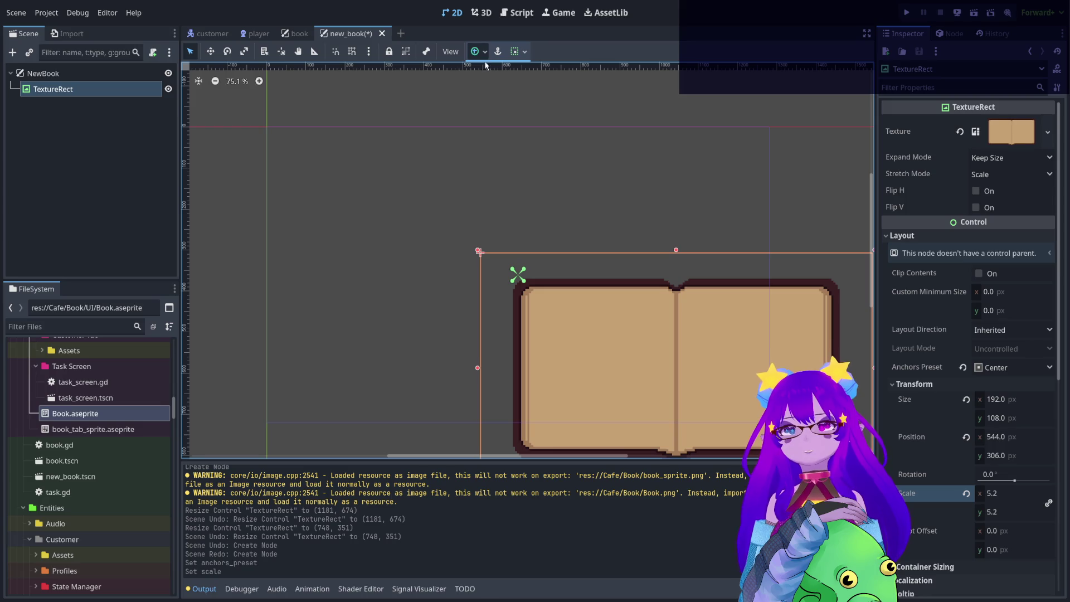
pyautogui.click(503, 108)
pyautogui.click(503, 107)
pyautogui.click(504, 107)
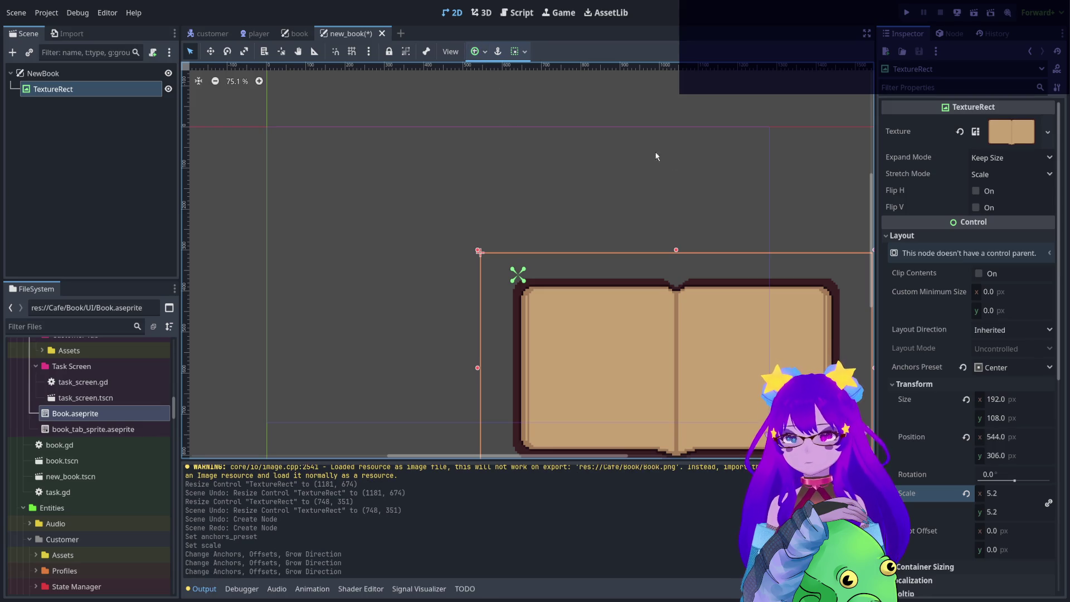
pyautogui.scroll(-3, 594, 133)
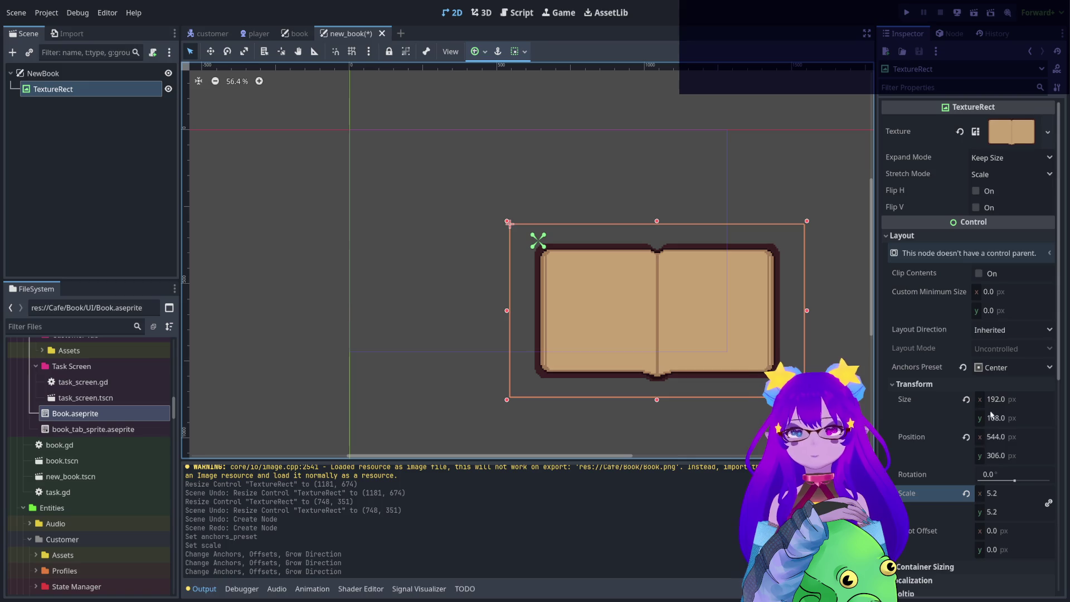
# Reset position to 0,0, apply Full Rect anchors and revert scale to 1
pyautogui.click(965, 437)
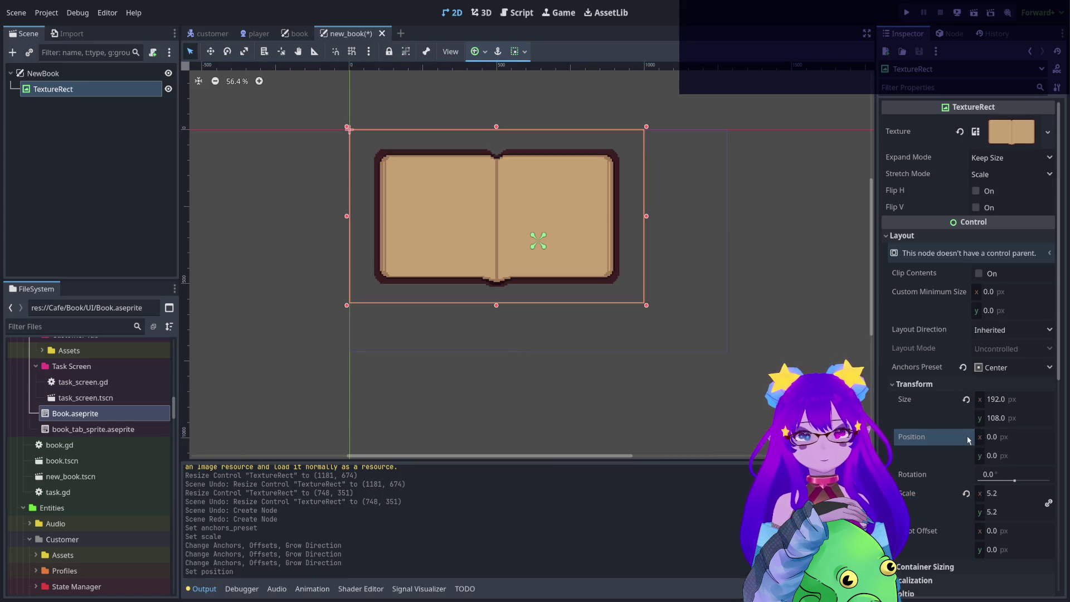
pyautogui.click(961, 368)
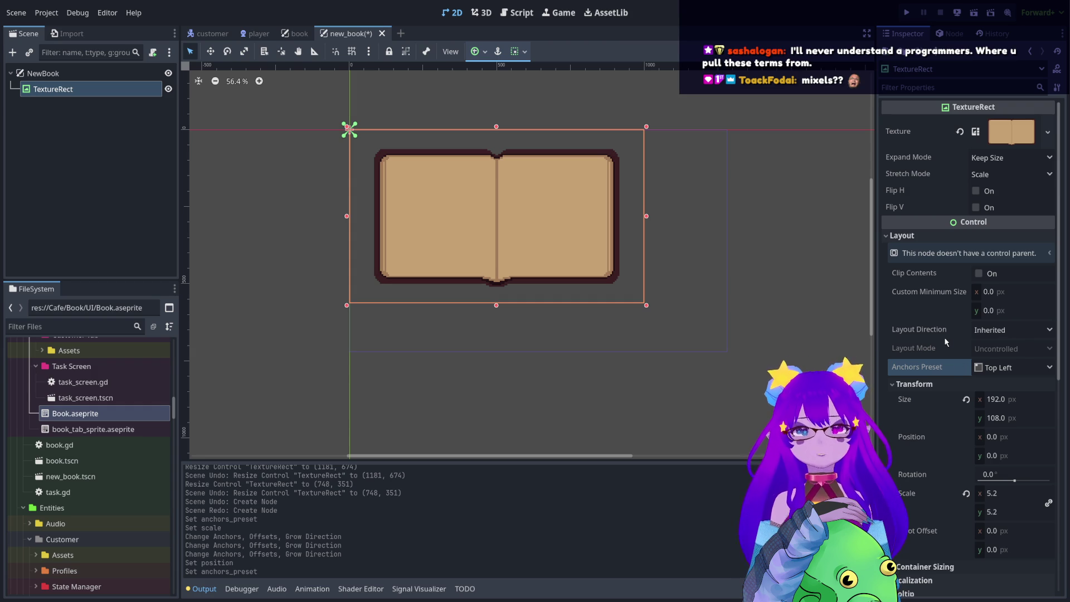
pyautogui.click(990, 371)
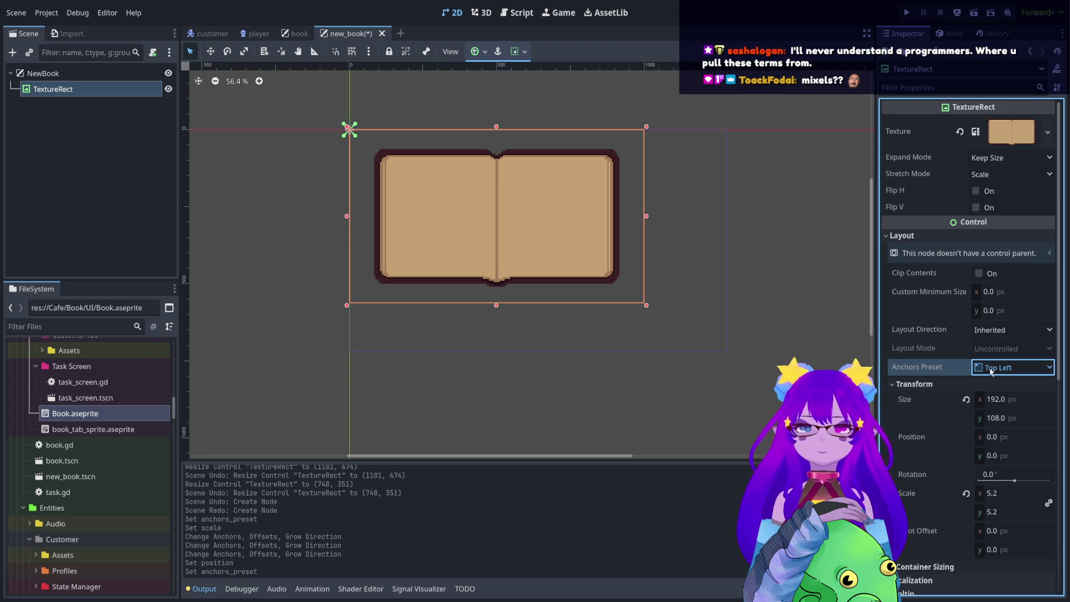
pyautogui.click(988, 347)
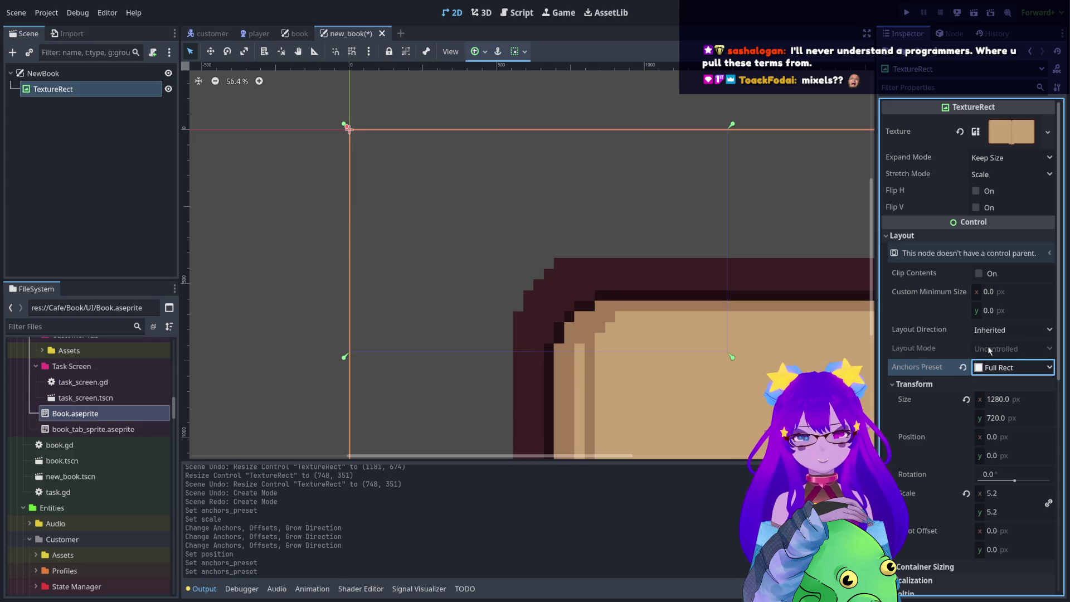
pyautogui.scroll(-6, 511, 245)
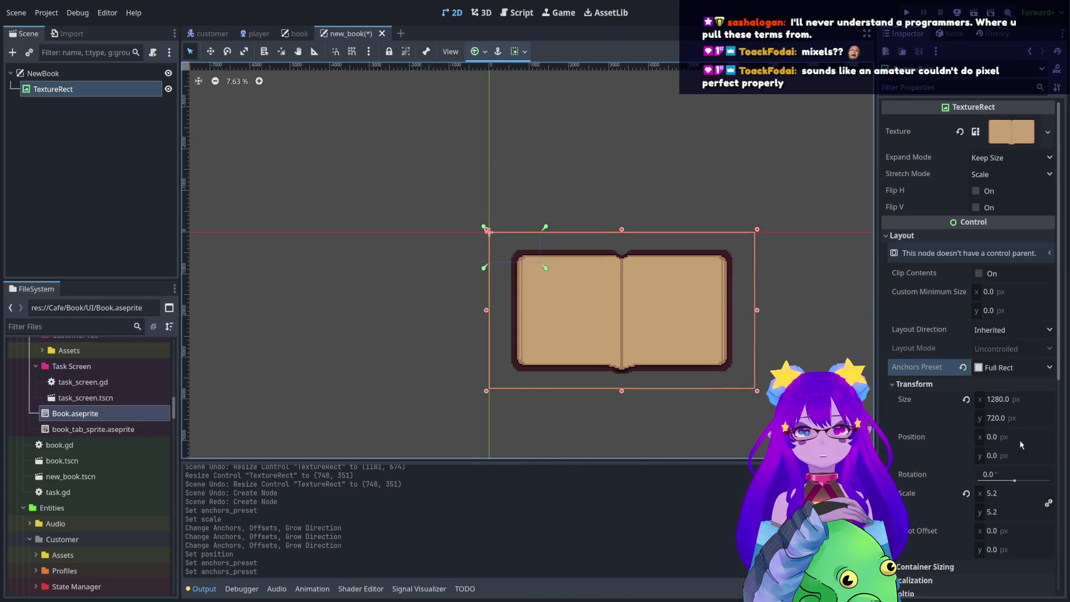
pyautogui.click(965, 494)
pyautogui.scroll(10, 477, 249)
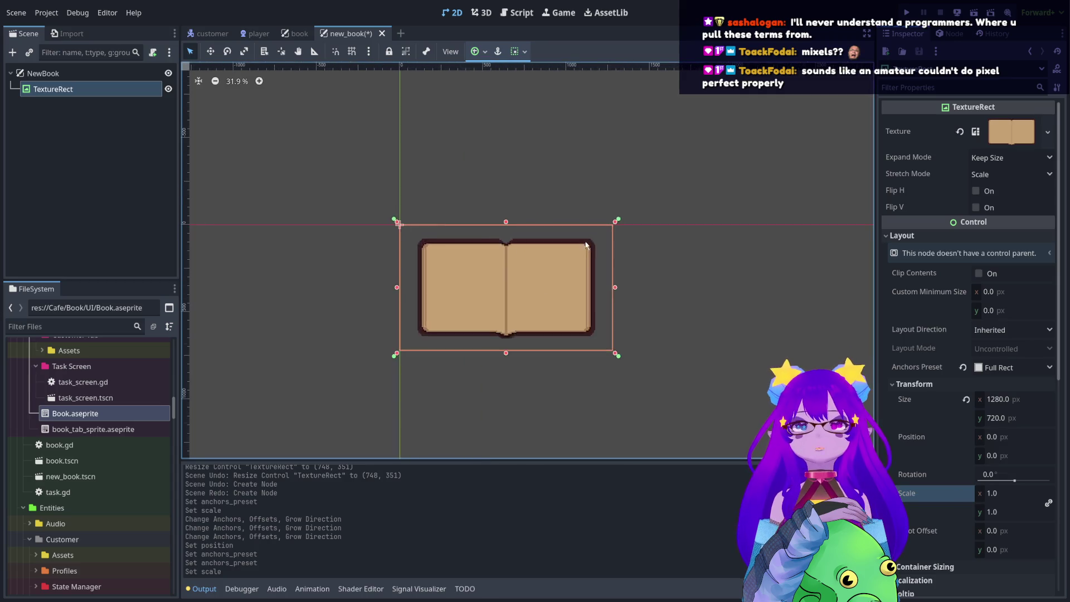
pyautogui.scroll(2, 544, 312)
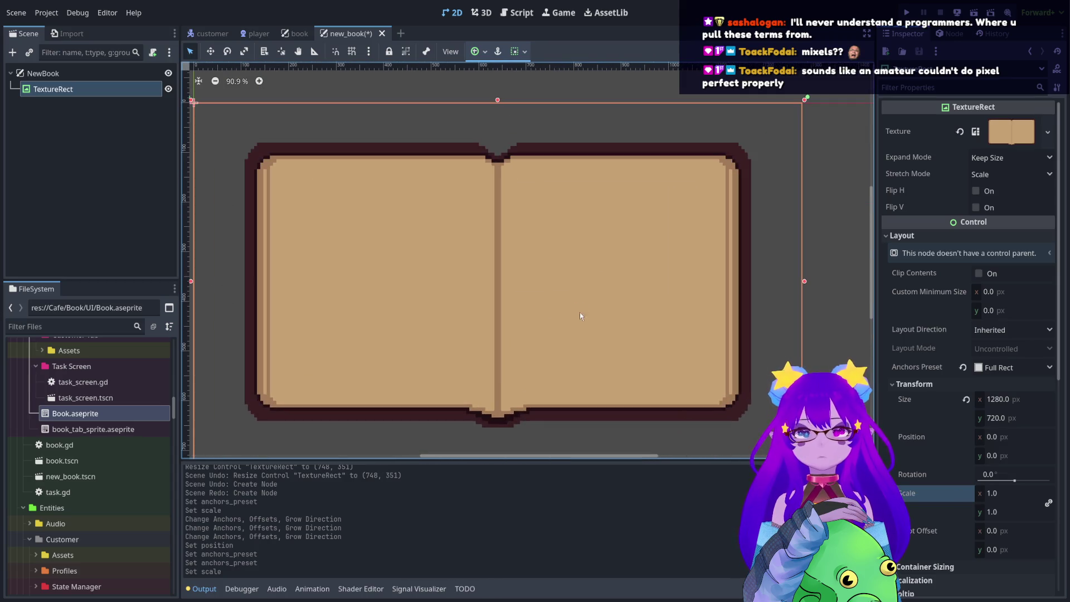
pyautogui.scroll(-2, 593, 281)
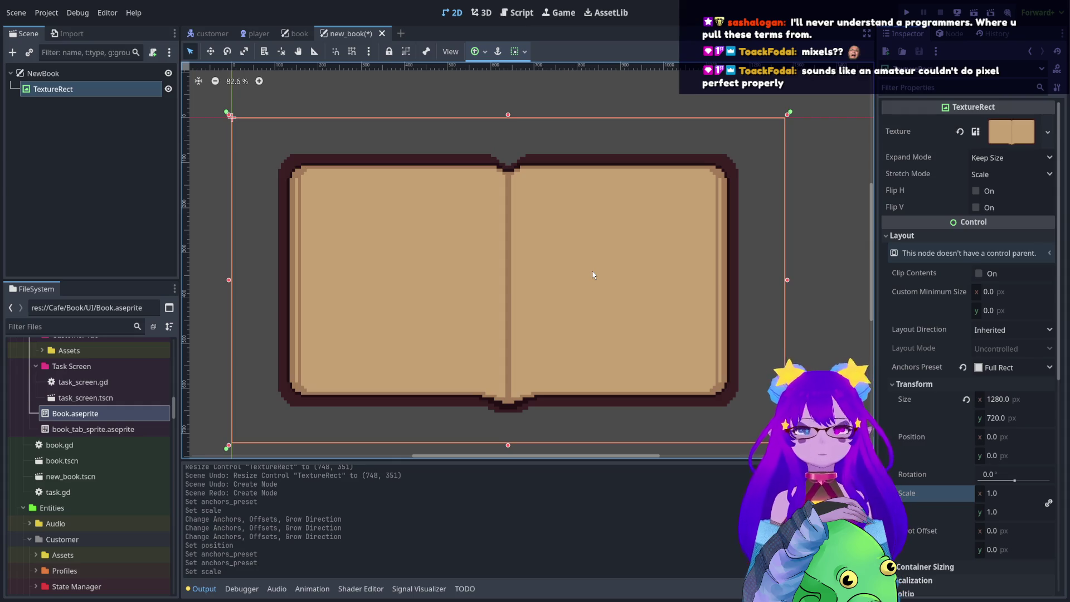
# Save the NewBook scene and select the book node for renaming
pyautogui.hotkey('ctrl', 's')
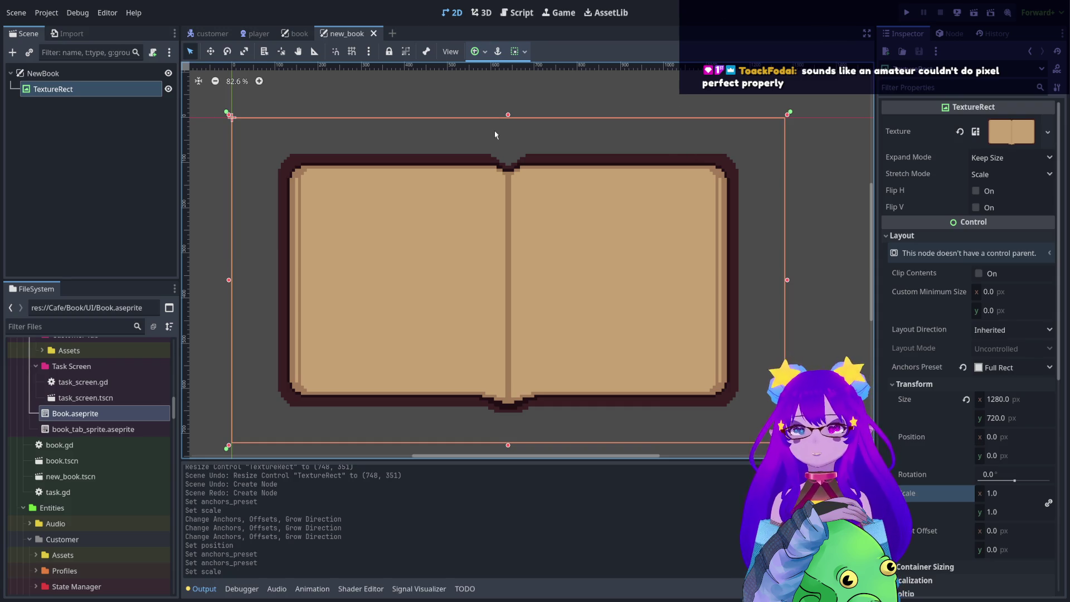
pyautogui.hotkey('ctrl', 's')
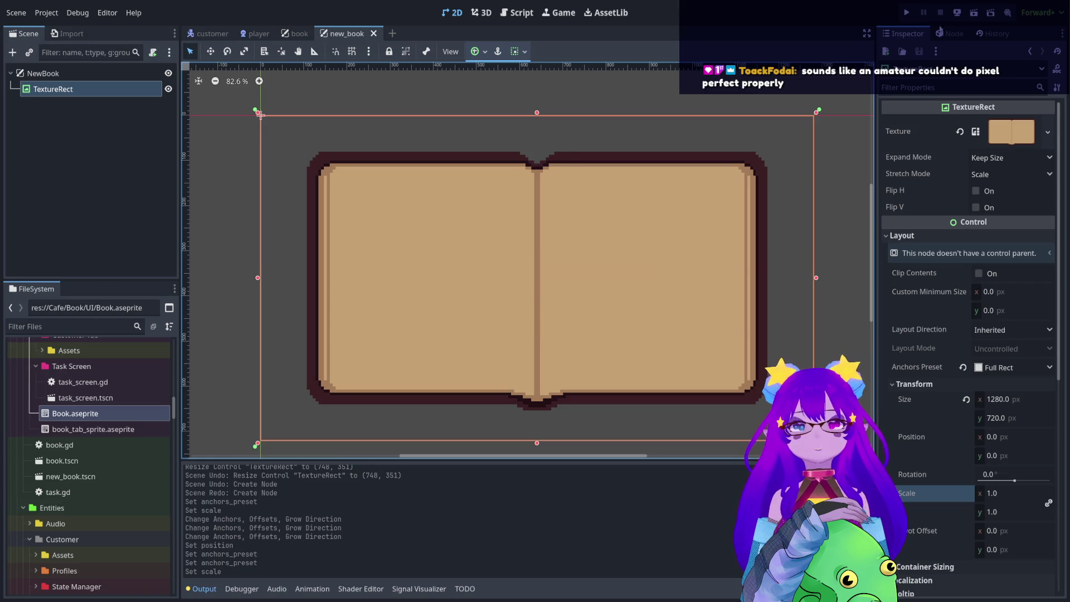
pyautogui.click(151, 86)
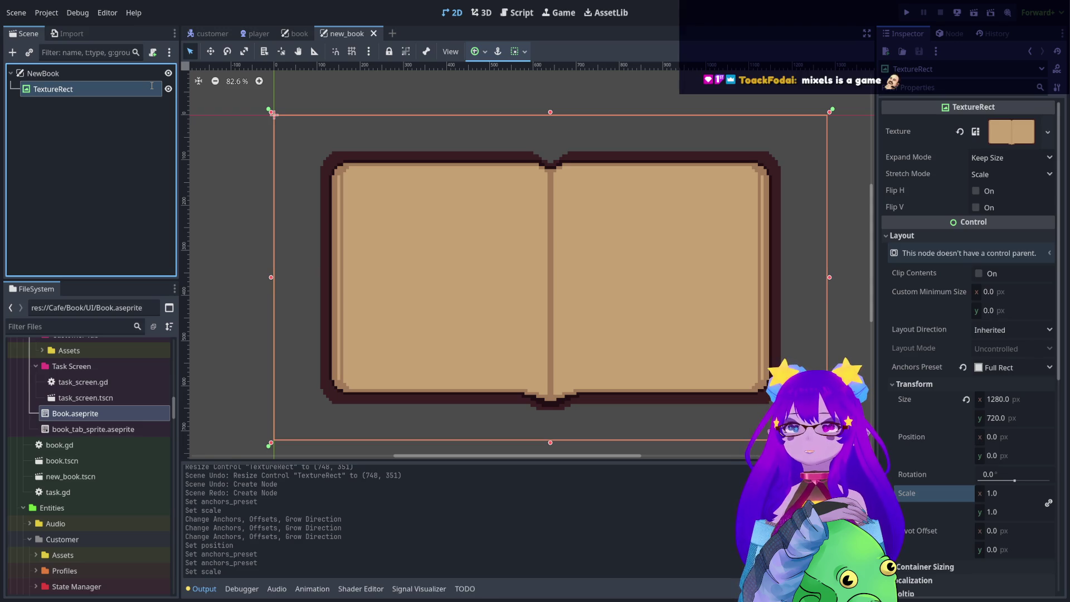
# Rename the node BookSpritte, test-run the scene and stop it, then add an HBoxContainer
pyautogui.write('BookSpritte')
pyautogui.press('Return')
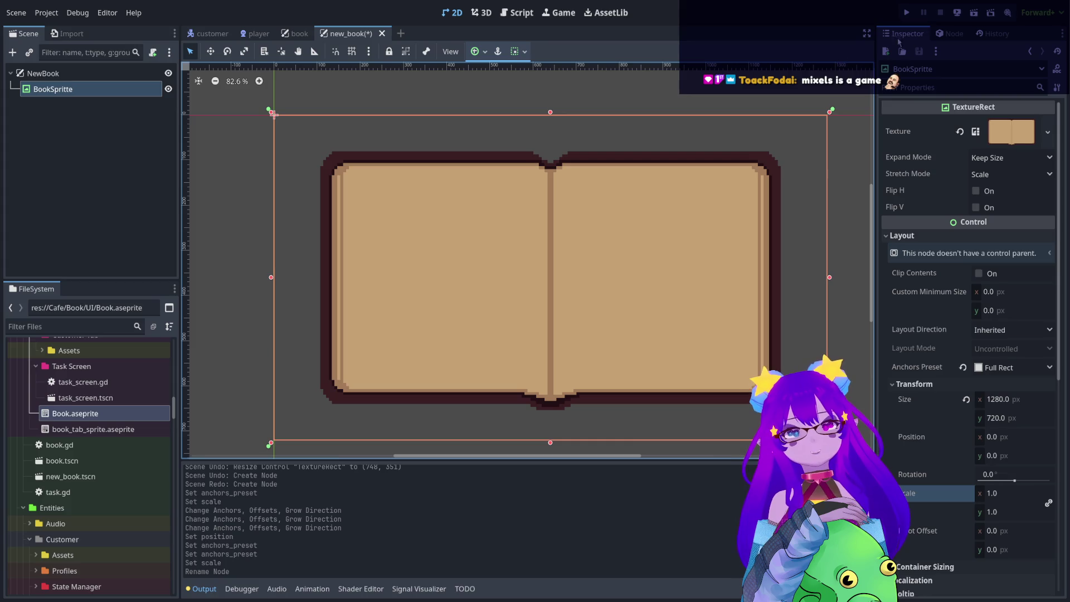
pyautogui.click(974, 16)
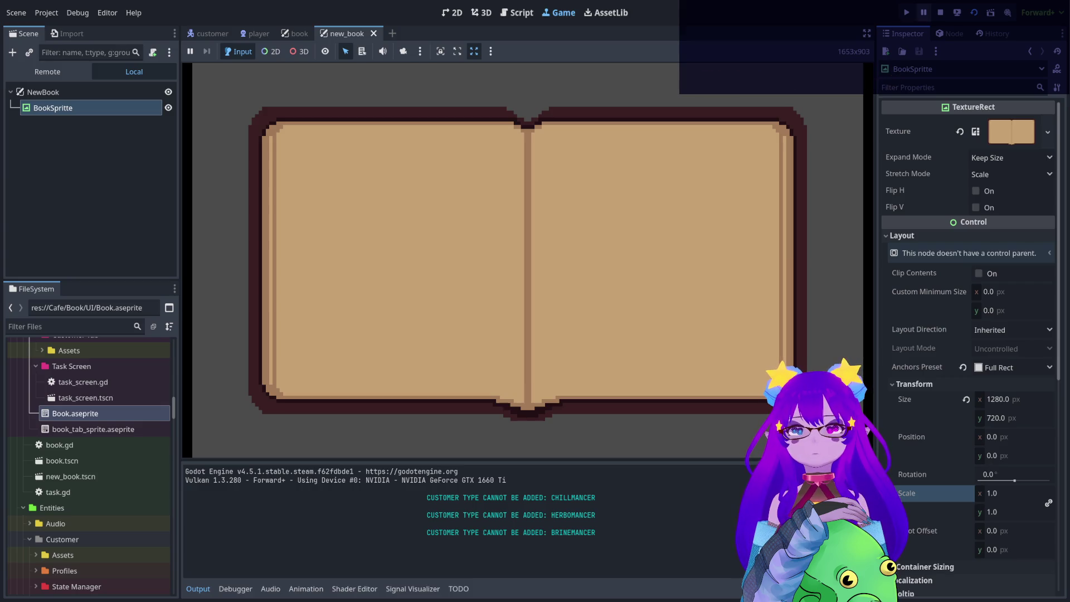
pyautogui.press('F8')
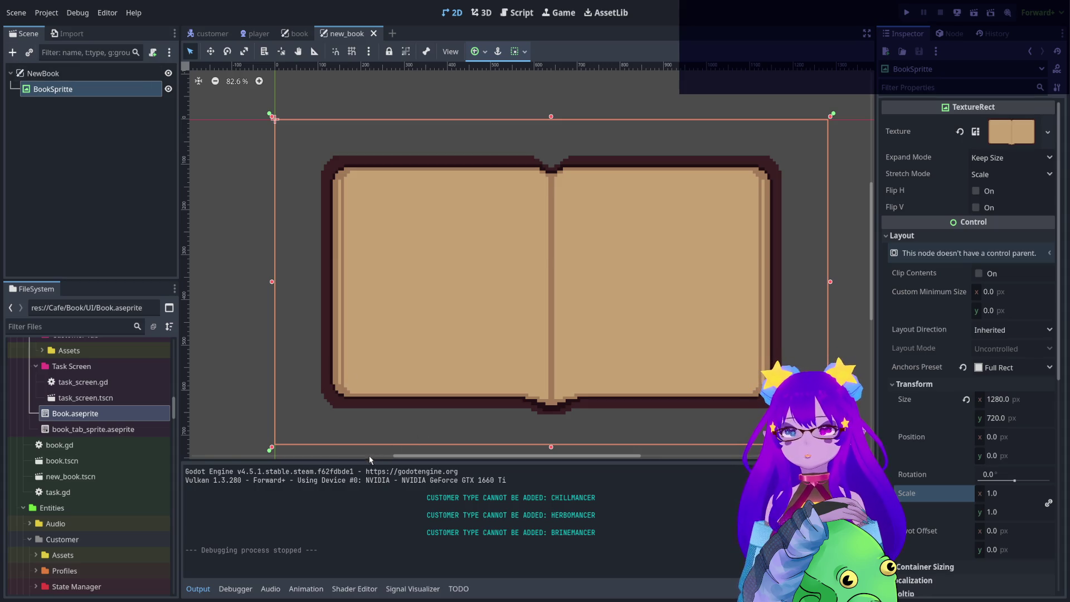
pyautogui.press('Return')
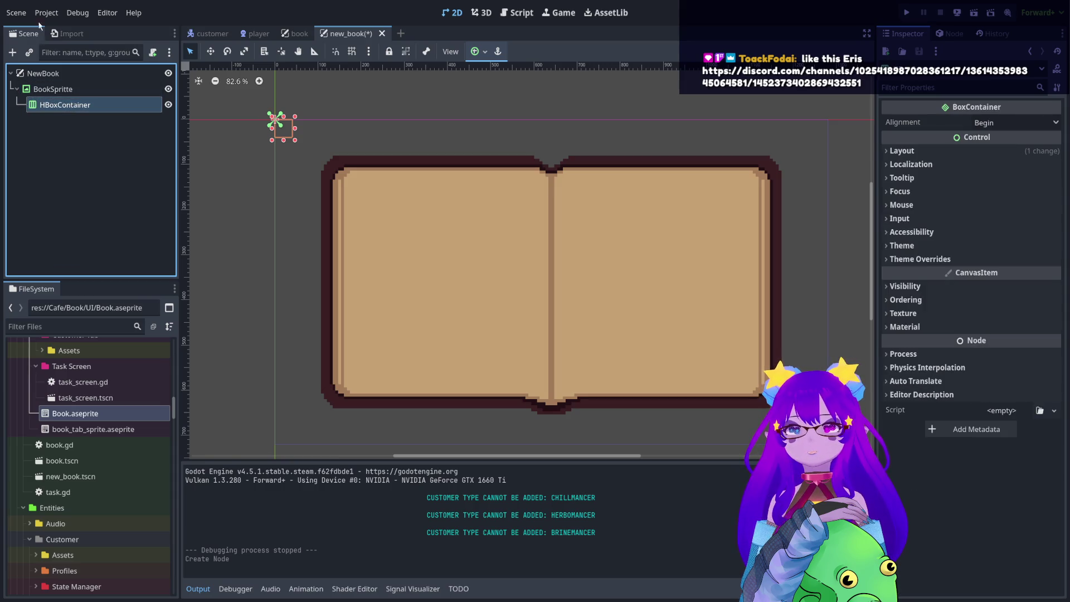
# Reparent the HBoxContainer onto NewBook beside BookSpritte and select it
pyautogui.moveTo(34, 104)
pyautogui.mouseDown()
pyautogui.moveTo(22, 87)
pyautogui.moveTo(37, 85)
pyautogui.mouseUp()
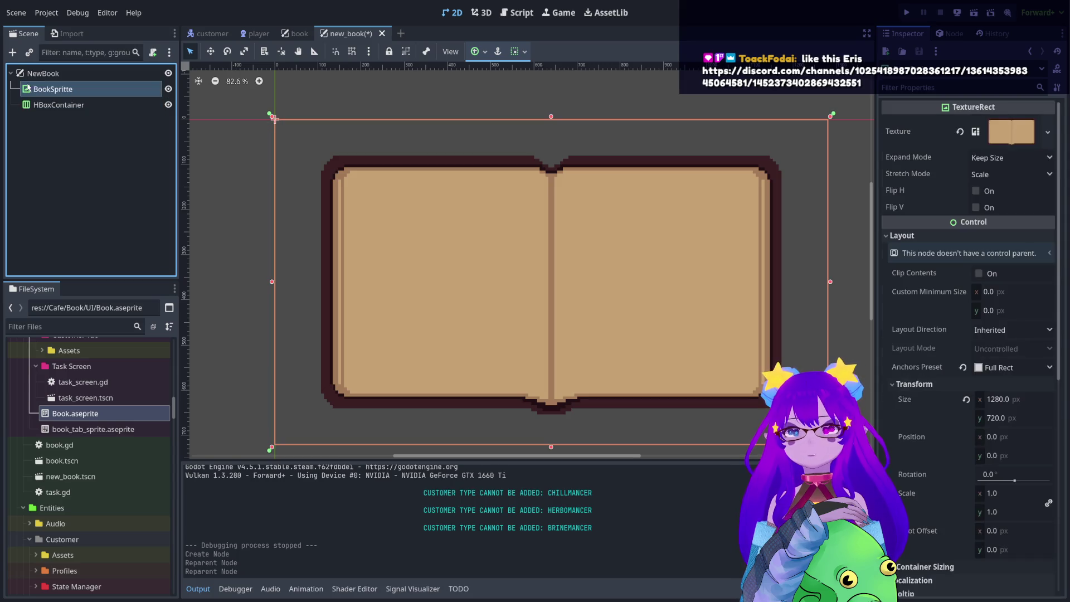
pyautogui.click(50, 104)
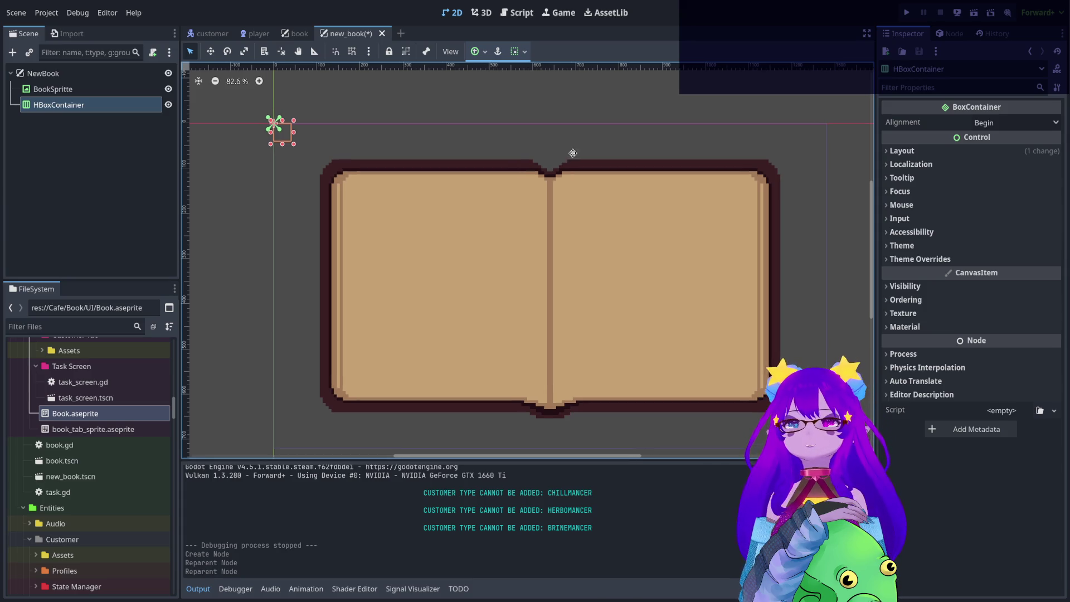
pyautogui.moveTo(687, 110); pyautogui.dragTo(675, 119)
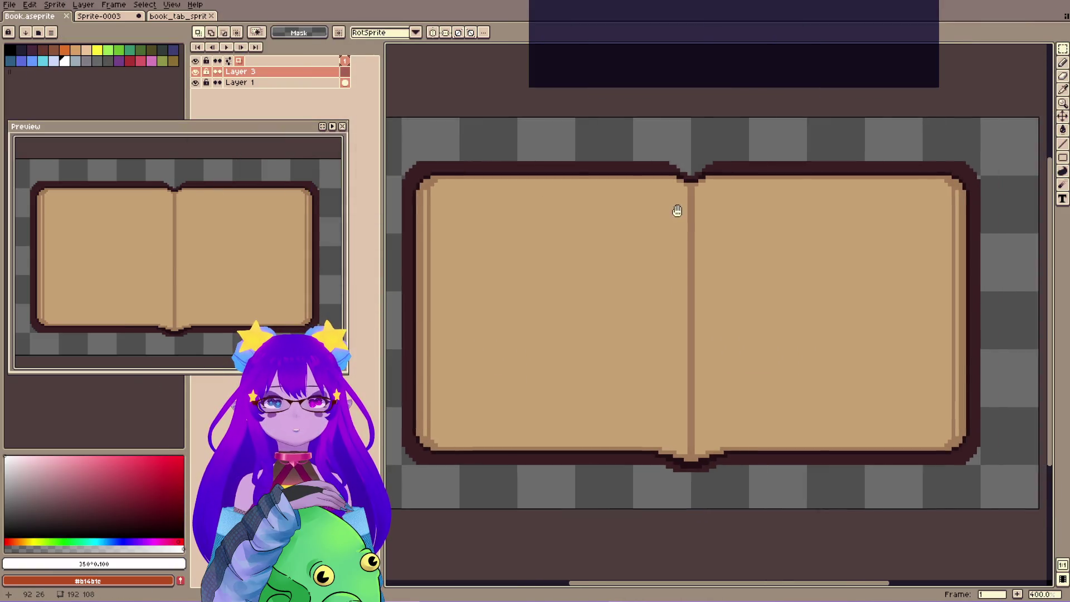
# Select the left page and bucket-fill it with a slightly lighter, hue-shifted tan
pyautogui.scroll(3, 410, 190)
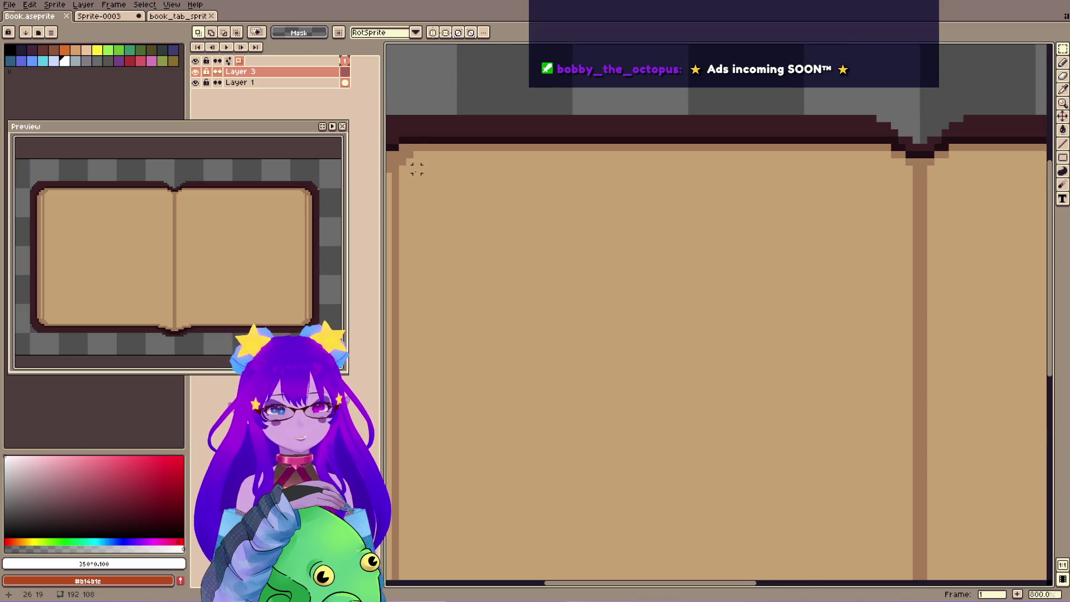
pyautogui.scroll(-1, 417, 168)
pyautogui.moveTo(408, 146)
pyautogui.mouseDown()
pyautogui.moveTo(779, 534)
pyautogui.moveTo(754, 521)
pyautogui.moveTo(772, 525)
pyautogui.mouseUp()
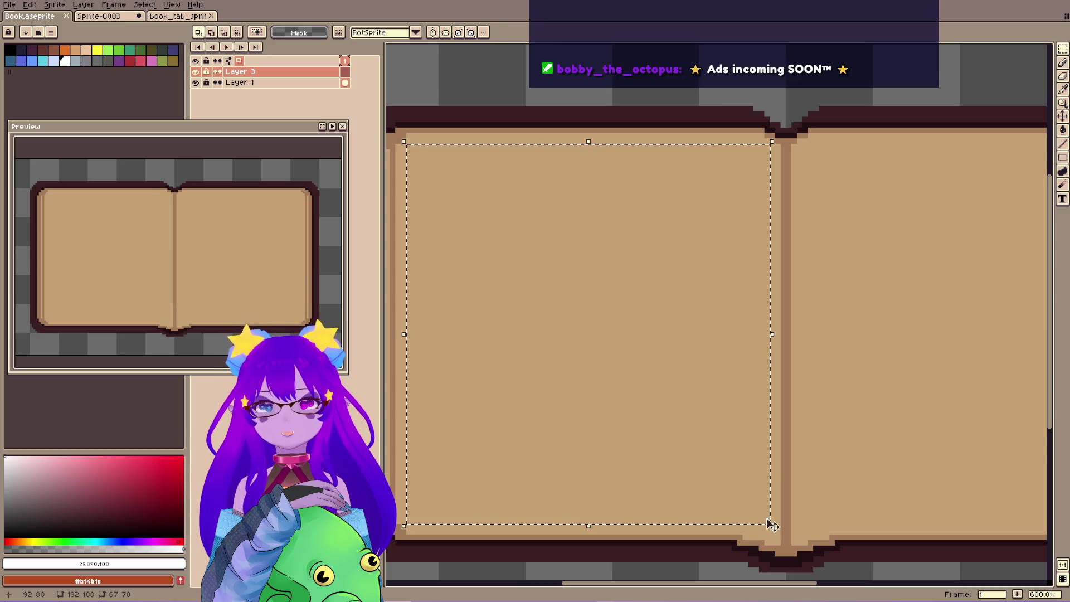
pyautogui.press('i')
pyautogui.click(451, 315)
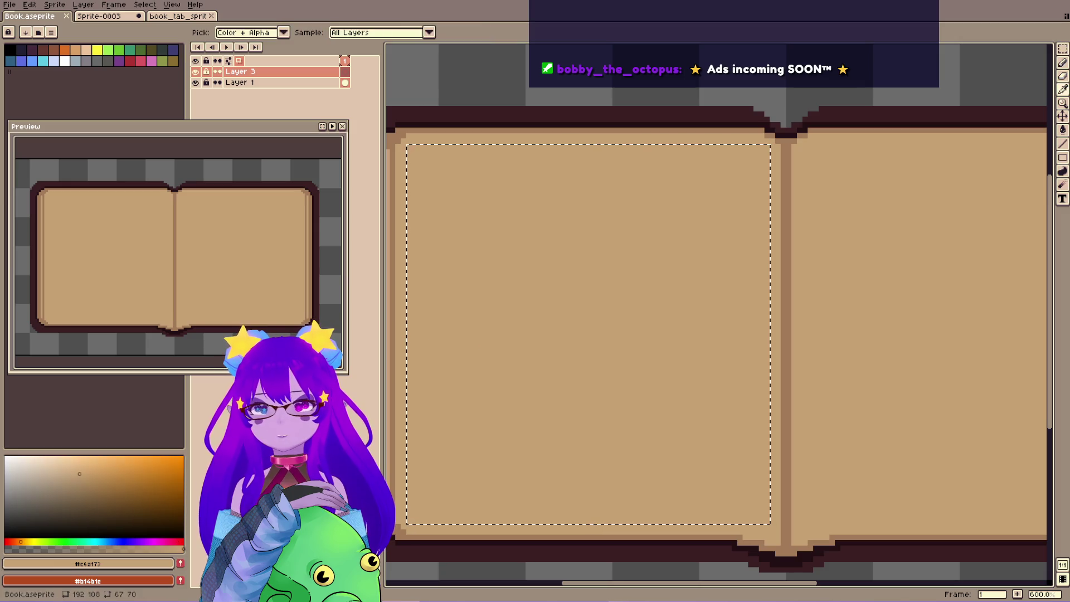
pyautogui.click(76, 470)
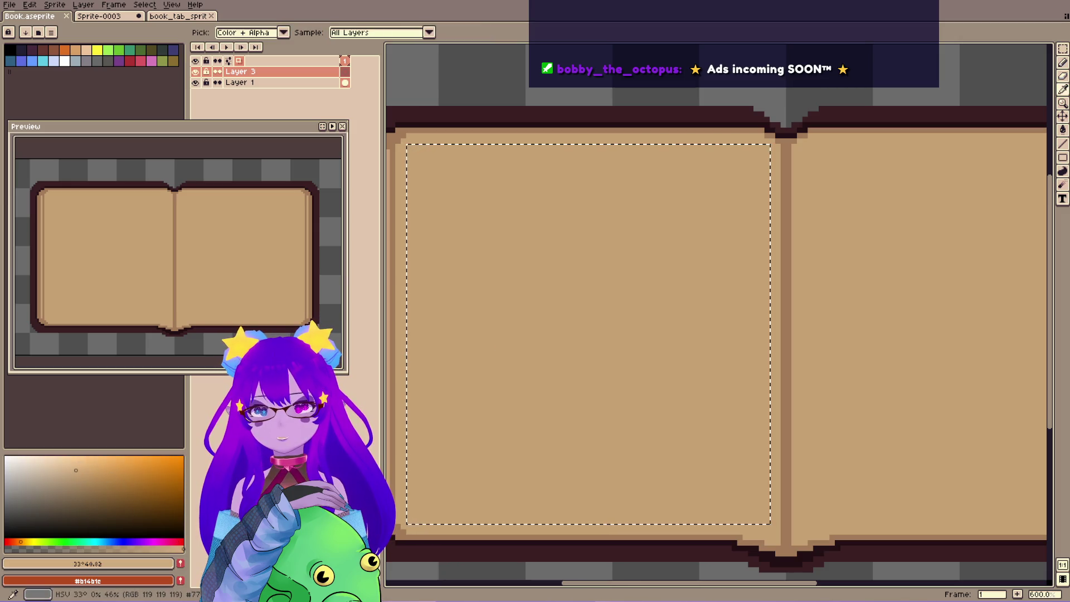
pyautogui.click(24, 540)
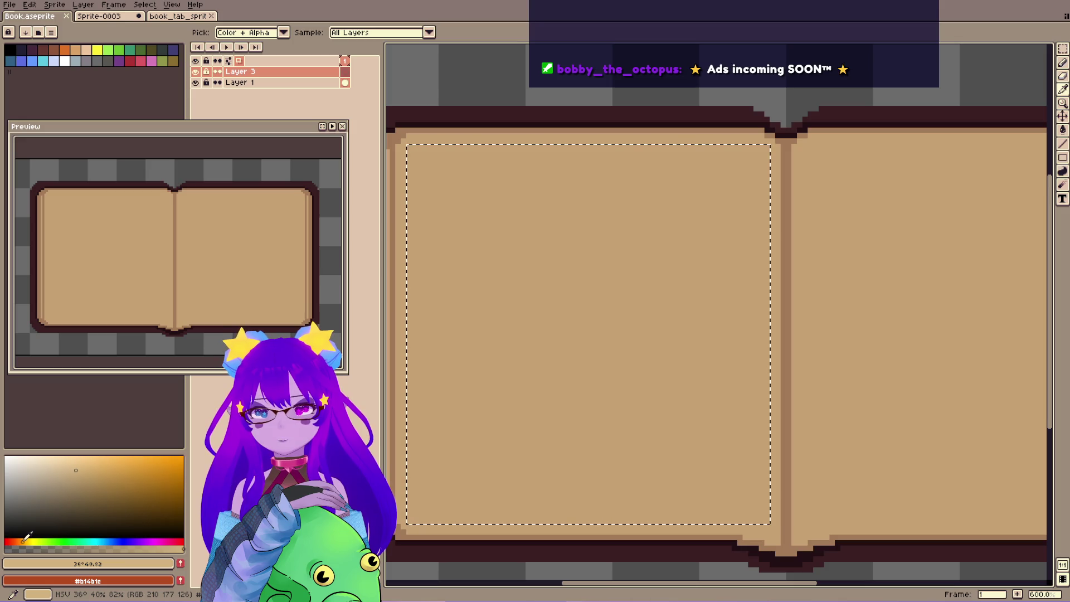
pyautogui.press('g')
pyautogui.click(632, 276)
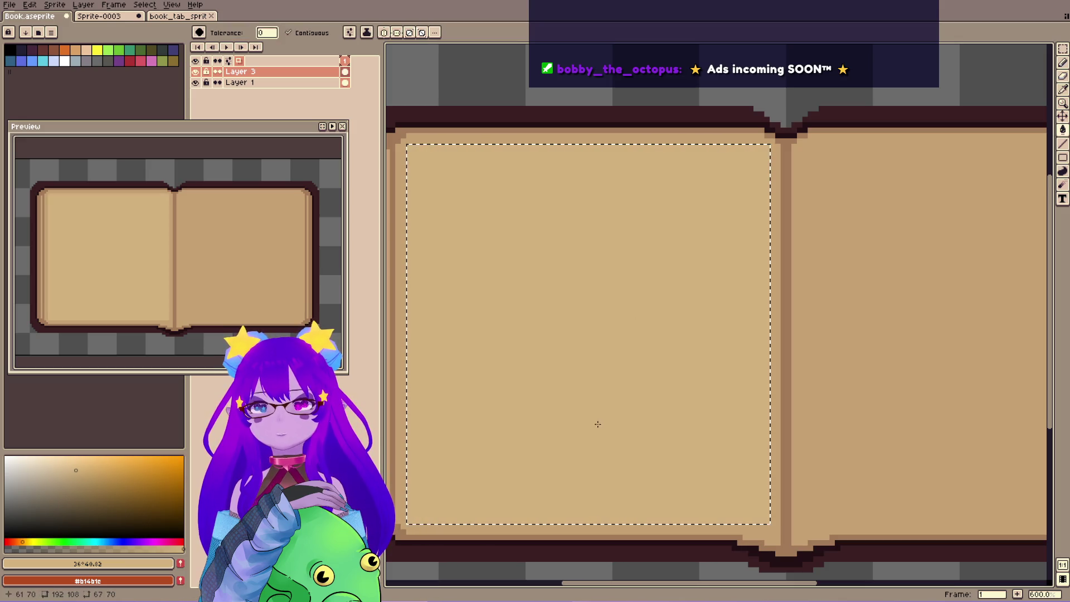
pyautogui.click(71, 467)
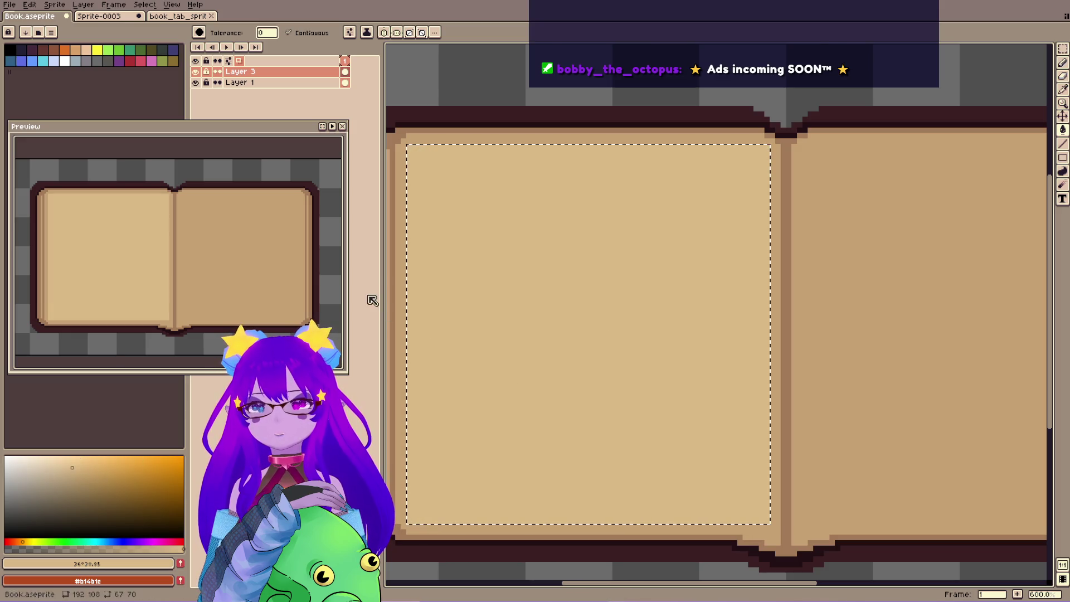
pyautogui.hotkey('ctrl', 'd')
# Erase stray pixels near the spine, shaping a small step beside its top
pyautogui.scroll(1, 781, 534)
pyautogui.scroll(4, 780, 533)
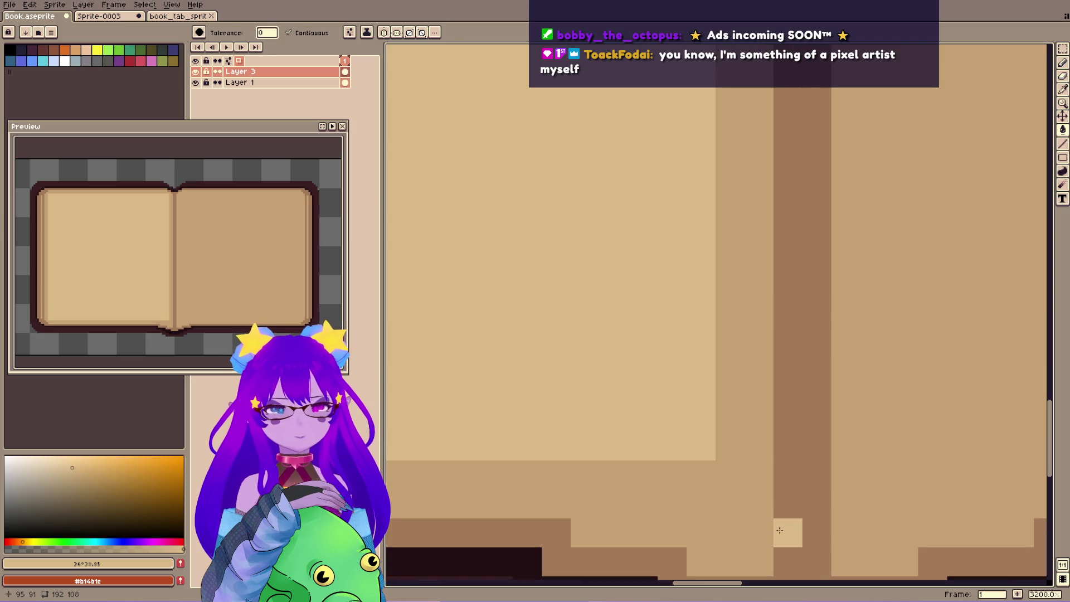
pyautogui.press('e')
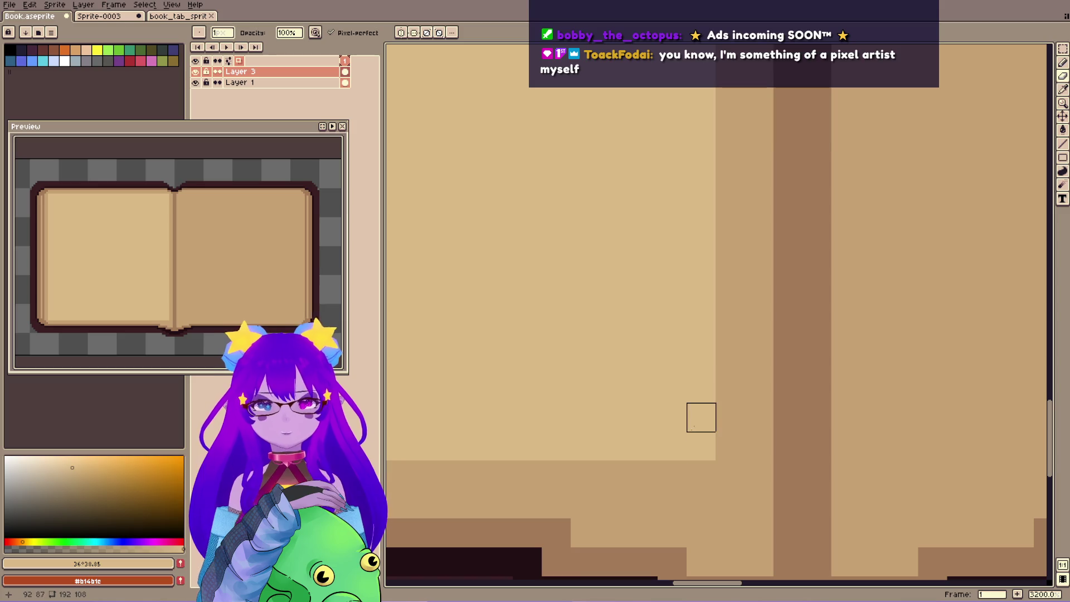
pyautogui.click(701, 445)
pyautogui.press('h')
pyautogui.moveTo(642, 273)
pyautogui.mouseDown()
pyautogui.moveTo(881, 229)
pyautogui.moveTo(648, 207)
pyautogui.moveTo(494, 292)
pyautogui.moveTo(950, 277)
pyautogui.moveTo(611, 451)
pyautogui.mouseUp()
pyautogui.press('e')
pyautogui.press('h')
pyautogui.moveTo(582, 537)
pyautogui.mouseDown()
pyautogui.moveTo(688, 449)
pyautogui.moveTo(659, 417)
pyautogui.moveTo(698, 226)
pyautogui.moveTo(584, 189)
pyautogui.moveTo(695, 312)
pyautogui.moveTo(695, 212)
pyautogui.moveTo(600, 303)
pyautogui.moveTo(570, 303)
pyautogui.moveTo(599, 274)
pyautogui.mouseUp()
pyautogui.press('e')
pyautogui.scroll(-3, 914, 217)
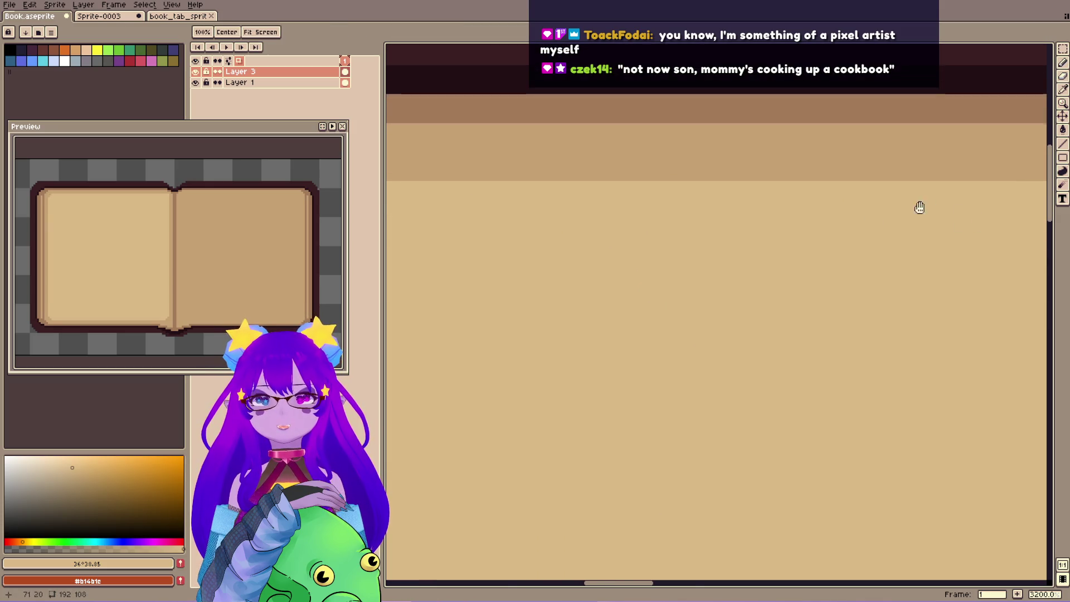
pyautogui.hscroll(10, 920, 208)
pyautogui.click(732, 140)
pyautogui.click(762, 140)
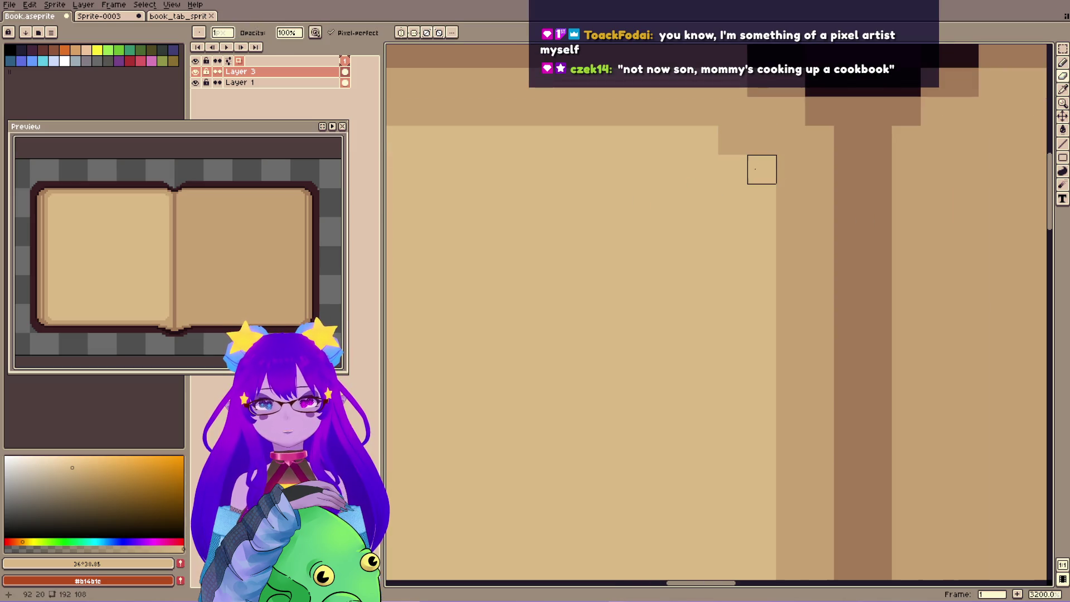
pyautogui.click(762, 170)
# Select the left page and create a new 67x70 sprite from it
pyautogui.press('m')
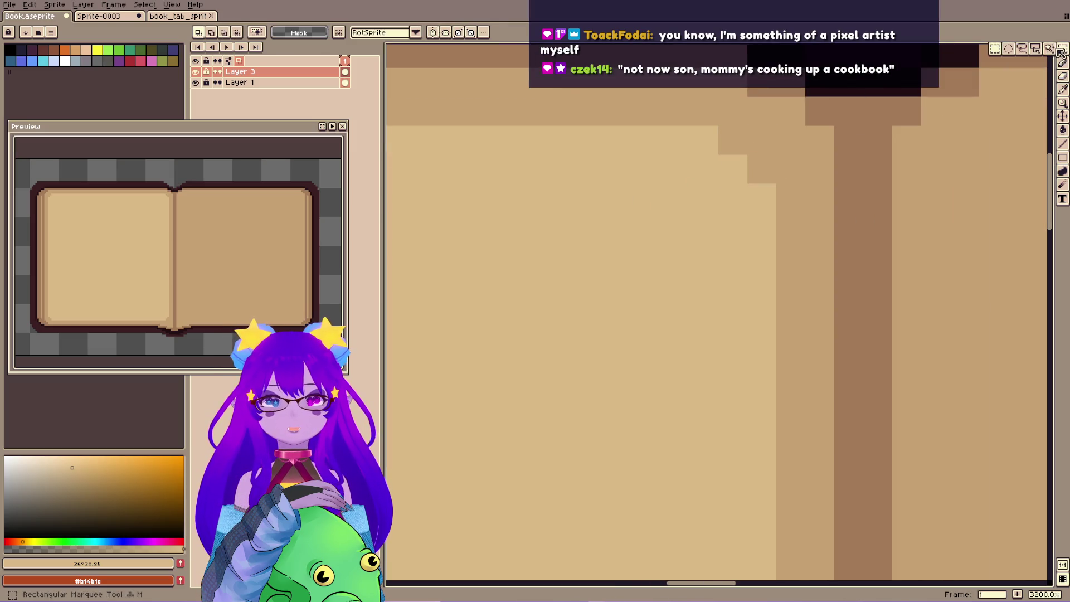
pyautogui.scroll(-8, 767, 150)
pyautogui.scroll(1, 563, 150)
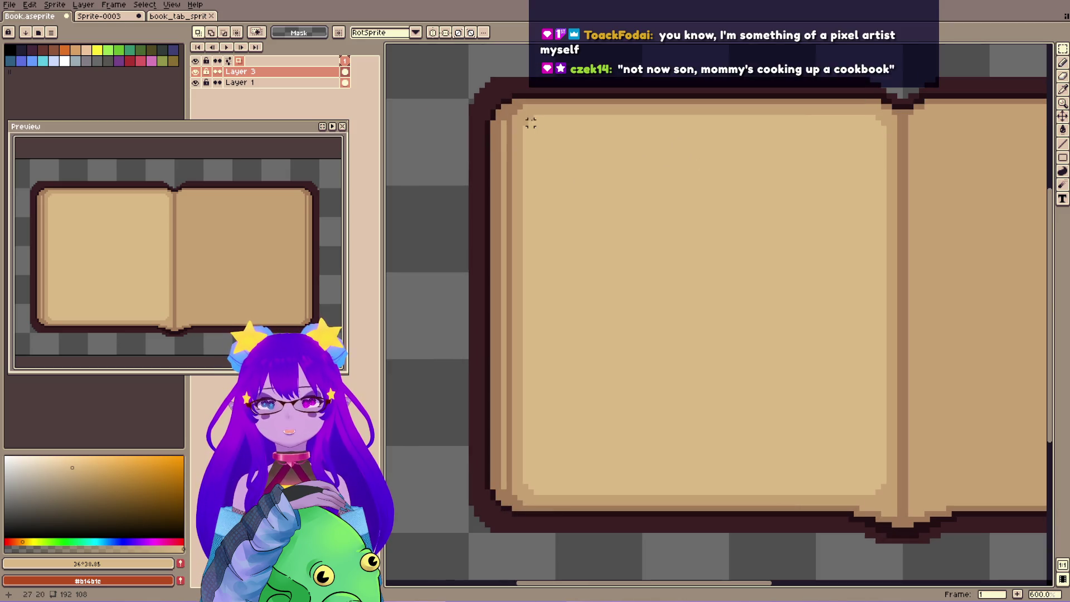
pyautogui.moveTo(521, 114)
pyautogui.mouseDown()
pyautogui.moveTo(878, 471)
pyautogui.moveTo(888, 498)
pyautogui.mouseUp()
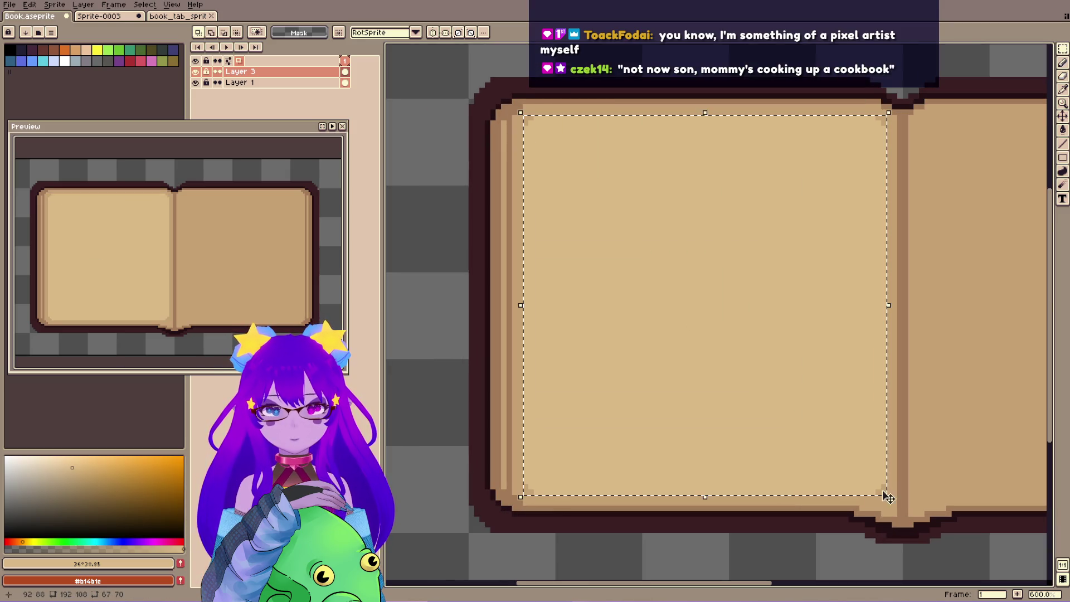
pyautogui.click(11, 4)
pyautogui.click(24, 20)
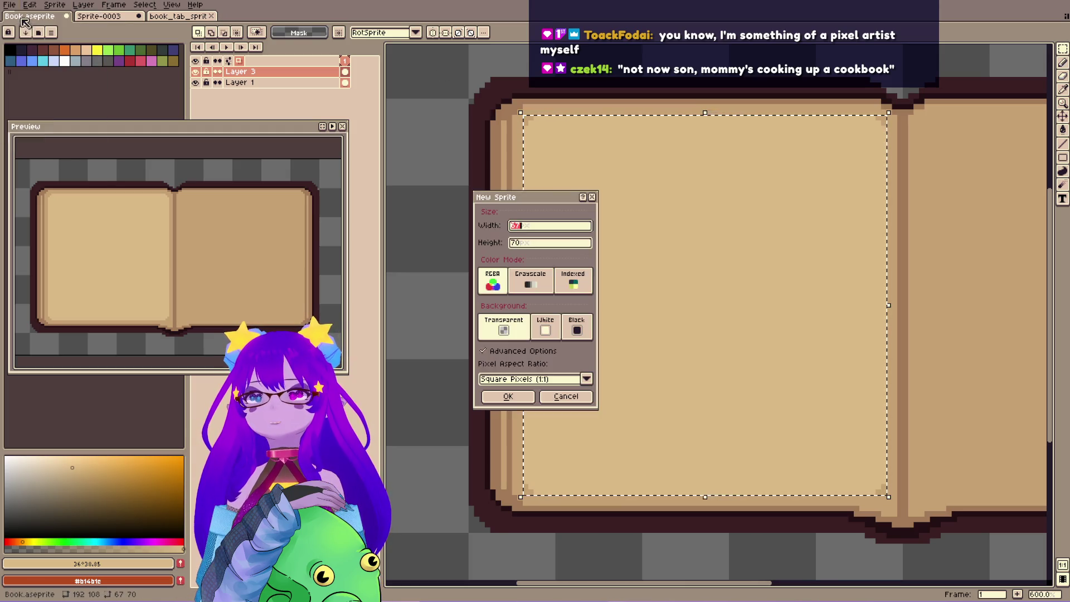
pyautogui.click(508, 396)
# Paste the page into the new sprite and save it as book_page_sprite.aseprite
pyautogui.hotkey('ctrl', 'v')
pyautogui.scroll(4, 698, 308)
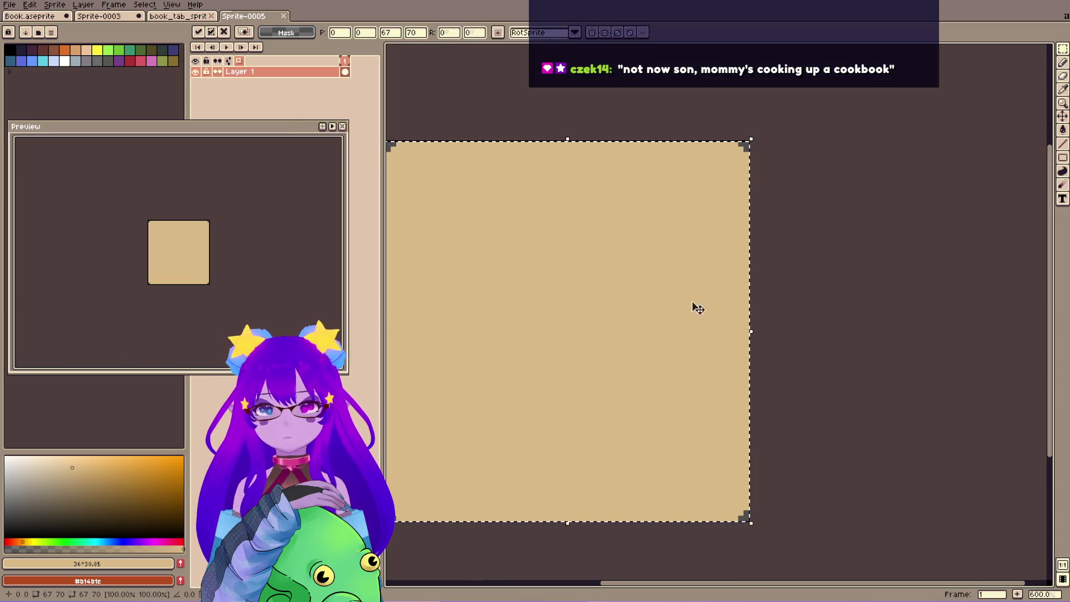
pyautogui.press('Return')
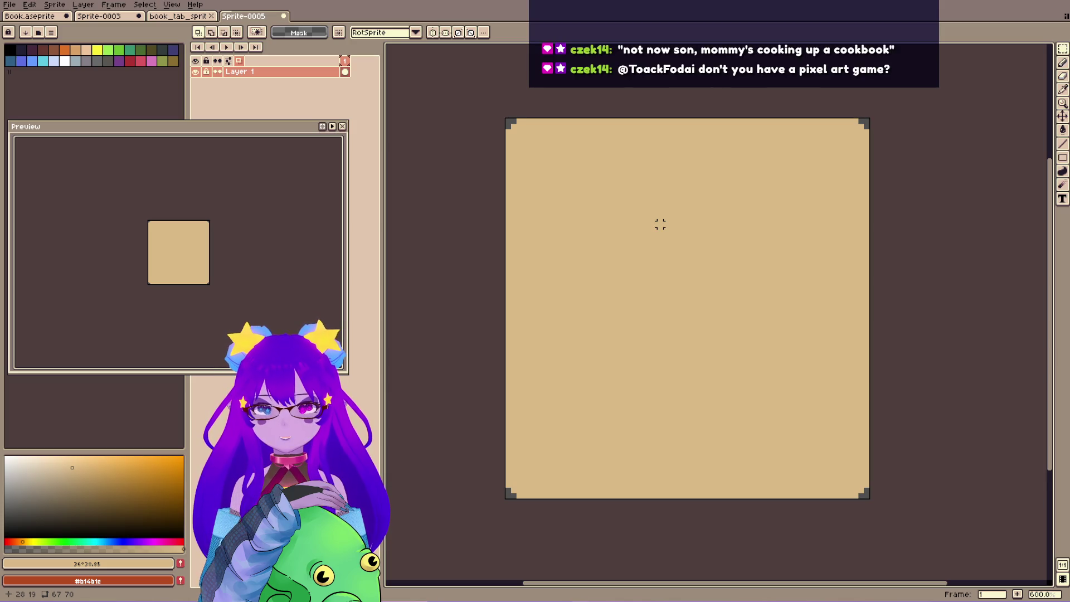
pyautogui.hotkey('ctrl', 's')
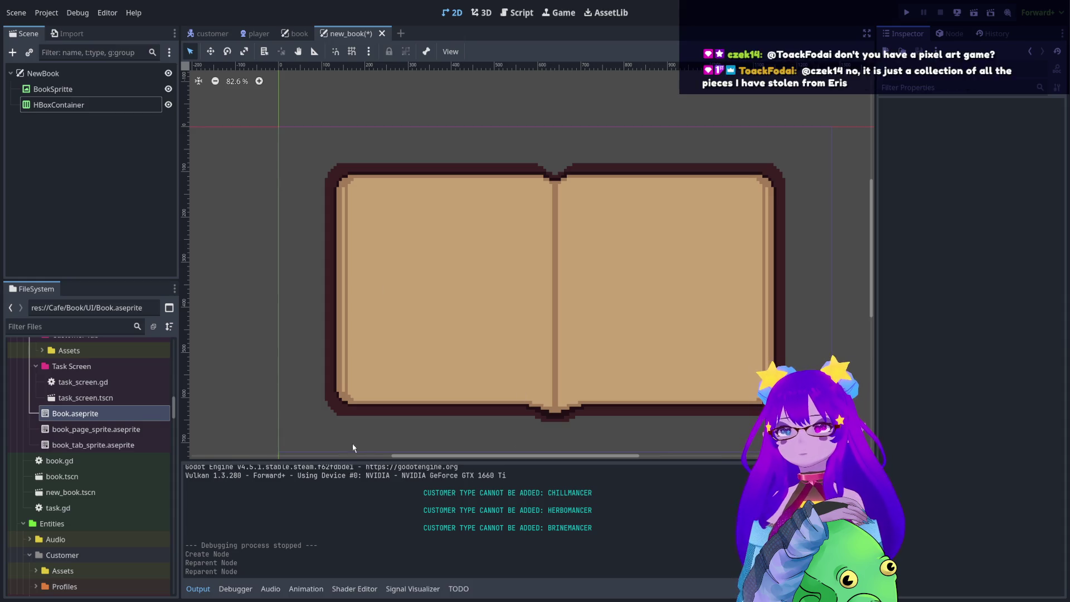
# Add a MarginContainer under NewBook, then a TextureRect child inside it
pyautogui.hotkey('ctrl', 'a')
pyautogui.press('Return')
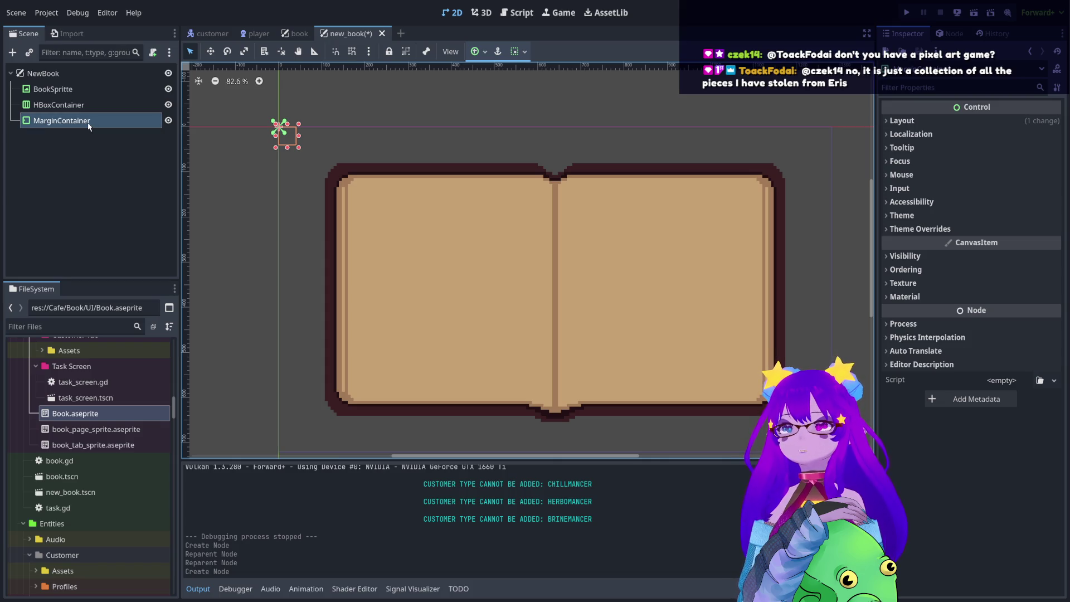
pyautogui.hotkey('ctrl', 'd')
pyautogui.hotkey('ctrl', 'z')
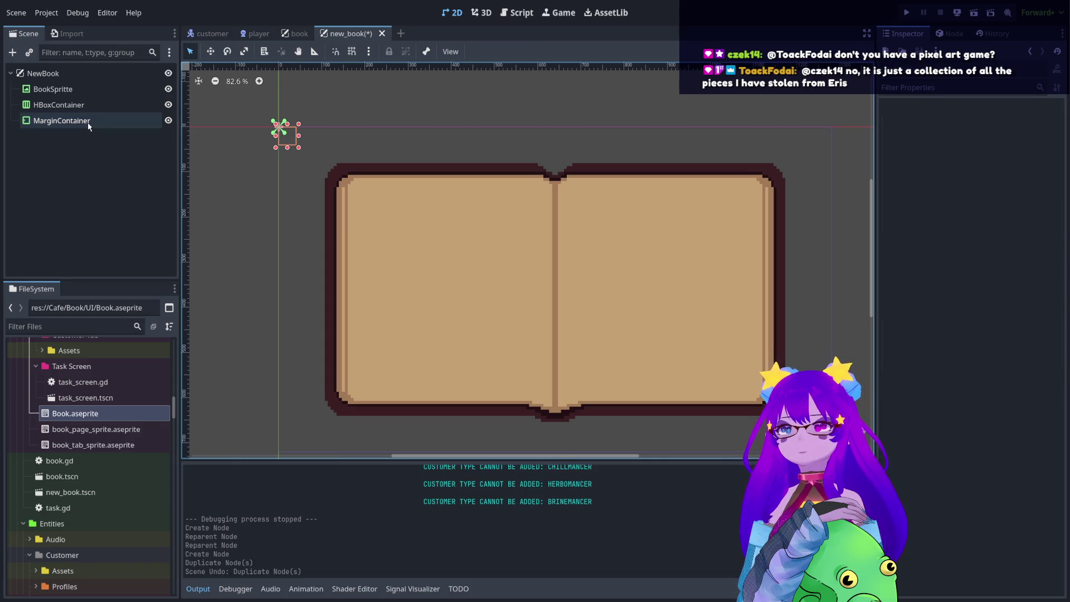
pyautogui.click(65, 119)
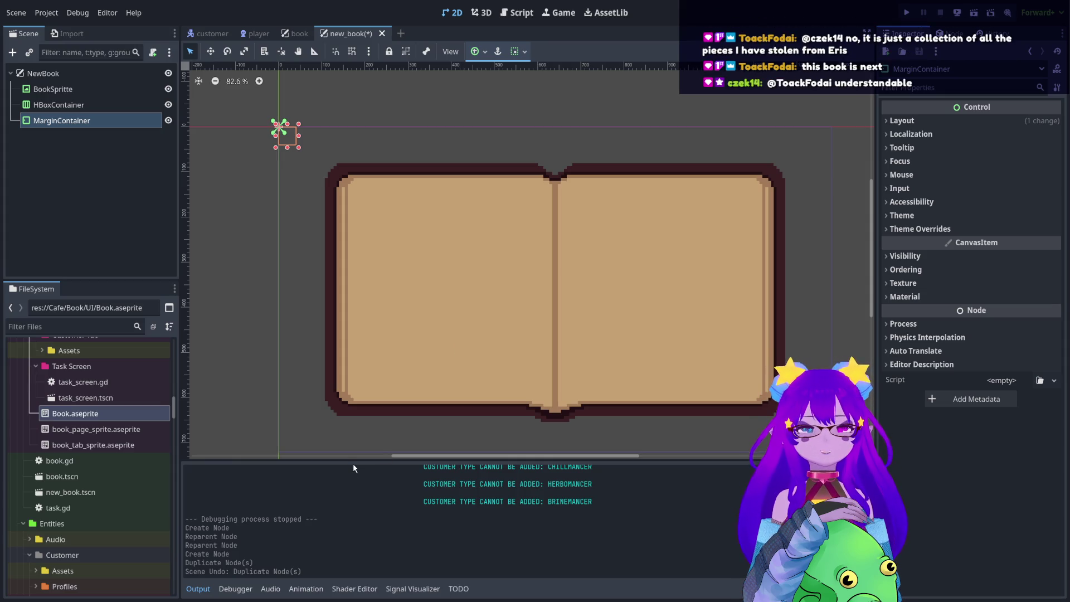
pyautogui.hotkey('ctrl', 'a')
pyautogui.press('Return')
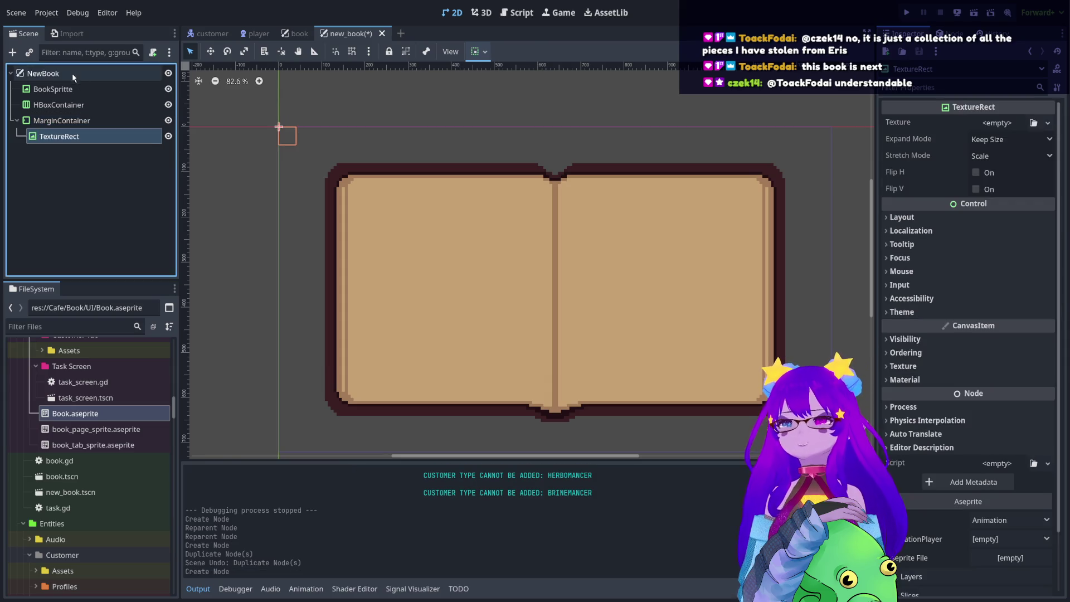
# Set Aseprite mode to Image and import book_page_sprite.aseprite as the TextureRect's texture
pyautogui.scroll(-3, 998, 550)
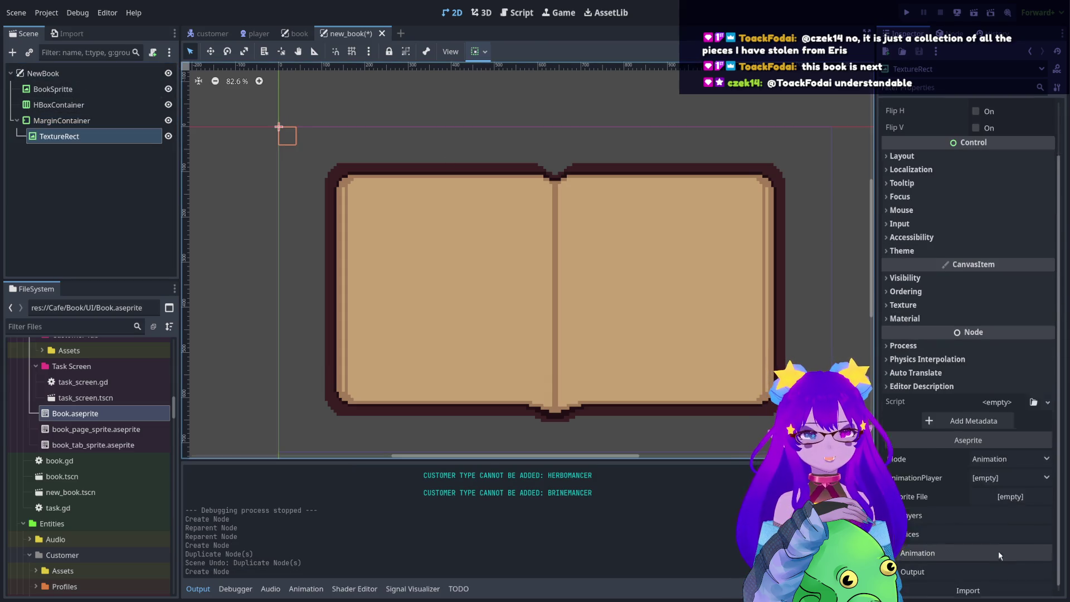
pyautogui.click(999, 491)
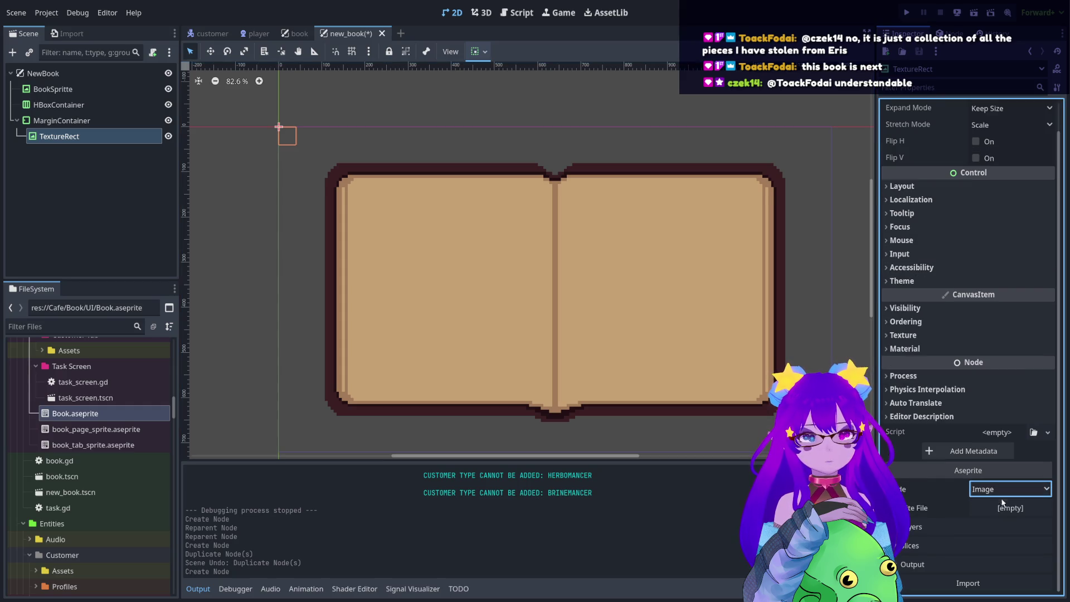
pyautogui.click(103, 432)
pyautogui.moveTo(103, 438)
pyautogui.mouseDown()
pyautogui.moveTo(1000, 527)
pyautogui.moveTo(1005, 508)
pyautogui.mouseUp()
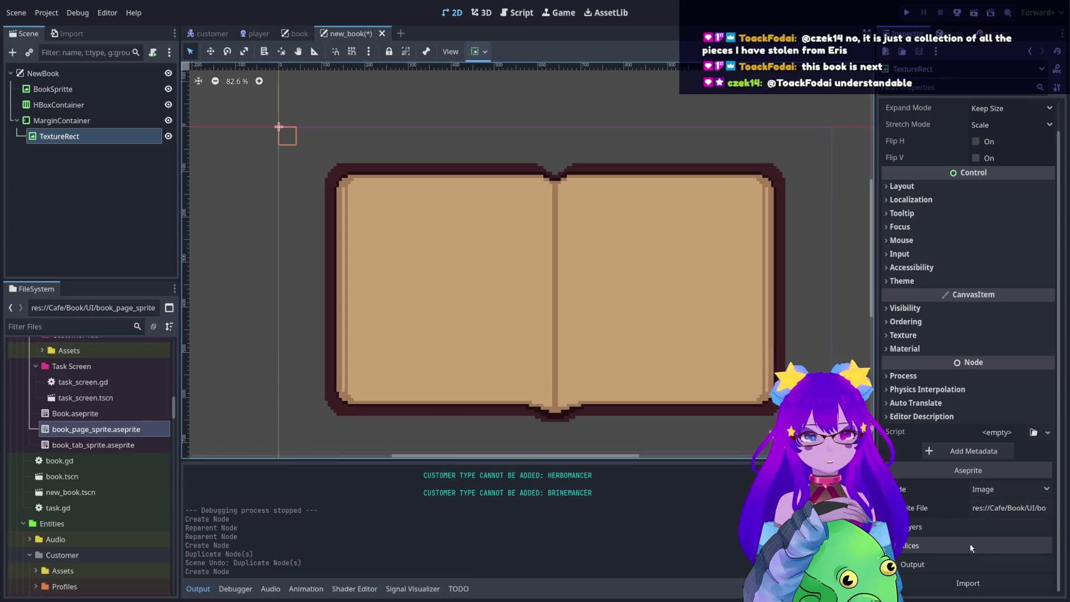
pyautogui.click(970, 589)
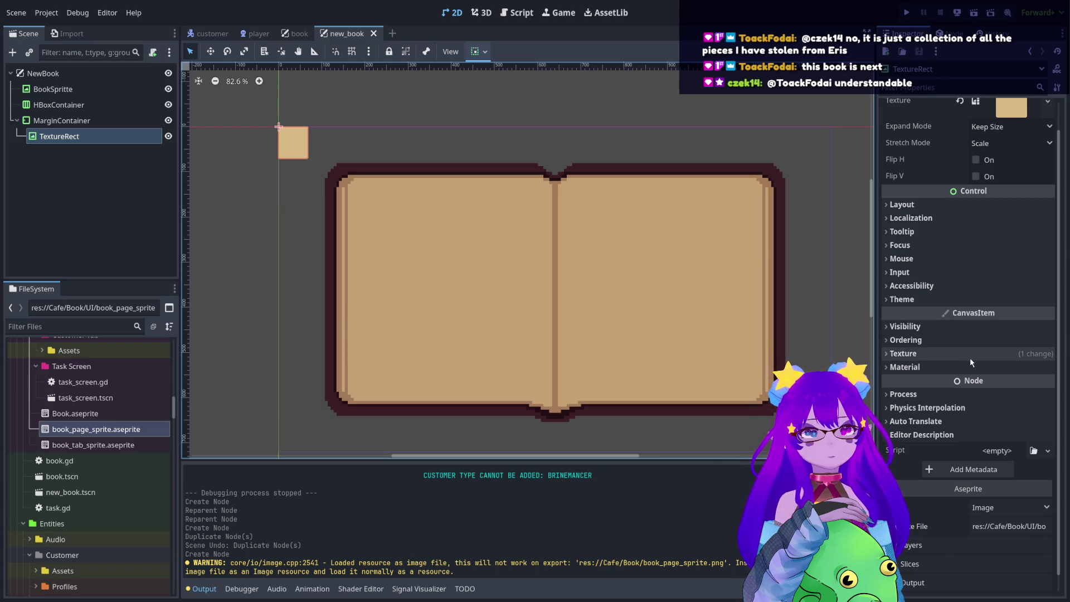
# Check horizontal container sizing and keep vertical sizing at Fill, comparing with BookSpritte
pyautogui.click(968, 356)
pyautogui.click(968, 356)
pyautogui.click(963, 328)
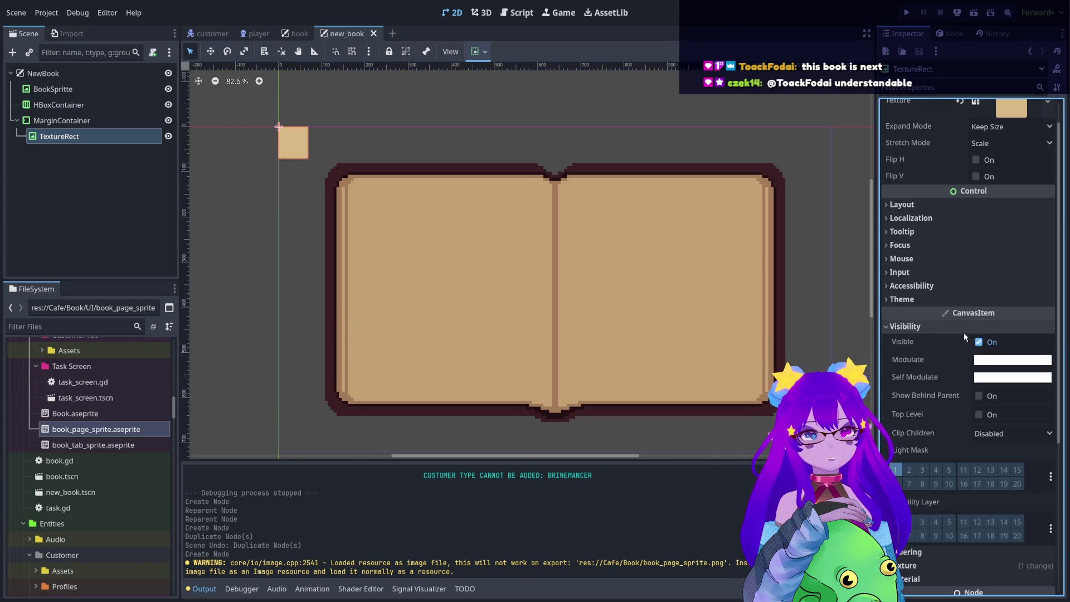
pyautogui.click(964, 329)
pyautogui.click(960, 202)
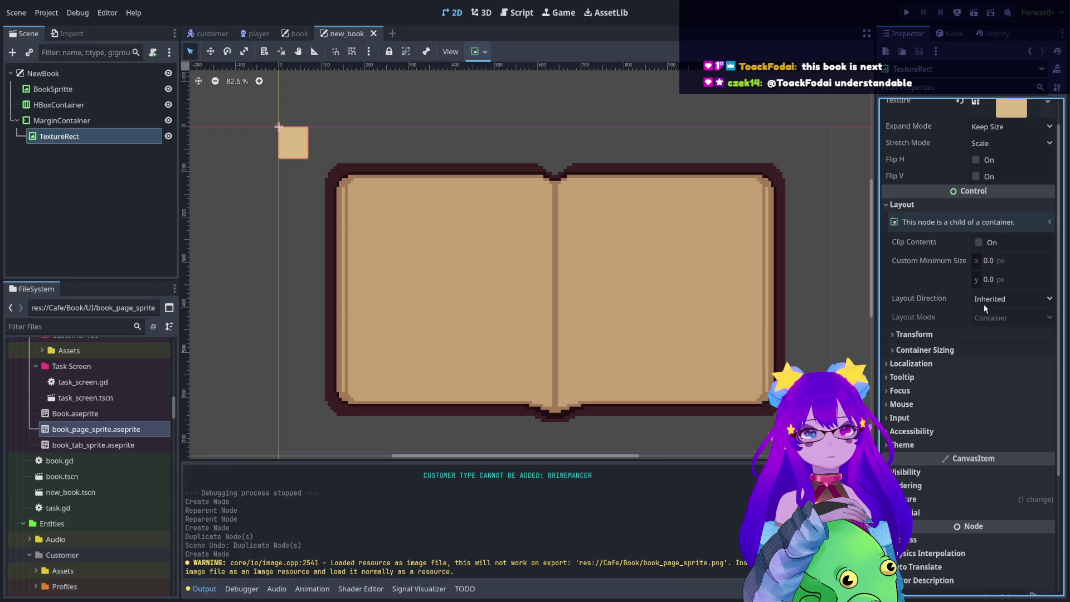
pyautogui.click(979, 349)
pyautogui.click(971, 334)
pyautogui.click(972, 334)
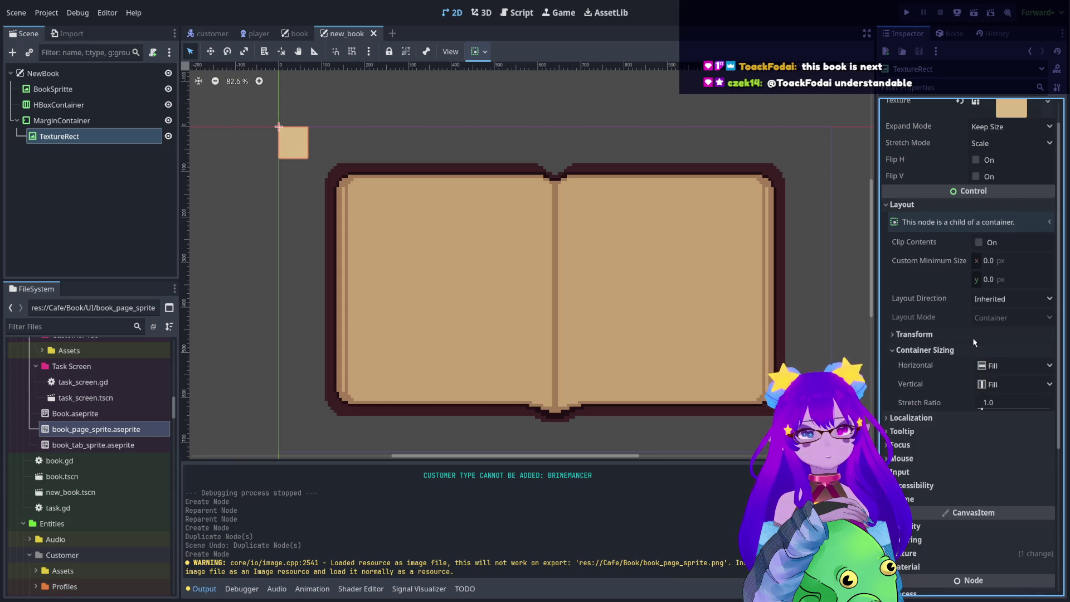
pyautogui.click(986, 364)
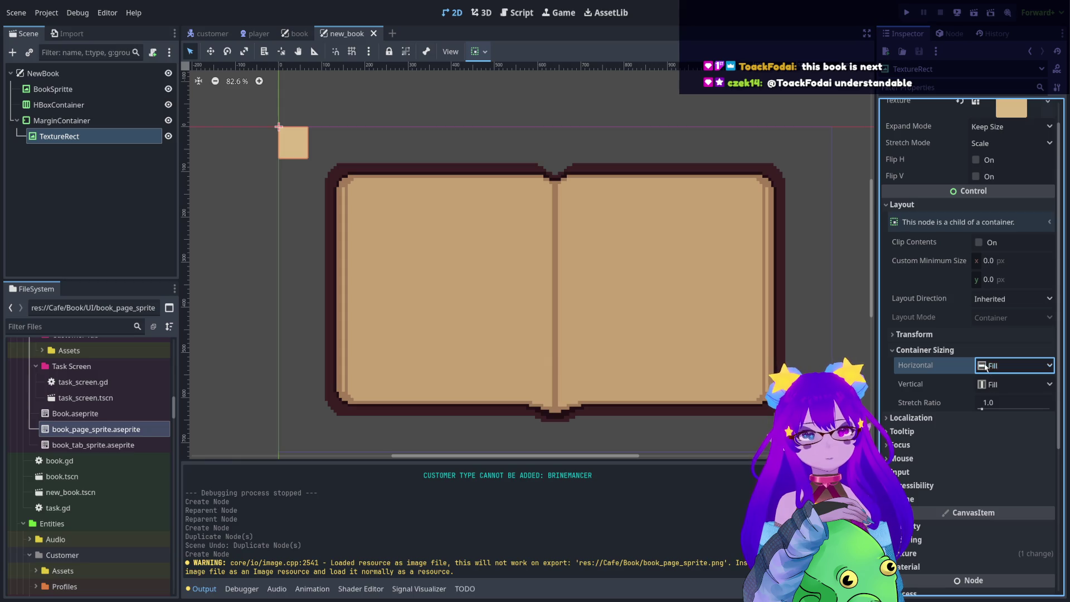
pyautogui.click(1006, 384)
pyautogui.click(1006, 384)
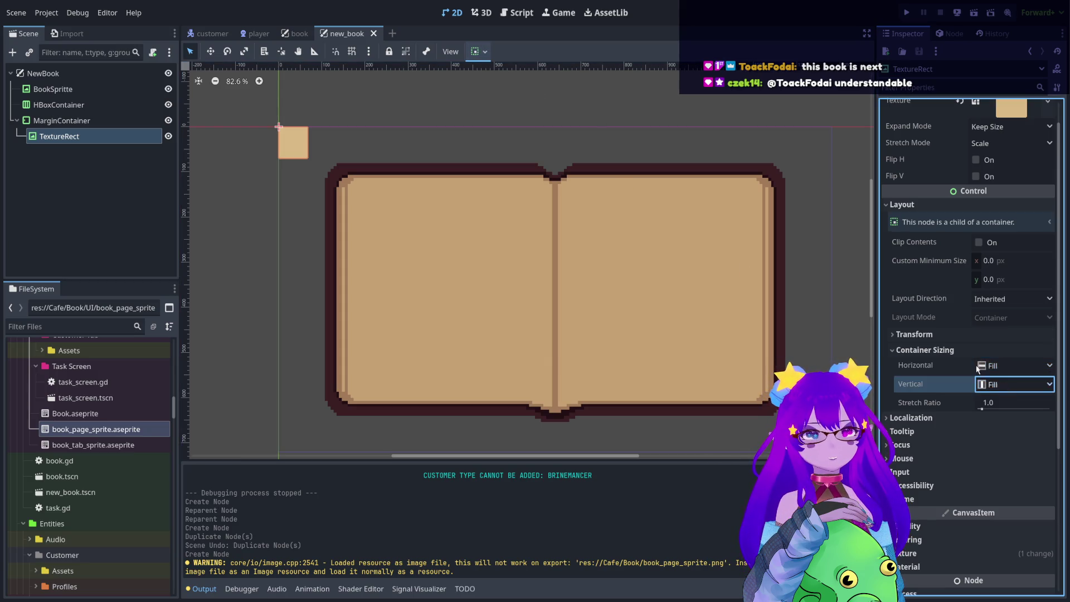
pyautogui.click(52, 90)
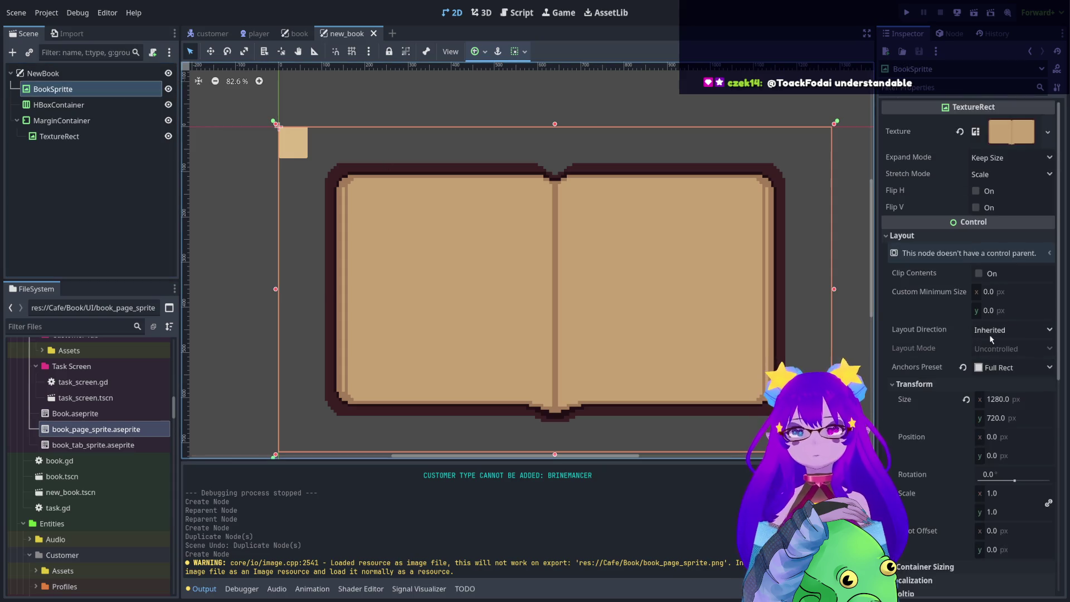
pyautogui.click(136, 139)
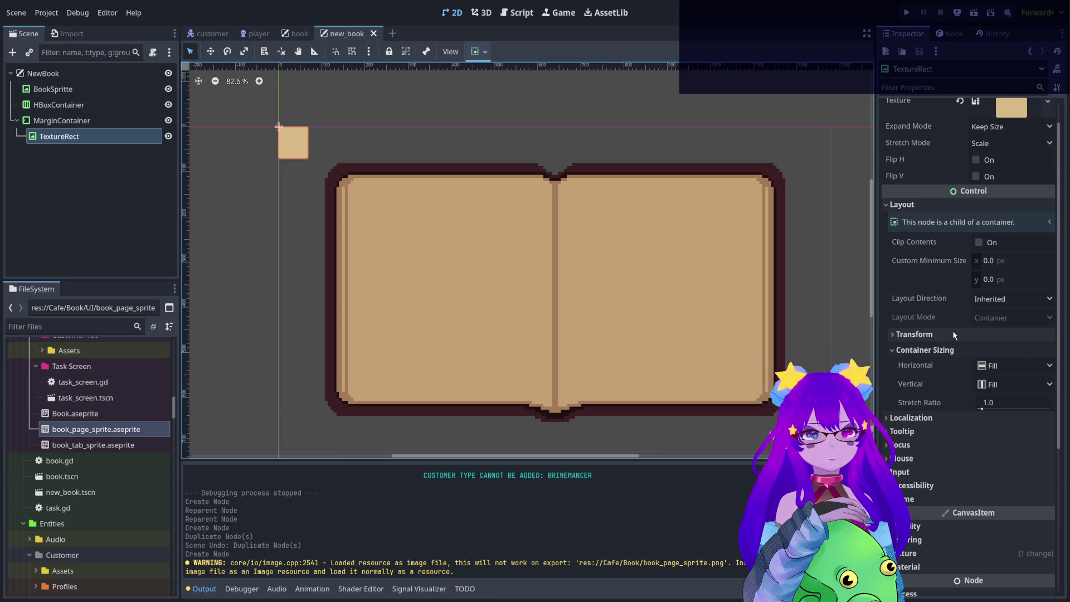
pyautogui.click(968, 87)
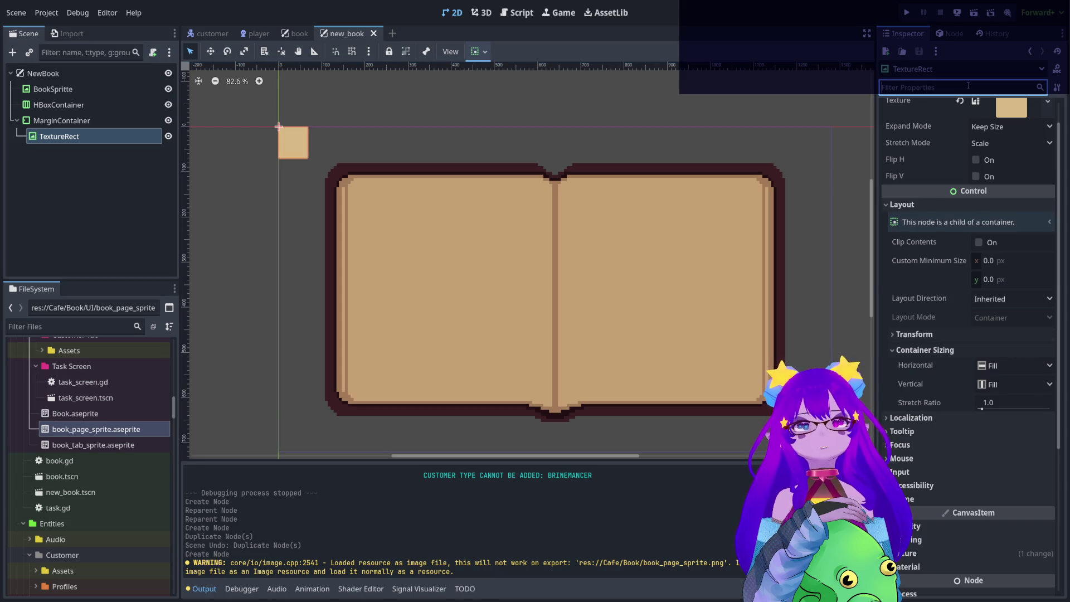
# Inspect the TextureRect's anchors, container sizing and size, and compare them with BookSprite's layout
pyautogui.write('anch')
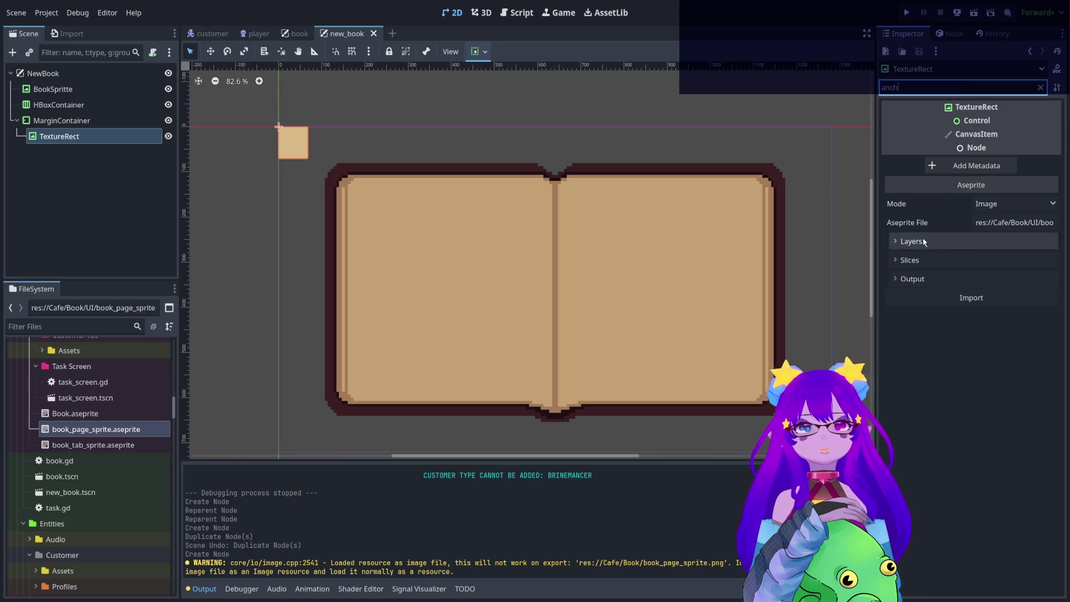
pyautogui.click(1040, 87)
pyautogui.click(948, 396)
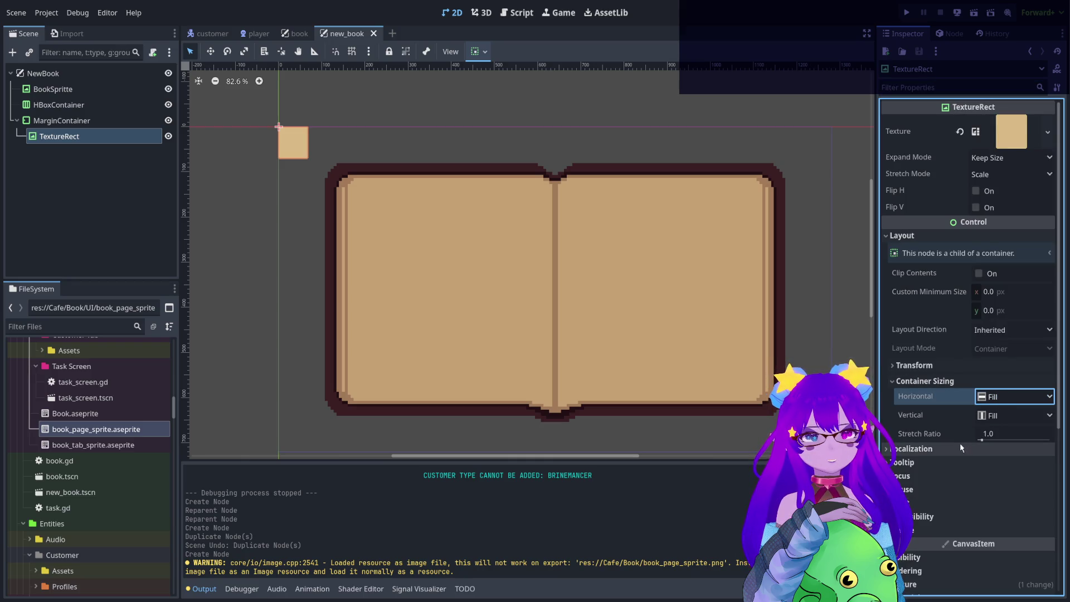
pyautogui.click(990, 364)
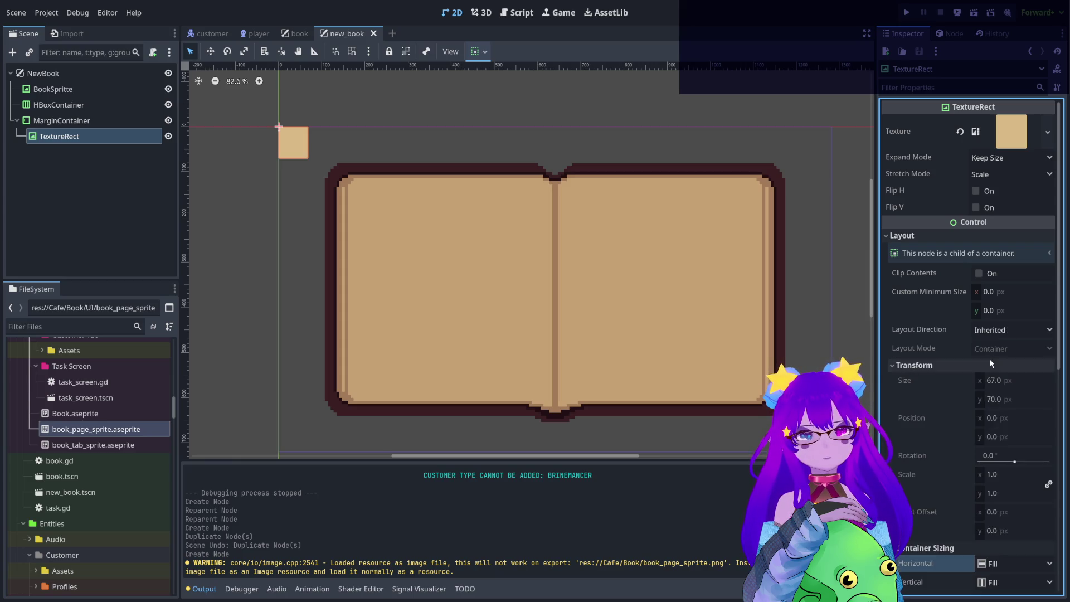
pyautogui.scroll(-3, 934, 402)
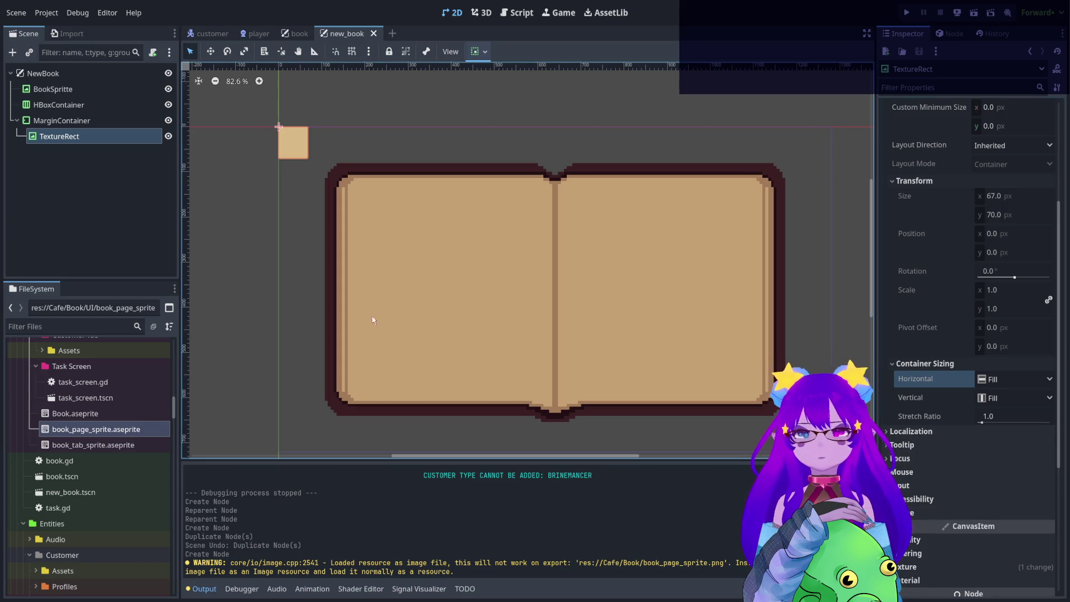
pyautogui.click(73, 86)
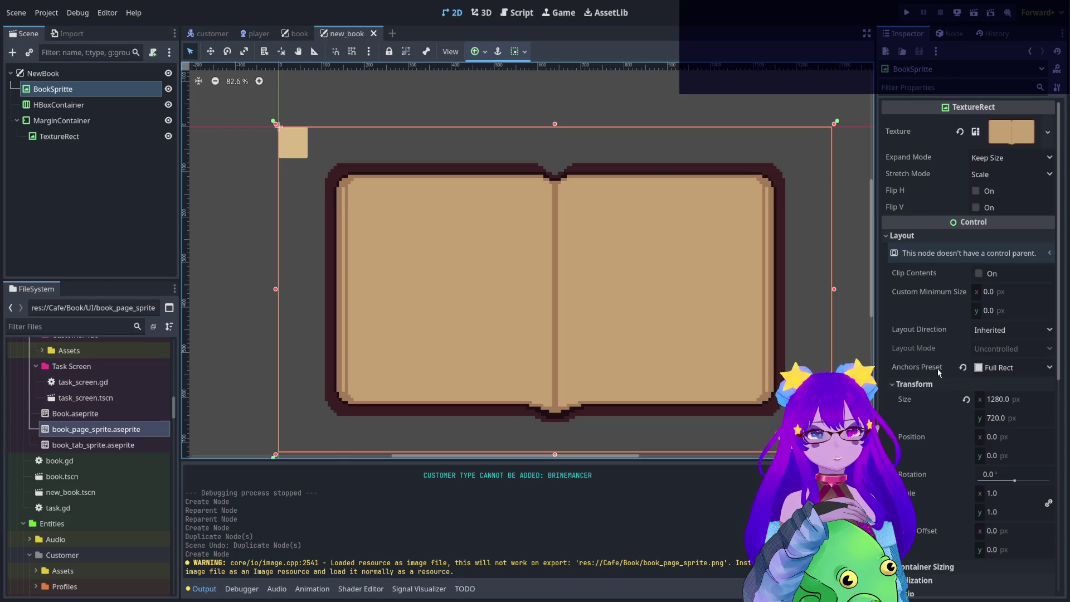
pyautogui.click(59, 136)
pyautogui.scroll(-5, 919, 279)
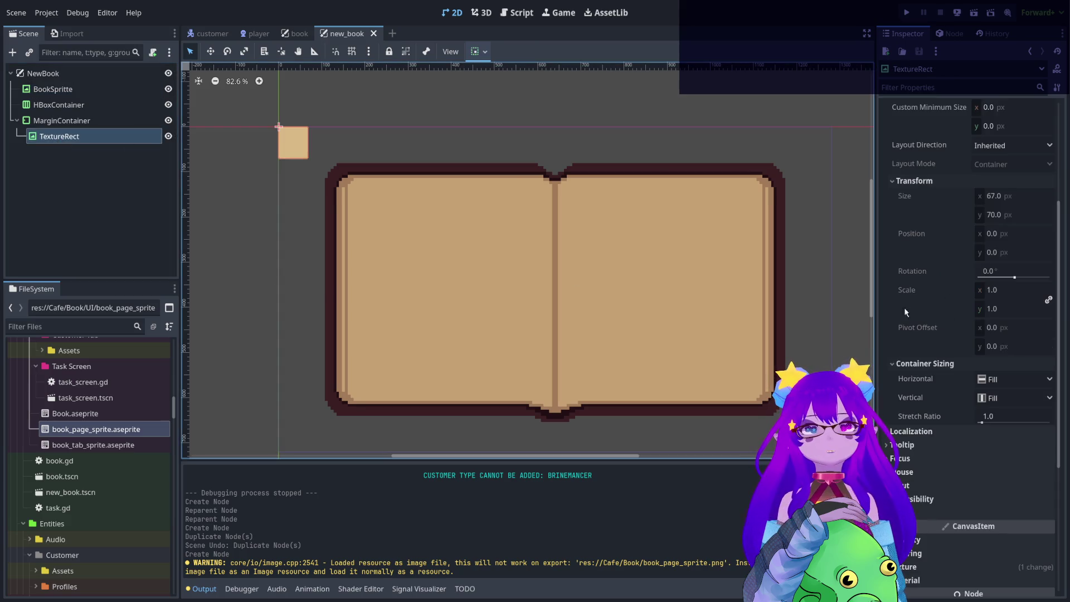
pyautogui.scroll(5, 928, 293)
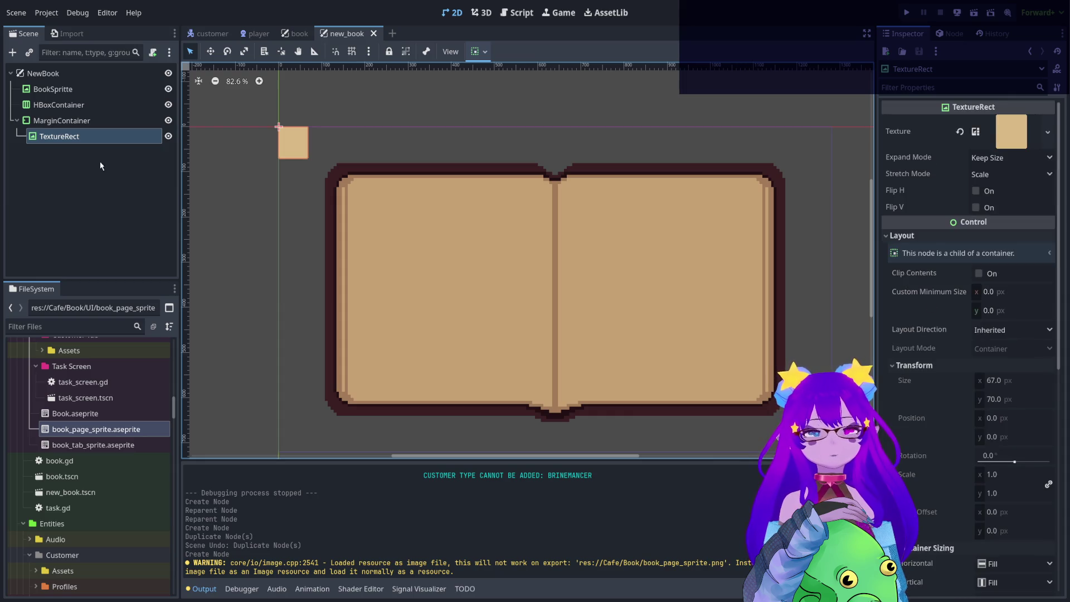
# Move TextureRect under NewBook with Full Rect anchors, then back inside MarginContainer at 67×70
pyautogui.moveTo(49, 140); pyautogui.dragTo(56, 115)
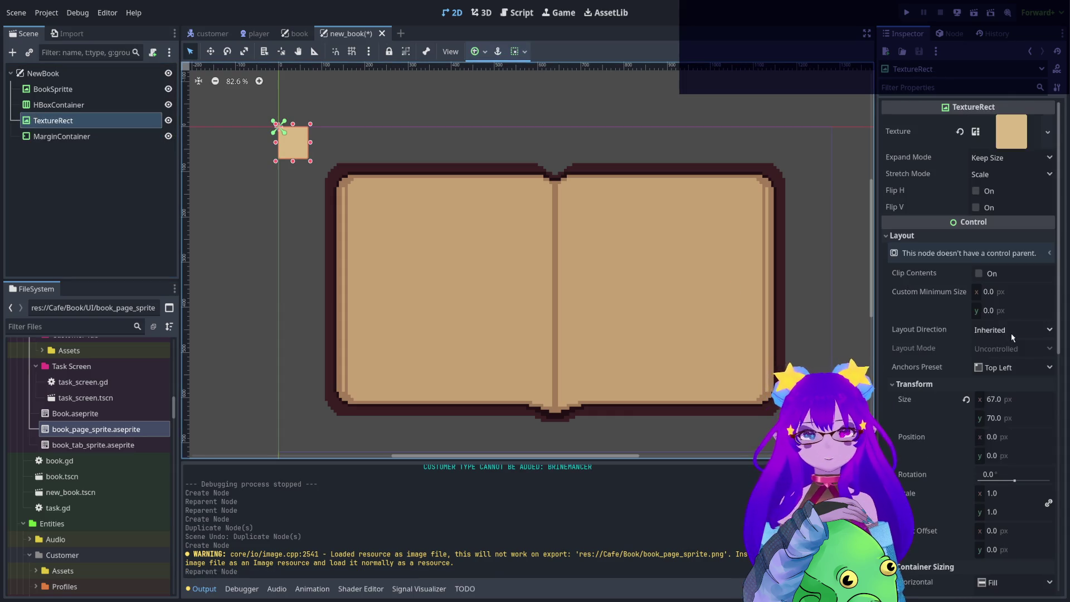
pyautogui.click(1005, 366)
pyautogui.click(1003, 579)
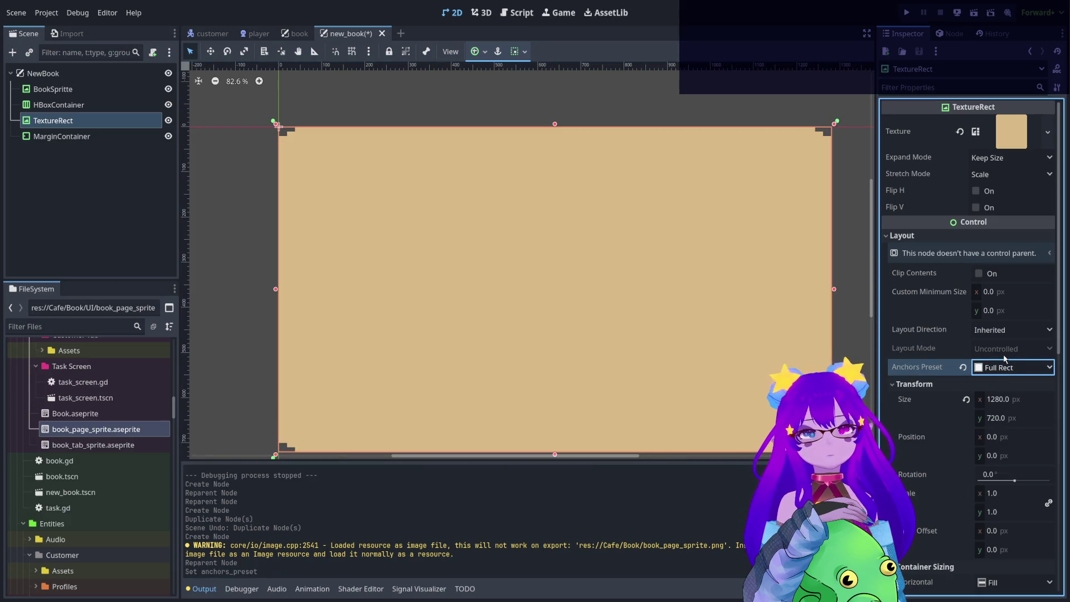
pyautogui.scroll(-5, 635, 367)
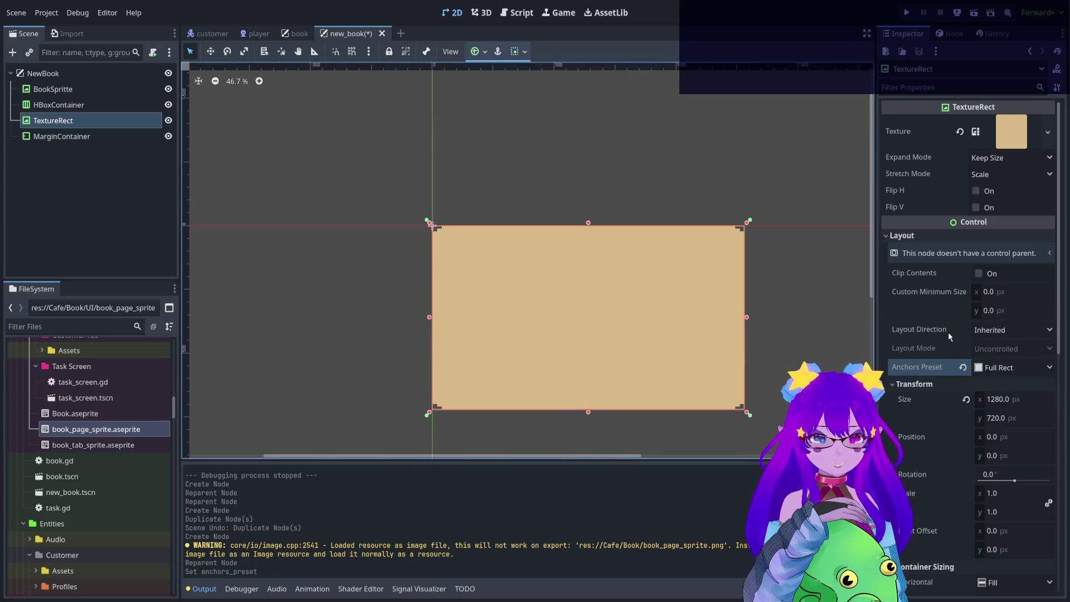
pyautogui.moveTo(50, 121); pyautogui.dragTo(66, 140)
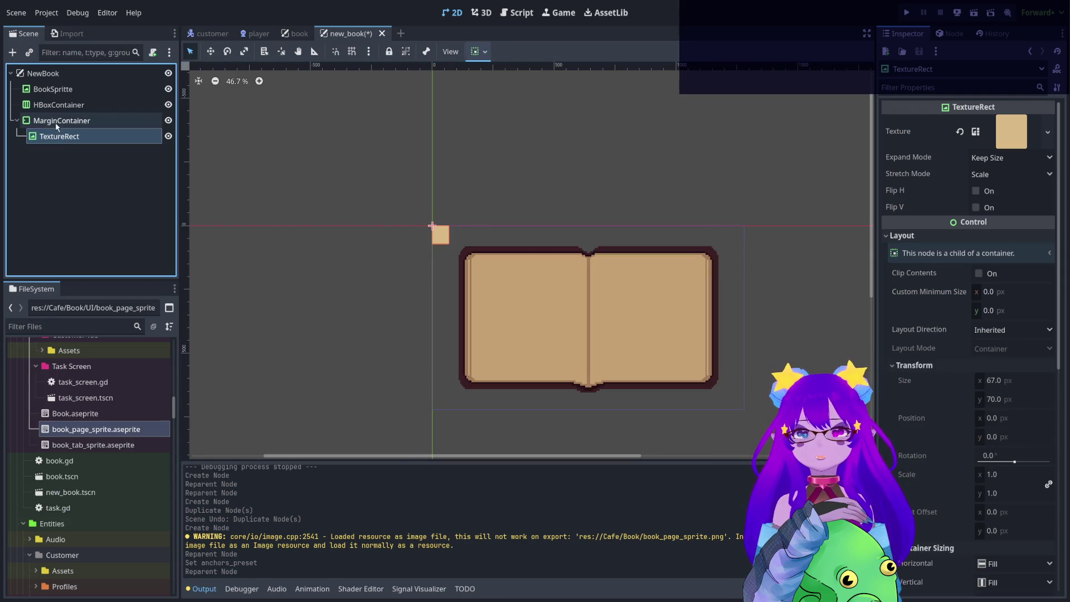
pyautogui.click(56, 126)
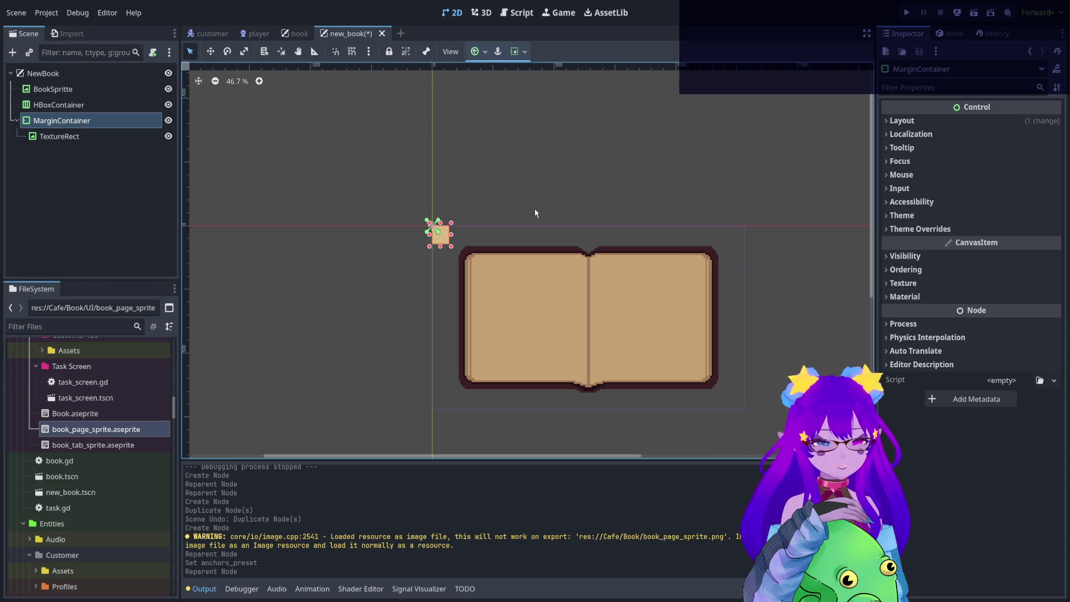
# Drag the page TextureRect's Custom Minimum Size x up to about 16.27 px
pyautogui.scroll(5, 534, 209)
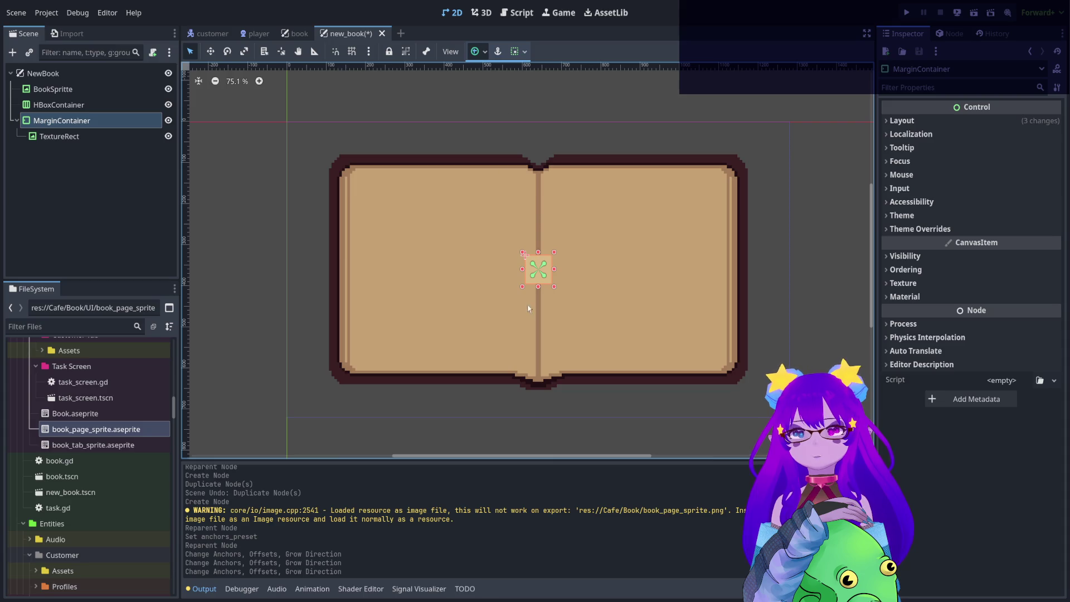
pyautogui.click(41, 136)
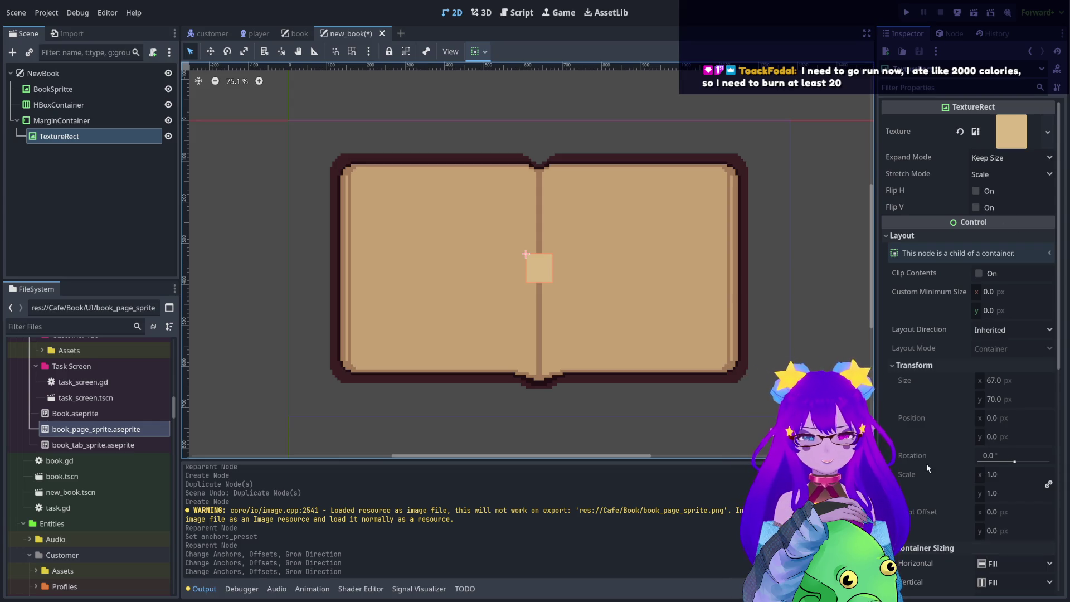
pyautogui.scroll(-2, 1009, 428)
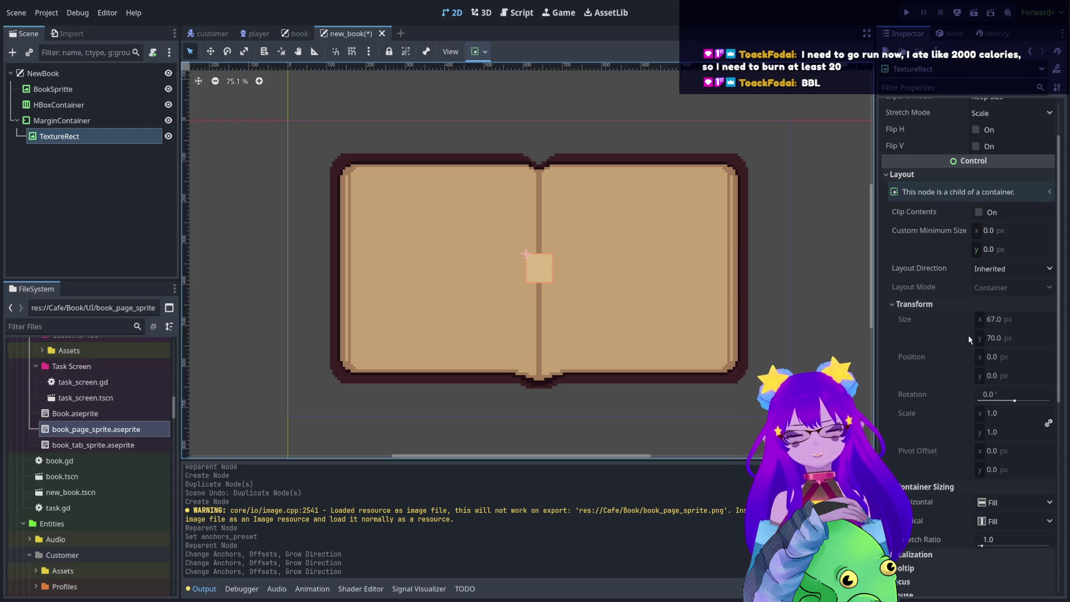
pyautogui.moveTo(989, 230); pyautogui.dragTo(1003, 230)
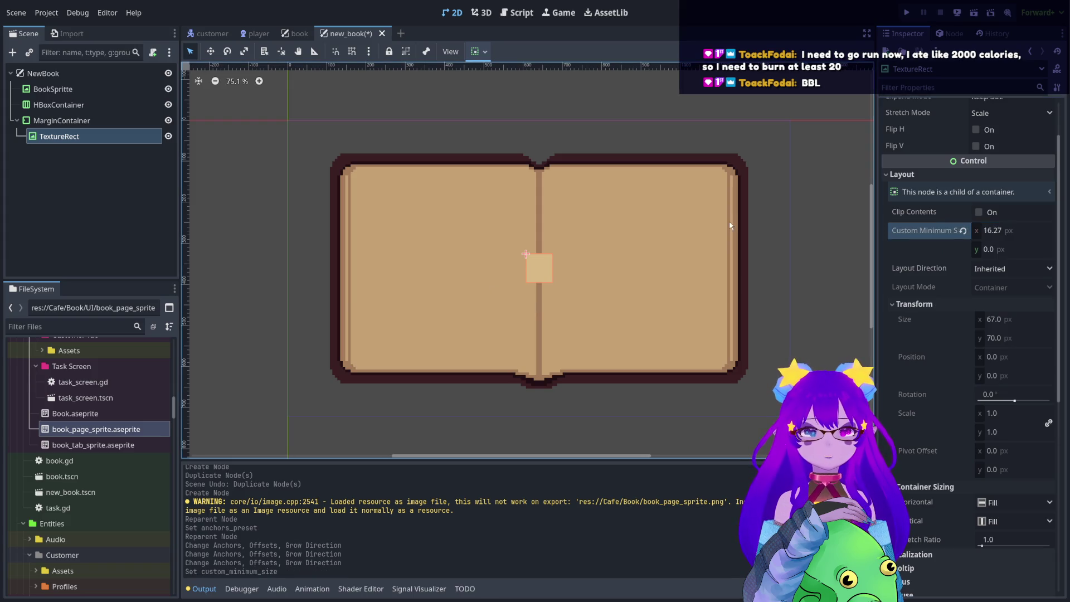
# Reset the TextureRect's custom minimum width, then set it to 700 px
pyautogui.click(962, 230)
pyautogui.click(1007, 223)
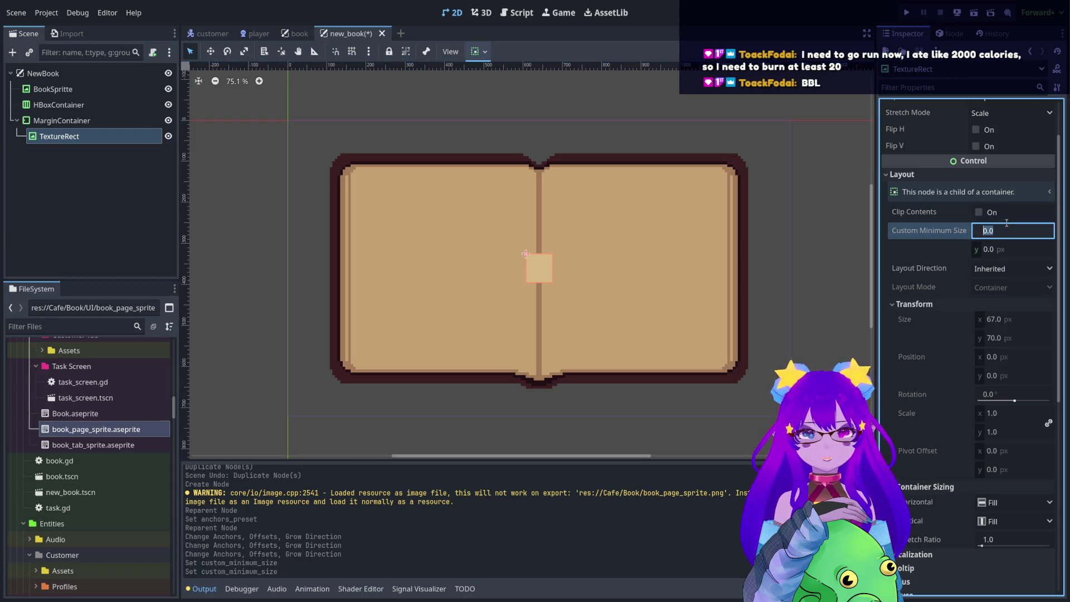
pyautogui.write('70')
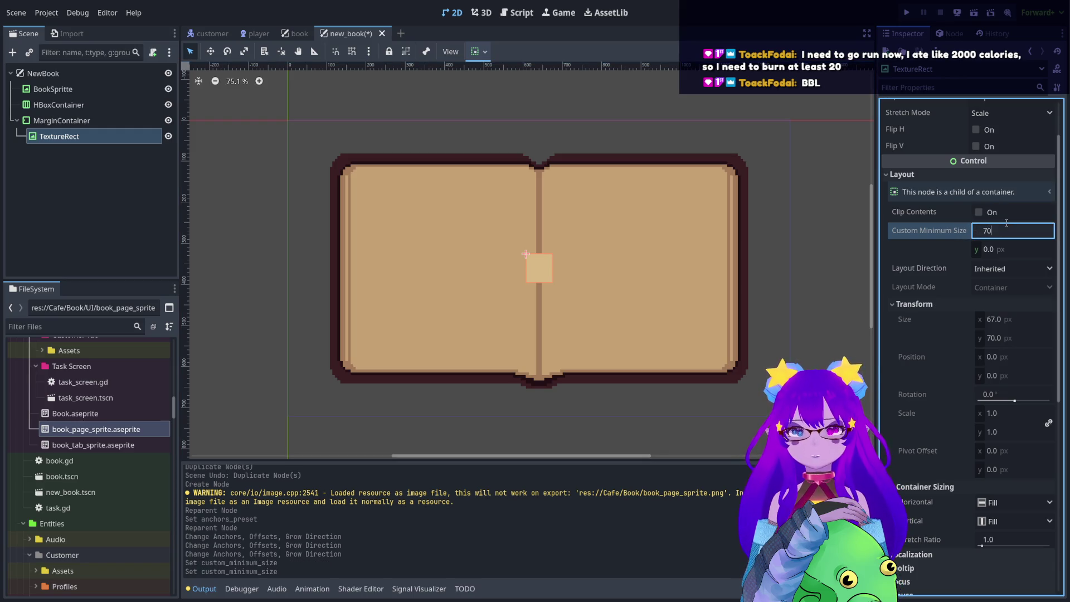
pyautogui.write('0')
pyautogui.press('Return')
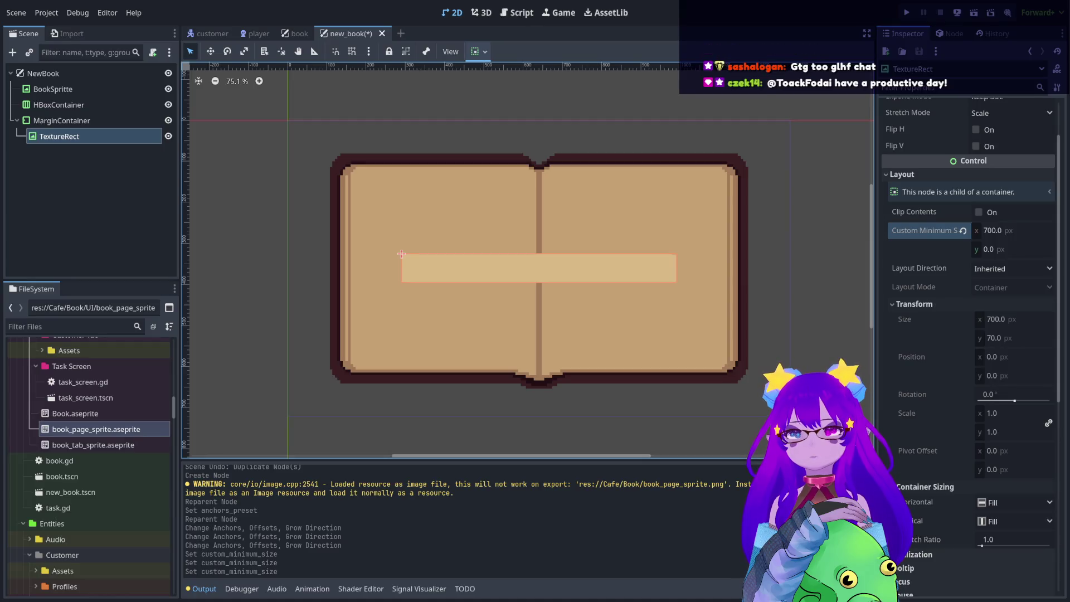
# Nudge the minimum width down to 695.7, then revert it to 0
pyautogui.click(815, 301)
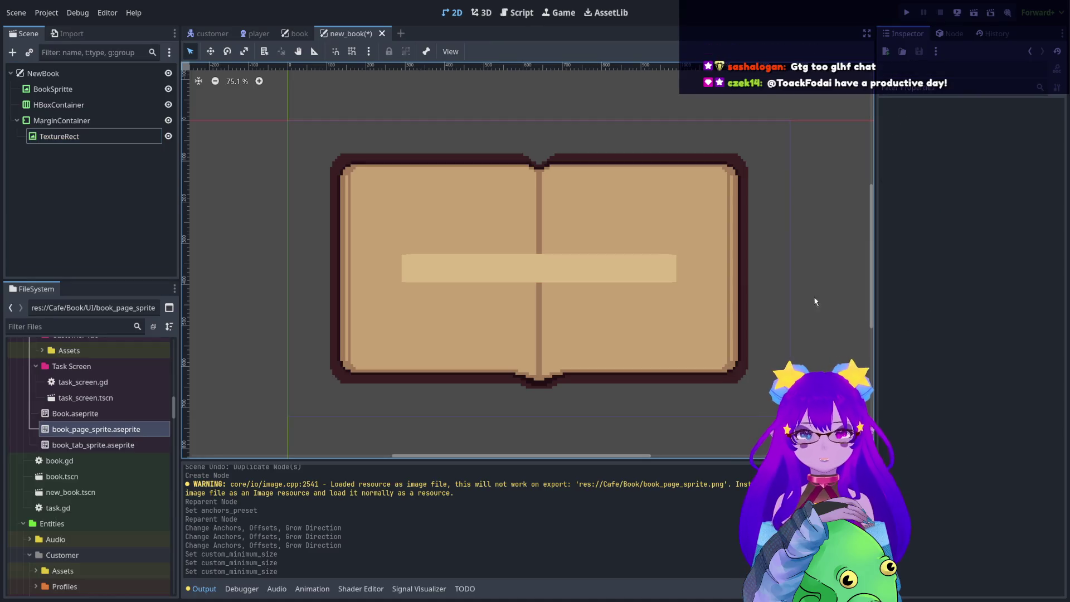
pyautogui.click(124, 133)
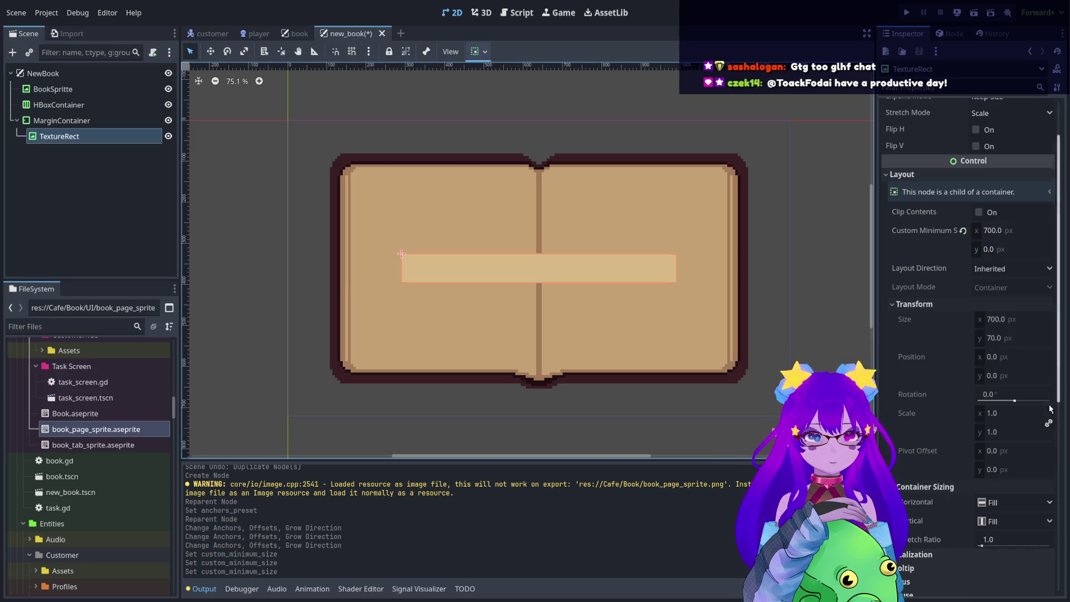
pyautogui.moveTo(997, 235)
pyautogui.mouseDown()
pyautogui.moveTo(983, 234)
pyautogui.moveTo(997, 235)
pyautogui.mouseUp()
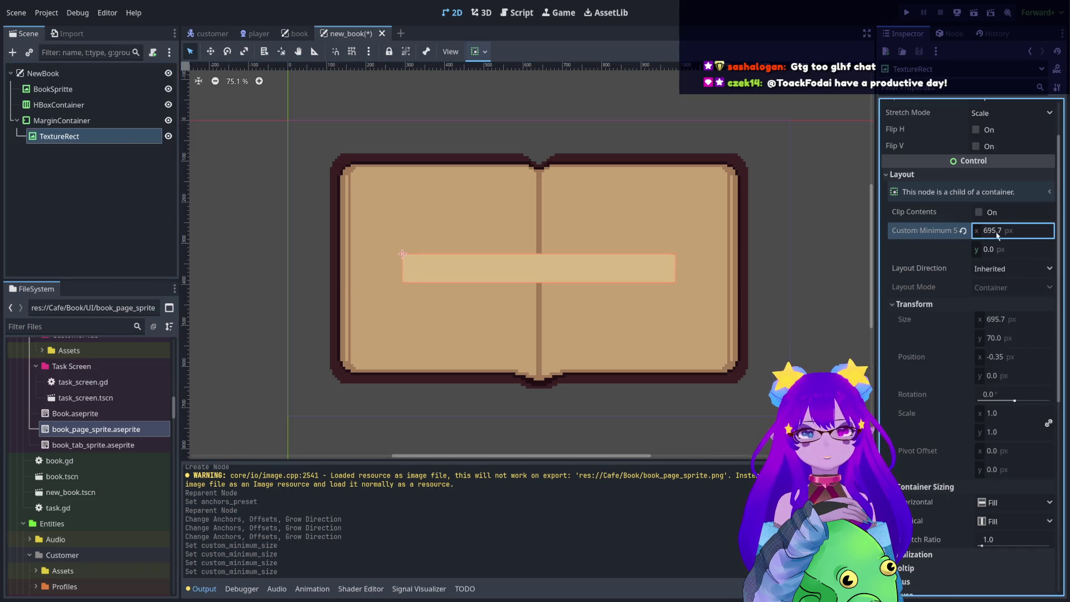
pyautogui.scroll(7, 403, 256)
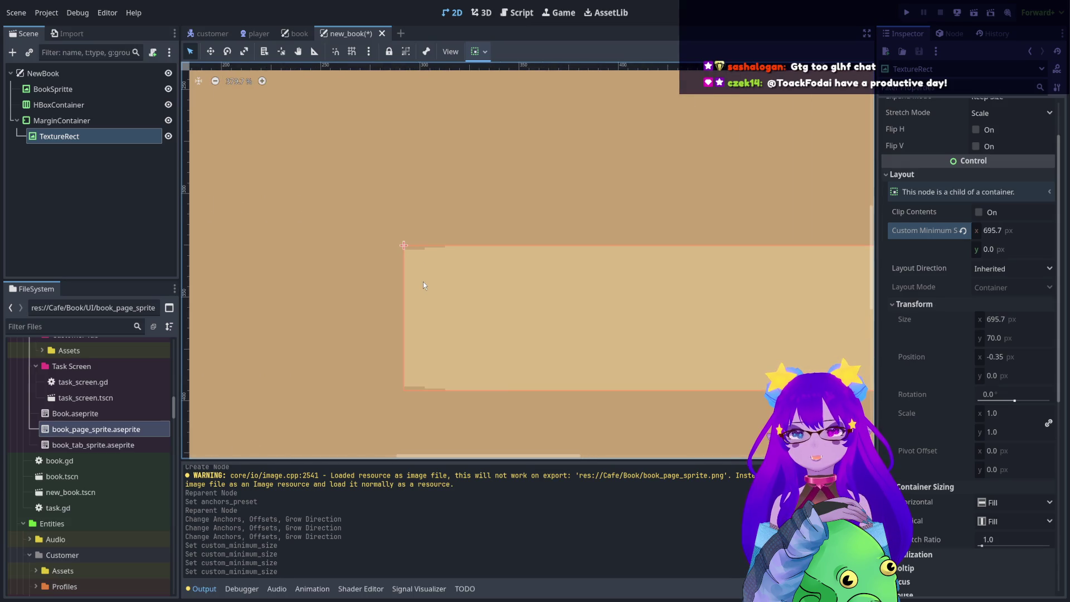
pyautogui.click(963, 231)
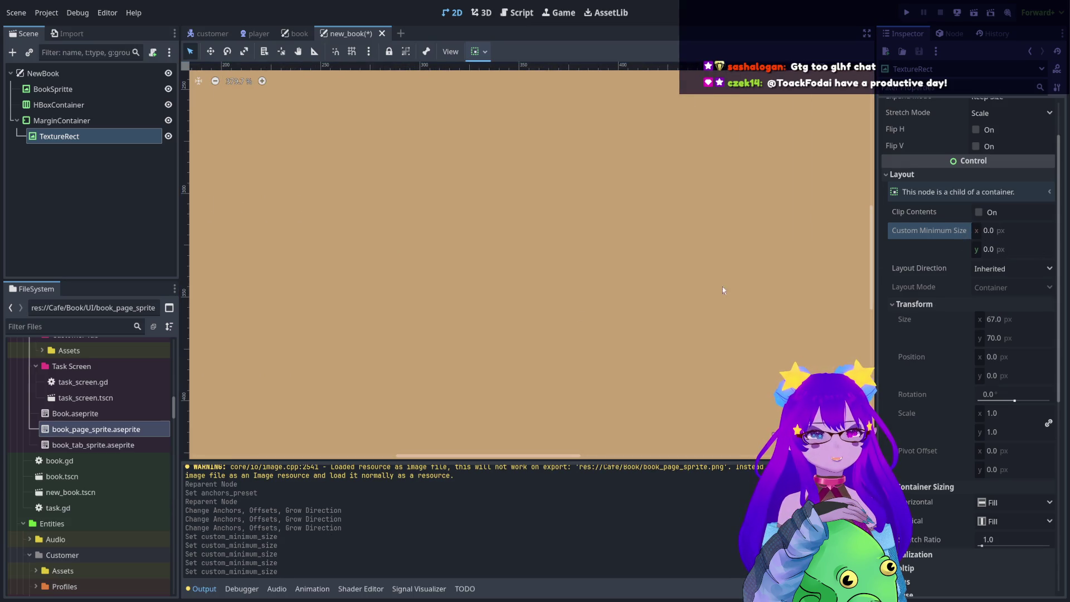
pyautogui.scroll(-7, 603, 336)
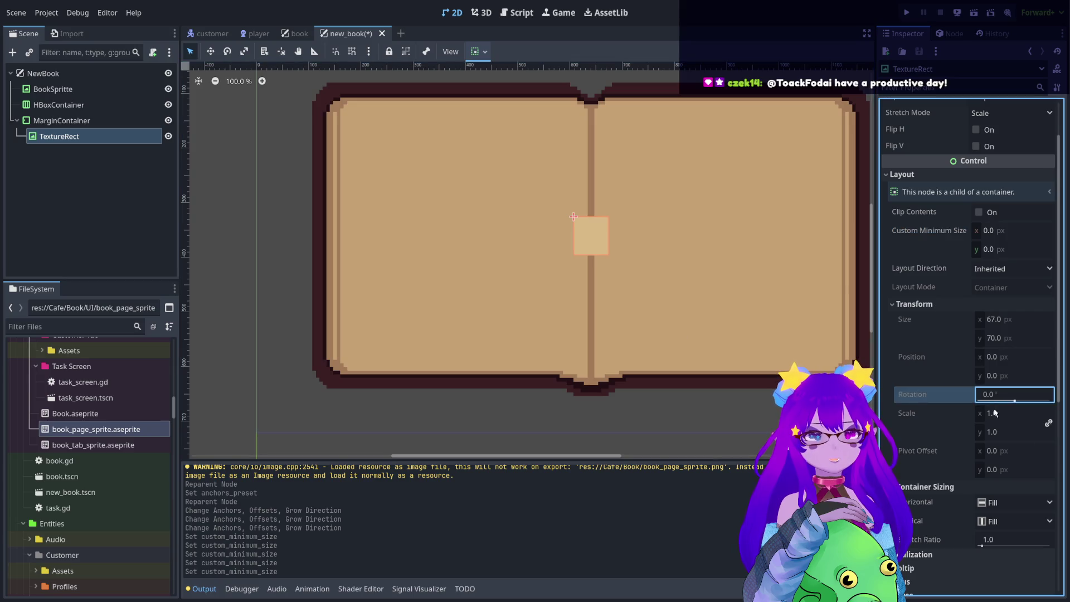
# Move TextureRect directly under NewBook, scale it 7.785×, and reset BookSprite's anchors preset
pyautogui.moveTo(58, 135); pyautogui.dragTo(26, 116)
pyautogui.moveTo(997, 432); pyautogui.dragTo(1048, 432)
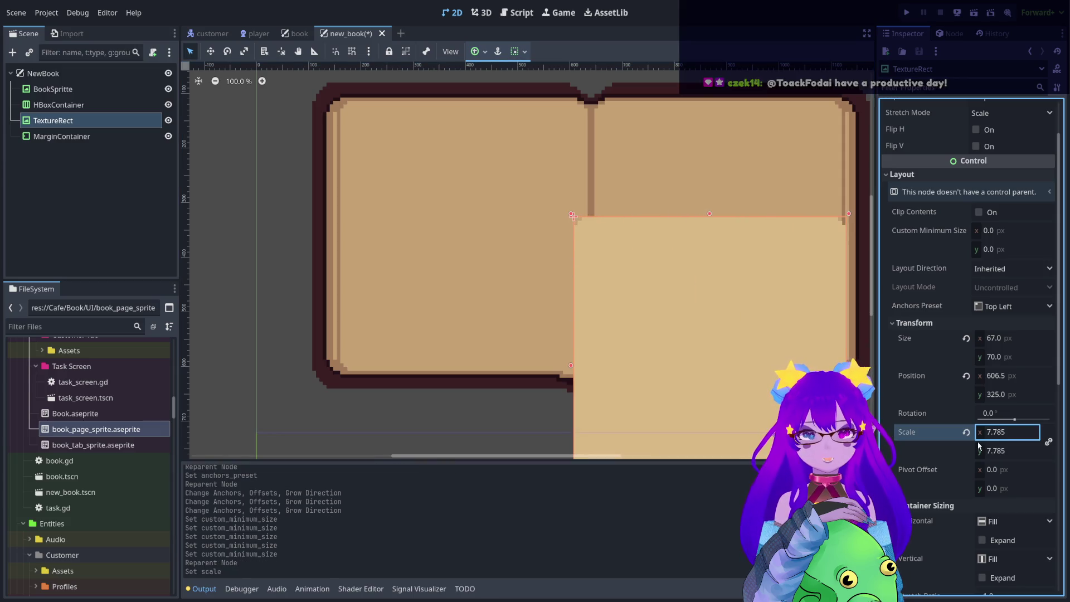
pyautogui.click(851, 355)
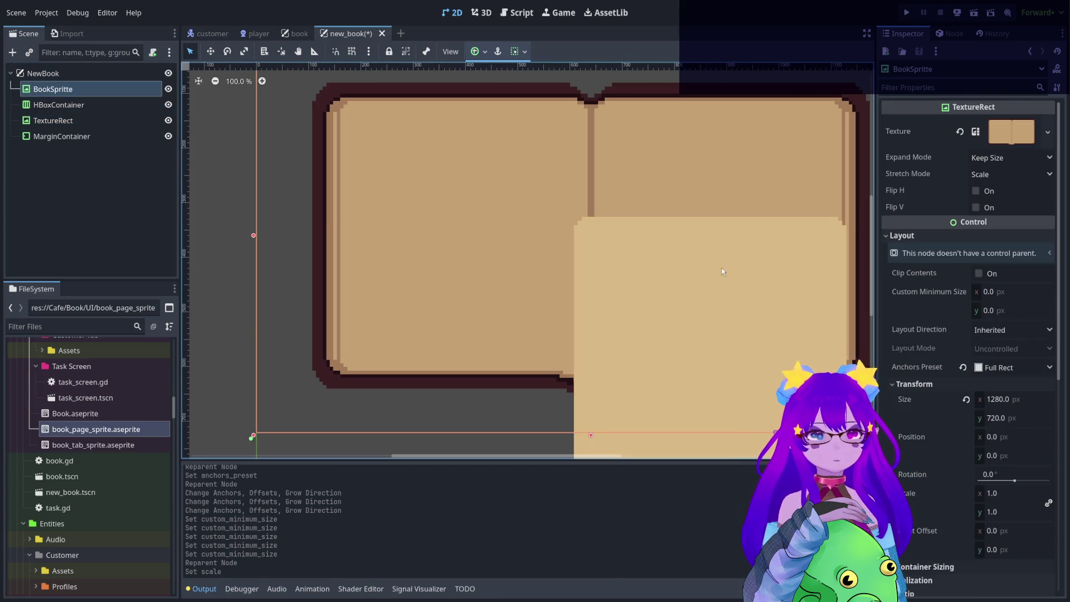
pyautogui.scroll(-4, 723, 272)
pyautogui.click(962, 368)
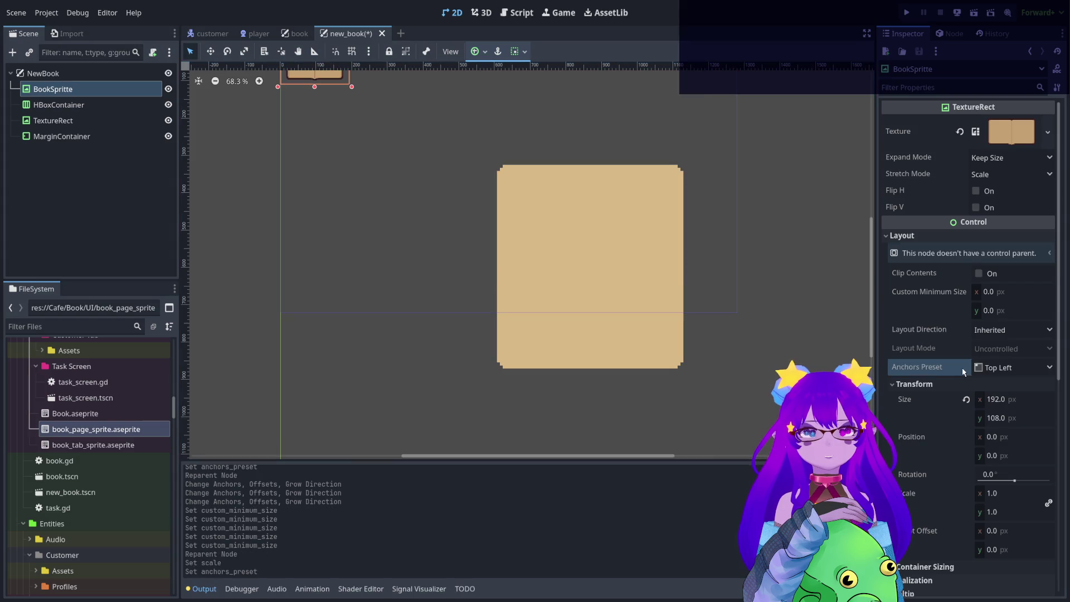
pyautogui.moveTo(407, 182); pyautogui.dragTo(489, 318)
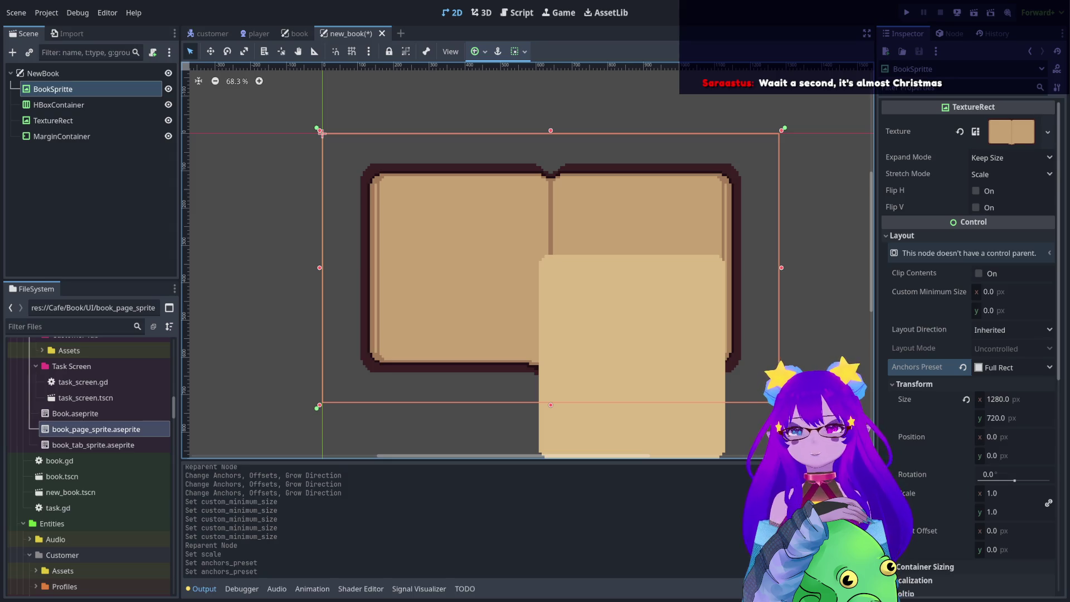
pyautogui.click(110, 102)
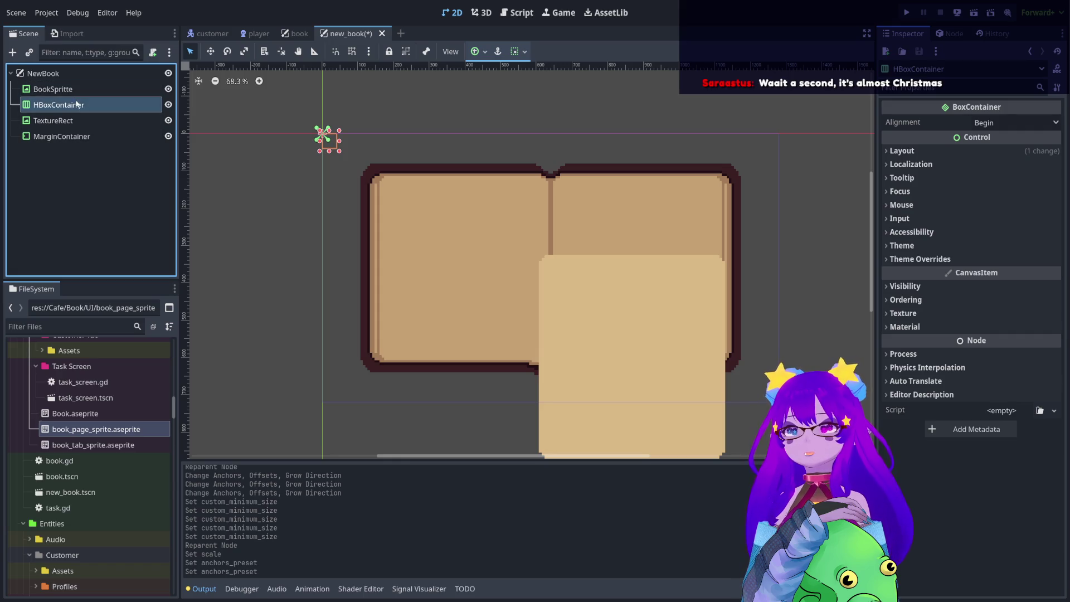
pyautogui.click(35, 124)
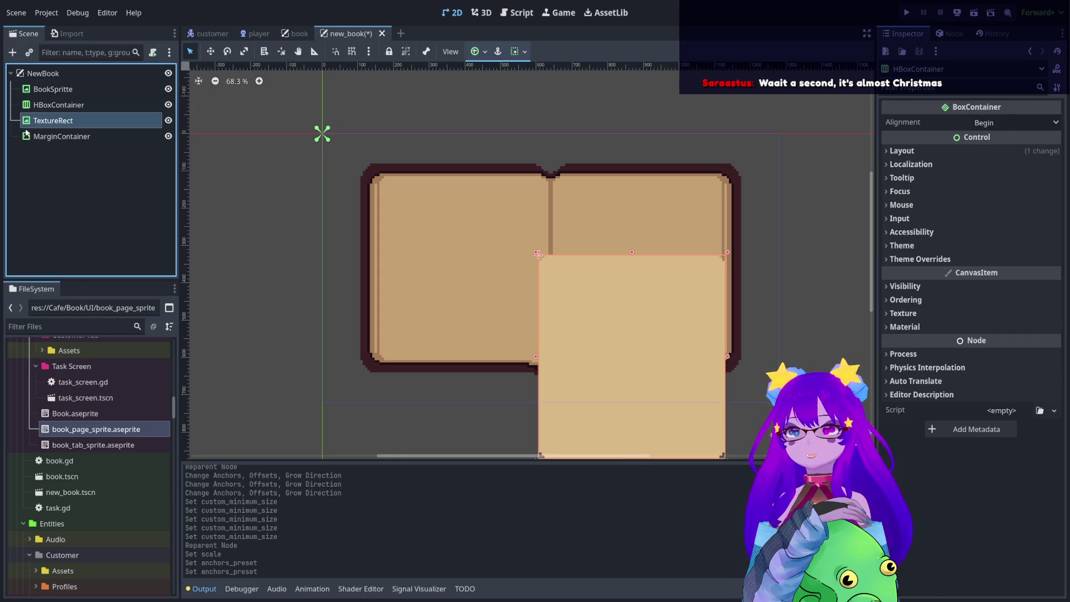
pyautogui.click(44, 89)
pyautogui.click(13, 53)
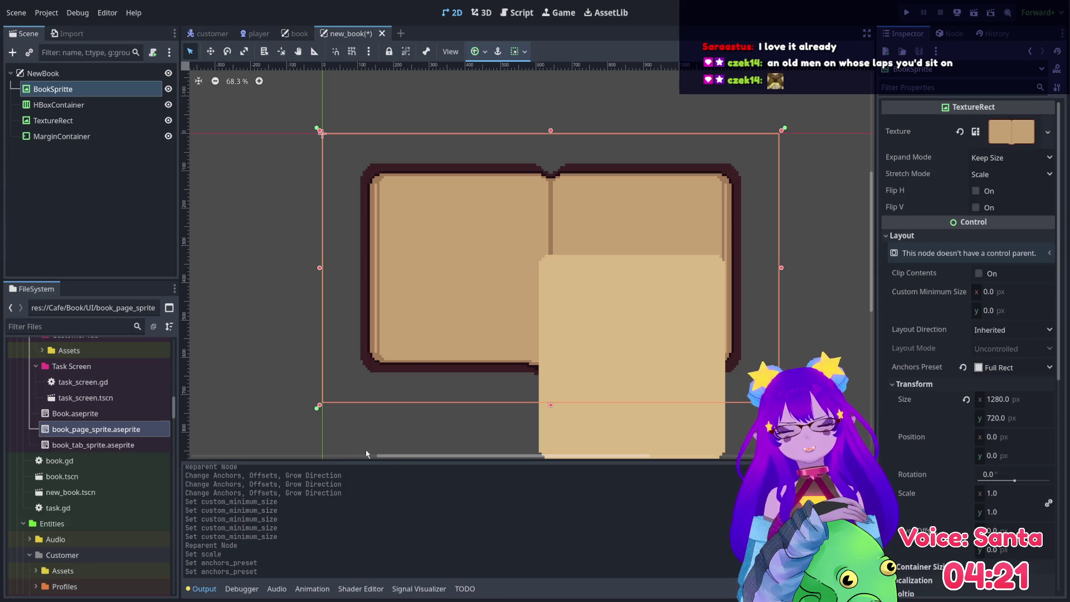
# Add a PanelContainer and move it out of BookSprite to sit directly under NewBook
pyautogui.hotkey('ctrl', 'a')
pyautogui.press('Return')
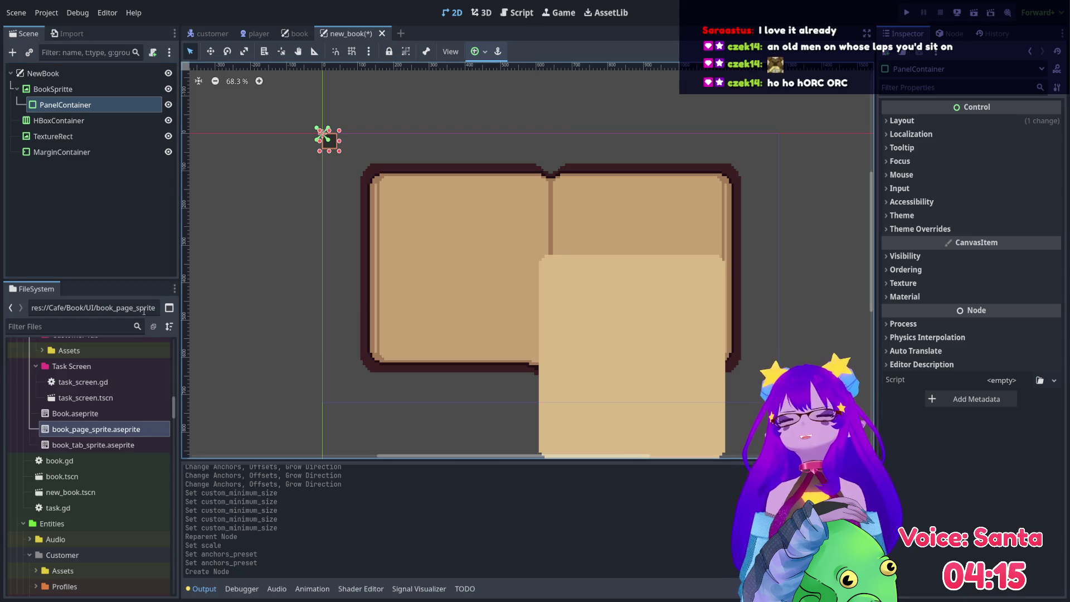
pyautogui.moveTo(54, 107); pyautogui.dragTo(32, 161)
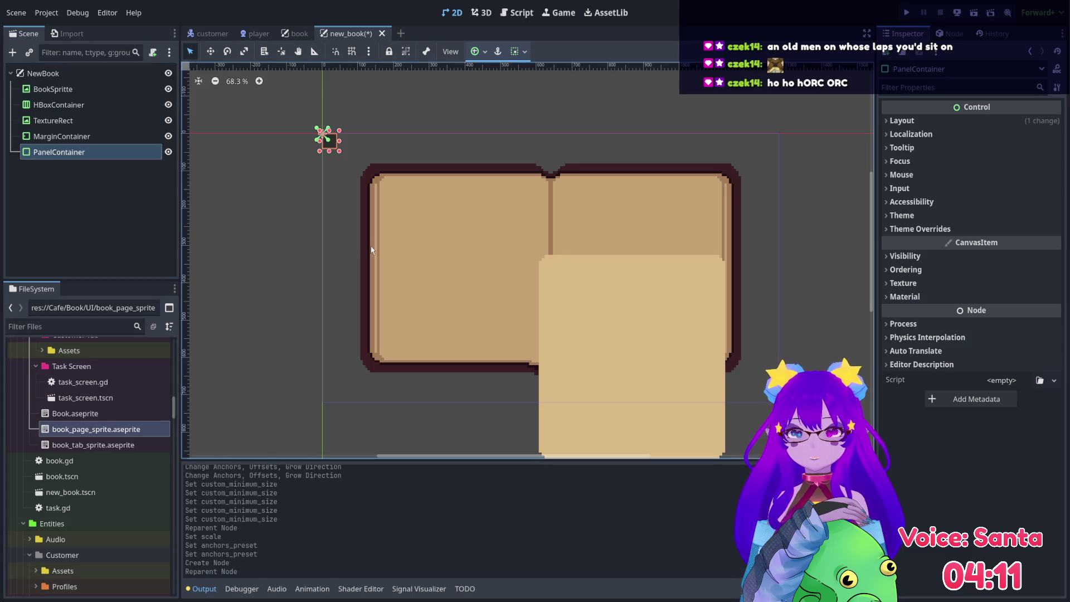
pyautogui.click(1009, 131)
# Give the PanelContainer's Panel style theme override a new StyleBoxFlat
pyautogui.click(1002, 120)
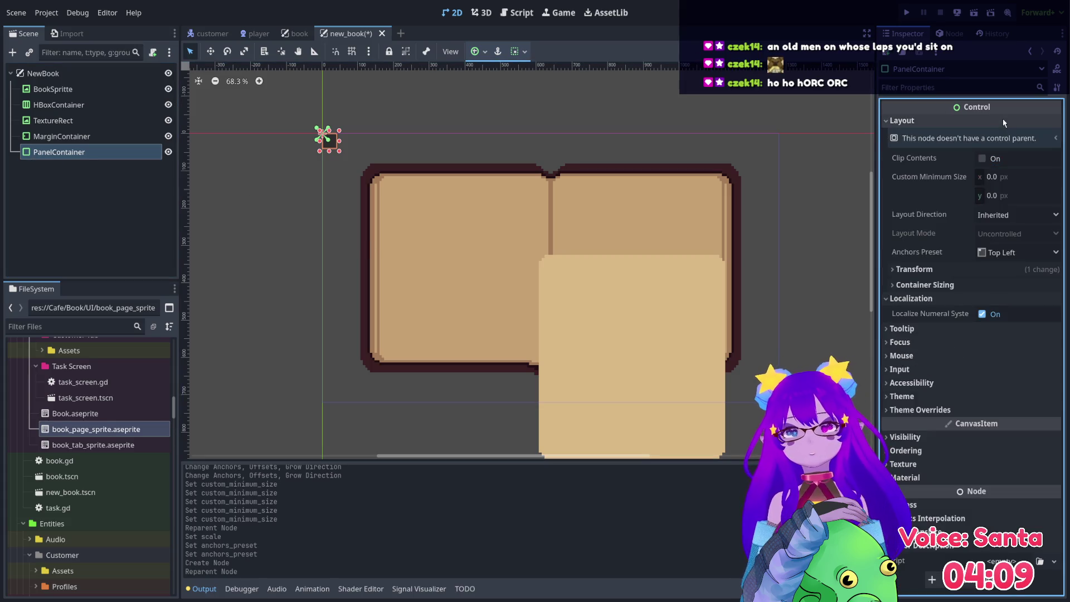
pyautogui.click(982, 410)
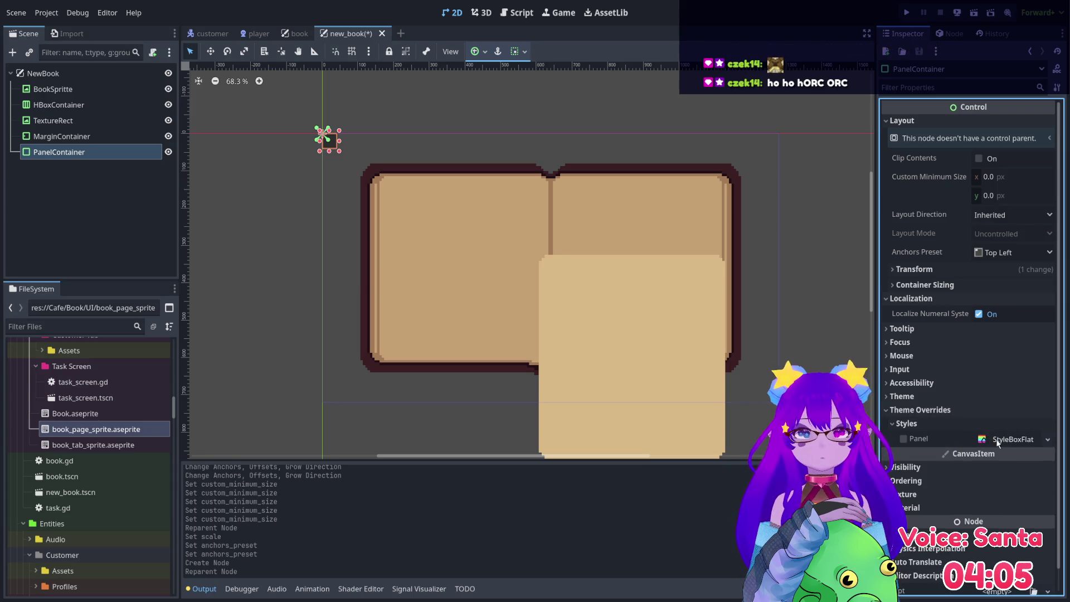
pyautogui.click(999, 441)
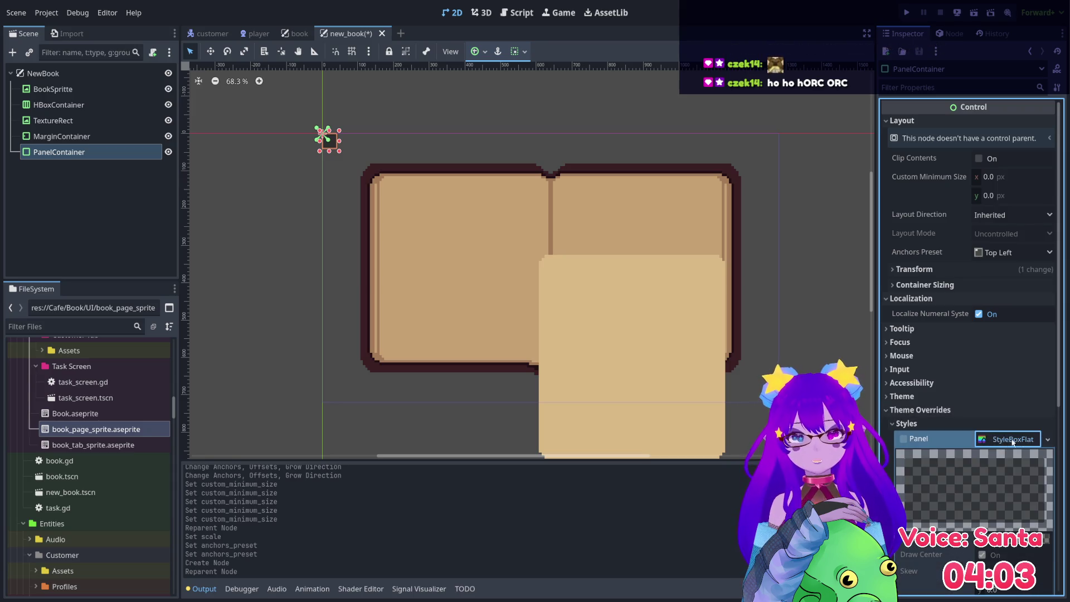
pyautogui.click(1049, 440)
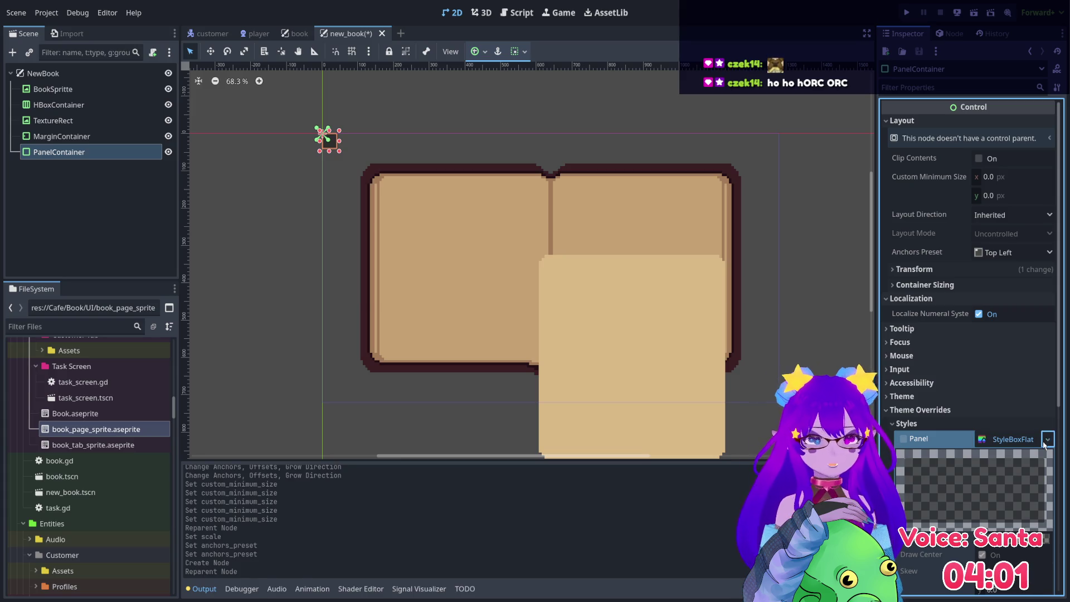
pyautogui.click(970, 447)
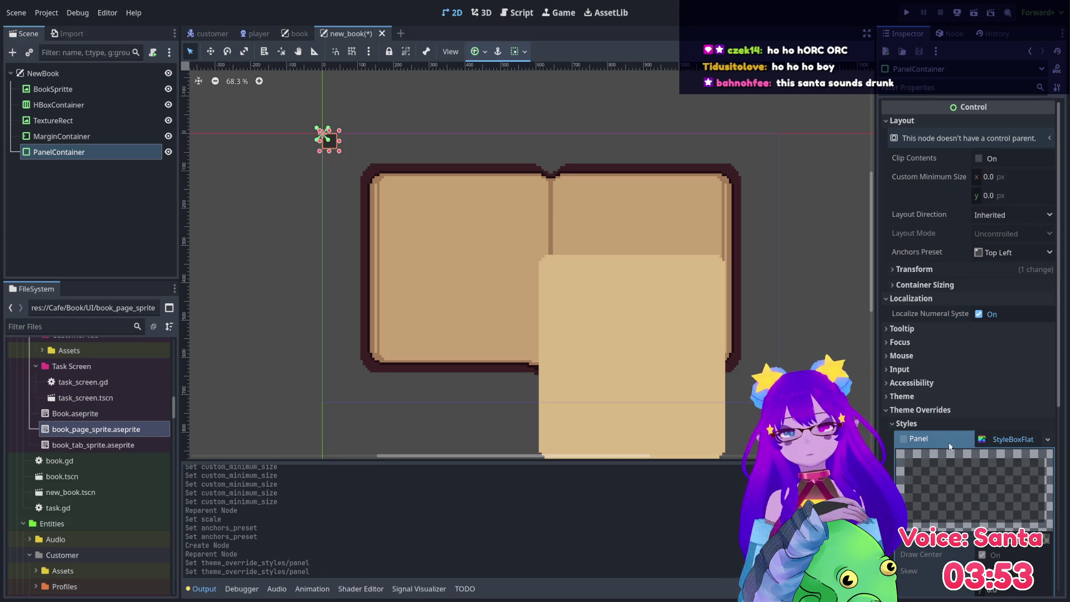
pyautogui.click(1047, 440)
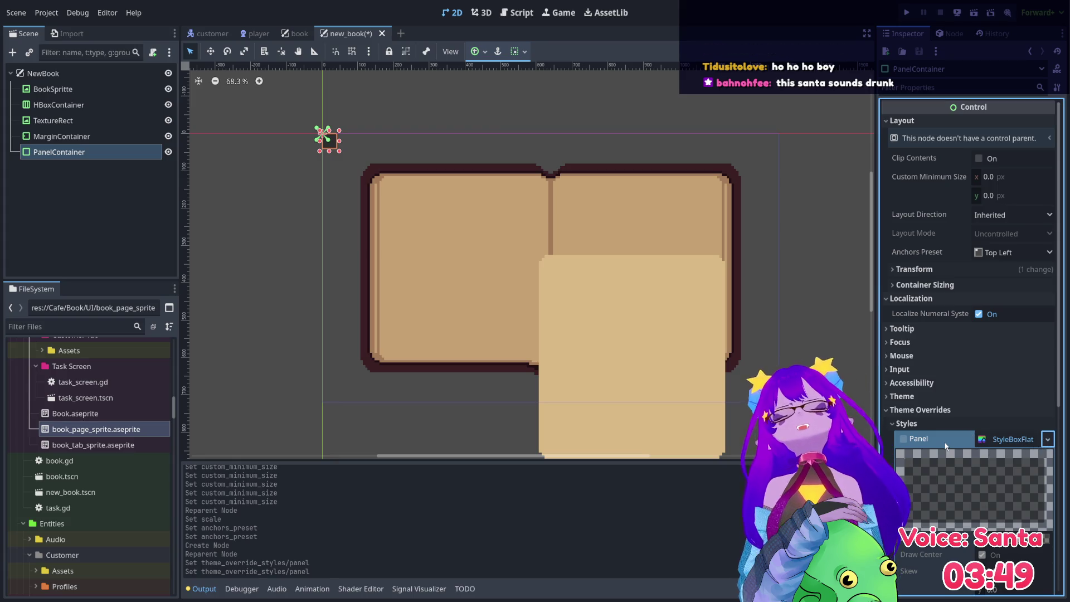
# Replace the panel style with a new StyleBoxTexture, leaving its texture empty
pyautogui.scroll(-2, 950, 398)
pyautogui.scroll(-2, 951, 398)
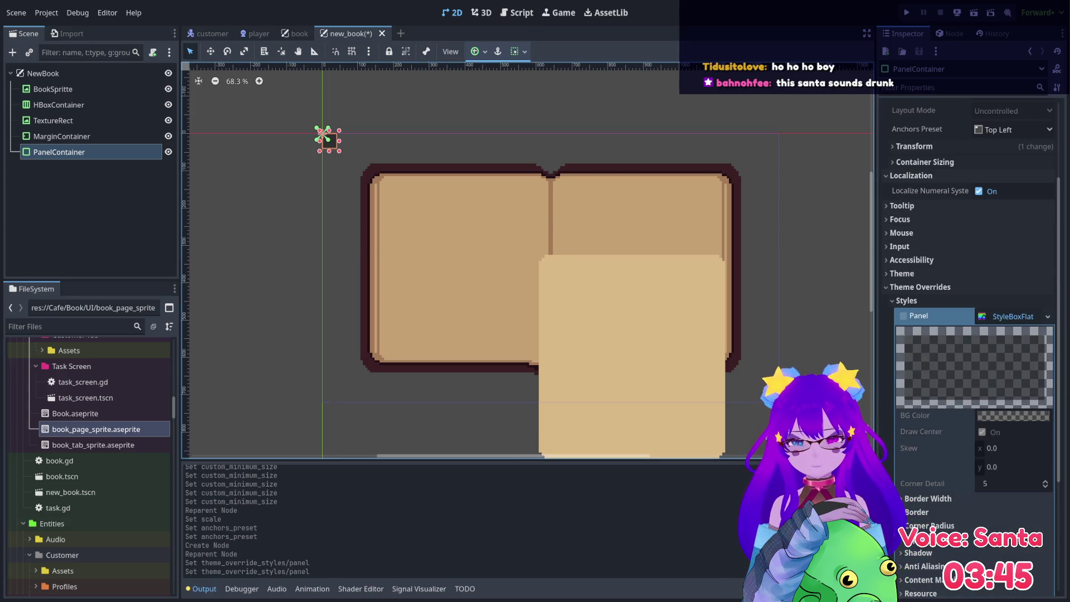
pyautogui.click(1040, 346)
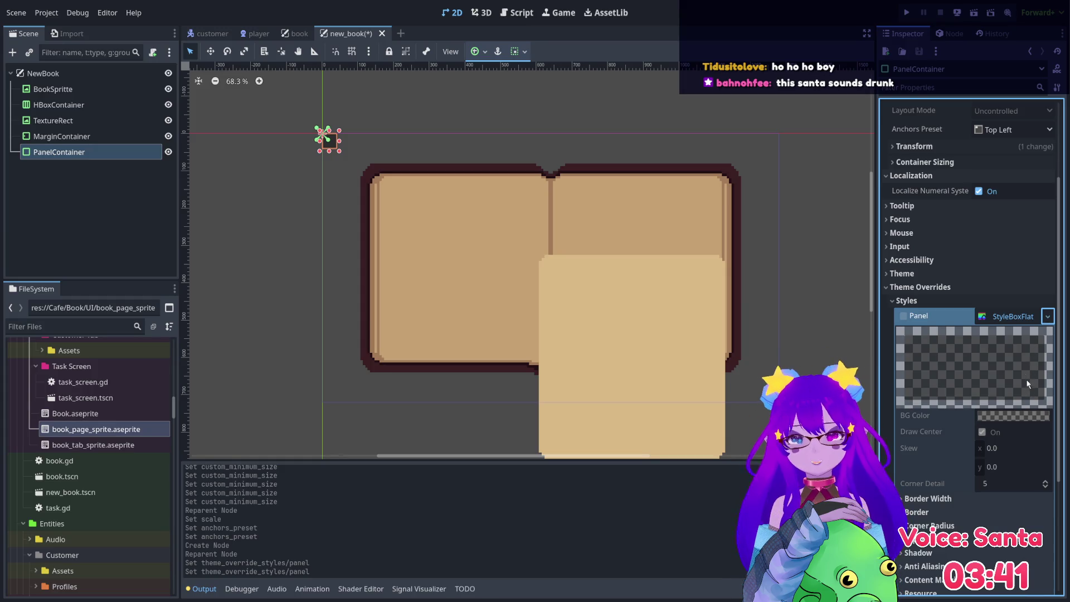
pyautogui.click(1047, 316)
pyautogui.click(957, 373)
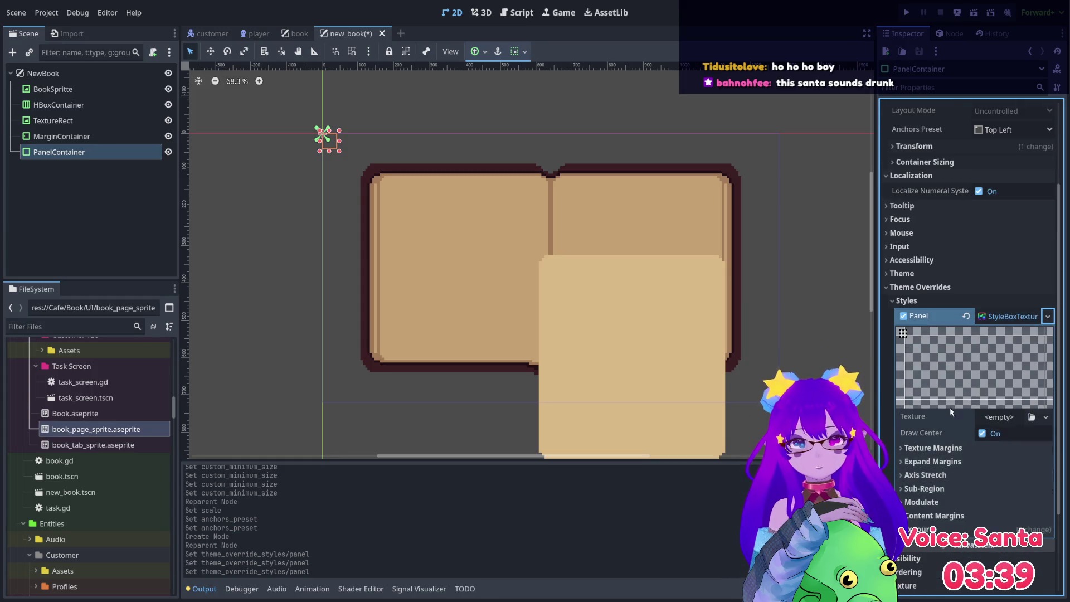
pyautogui.scroll(-4, 944, 488)
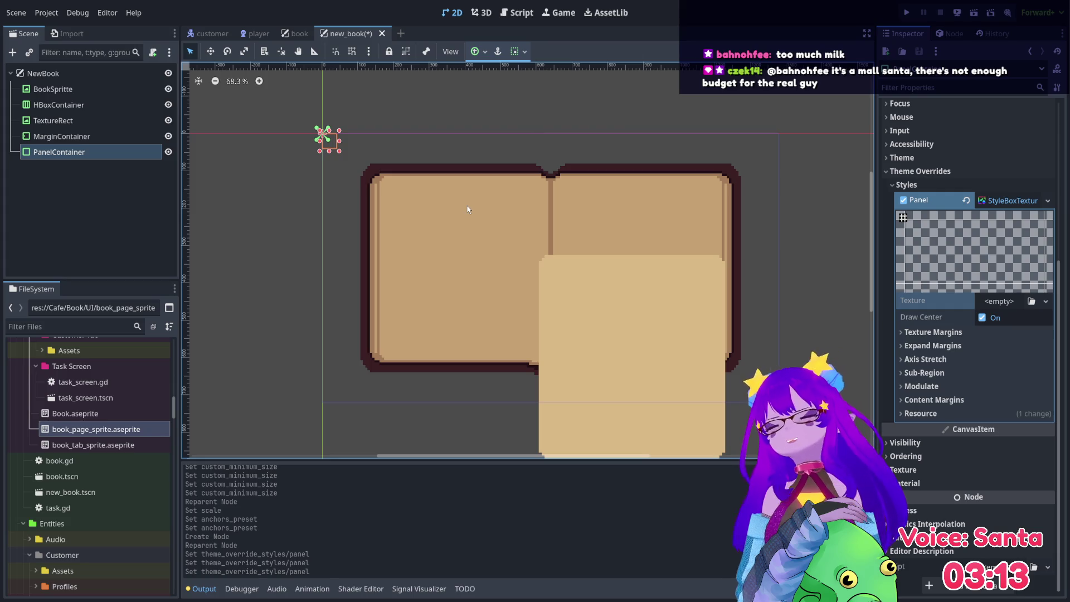
# Select book_page_sprite.aseprite in the FileSystem dock to view its read-only Resource details
pyautogui.click(139, 430)
pyautogui.click(914, 139)
pyautogui.click(914, 140)
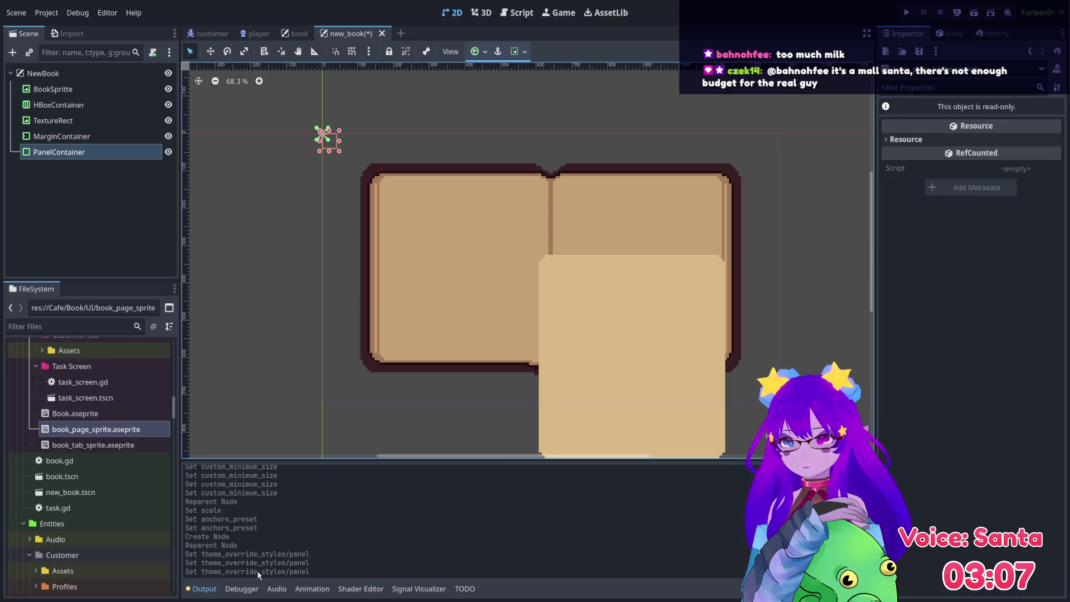
# Browse the Animation, Shader, Debugger, Audio and signal bottom panels, then return to Output
pyautogui.click(303, 591)
pyautogui.click(361, 588)
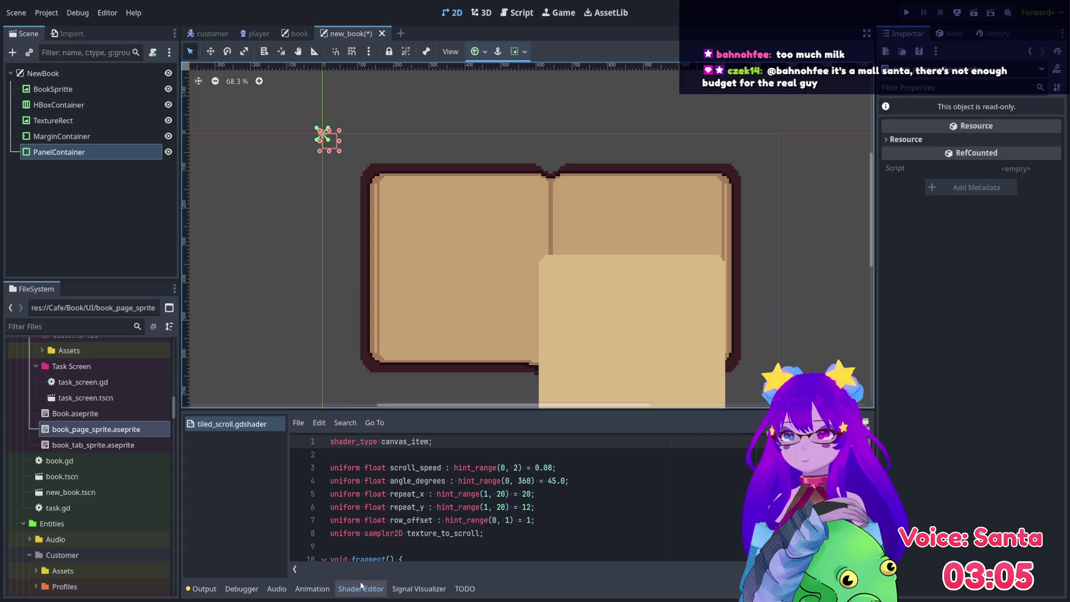
pyautogui.click(411, 594)
pyautogui.click(206, 589)
pyautogui.click(241, 589)
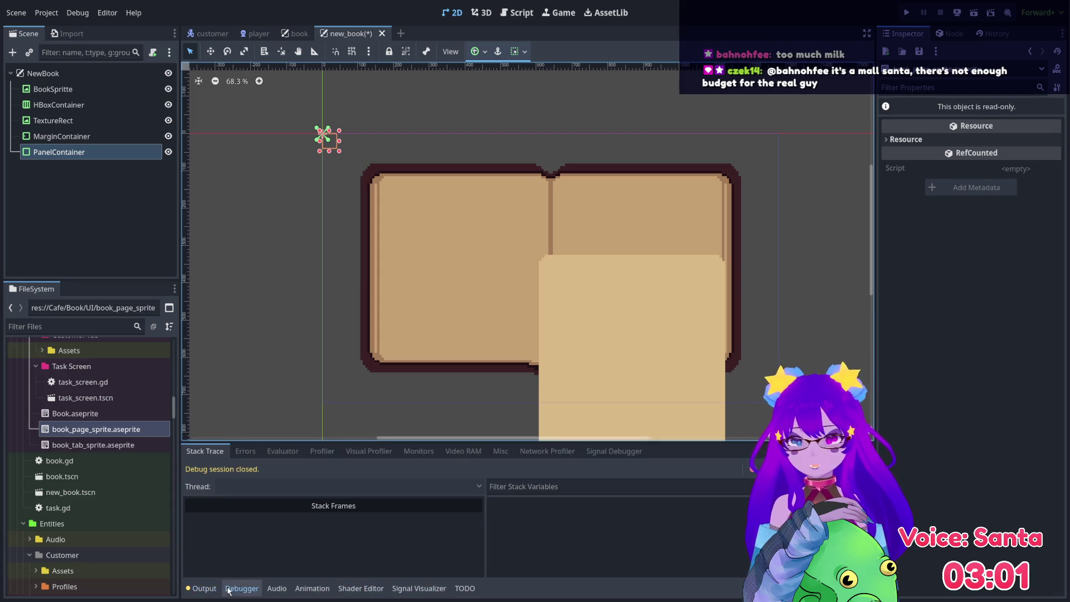
pyautogui.click(277, 589)
pyautogui.click(312, 588)
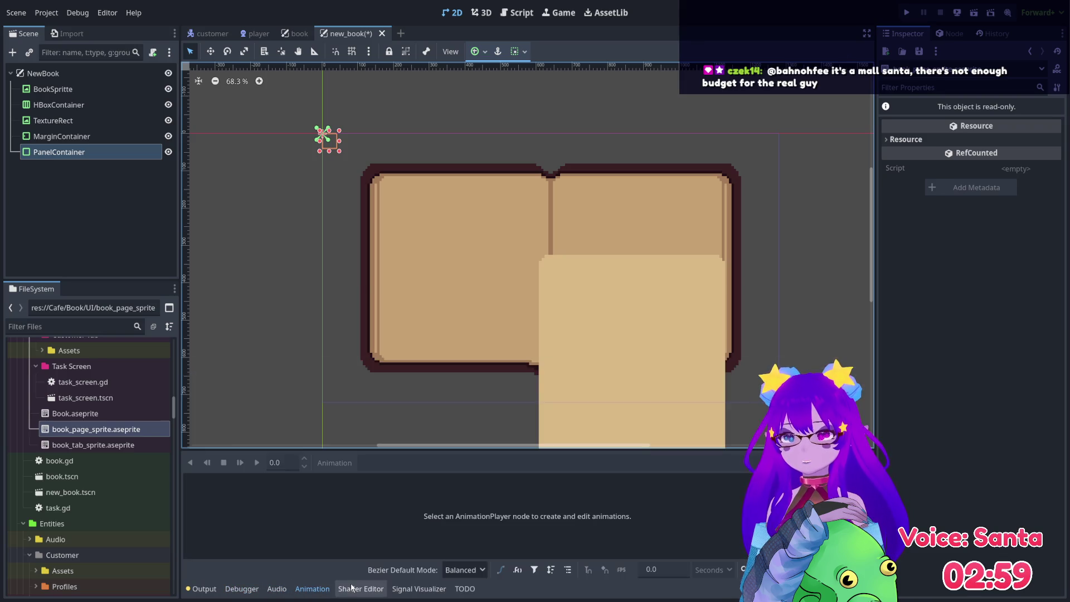
pyautogui.click(361, 588)
pyautogui.click(418, 588)
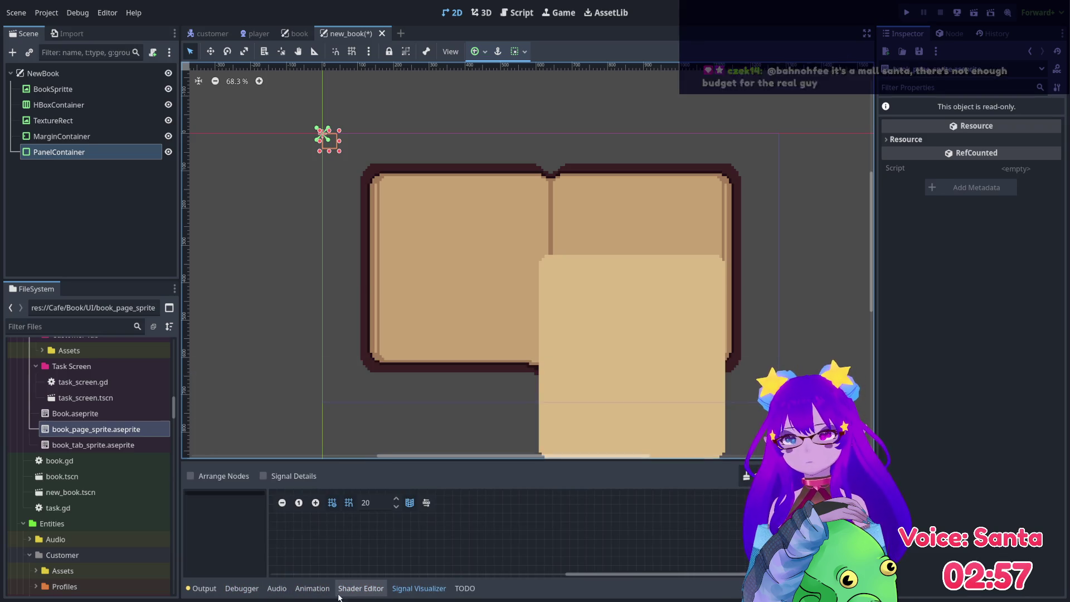
pyautogui.click(190, 589)
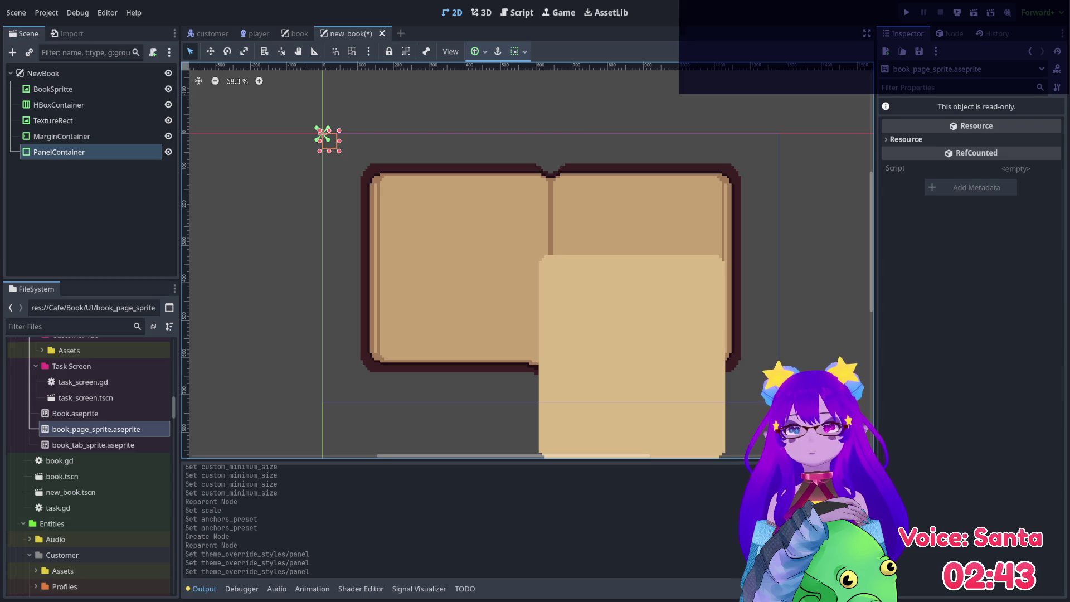
pyautogui.click(35, 241)
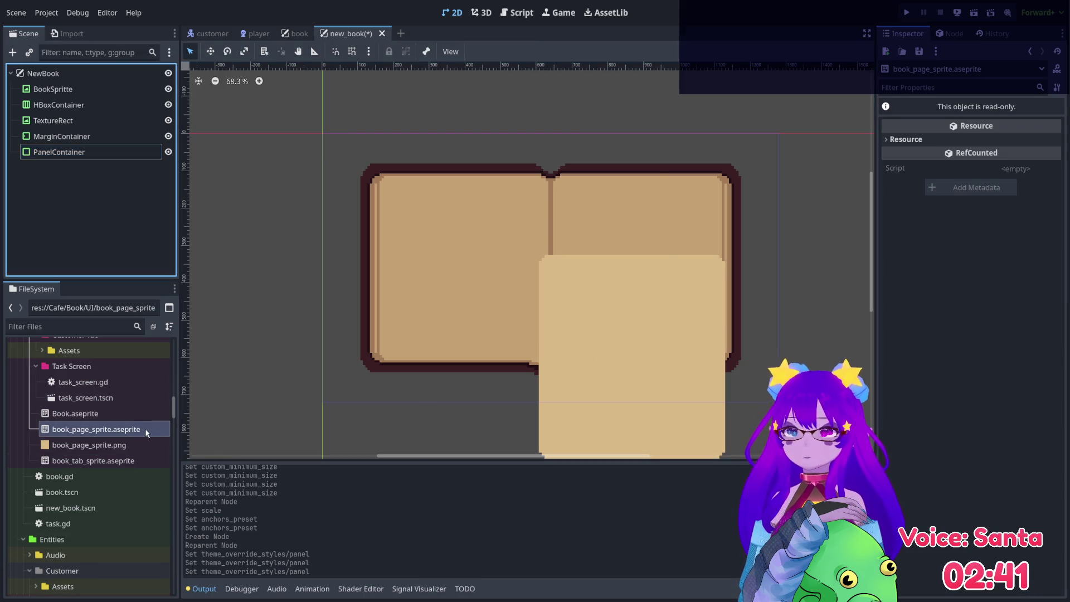
# Drag book_page_sprite.png onto the PanelContainer's StyleBoxTexture Texture field
pyautogui.click(139, 443)
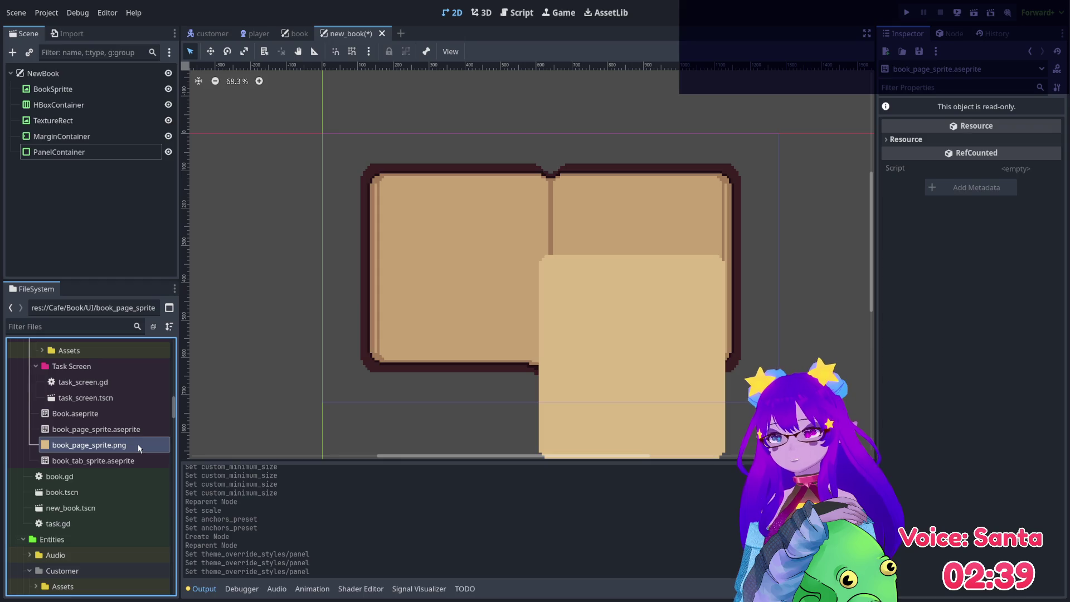
pyautogui.click(62, 151)
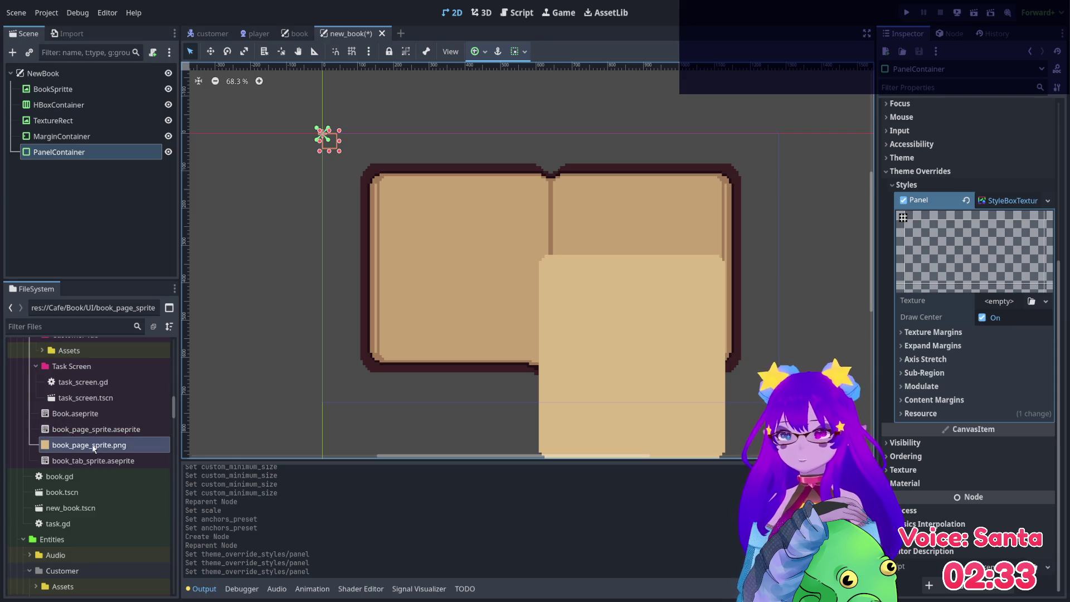
pyautogui.moveTo(81, 454)
pyautogui.mouseDown()
pyautogui.moveTo(947, 322)
pyautogui.moveTo(1001, 303)
pyautogui.mouseUp()
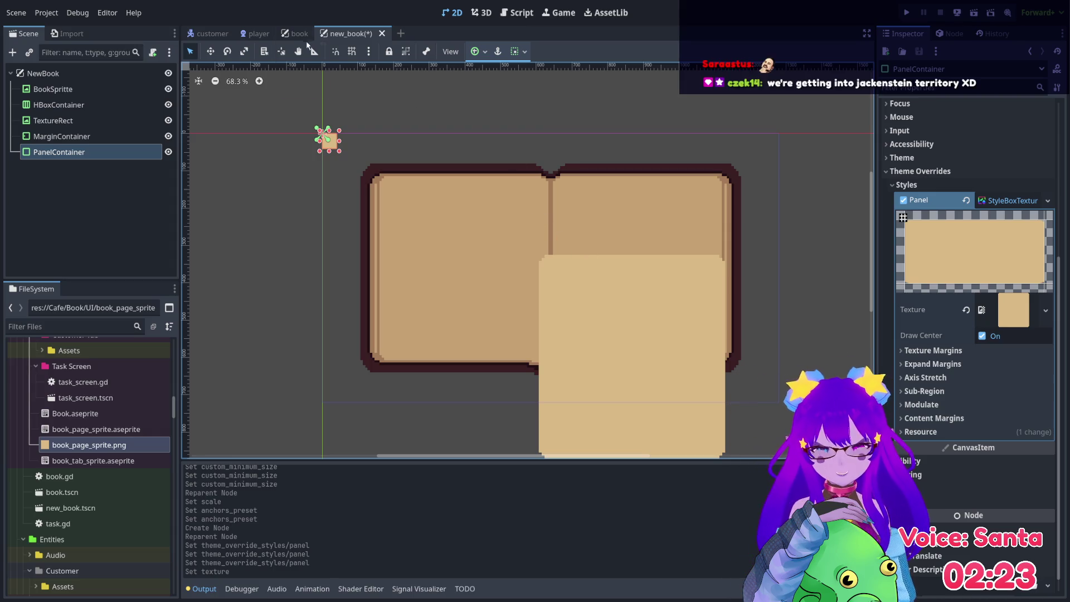
pyautogui.click(92, 116)
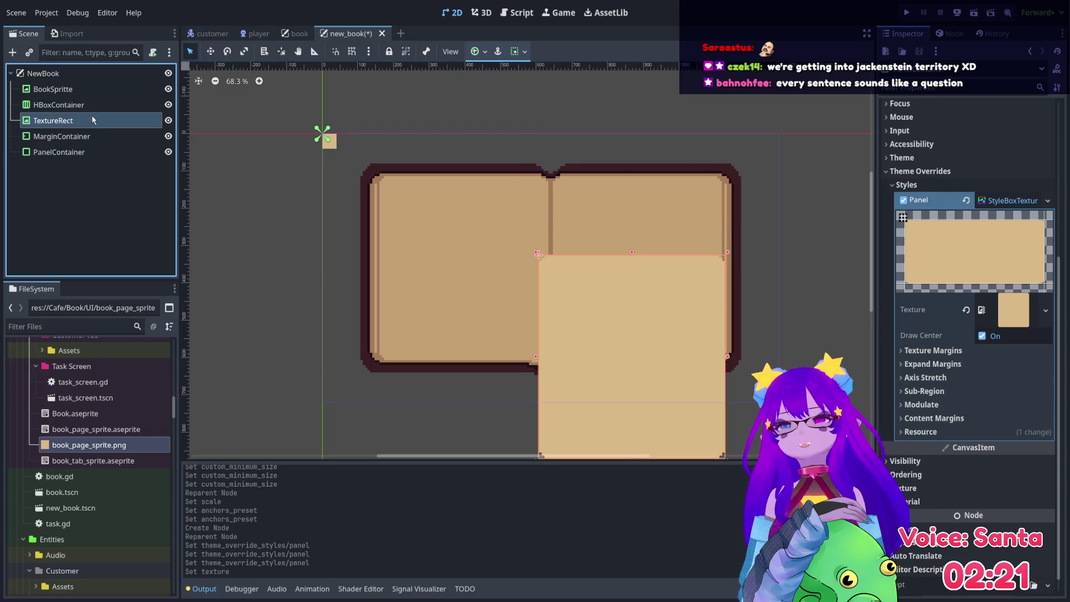
# Delete the page TextureRect node, leaving BookSprite, HBoxContainer, MarginContainer and PanelContainer
pyautogui.click(89, 90)
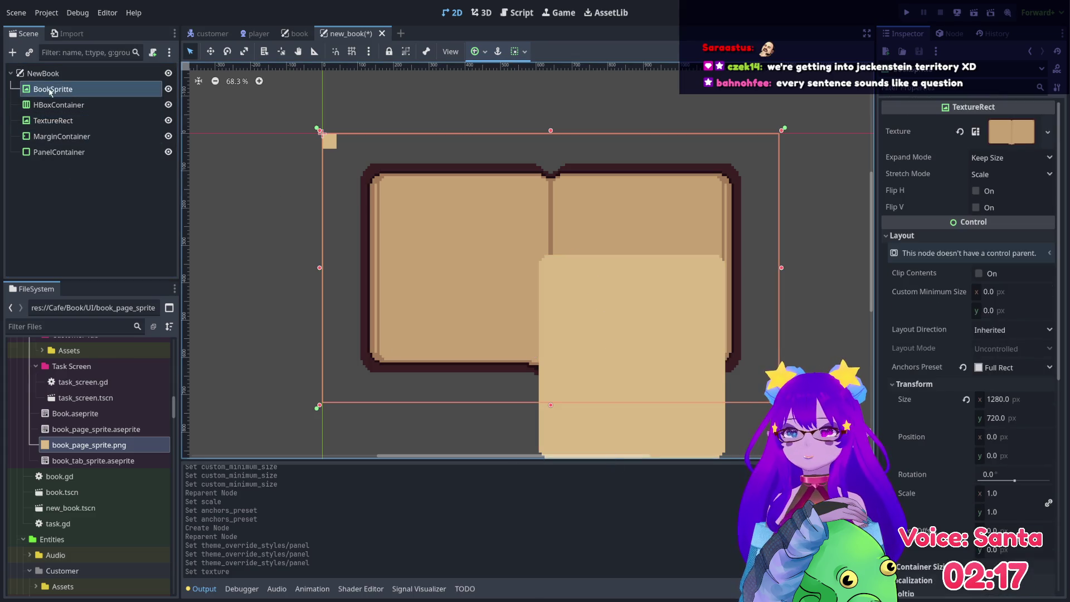
pyautogui.click(67, 120)
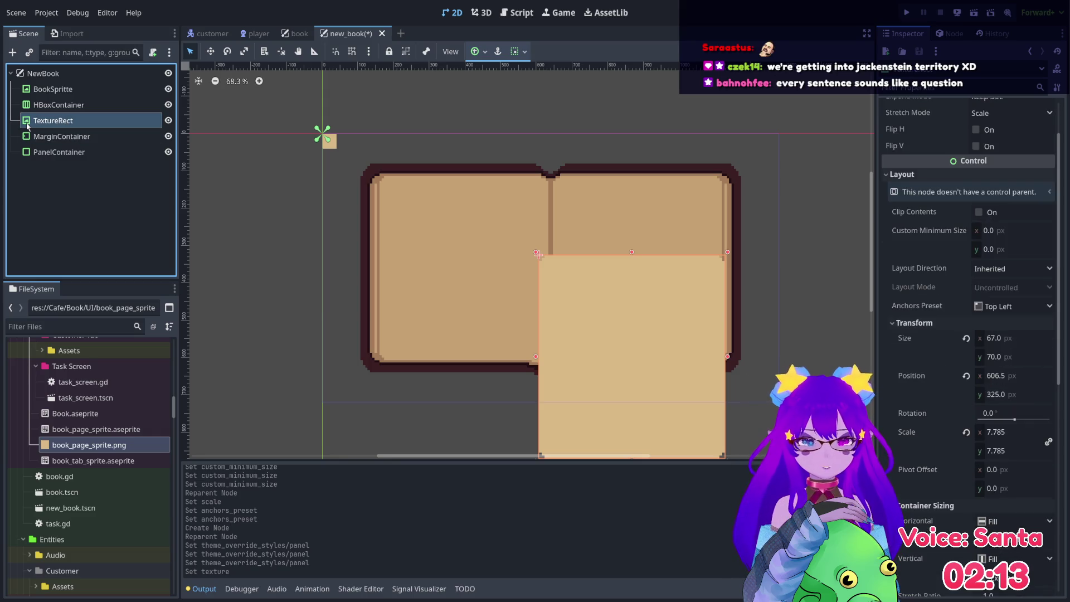
pyautogui.press('Delete')
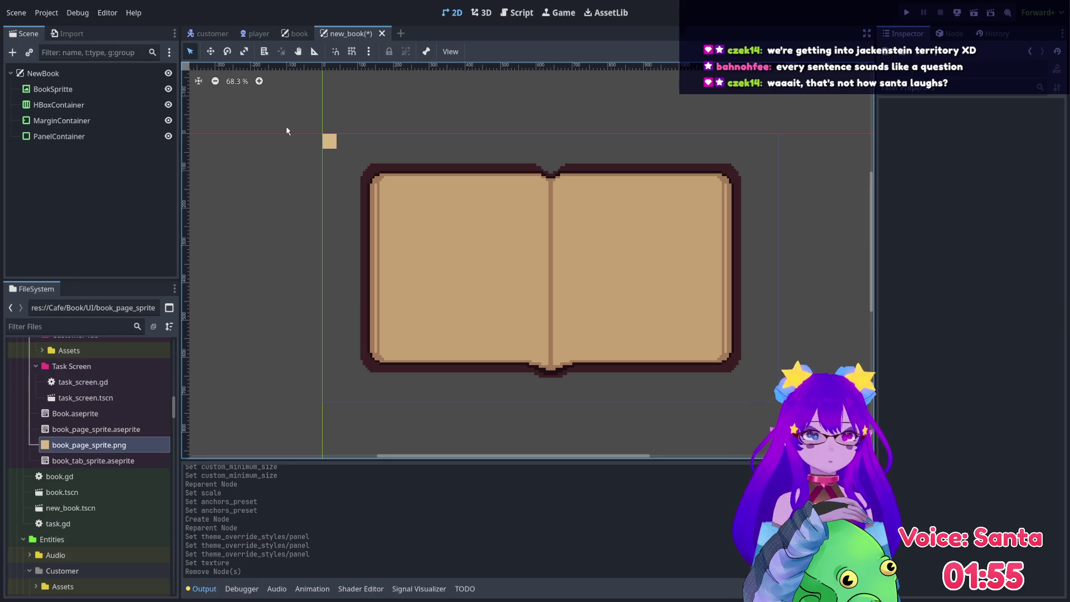
pyautogui.moveTo(255, 43)
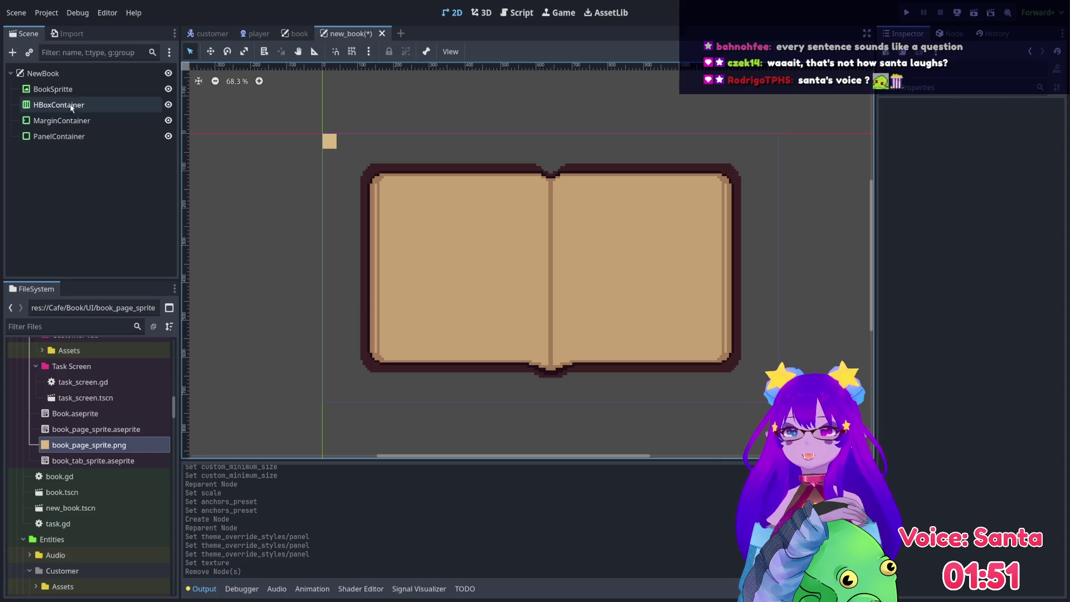
pyautogui.click(68, 88)
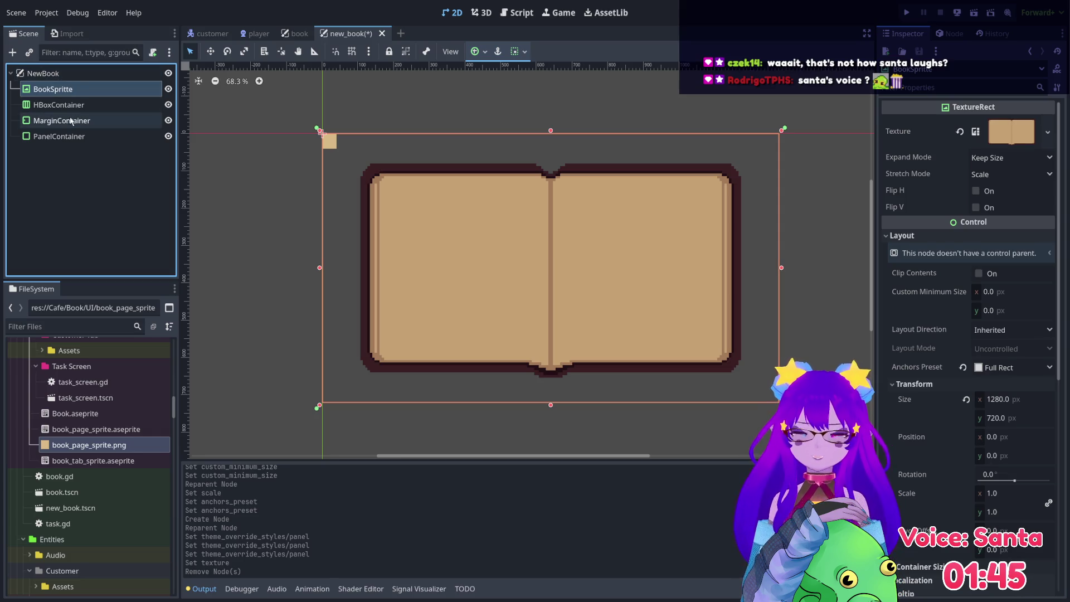
pyautogui.click(95, 121)
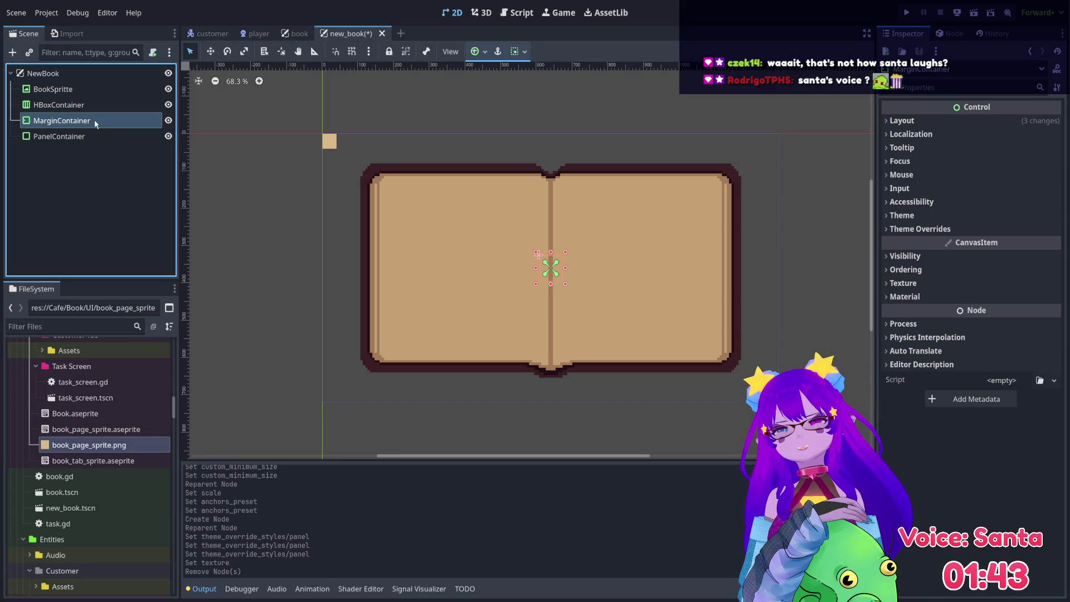
# Apply Full Rect anchors to the PanelContainer, then revert its Transform Size to 0 × 0
pyautogui.click(99, 137)
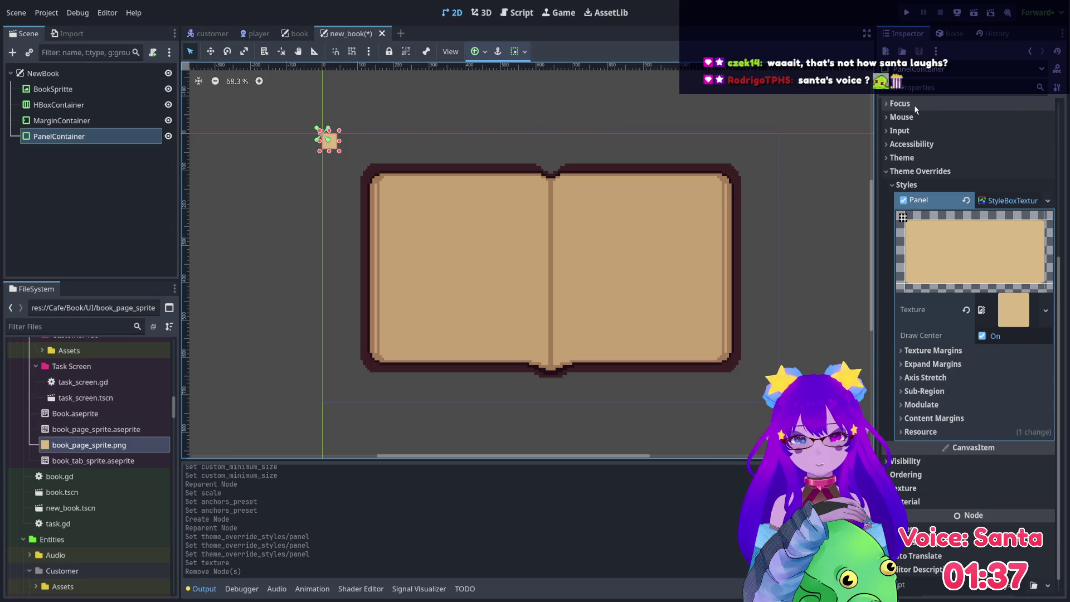
pyautogui.scroll(-1, 1018, 259)
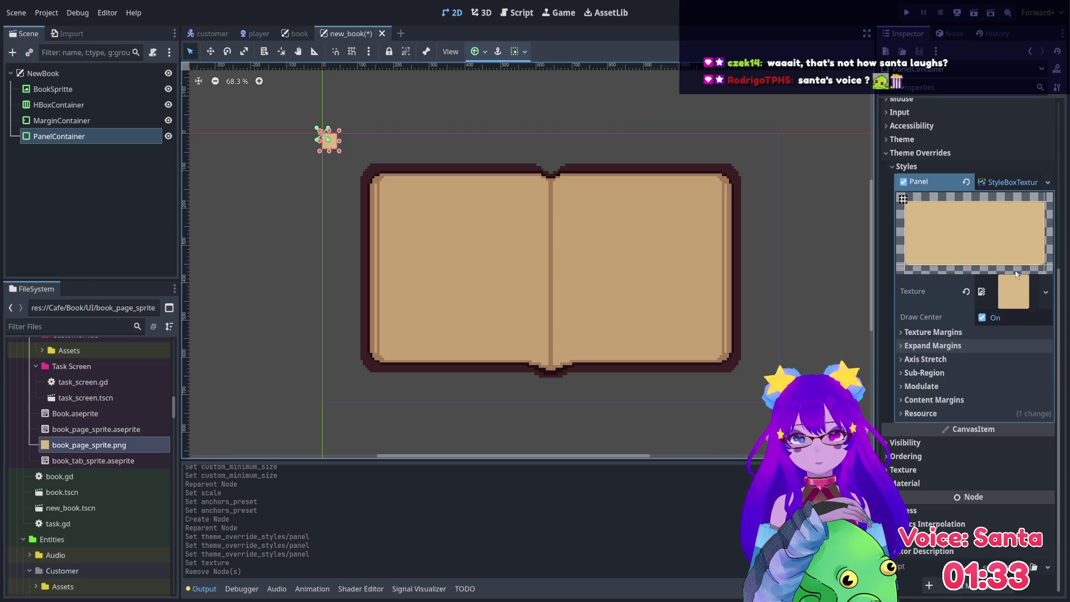
pyautogui.scroll(5, 970, 230)
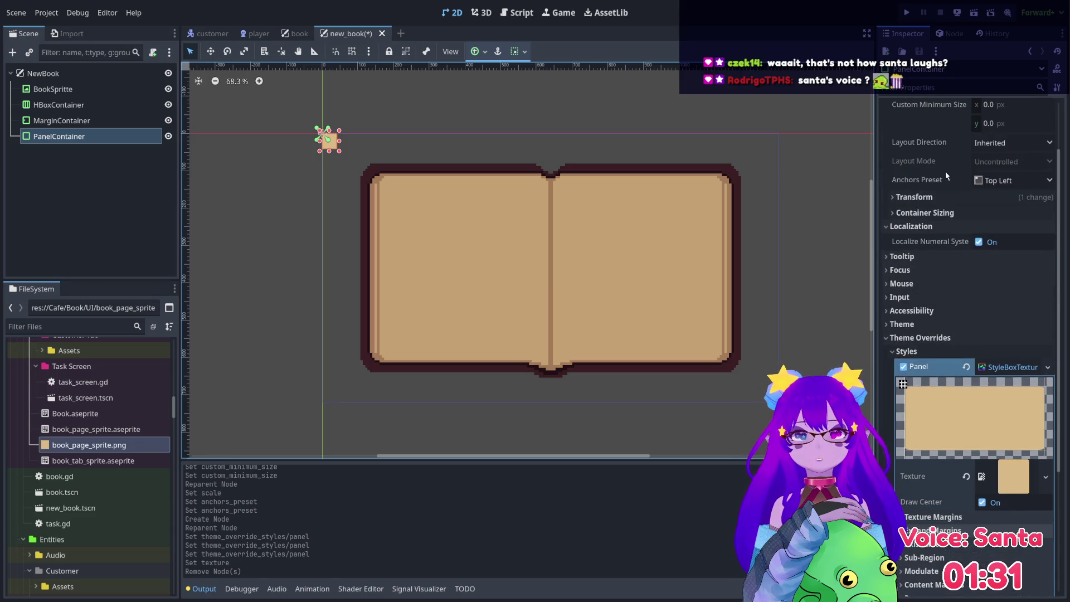
pyautogui.click(982, 181)
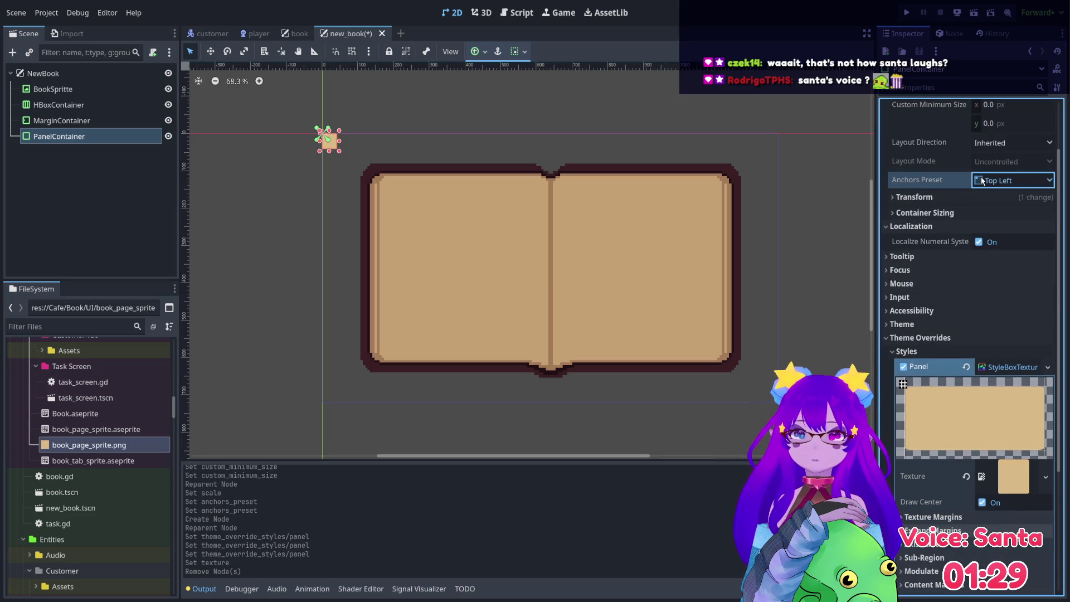
pyautogui.click(979, 221)
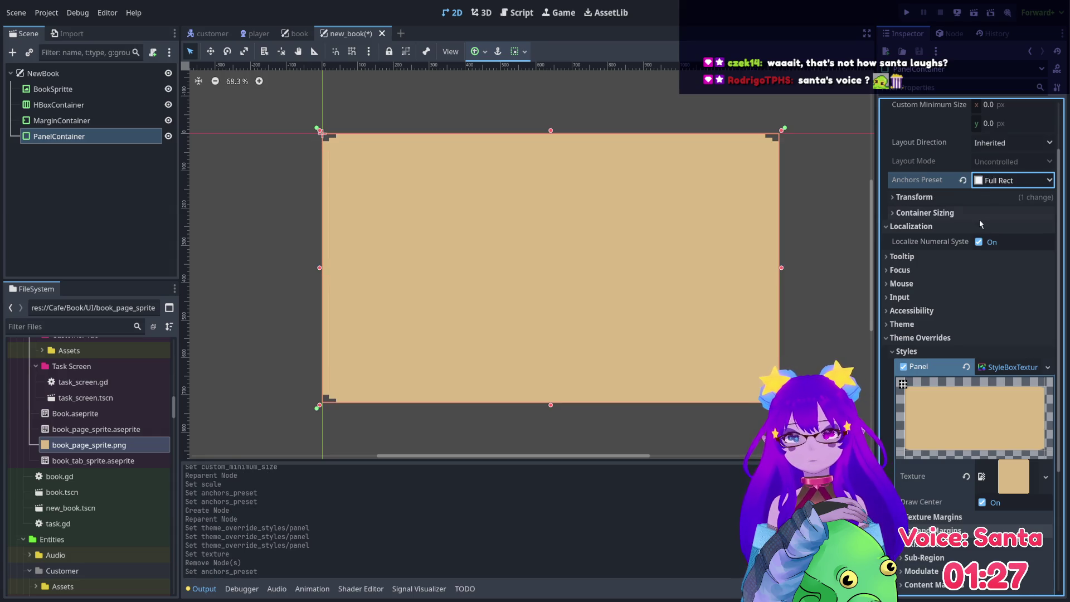
pyautogui.click(944, 214)
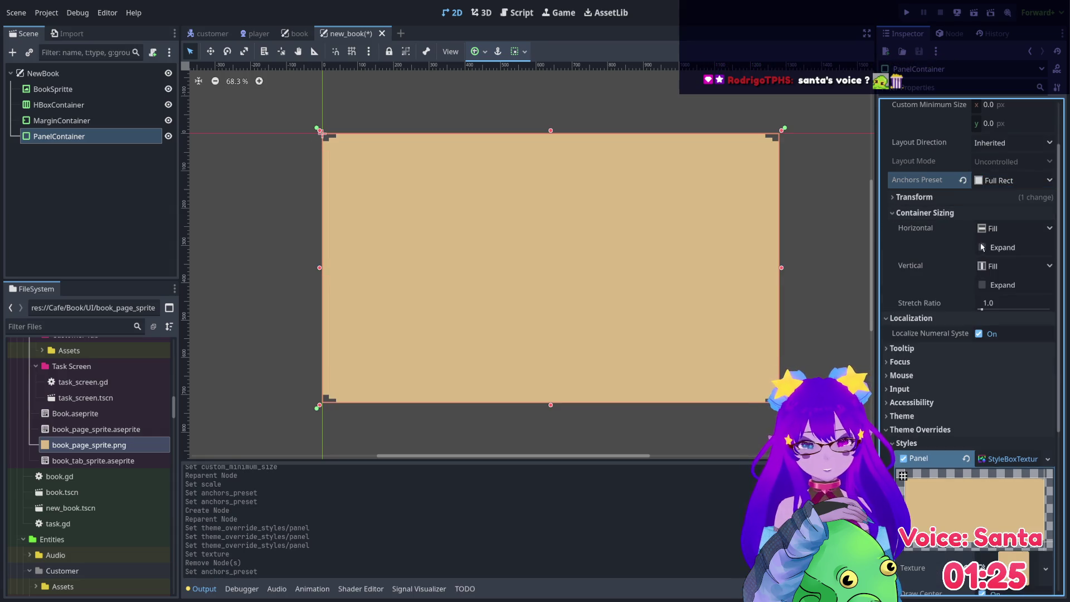
pyautogui.click(958, 198)
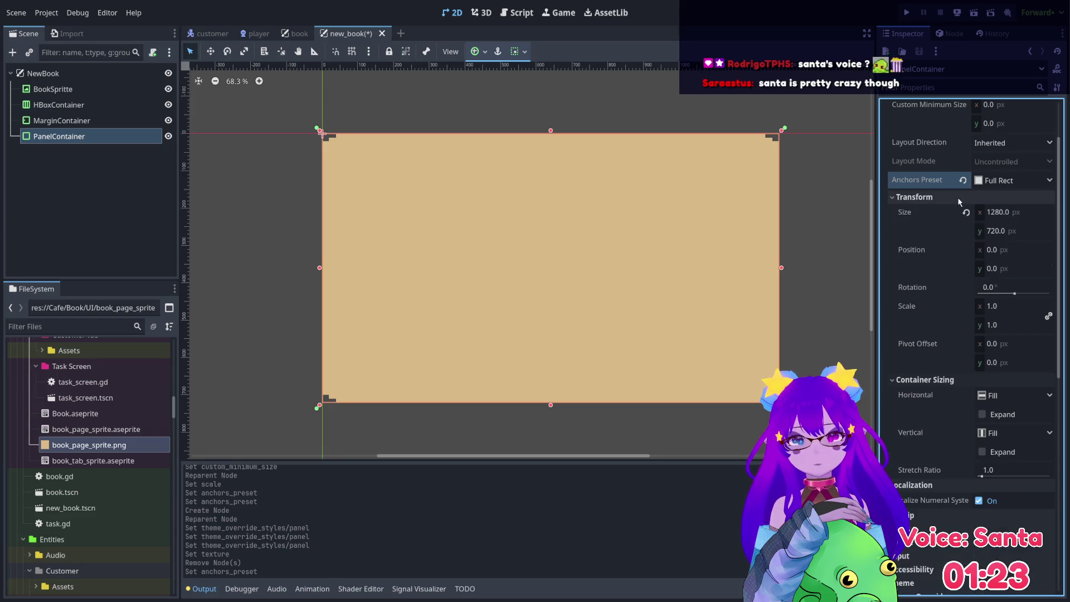
pyautogui.click(966, 214)
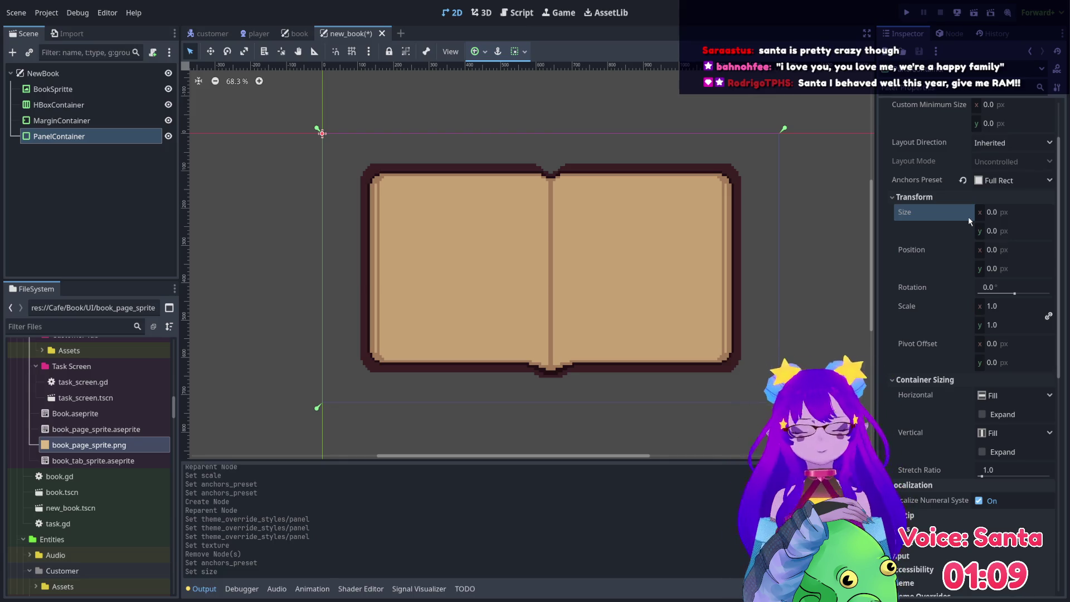
pyautogui.scroll(-5, 967, 255)
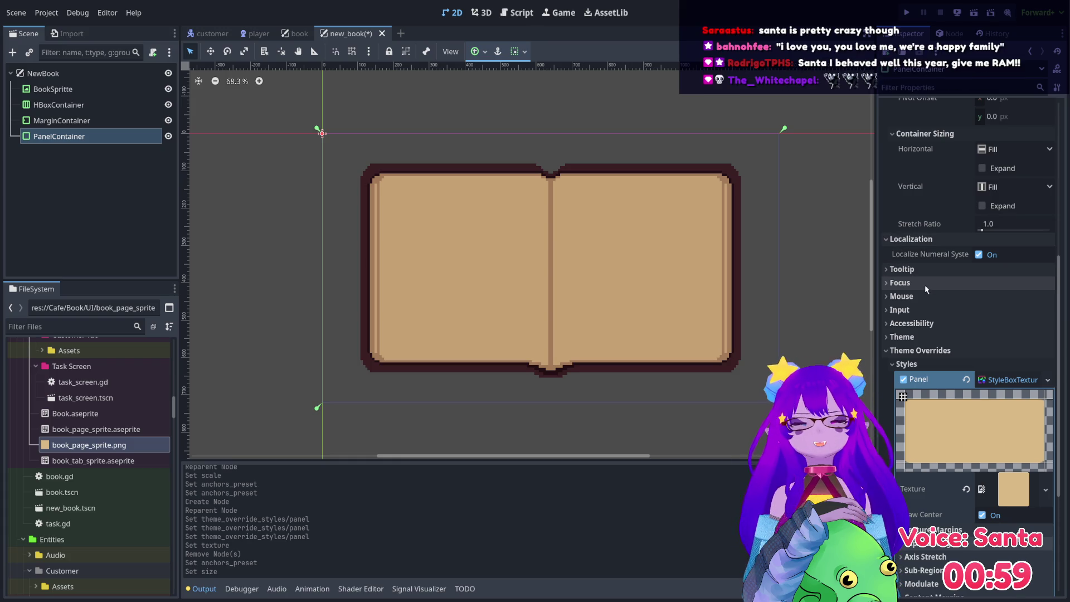
# Enable Expand on both vertical and horizontal container sizing for the PanelContainer
pyautogui.scroll(-5, 927, 295)
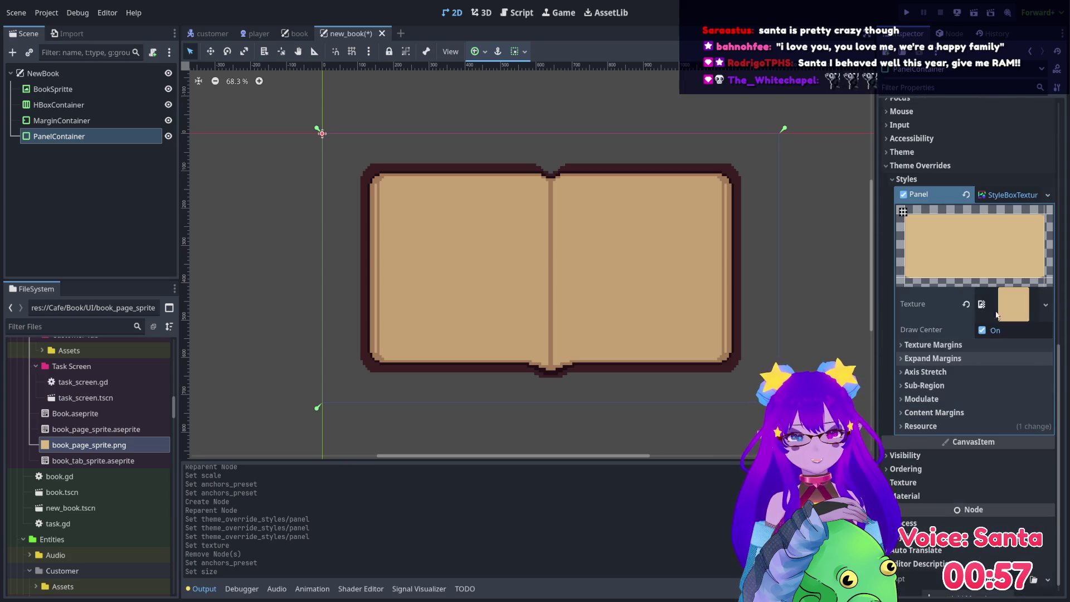
pyautogui.scroll(2, 941, 334)
pyautogui.scroll(4, 958, 295)
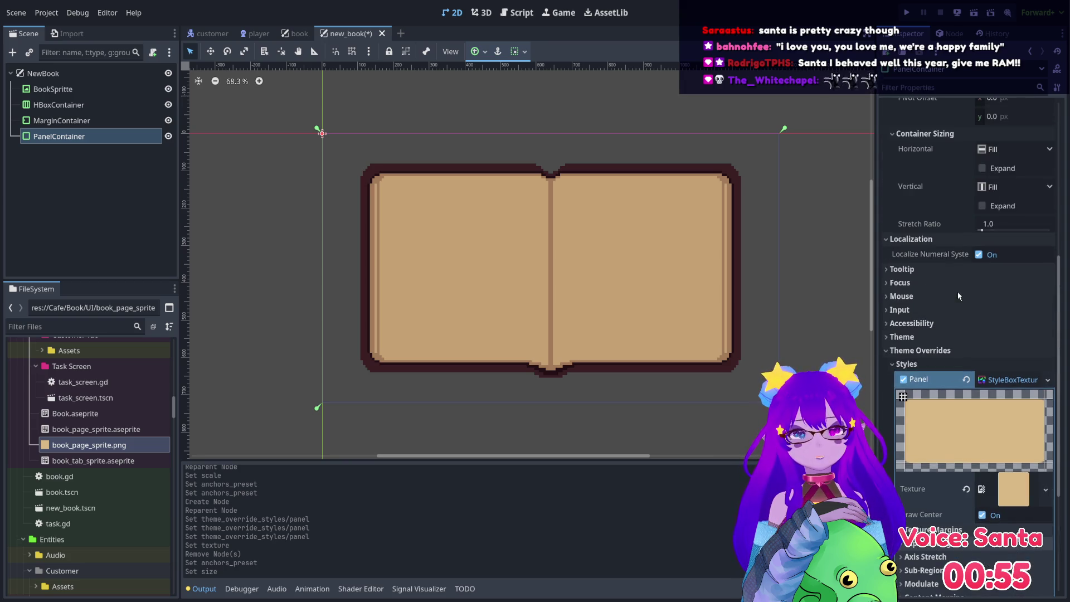
pyautogui.click(982, 206)
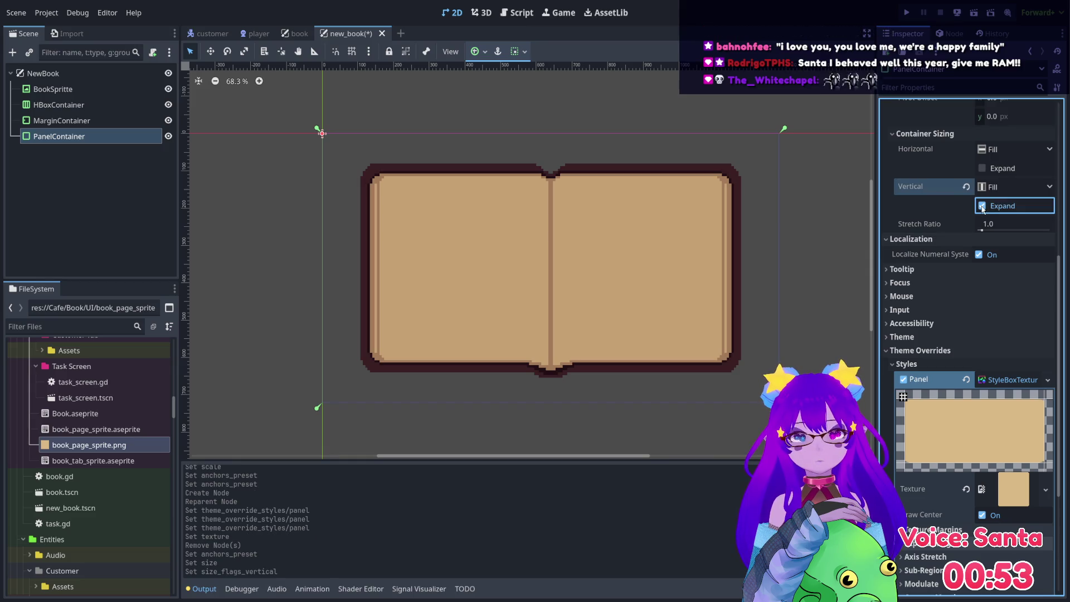
pyautogui.click(983, 169)
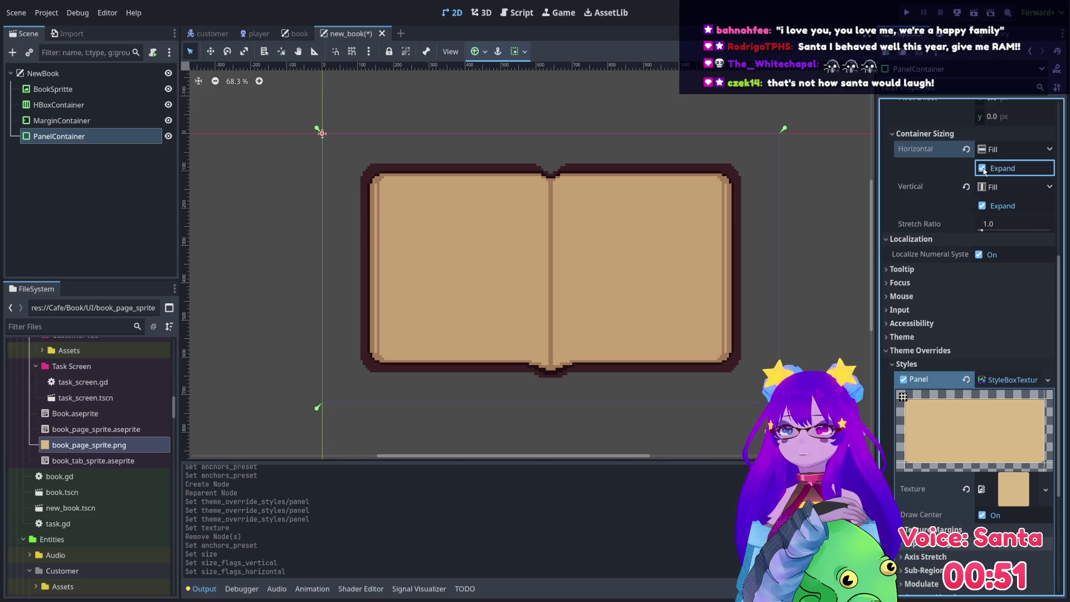
pyautogui.click(983, 169)
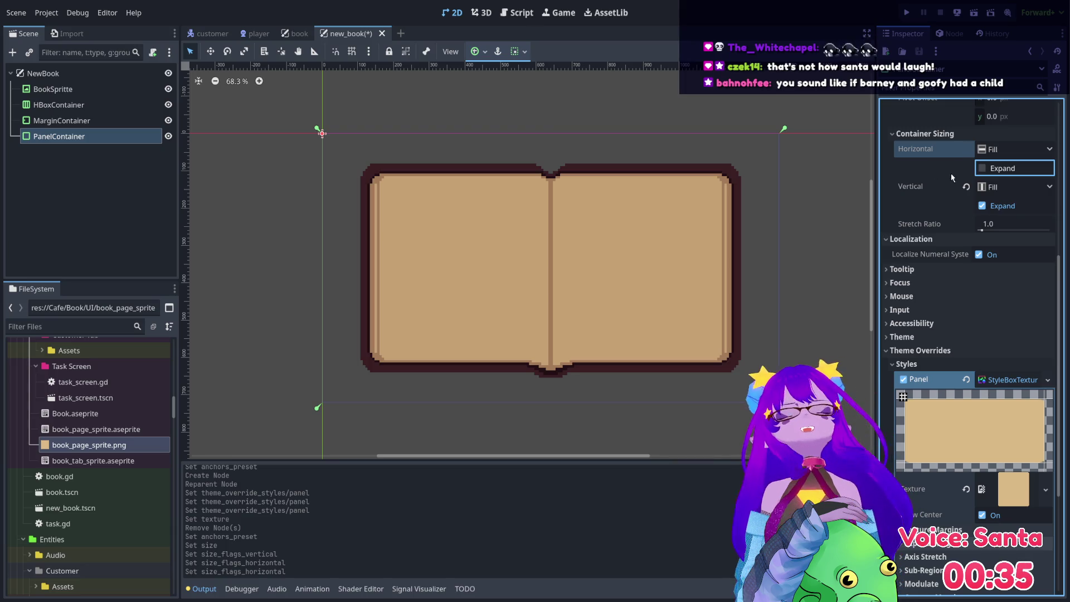
pyautogui.click(981, 168)
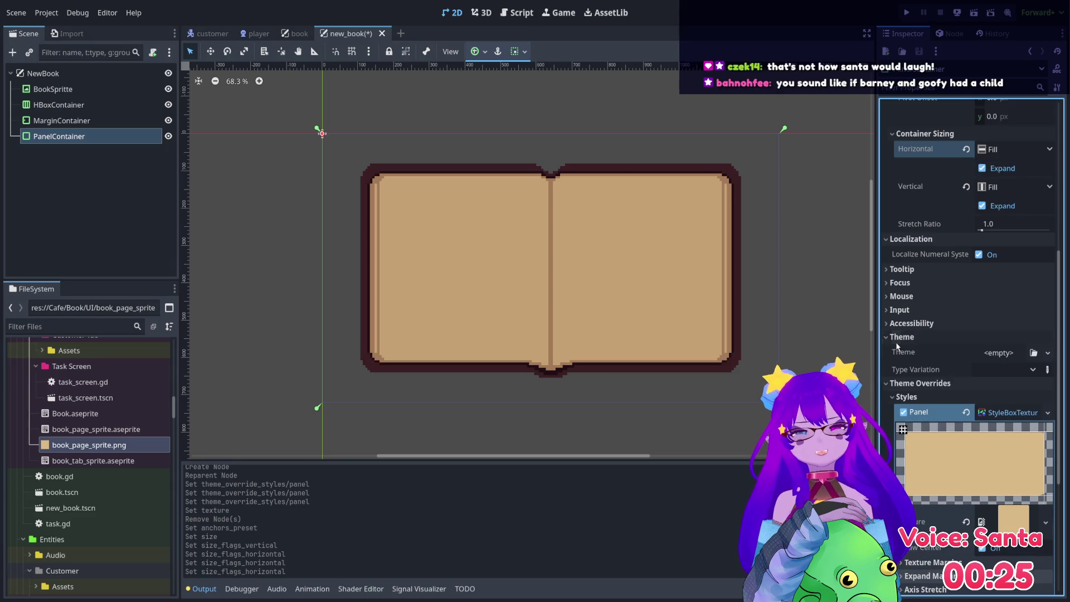
# Try the Top Left anchors preset, then undo back to Full Rect
pyautogui.scroll(4, 971, 226)
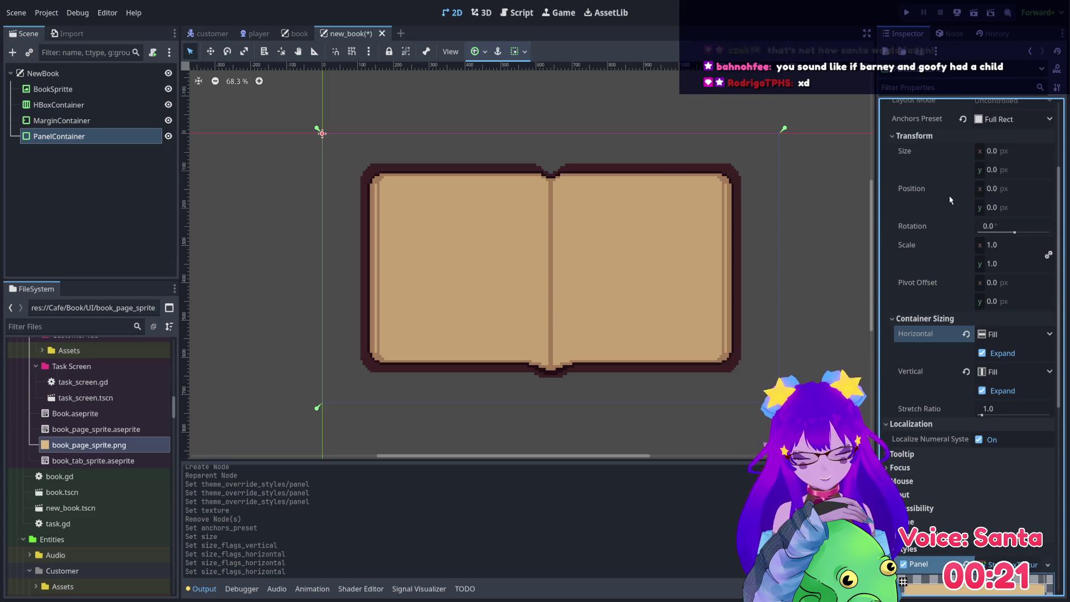
pyautogui.scroll(3, 928, 278)
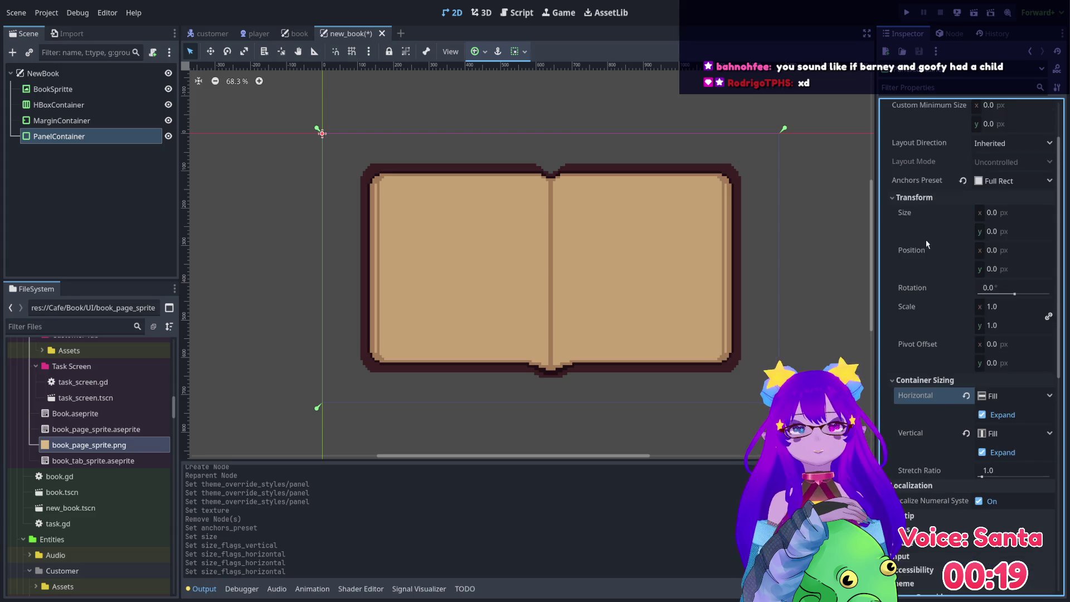
pyautogui.click(962, 243)
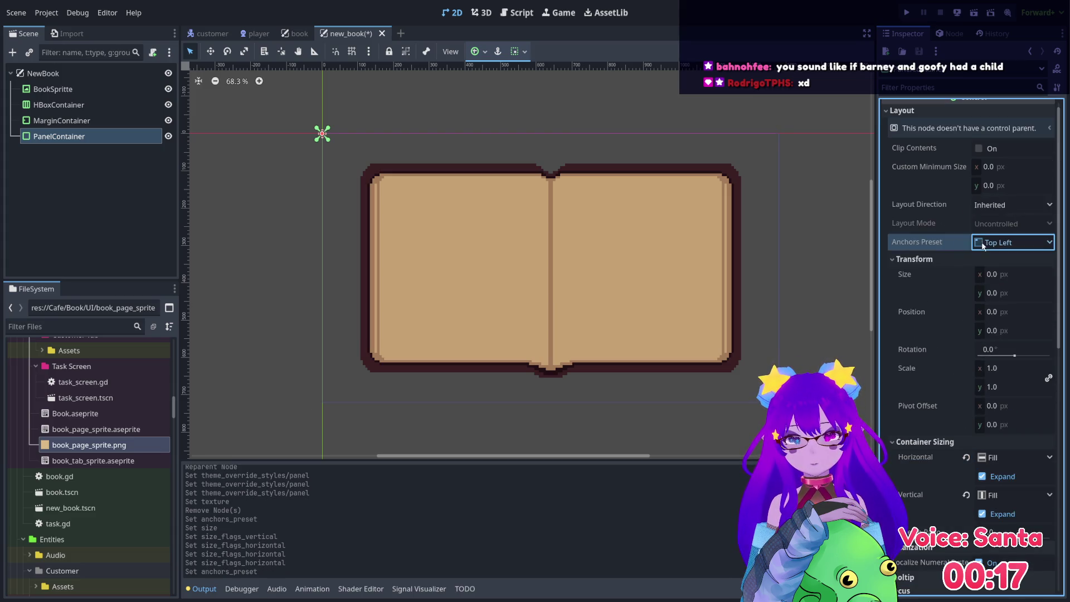
pyautogui.hotkey('ctrl', 'z')
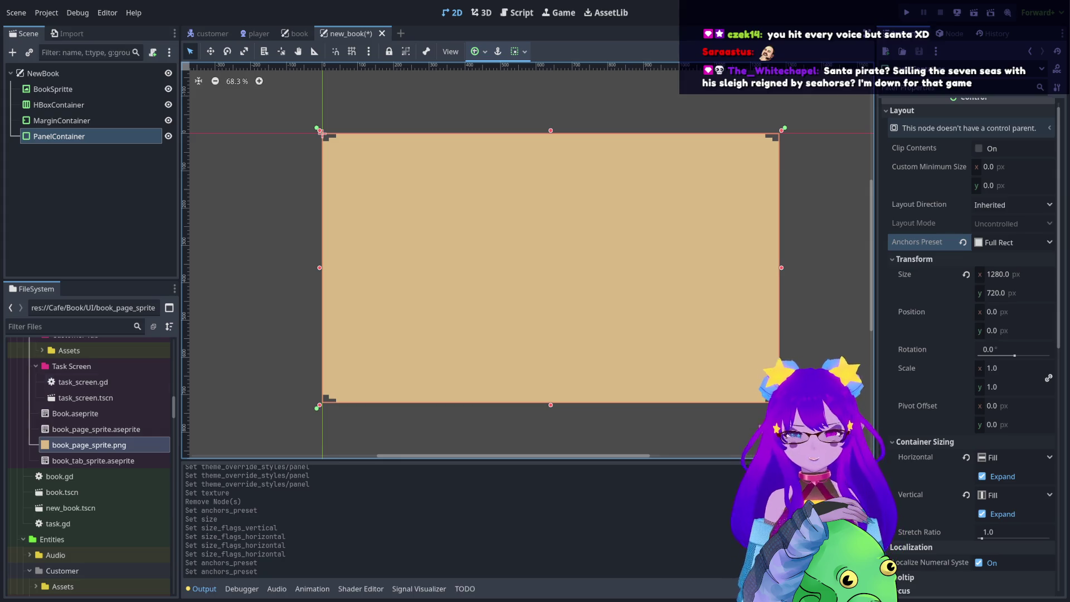
# Give the PanelContainer a custom minimum size of 67 × 70 px
pyautogui.click(241, 102)
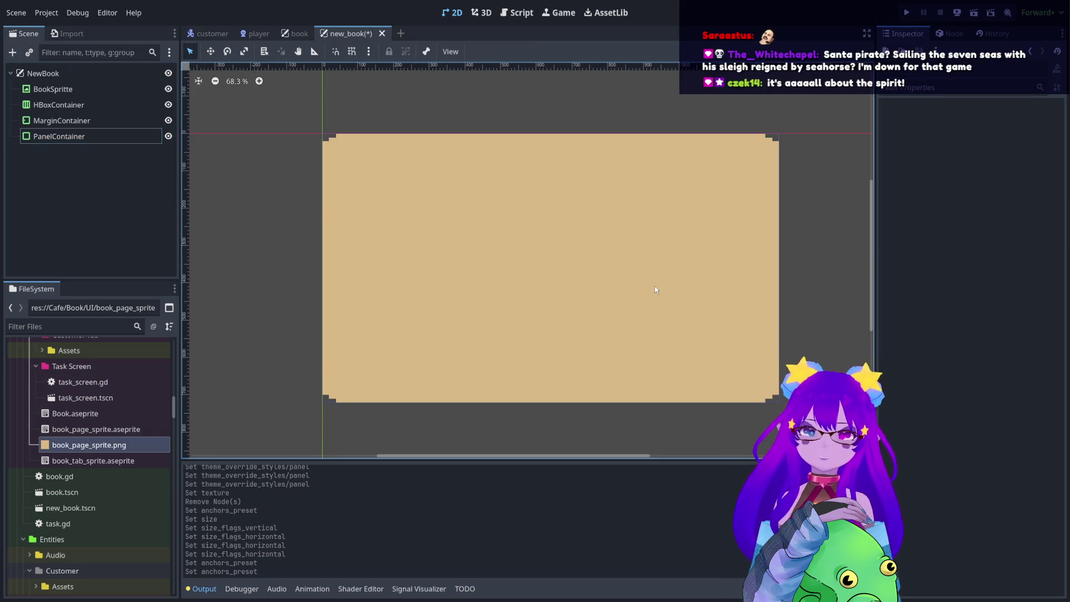
pyautogui.click(132, 138)
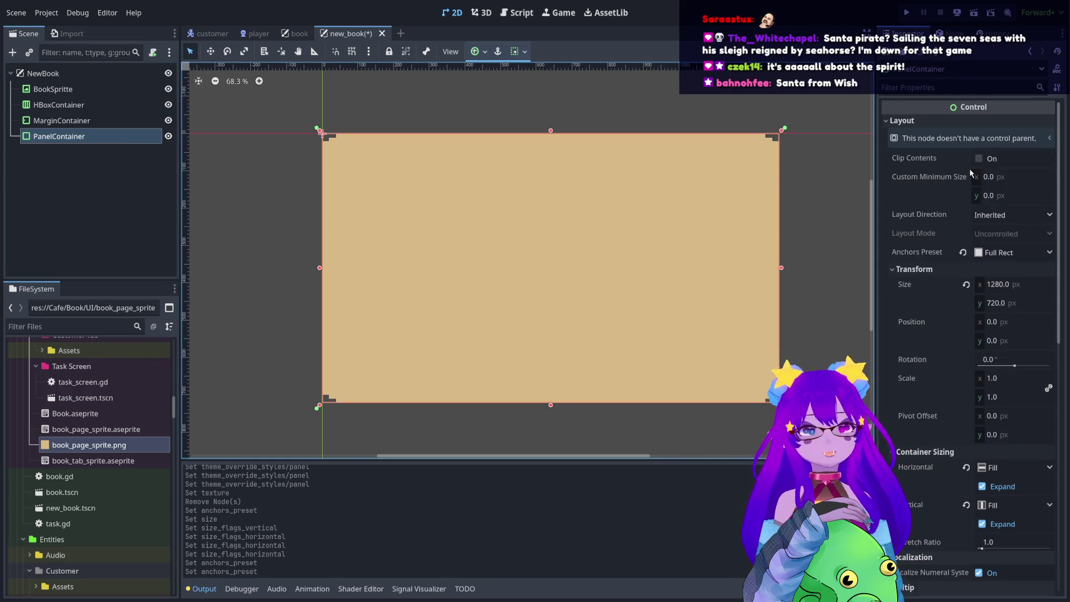
pyautogui.click(990, 177)
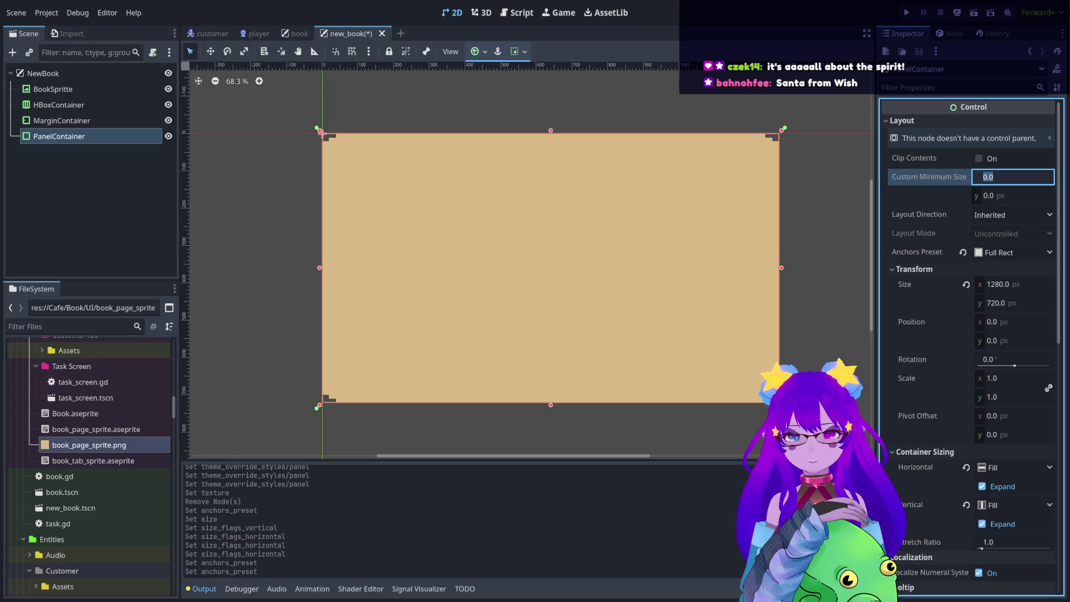
pyautogui.write('67')
pyautogui.click(993, 196)
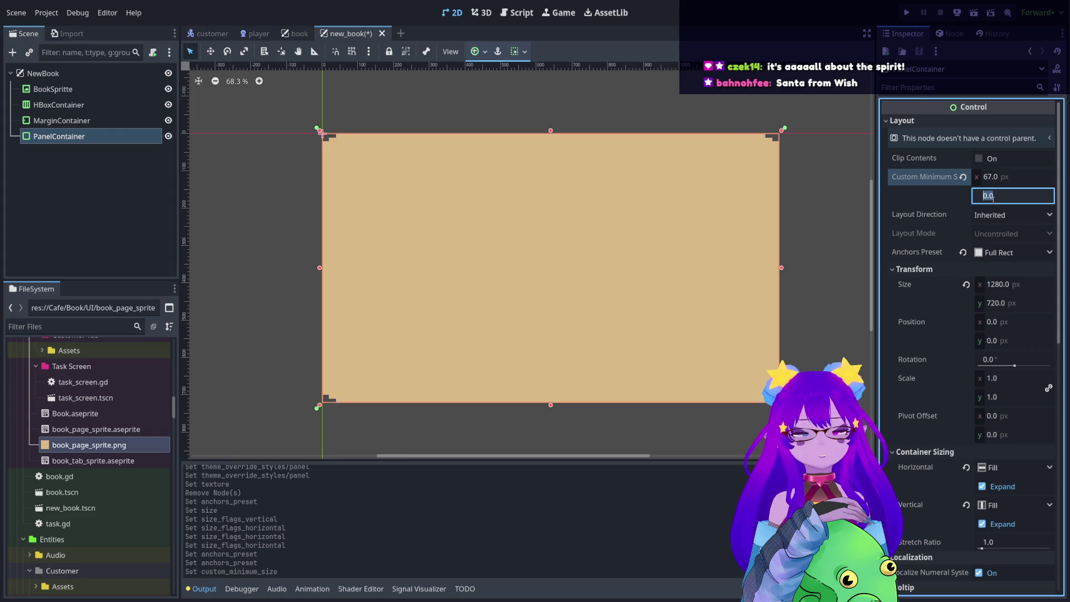
pyautogui.write('70')
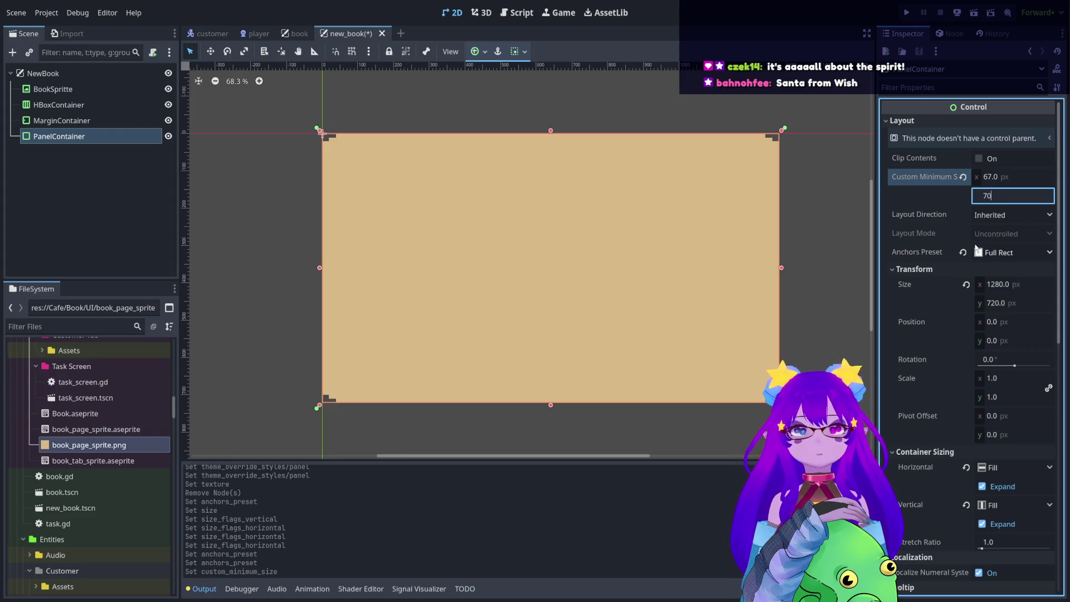
pyautogui.click(965, 284)
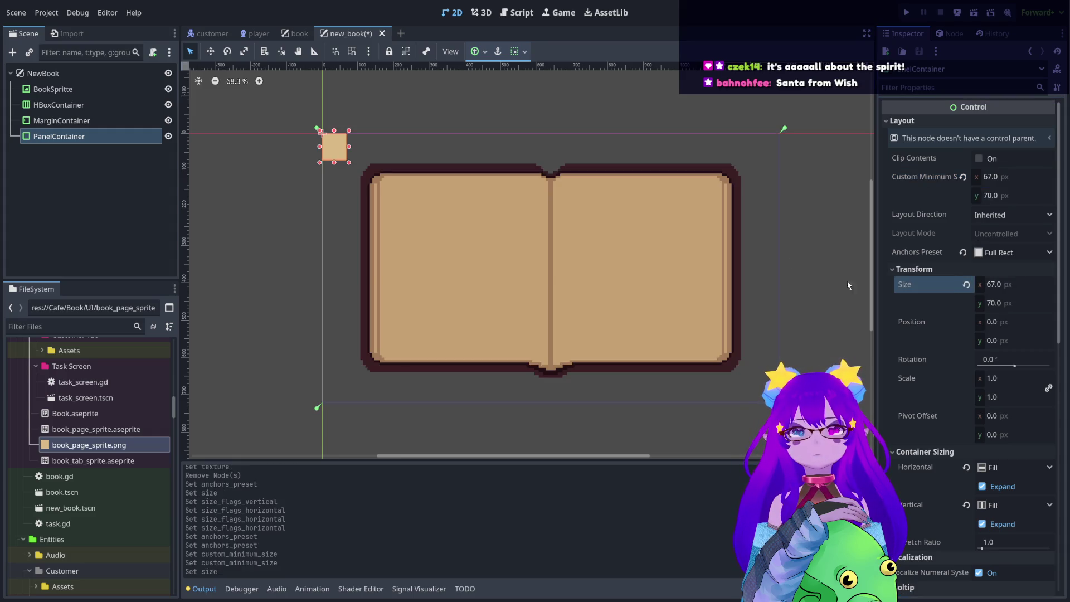
# Anchor the panel top-left and turn off horizontal and vertical Expand, keeping Fill sizing
pyautogui.scroll(3, 367, 138)
pyautogui.scroll(18, 368, 141)
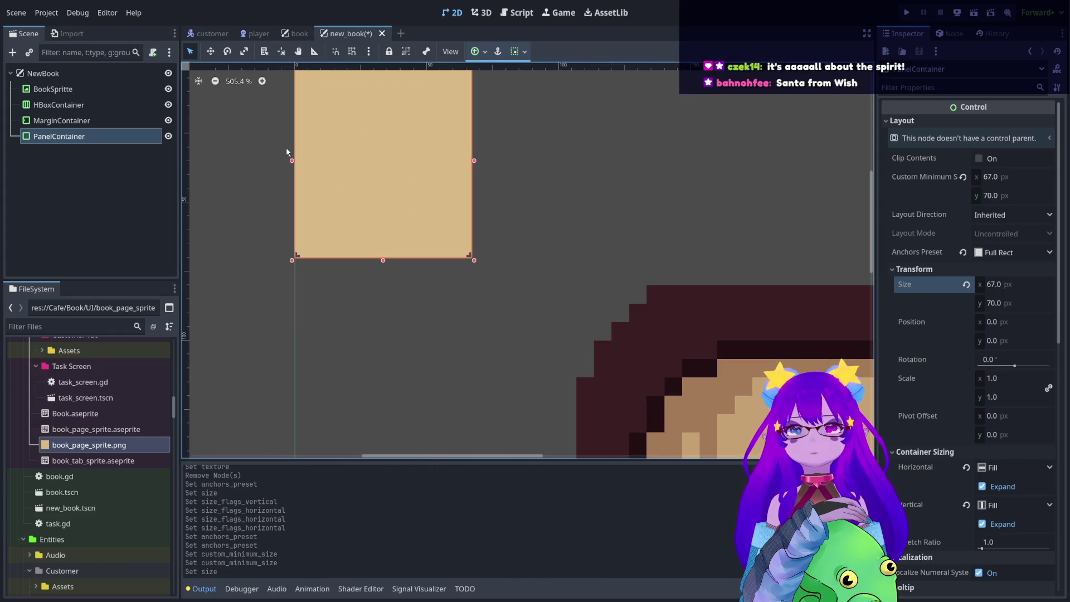
pyautogui.click(962, 252)
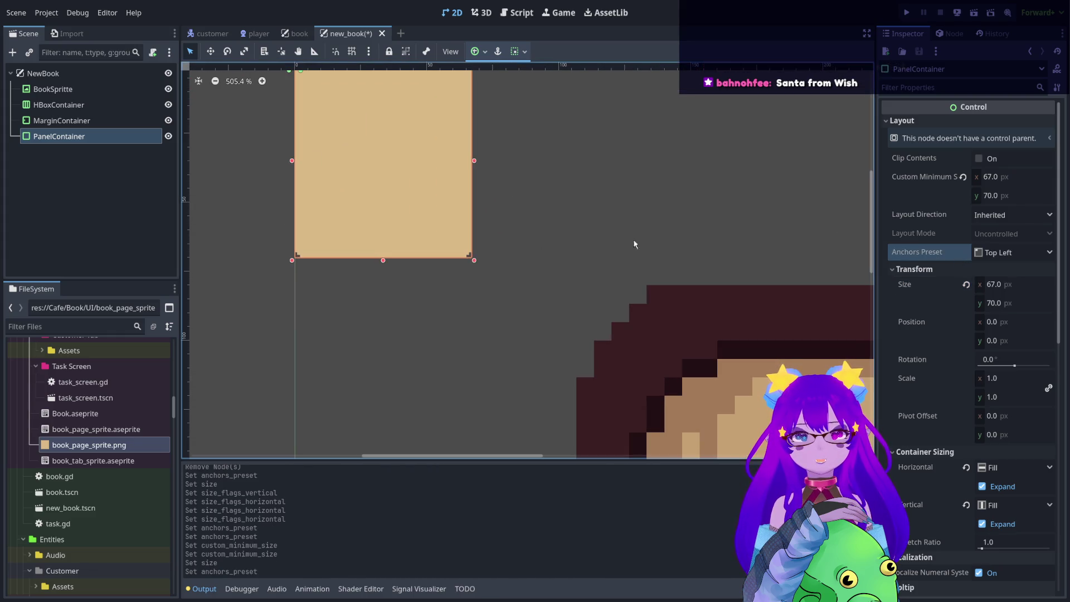
pyautogui.scroll(-9, 627, 235)
pyautogui.click(982, 485)
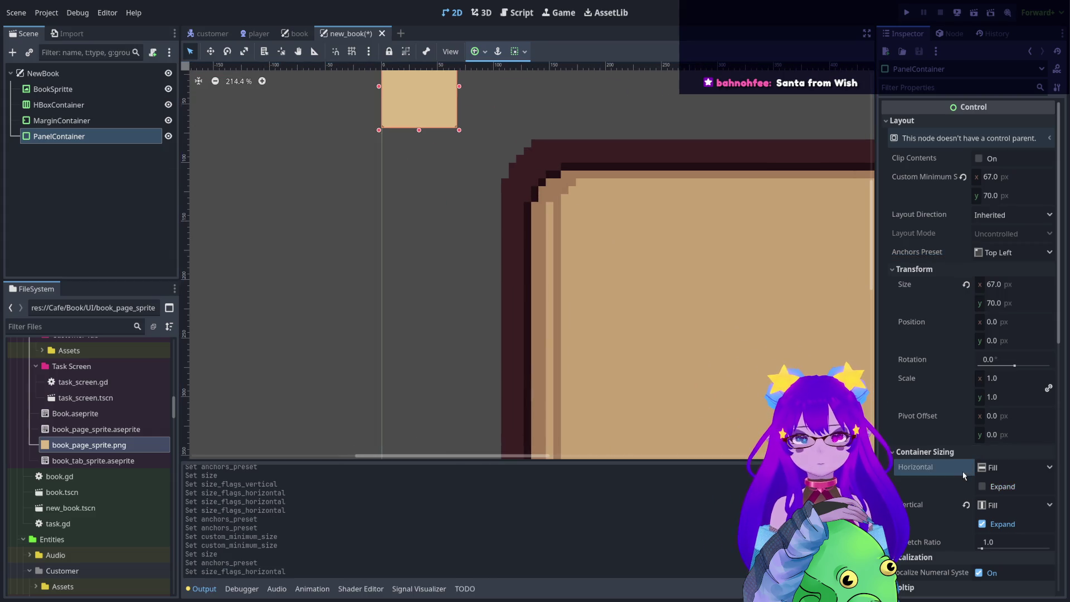
pyautogui.click(981, 524)
pyautogui.click(1013, 505)
pyautogui.click(1013, 522)
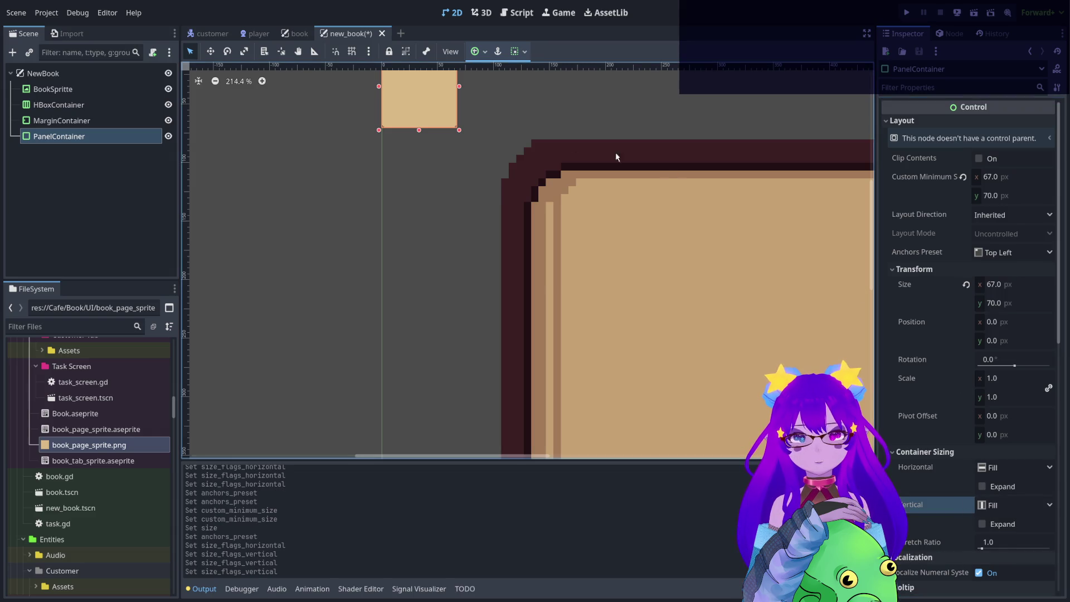
# Reset the panel's anchors preset to Full Rect and compare it against the book
pyautogui.scroll(14, 518, 299)
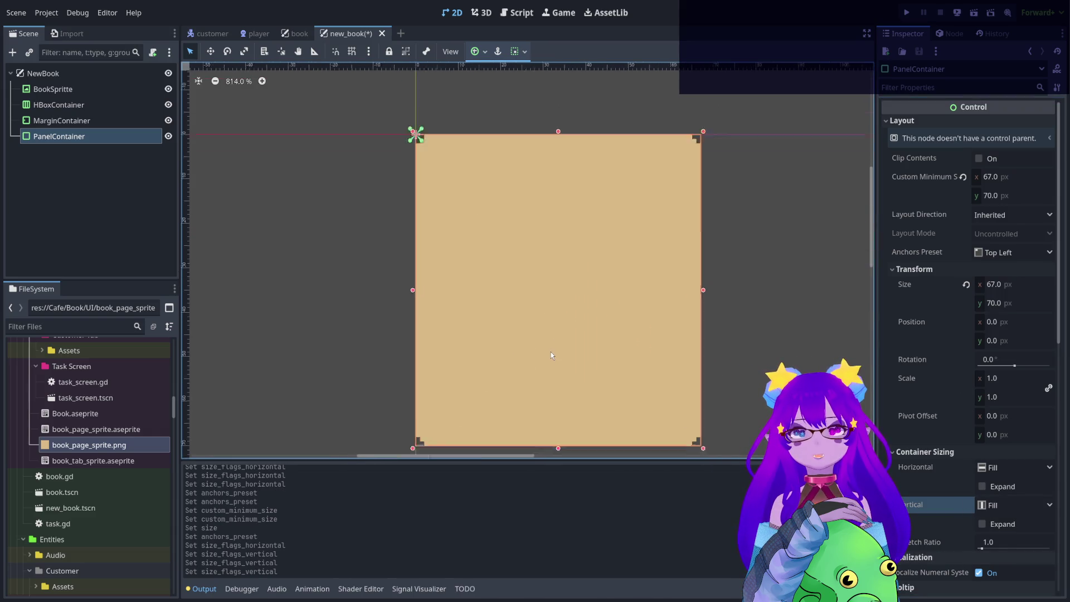
pyautogui.scroll(-8, 550, 352)
pyautogui.click(988, 260)
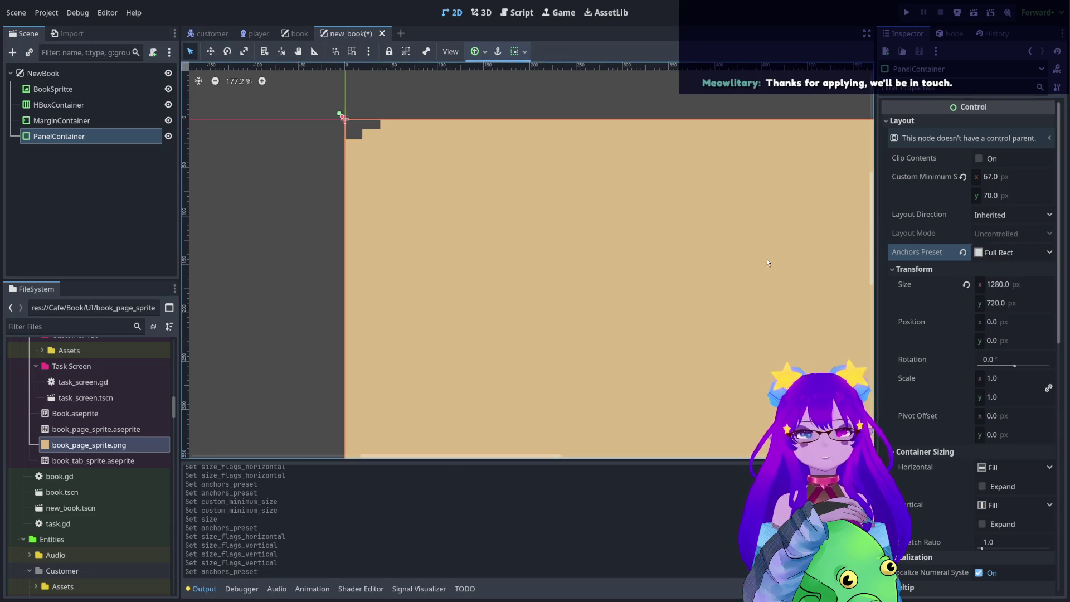
pyautogui.scroll(-10, 766, 259)
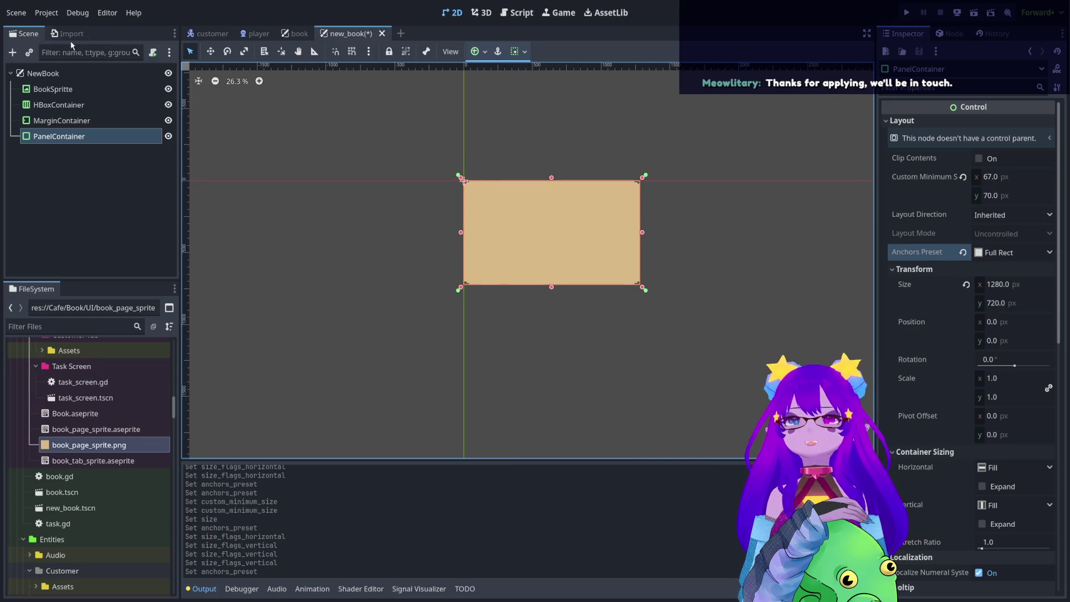
pyautogui.scroll(4, 659, 234)
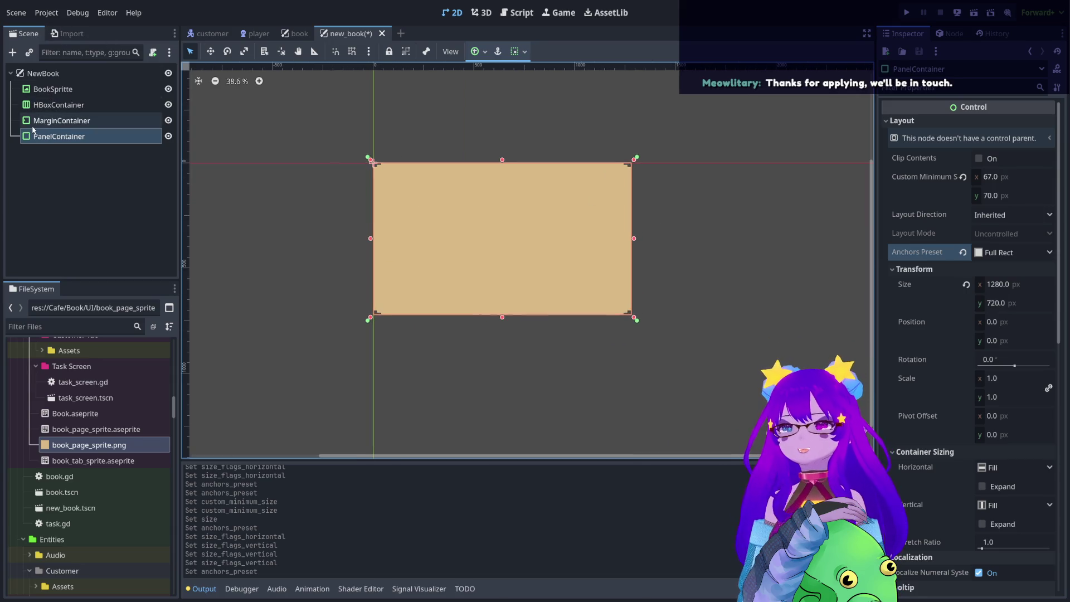
pyautogui.click(168, 137)
pyautogui.click(168, 136)
# Move the PanelContainer into the HBoxContainer and rename it Left Page
pyautogui.click(168, 137)
pyautogui.click(168, 137)
pyautogui.click(169, 136)
pyautogui.click(169, 136)
pyautogui.moveTo(159, 138); pyautogui.dragTo(115, 105)
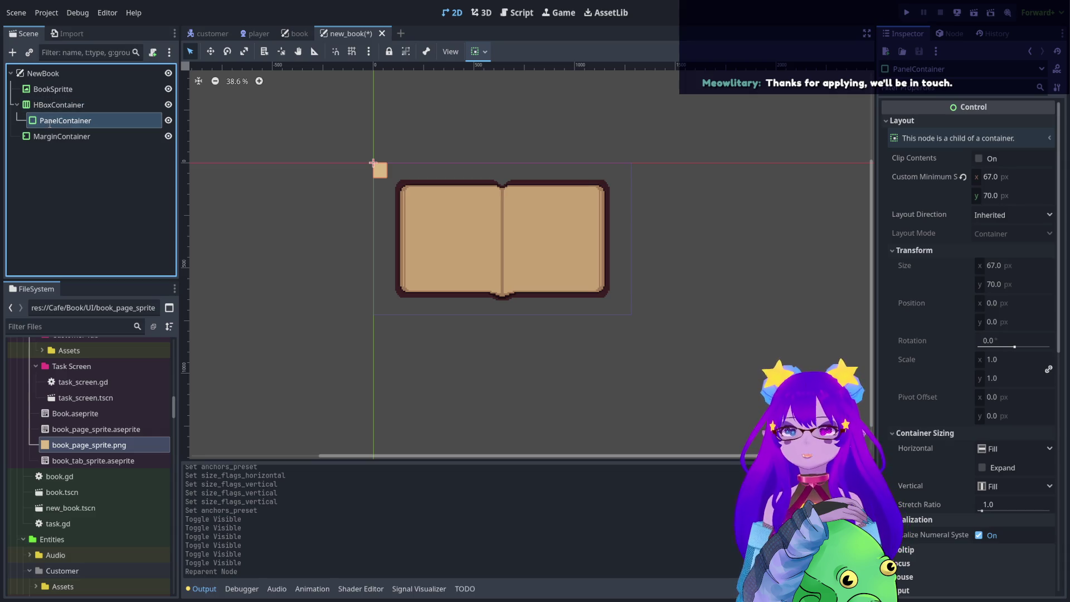
pyautogui.write('Left Page')
pyautogui.press('Return')
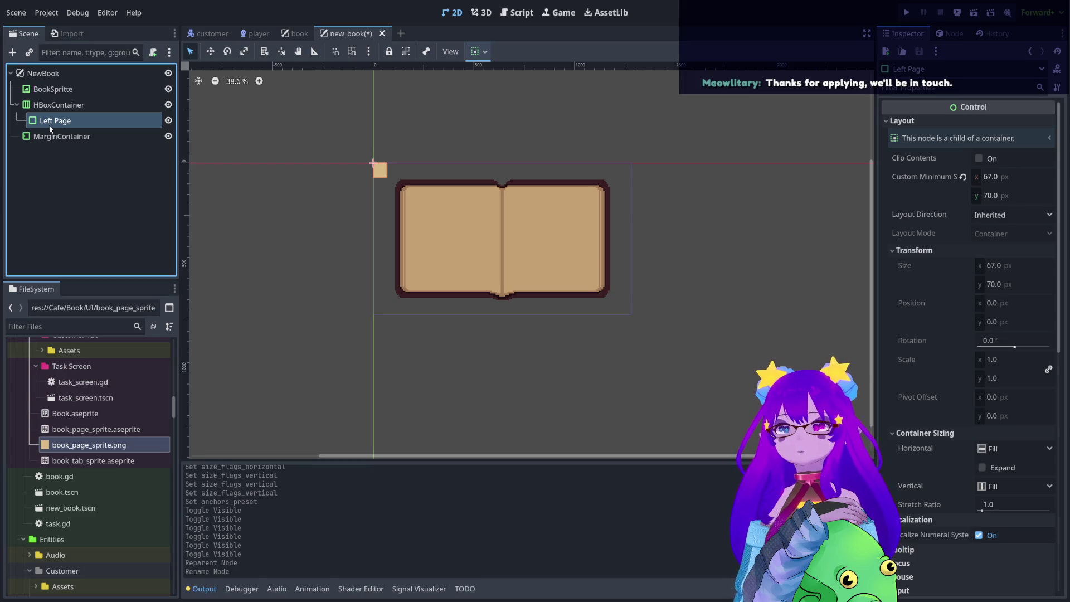
# Duplicate the page as RightPage and correct the original's name to LeftPage
pyautogui.hotkey('ctrl', 'd')
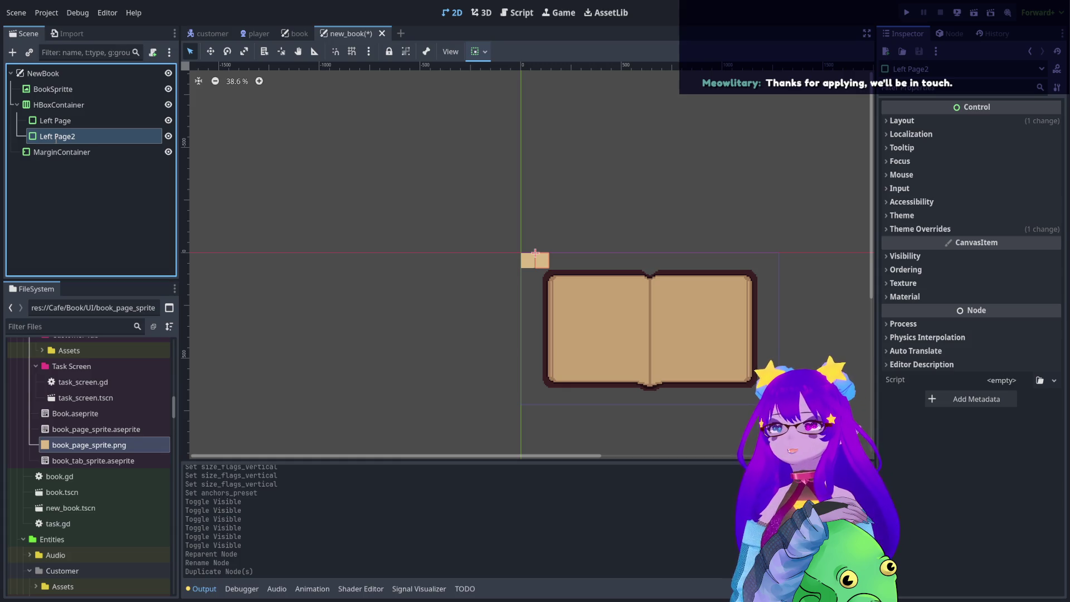
pyautogui.write('RightPage')
pyautogui.click(63, 119)
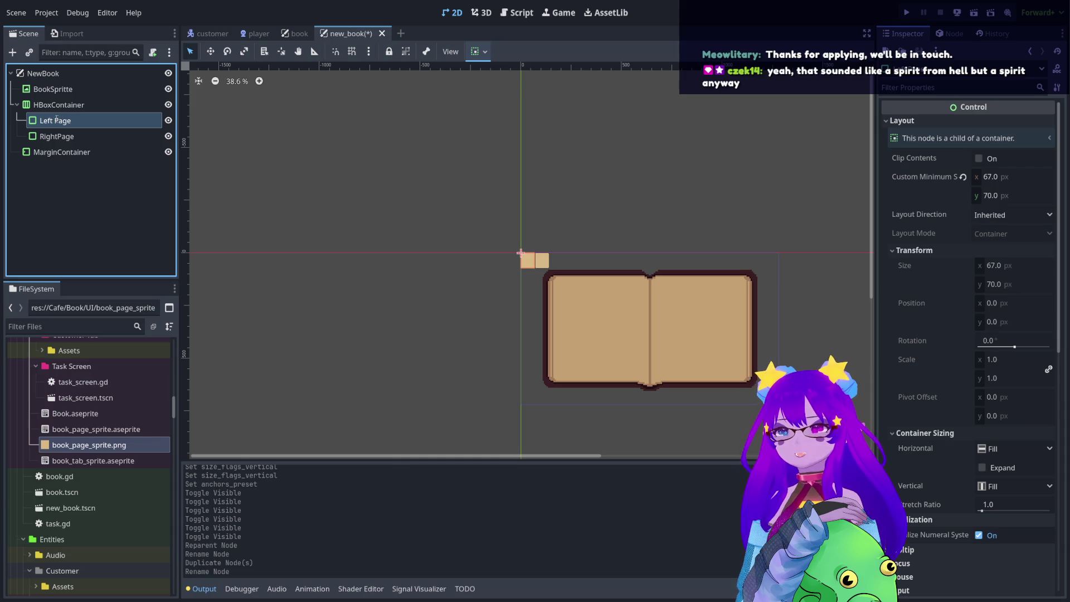
pyautogui.press('BackSpace')
pyautogui.press('Return')
pyautogui.scroll(5, 557, 179)
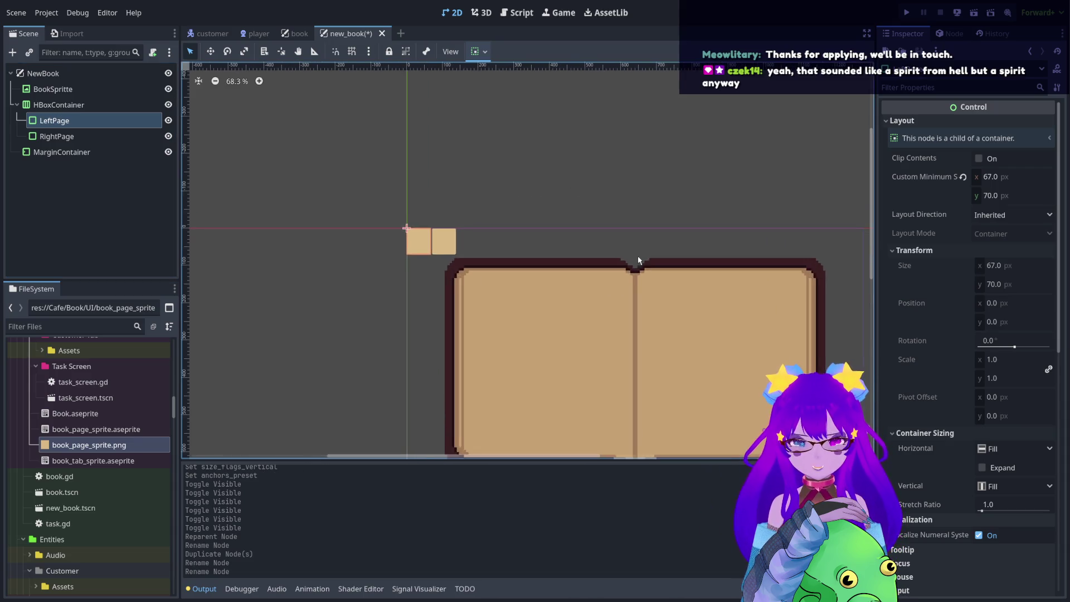
pyautogui.scroll(1, 577, 163)
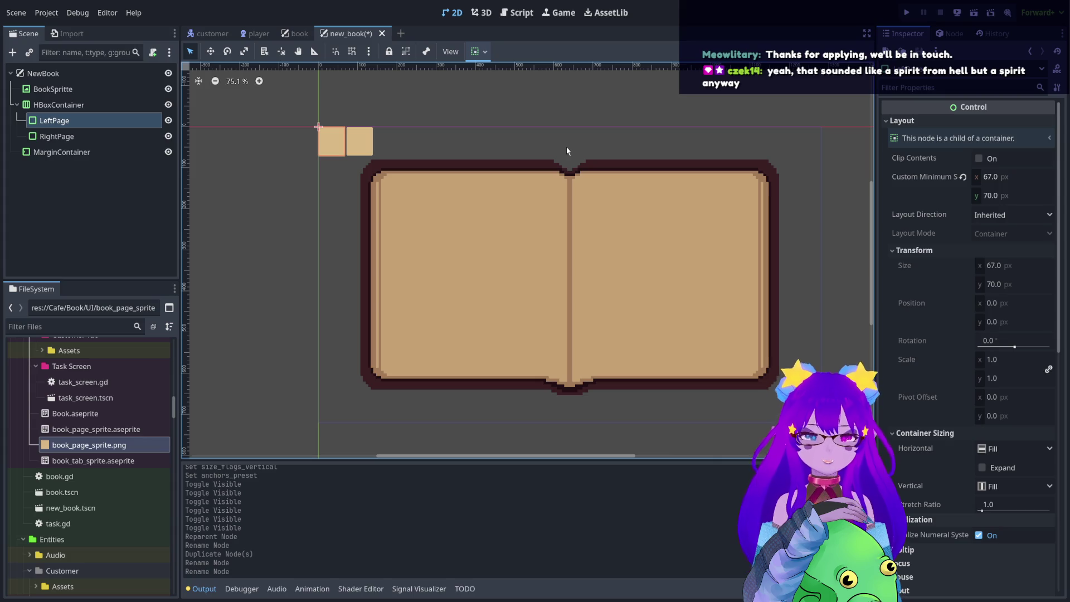
pyautogui.click(58, 105)
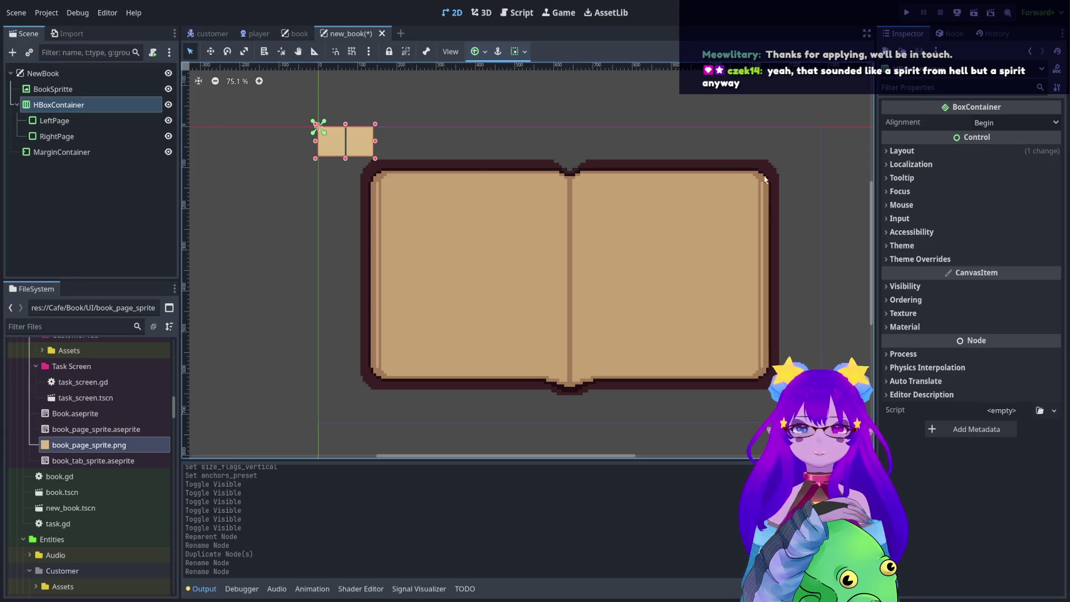
# Set the HBoxContainer's alignment to Center and anchor it to the centre
pyautogui.click(999, 122)
pyautogui.click(1000, 156)
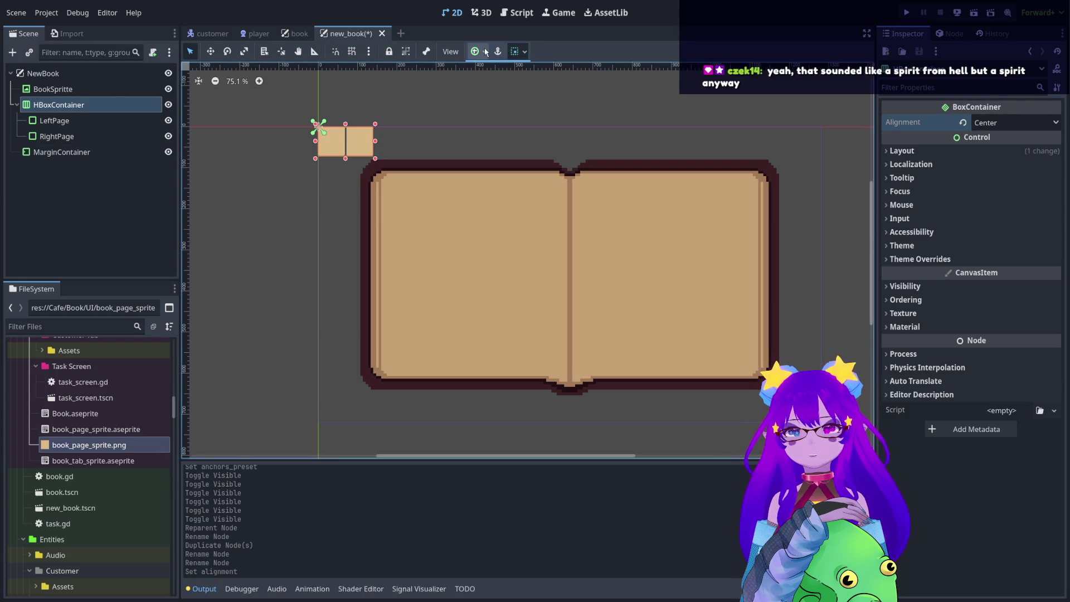
pyautogui.hotkey('ctrl', 'alt', 'c')
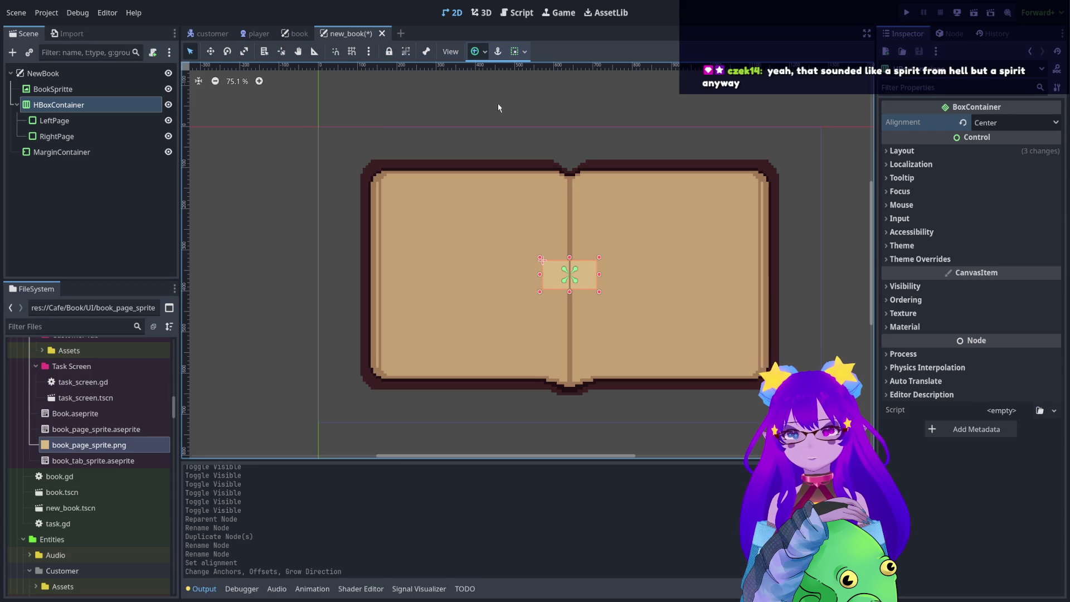
pyautogui.click(929, 151)
pyautogui.click(954, 313)
pyautogui.click(954, 312)
# Scale the HBoxContainer up to about 6.4 so the pages fit the book
pyautogui.click(914, 299)
pyautogui.click(997, 406)
pyautogui.write('1.24')
pyautogui.press('Return')
pyautogui.moveTo(994, 410); pyautogui.dragTo(1031, 410)
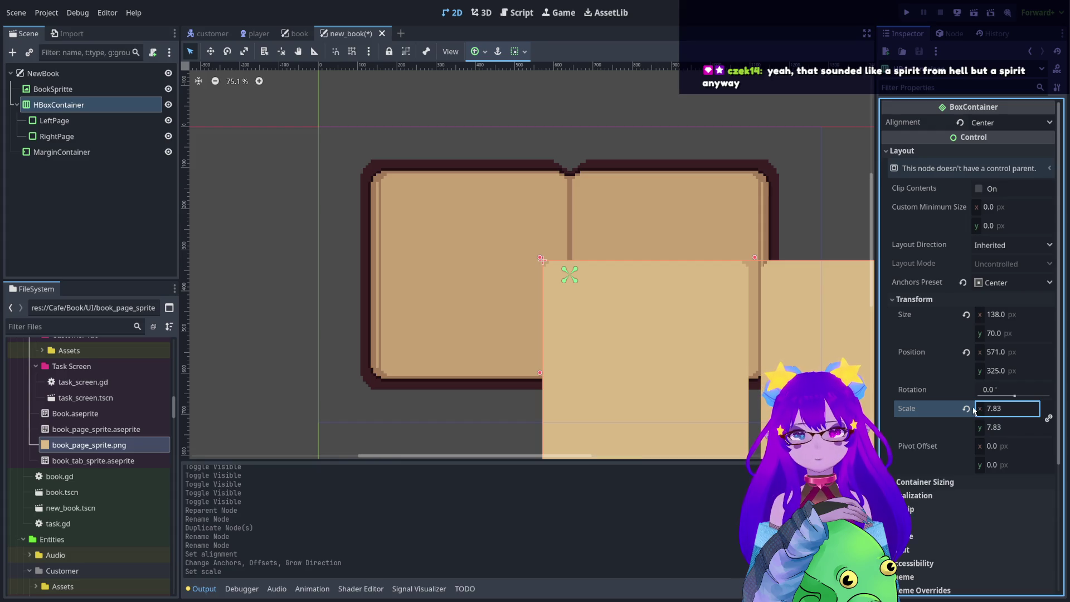
pyautogui.write('1.1')
pyautogui.press('Return')
pyautogui.moveTo(997, 408); pyautogui.dragTo(1022, 408)
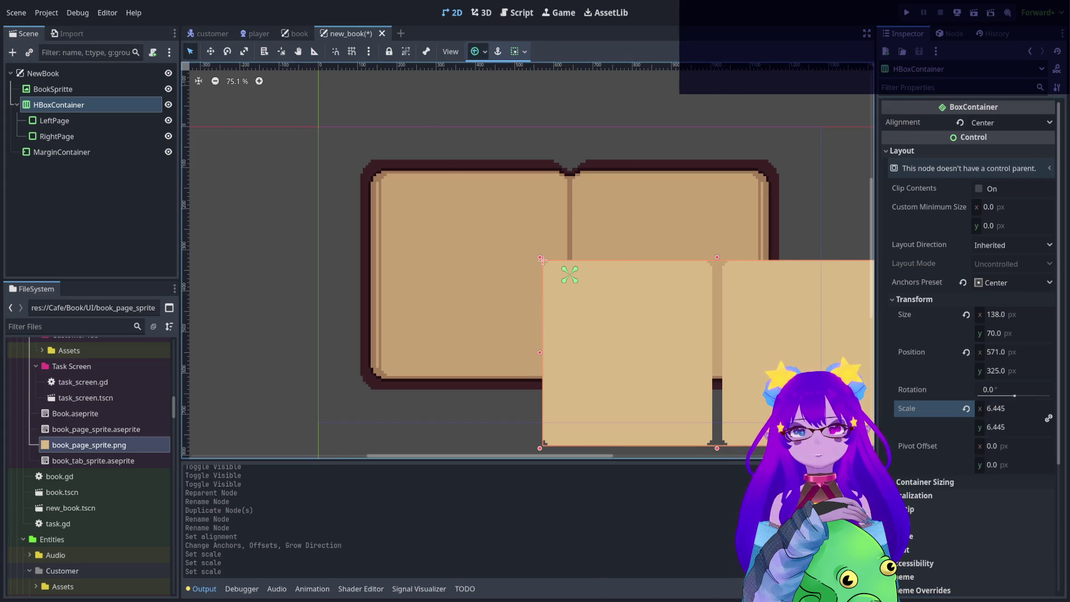
# Reset the HBoxContainer's size and position to 0,0 and apply the Full Rect anchors preset
pyautogui.click(966, 352)
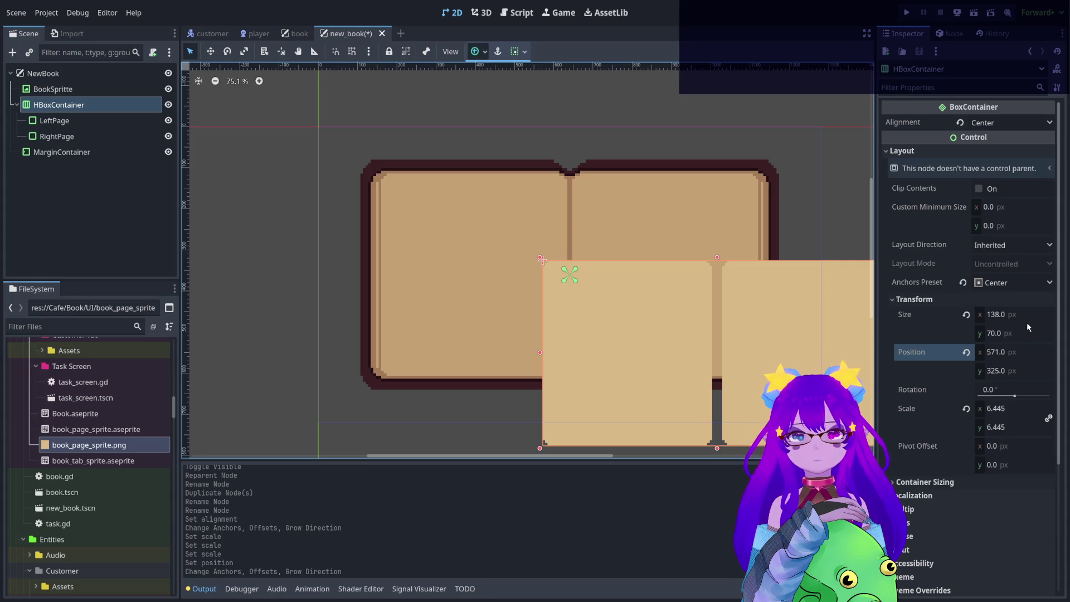
pyautogui.click(965, 315)
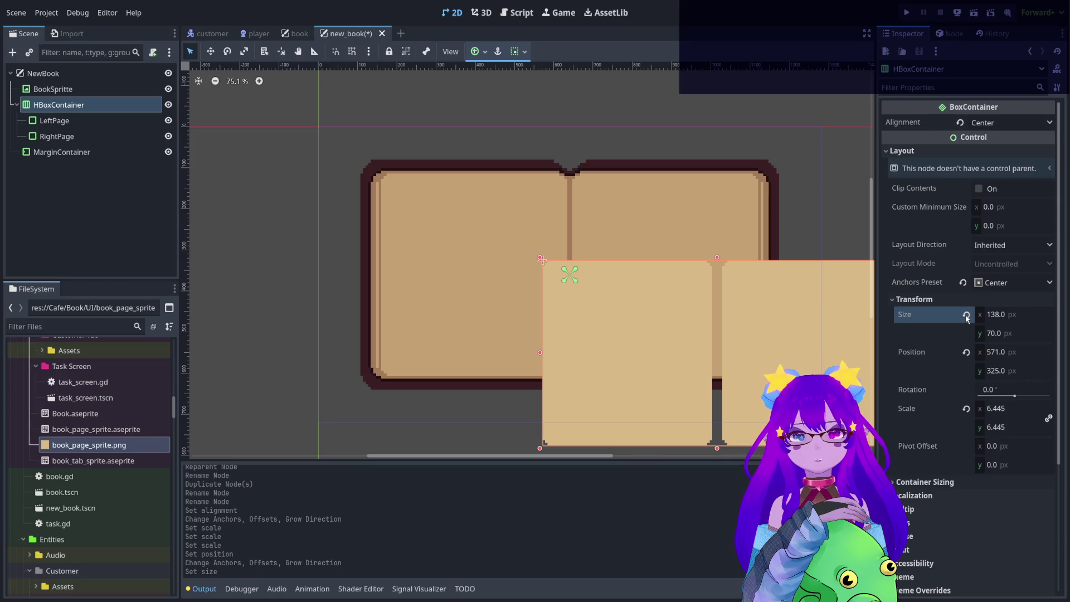
pyautogui.click(965, 352)
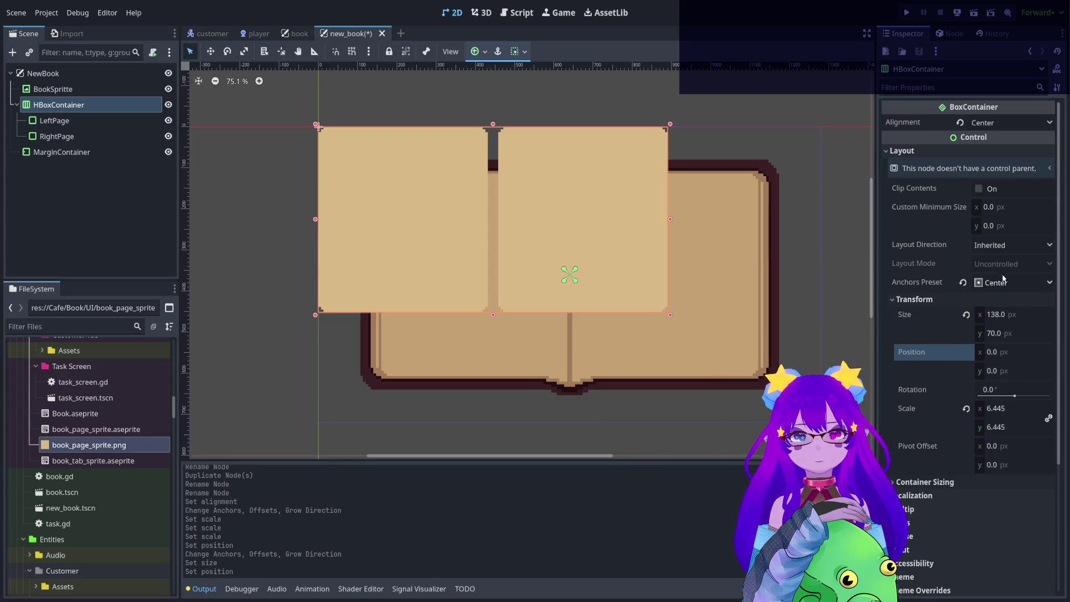
pyautogui.click(1001, 316)
pyautogui.scroll(-10, 559, 332)
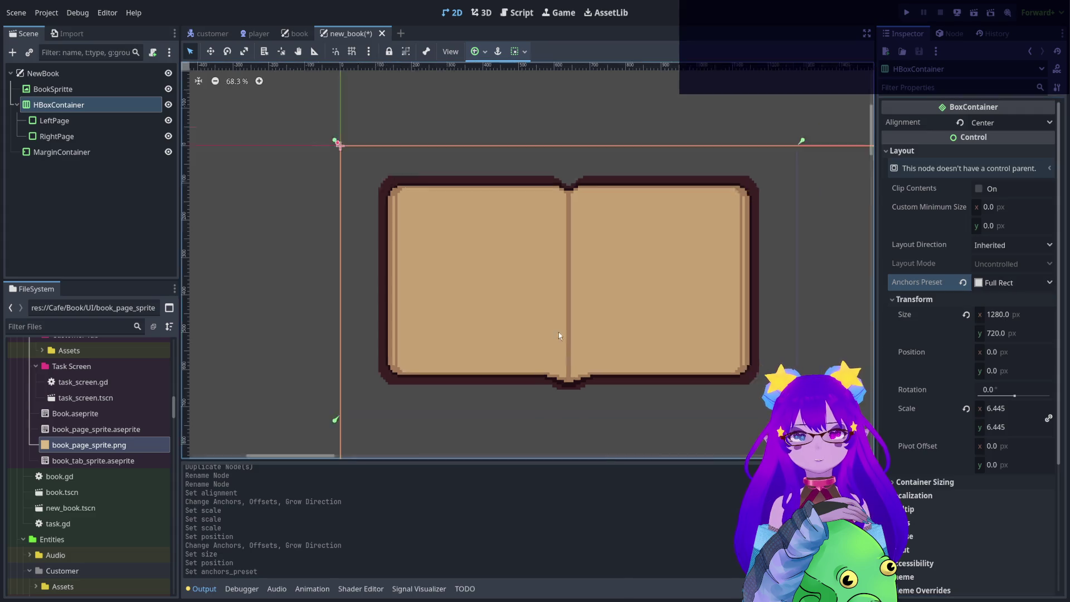
pyautogui.scroll(-3, 635, 273)
pyautogui.hscroll(2, 635, 273)
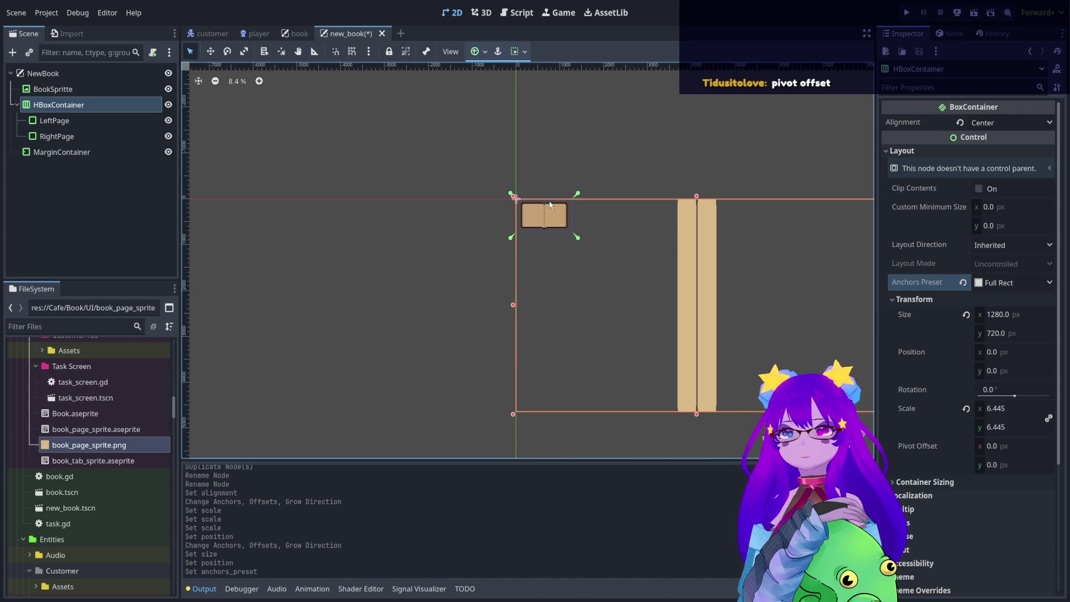
pyautogui.scroll(5, 610, 232)
pyautogui.scroll(-5, 636, 234)
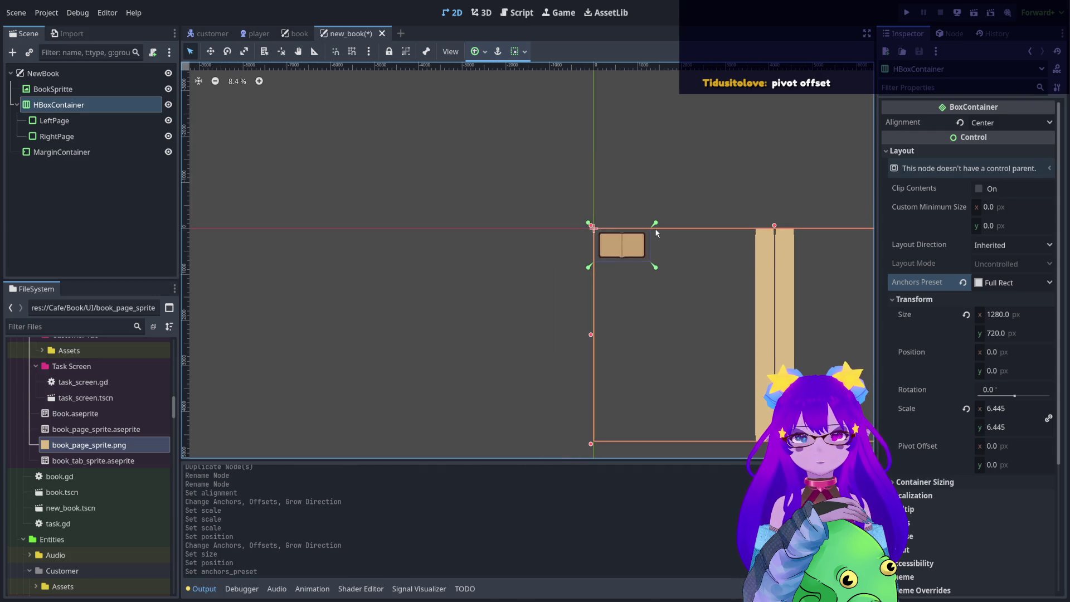
pyautogui.scroll(10, 659, 249)
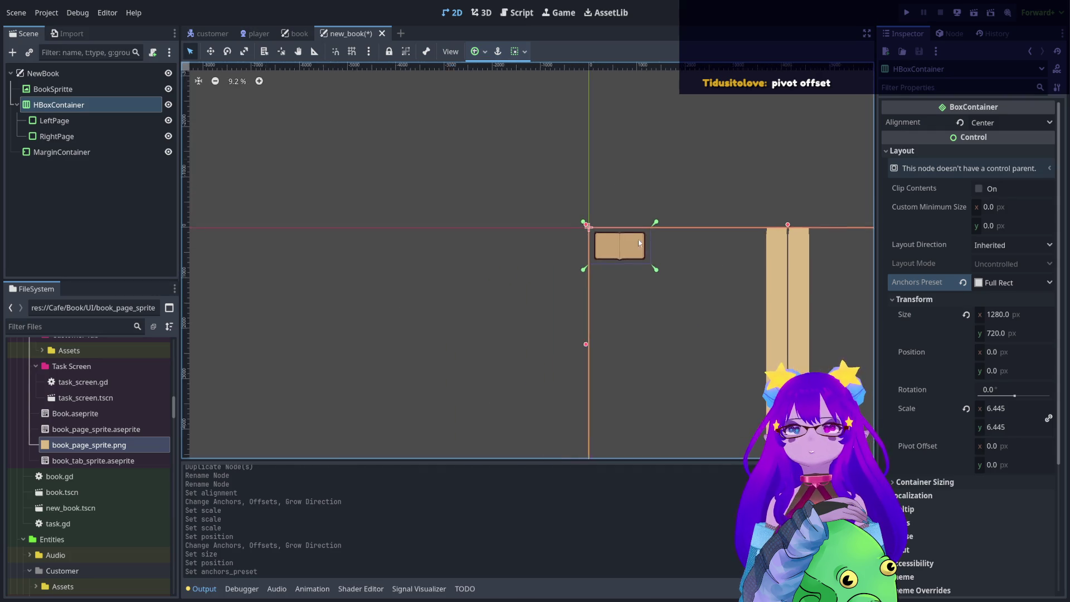
# Add a CenterContainer under the NewBook root and move the HBoxContainer of pages into it
pyautogui.click(35, 89)
pyautogui.click(39, 105)
pyautogui.click(34, 90)
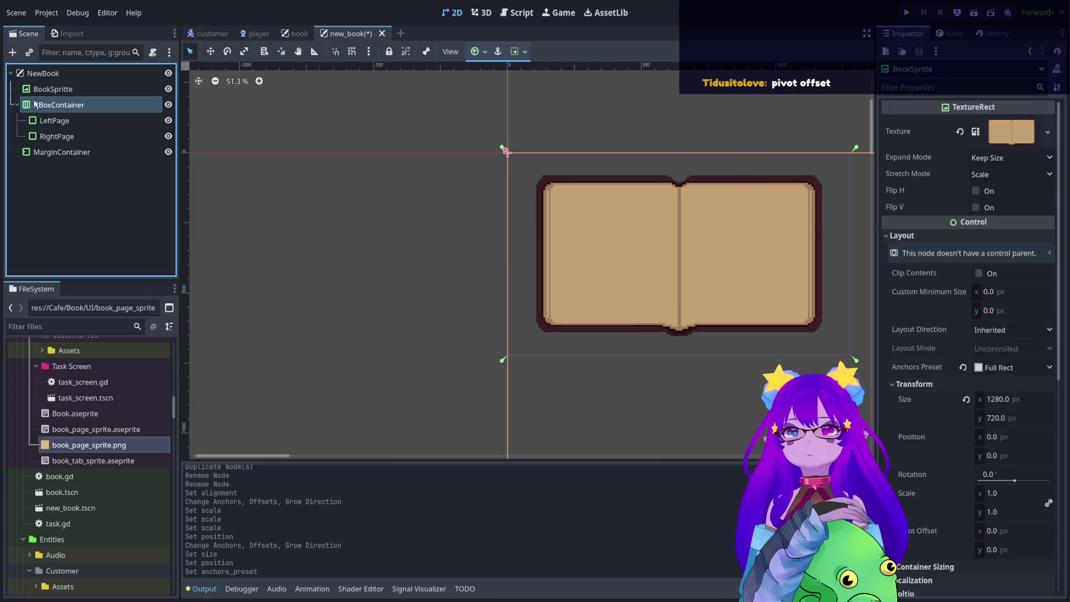
pyautogui.click(36, 105)
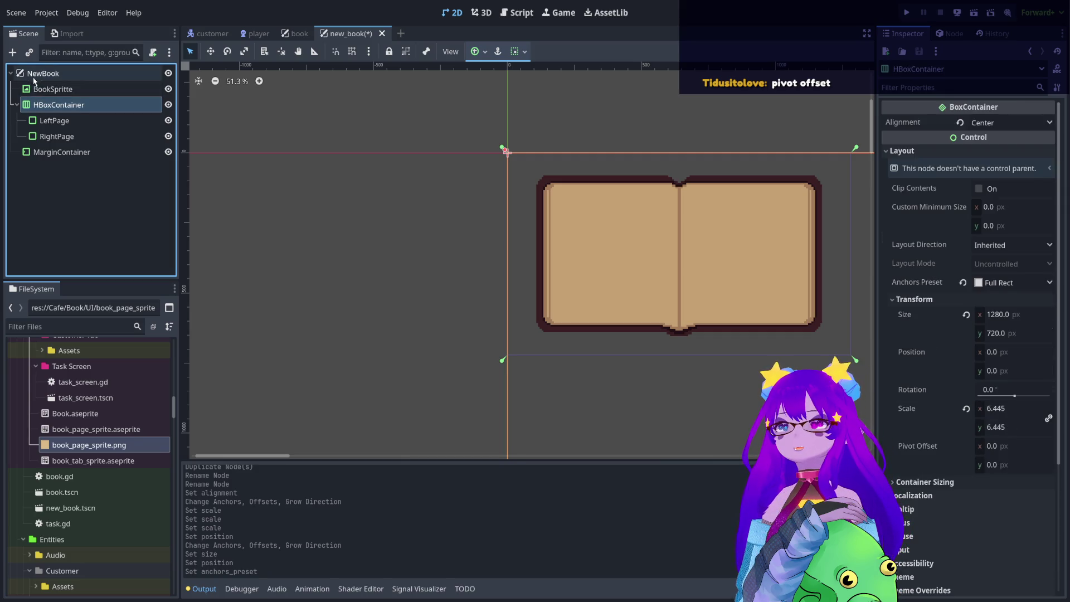
pyautogui.click(50, 89)
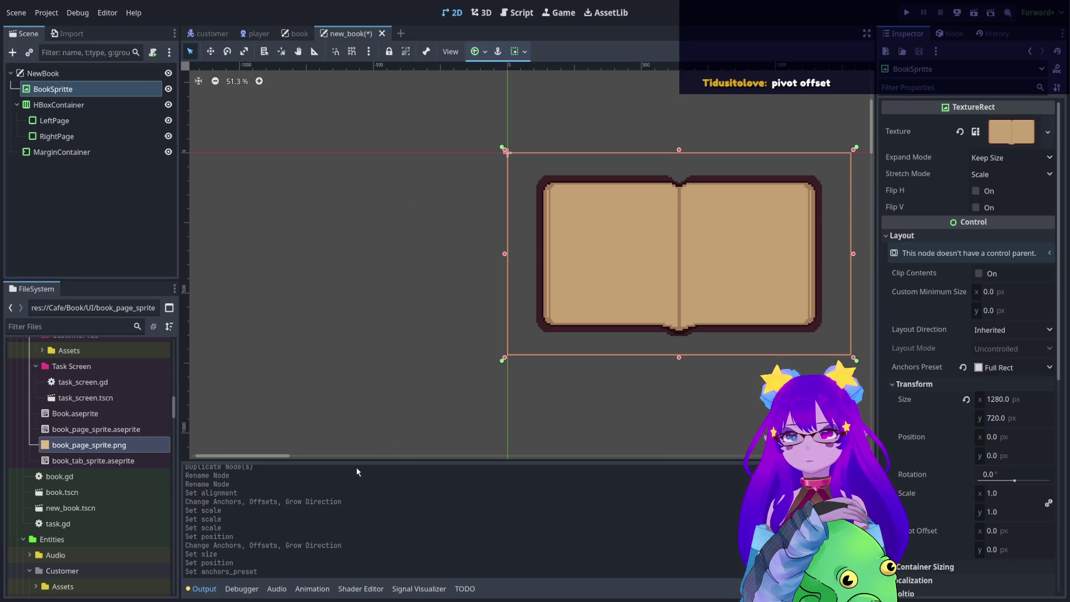
pyautogui.moveTo(67, 104)
pyautogui.mouseDown()
pyautogui.moveTo(24, 98)
pyautogui.moveTo(30, 83)
pyautogui.mouseUp()
pyautogui.click(34, 106)
pyautogui.click(29, 122)
pyautogui.moveTo(28, 124); pyautogui.dragTo(47, 93)
# Centre the CenterContainer on the book and place it below BookSprite in the tree
pyautogui.click(47, 92)
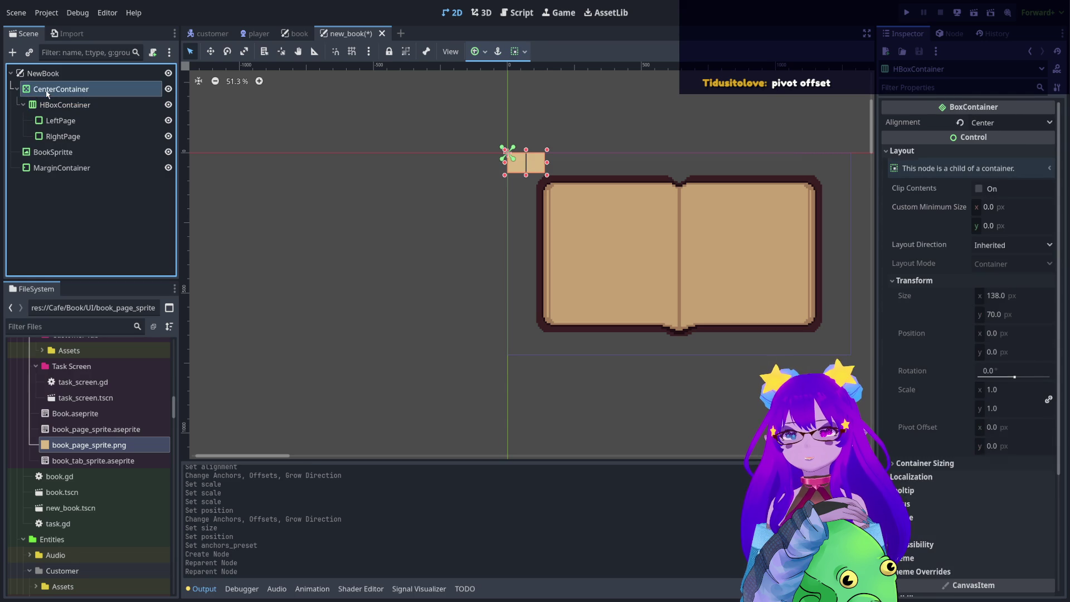
pyautogui.click(484, 52)
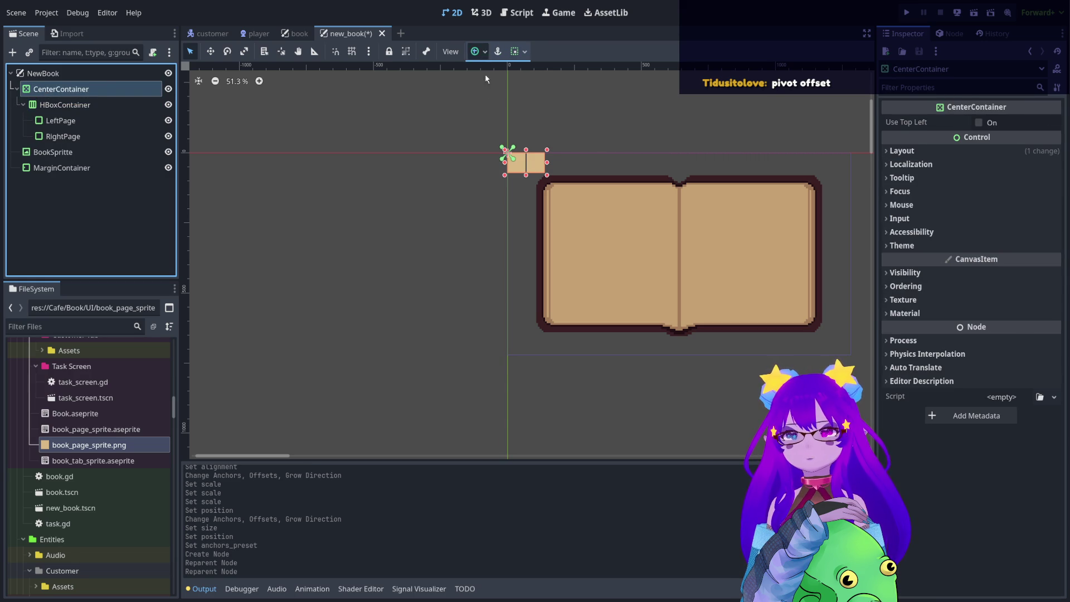
pyautogui.click(501, 107)
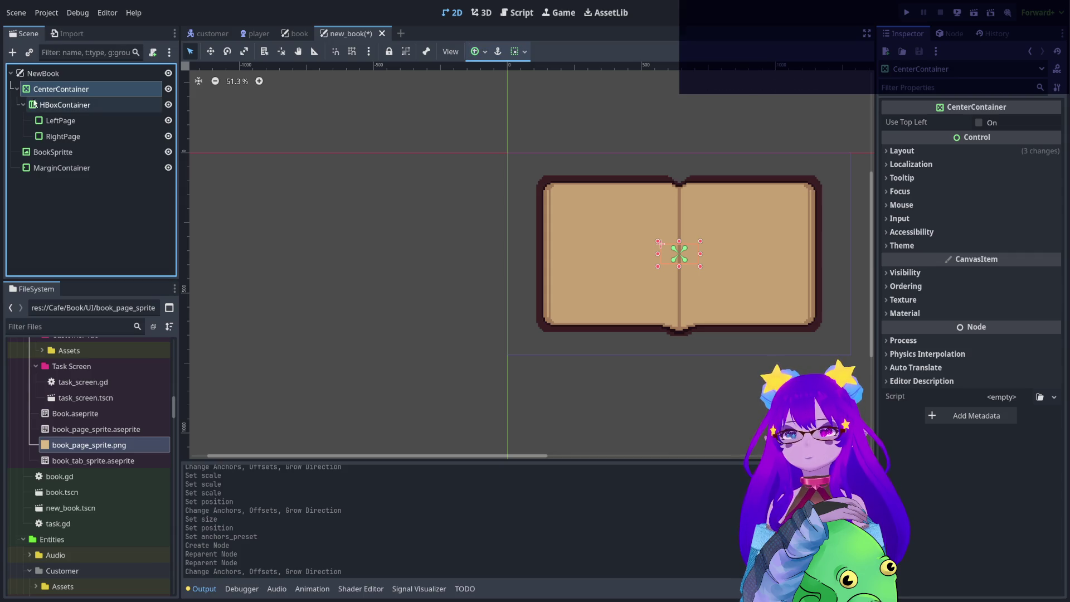
pyautogui.click(16, 88)
pyautogui.moveTo(32, 90); pyautogui.dragTo(30, 114)
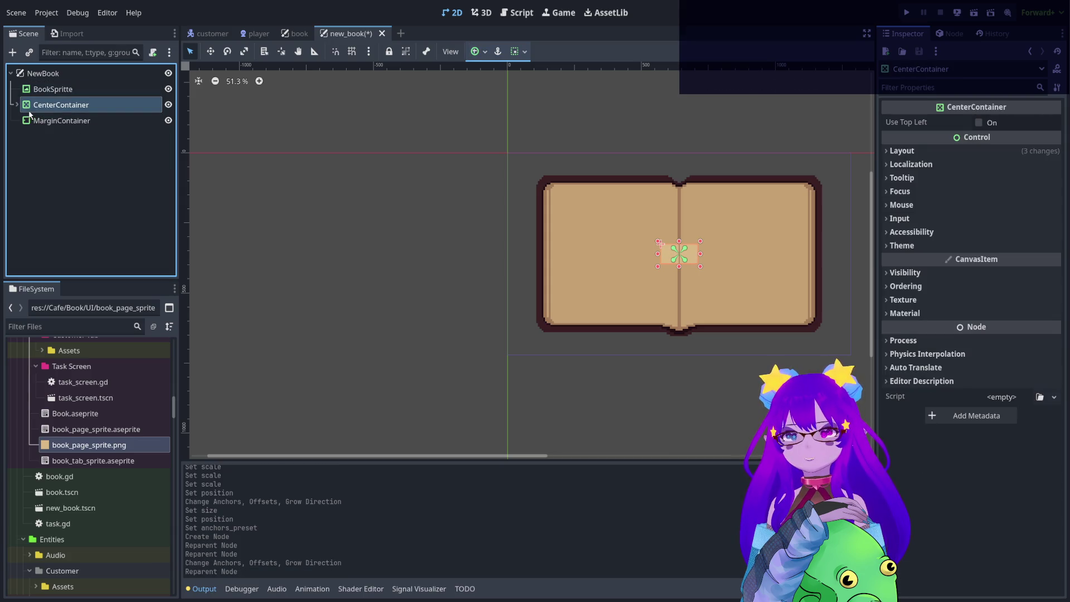
pyautogui.scroll(3, 604, 255)
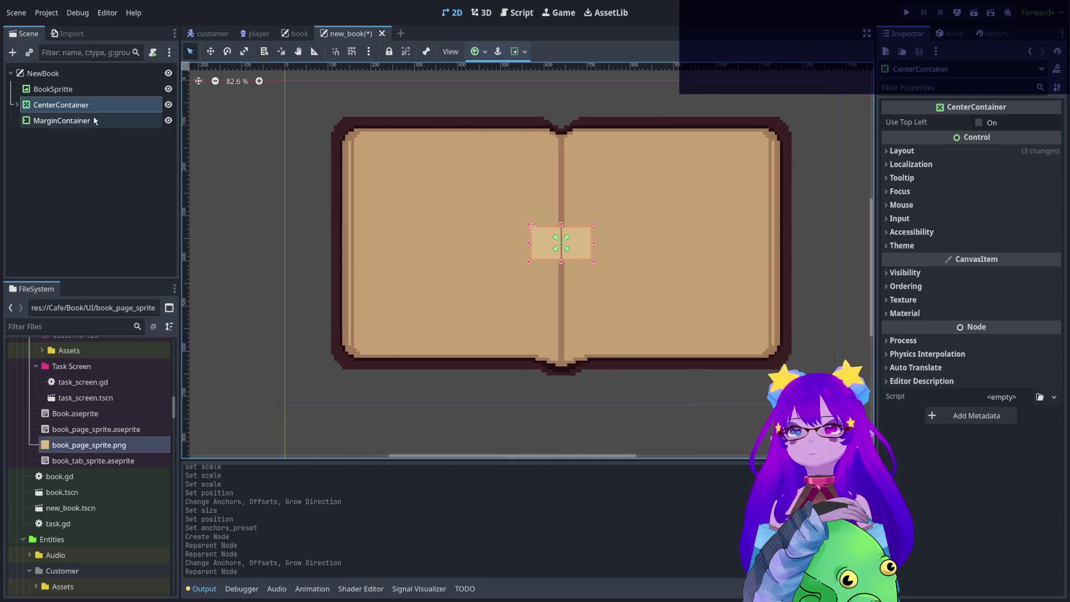
pyautogui.click(16, 105)
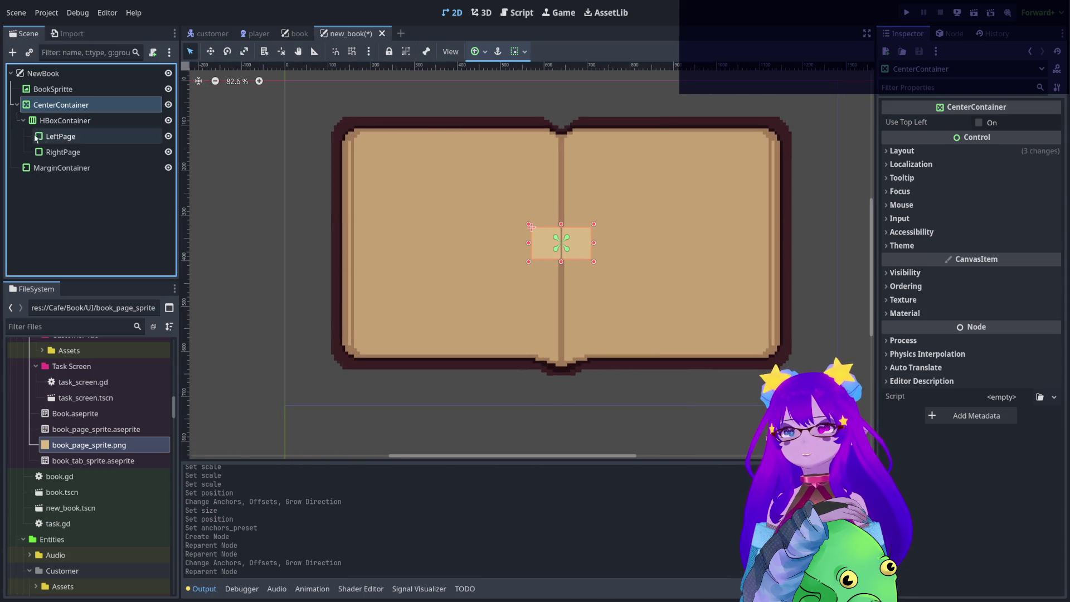
pyautogui.click(81, 122)
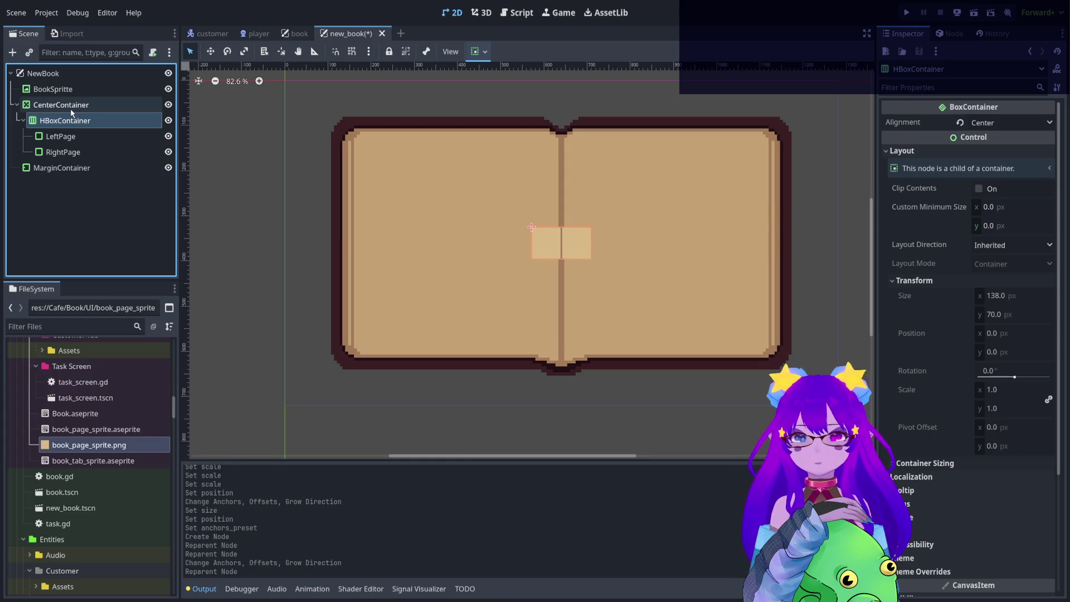
# Try multiplied values for LeftPage's minimum width, undoing the 670 px attempt
pyautogui.click(50, 139)
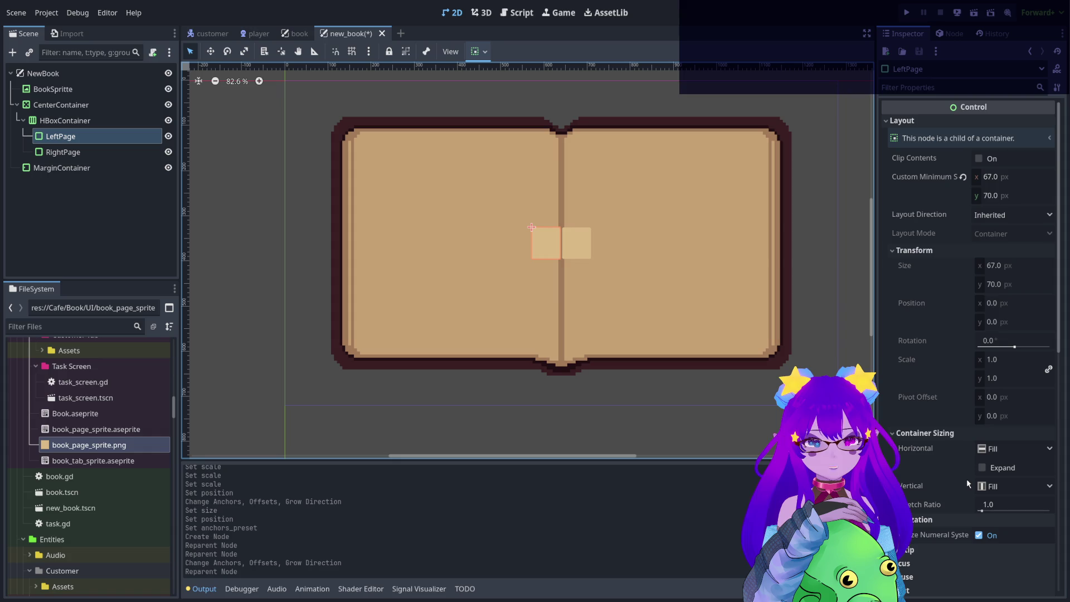
pyautogui.moveTo(989, 176); pyautogui.dragTo(1008, 176)
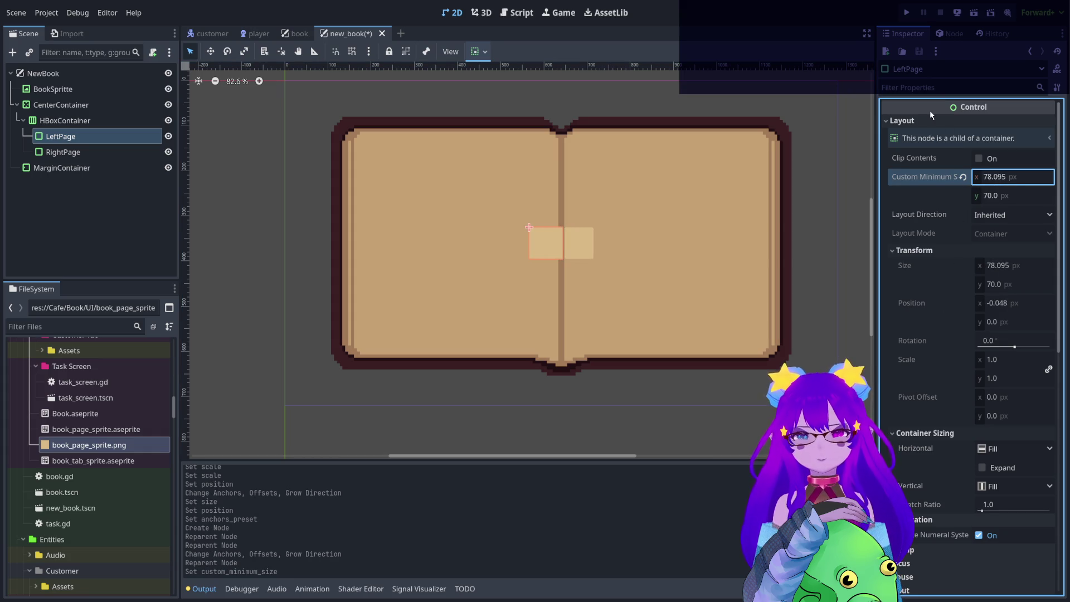
pyautogui.hotkey('ctrl', 'z')
pyautogui.click(1019, 178)
pyautogui.write('*')
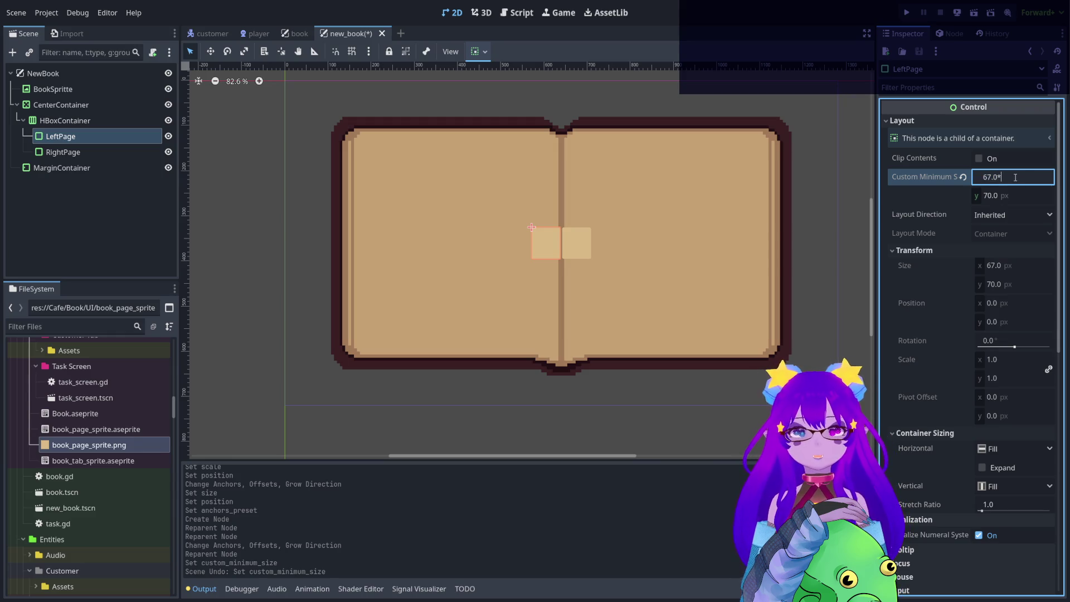
pyautogui.write('19')
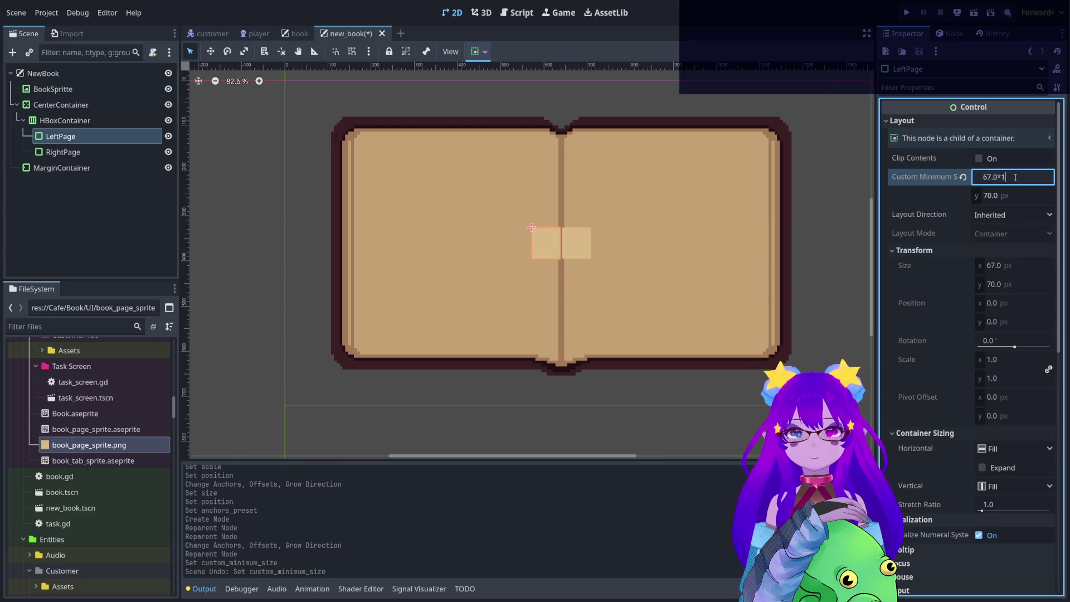
pyautogui.press('Return')
pyautogui.hotkey('ctrl', 'z')
pyautogui.click(1010, 177)
pyautogui.click(1010, 177)
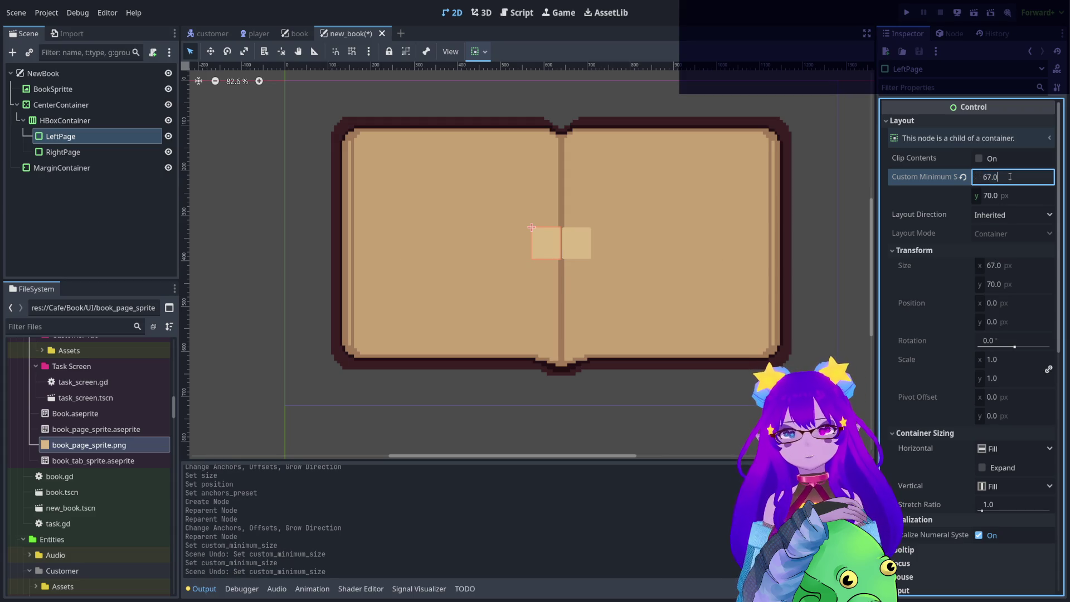
pyautogui.write('5')
pyautogui.press('Return')
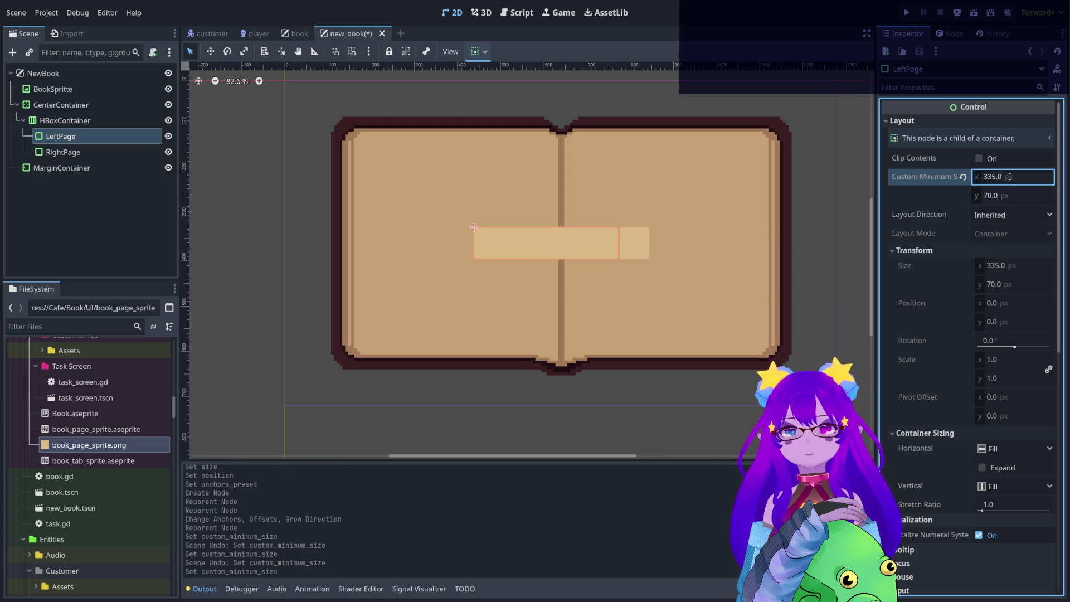
# Try 335 × 350 and 469 × 490 page sizes for LeftPage, then undo them
pyautogui.click(1014, 195)
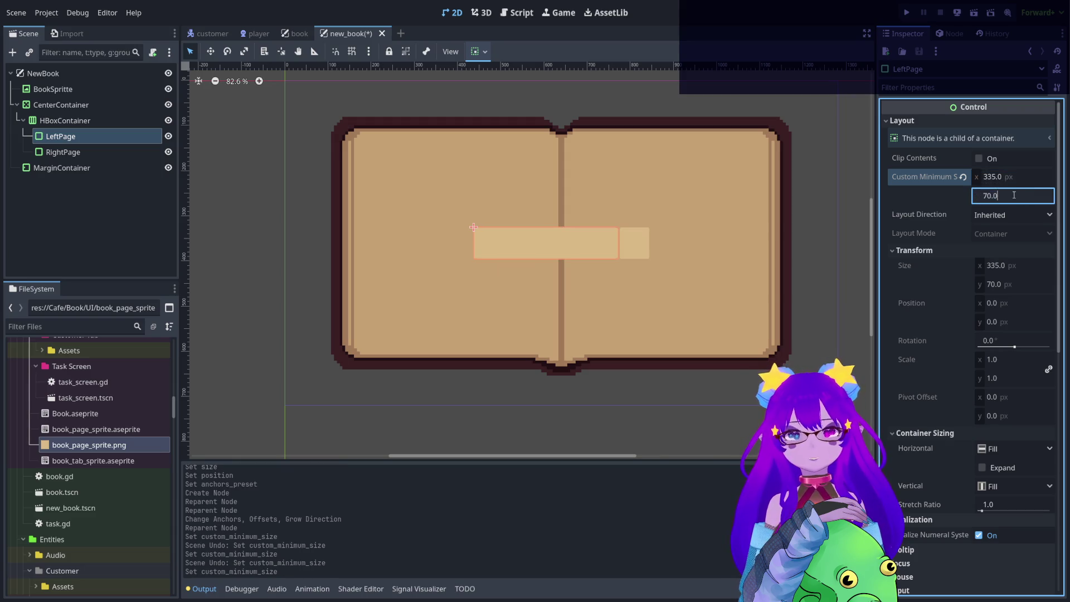
pyautogui.write('*5')
pyautogui.press('Return')
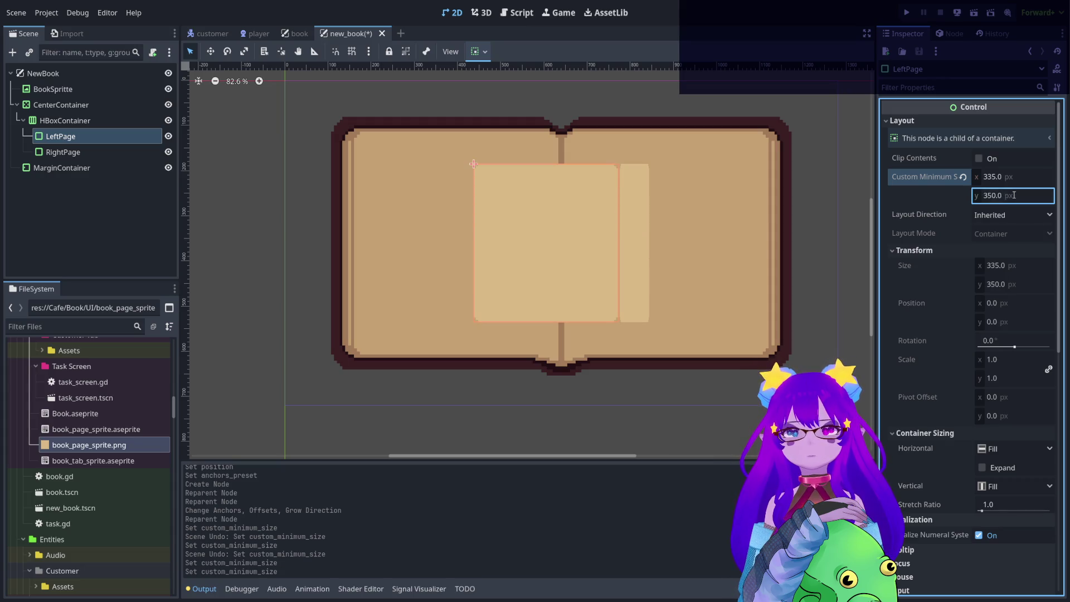
pyautogui.hotkey('ctrl', 'z')
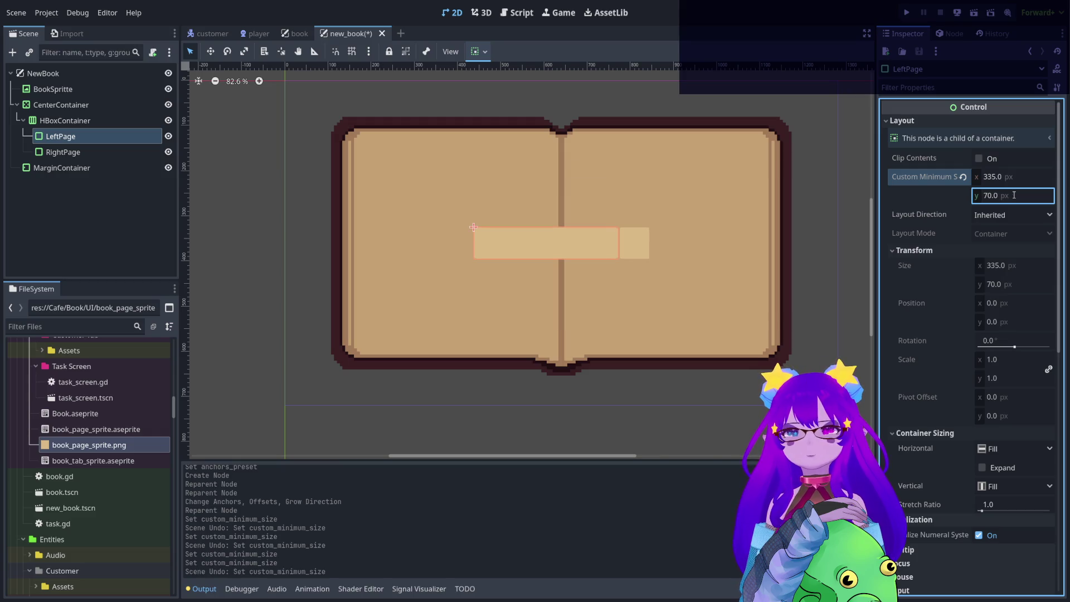
pyautogui.hotkey('ctrl', 'z')
pyautogui.click(1009, 177)
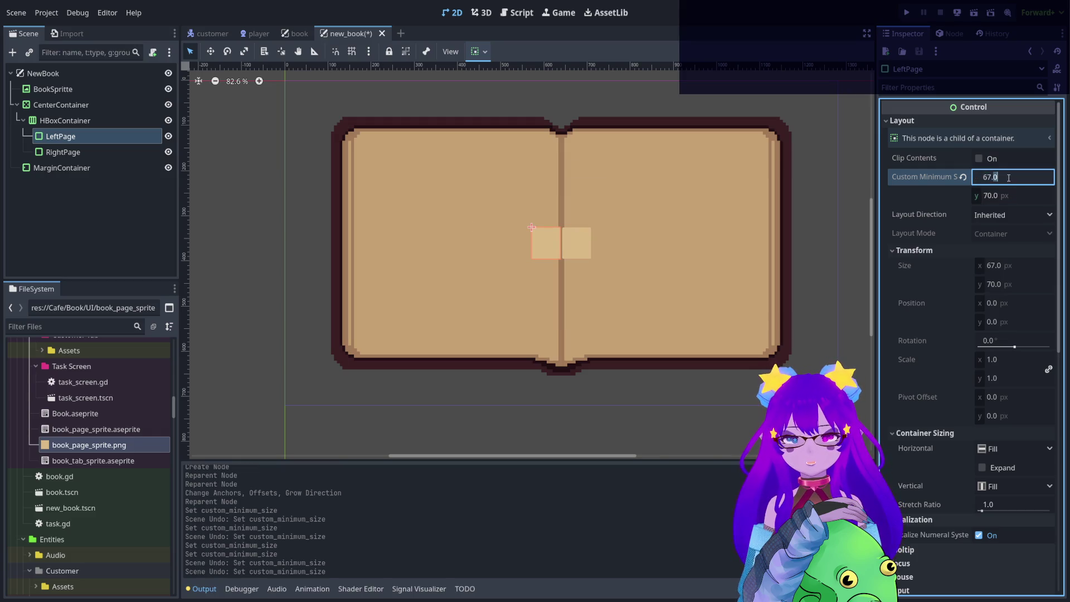
pyautogui.click(1009, 195)
pyautogui.write('*7')
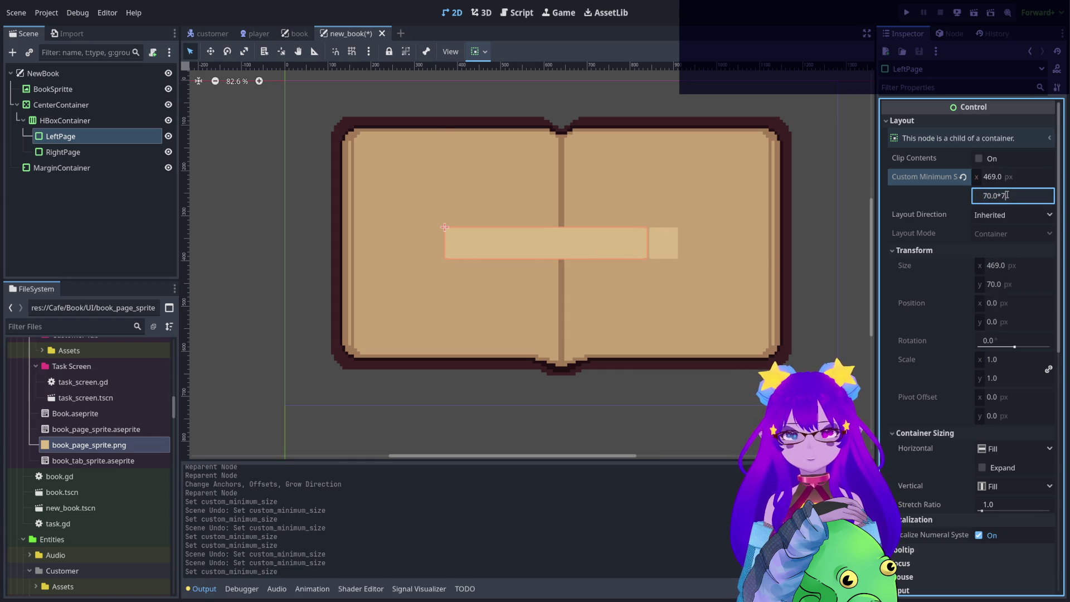
pyautogui.press('Return')
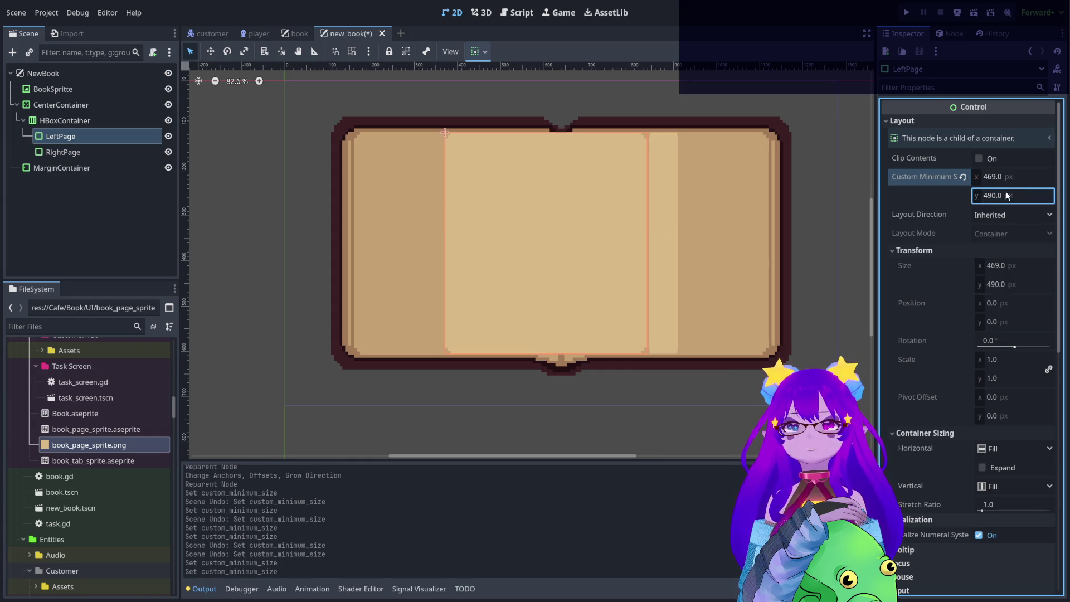
pyautogui.hotkey('ctrl', 'z')
pyautogui.hotkey('ctrl', 'z')
# Set LeftPage's minimum size to 67*6.5 by 70*6.5, giving 435.5 × 455 px
pyautogui.click(1008, 179)
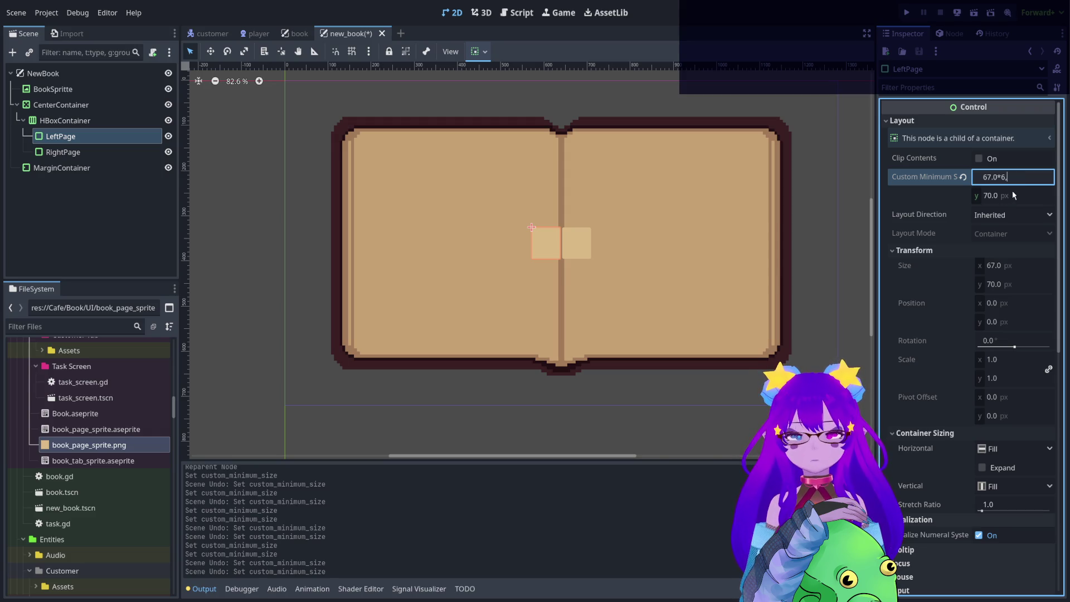
pyautogui.write('5')
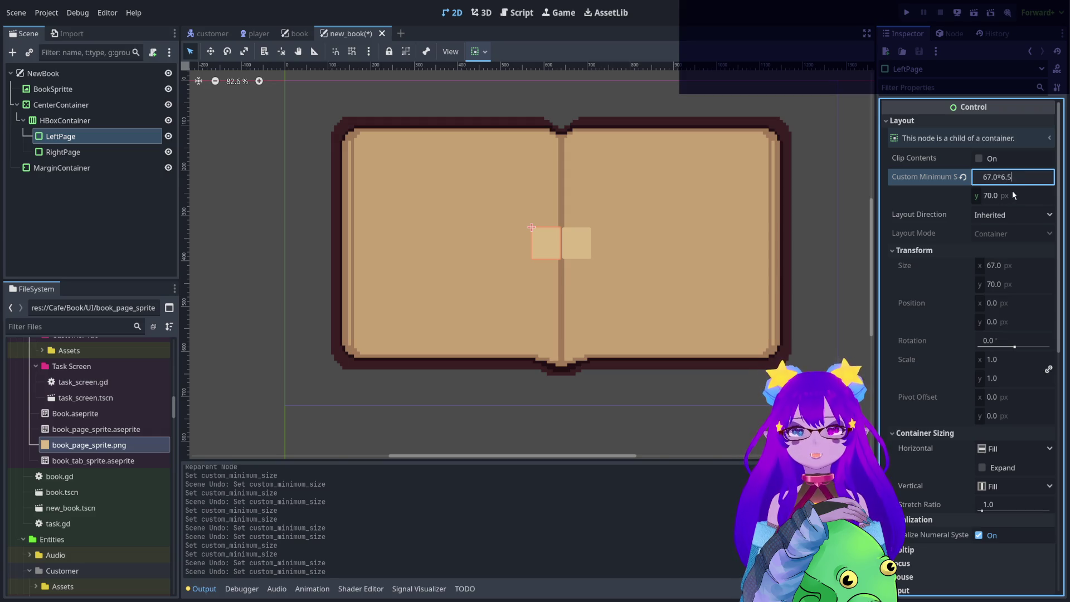
pyautogui.press('Return')
pyautogui.click(1010, 195)
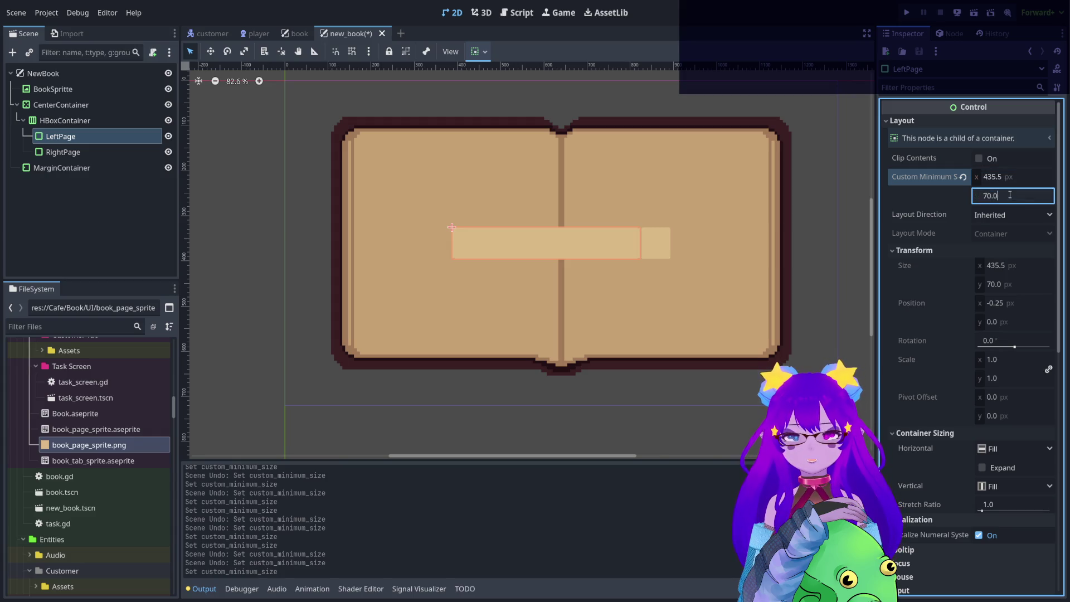
pyautogui.write('*6.5')
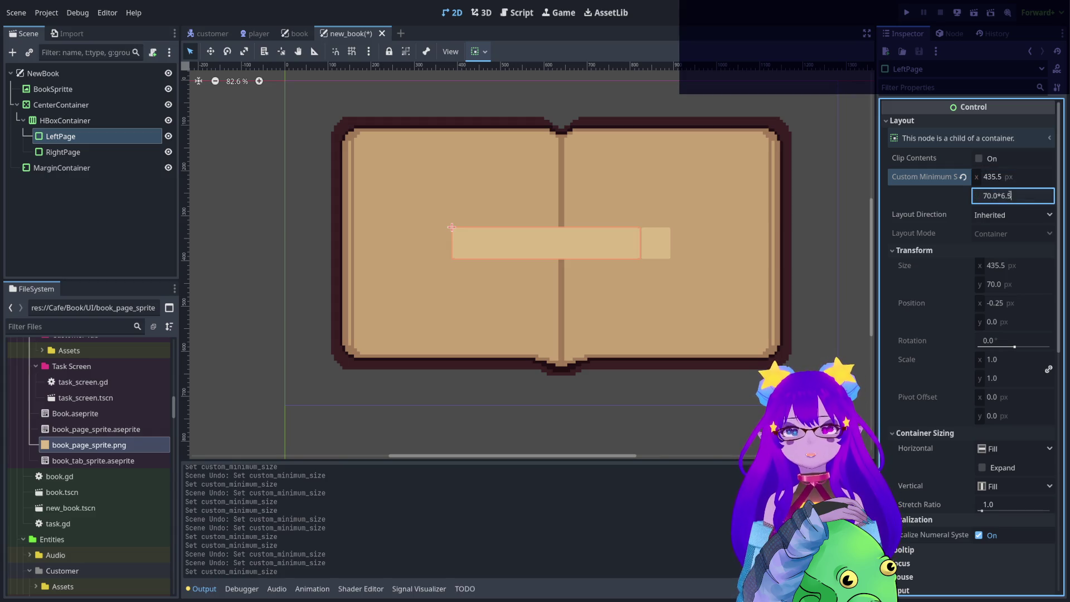
pyautogui.press('Return')
pyautogui.scroll(1, 503, 165)
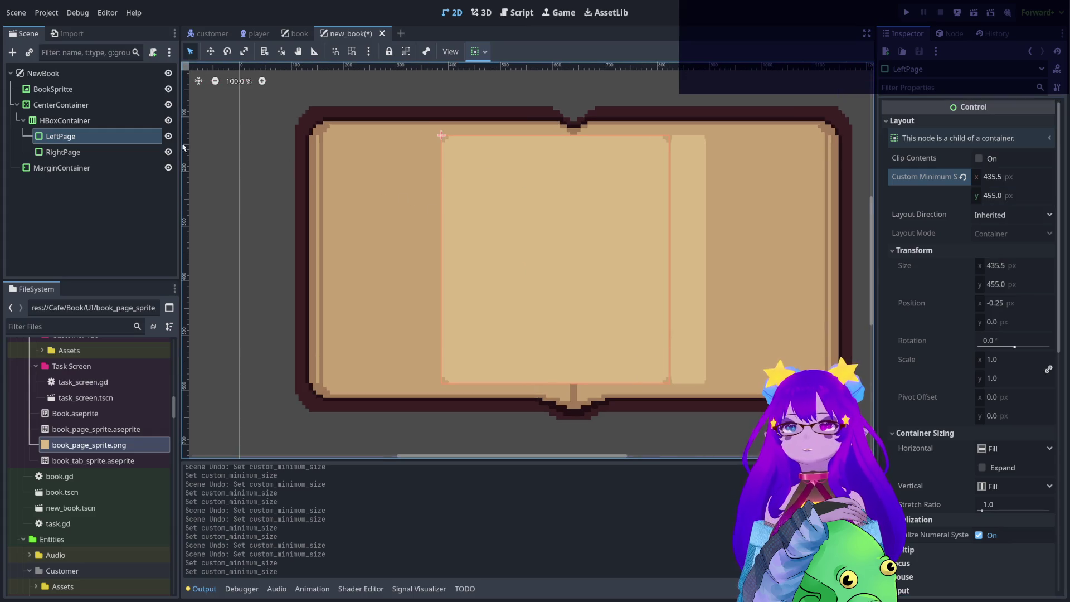
pyautogui.click(63, 151)
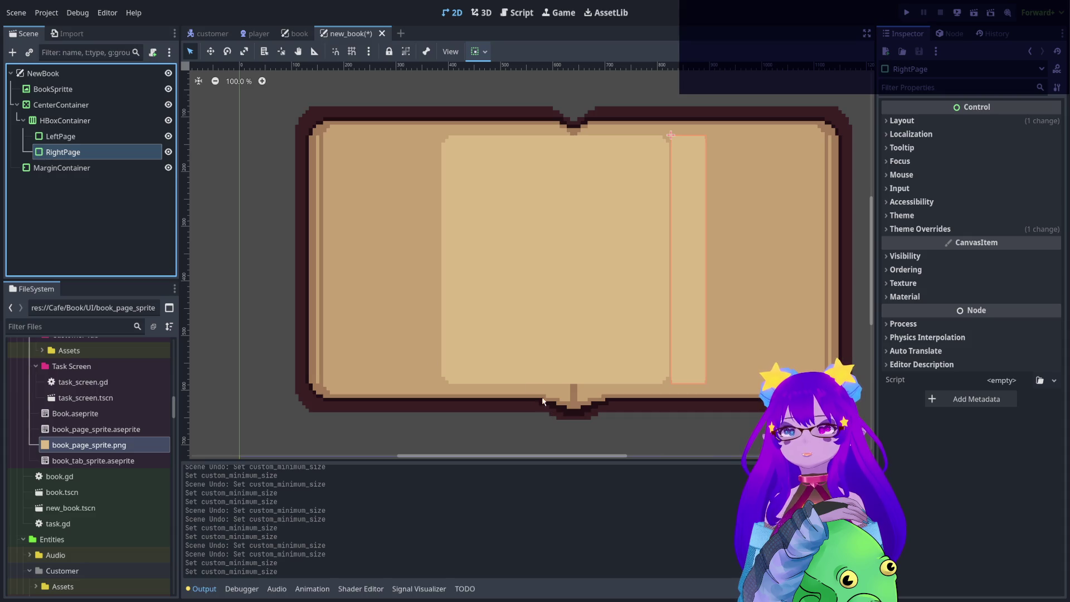
# Delete the old RightPage and duplicate LeftPage as a new RightPage
pyautogui.press('Delete')
pyautogui.click(72, 135)
pyautogui.hotkey('ctrl', 'd')
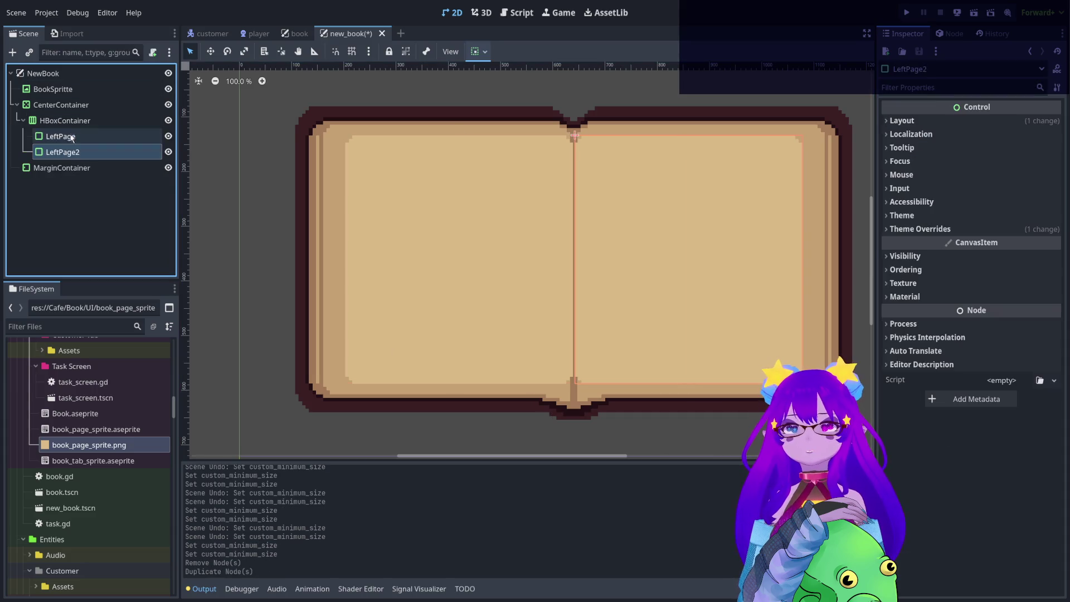
pyautogui.write('RightPage')
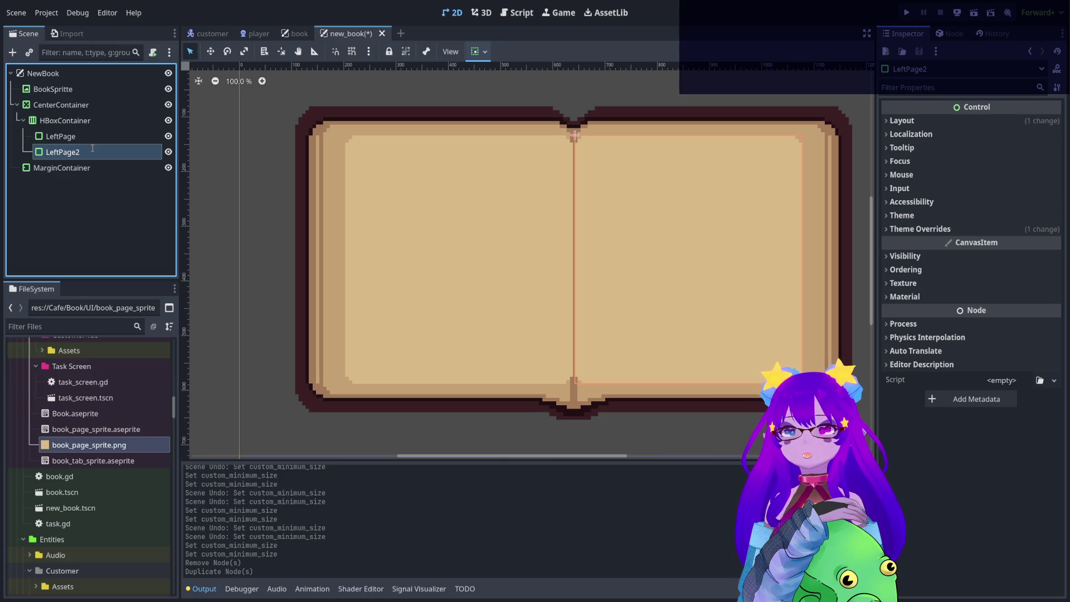
pyautogui.click(65, 126)
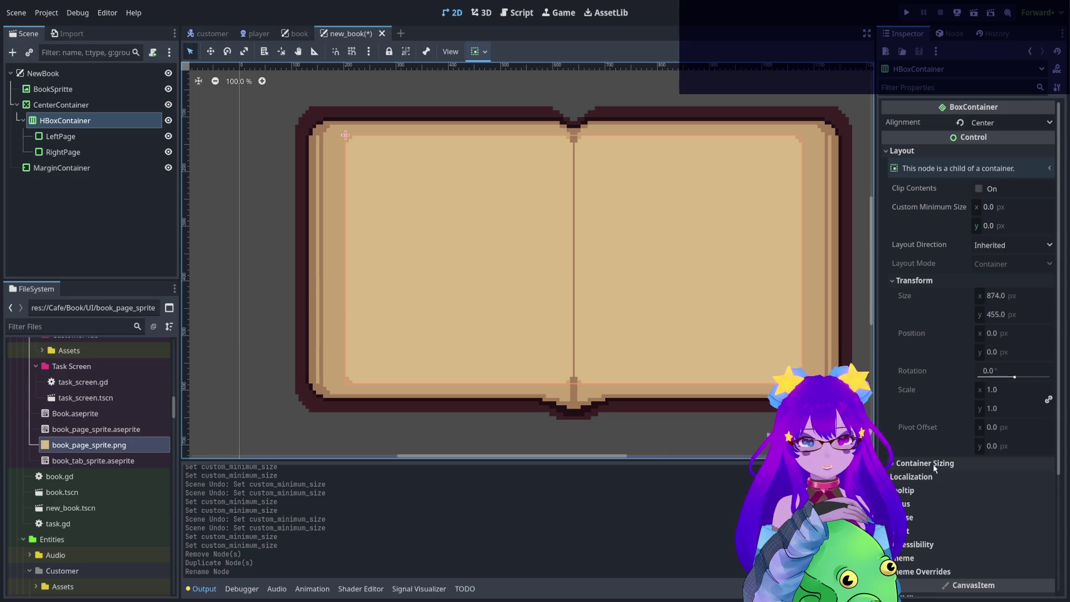
# Override the HBoxContainer's Separation constant to 54 and check both page sizes
pyautogui.click(914, 572)
pyautogui.scroll(-3, 925, 530)
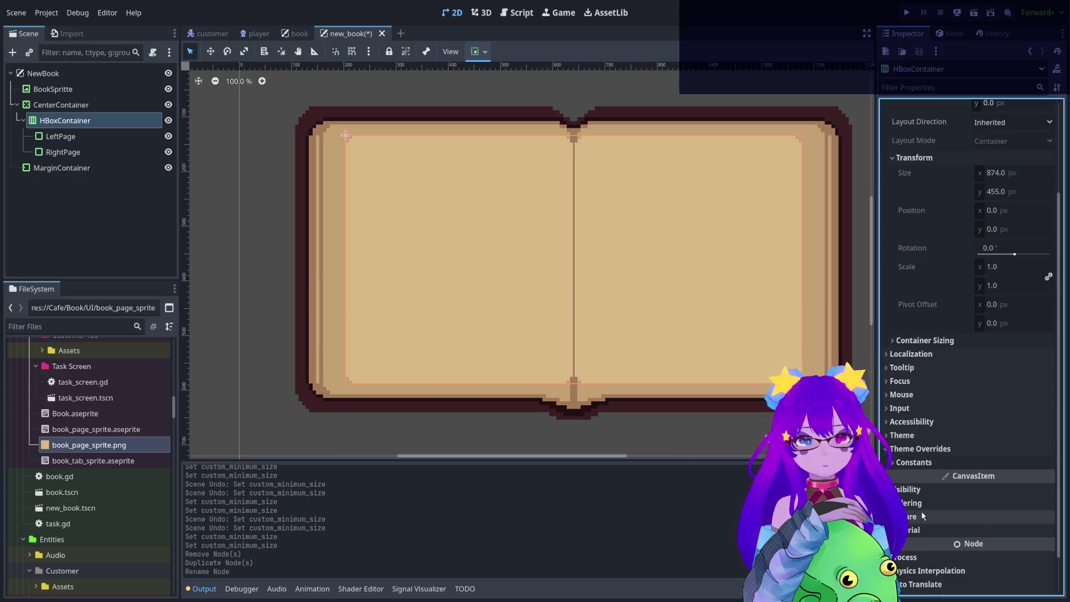
pyautogui.click(935, 416)
pyautogui.moveTo(986, 430)
pyautogui.mouseDown()
pyautogui.moveTo(1025, 431)
pyautogui.moveTo(1005, 431)
pyautogui.mouseUp()
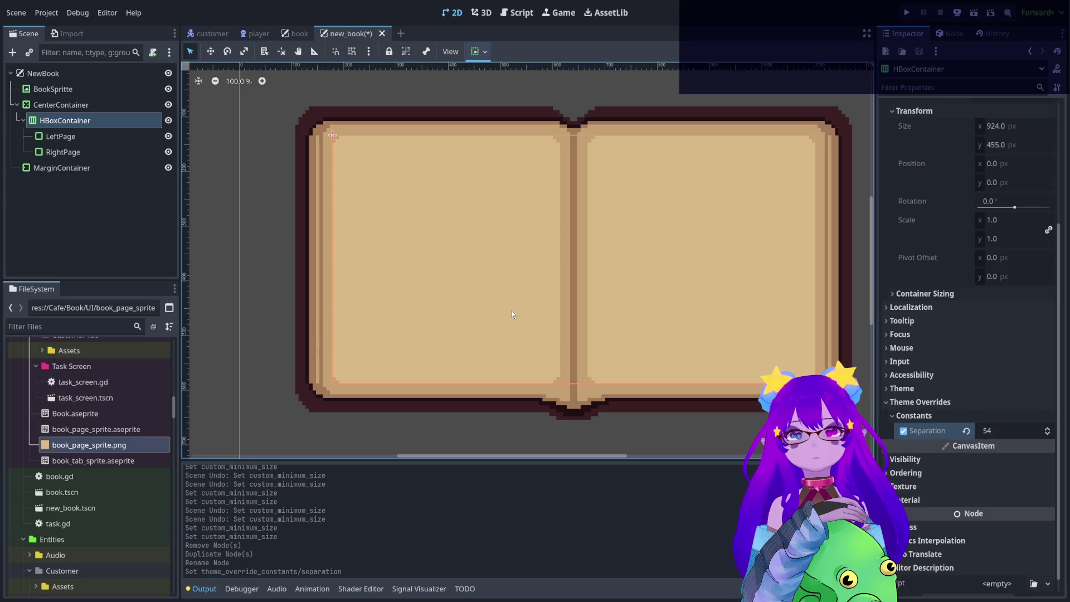
pyautogui.click(61, 136)
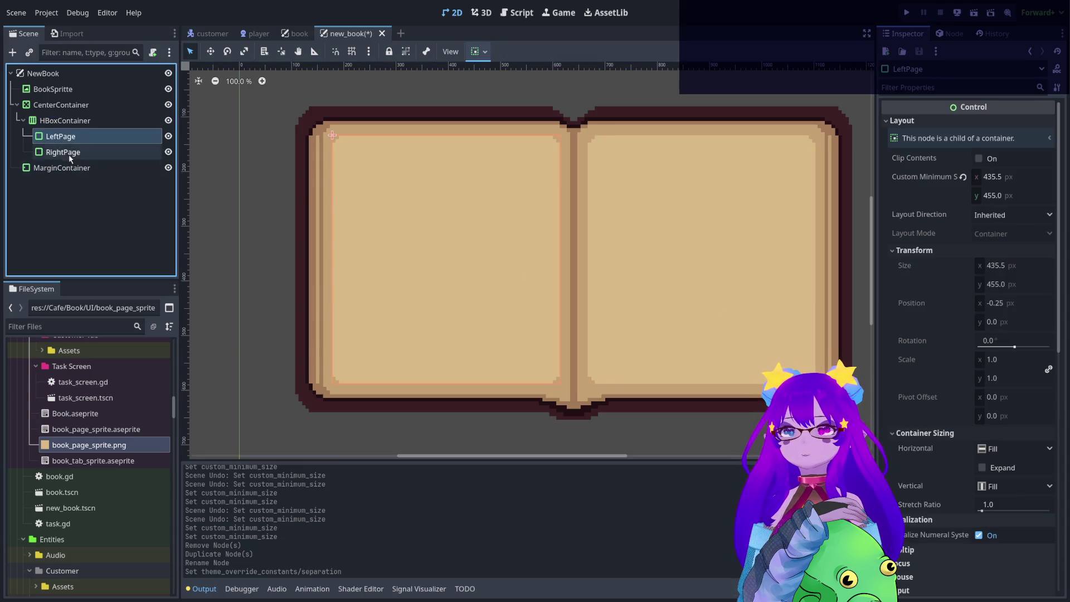
pyautogui.click(62, 152)
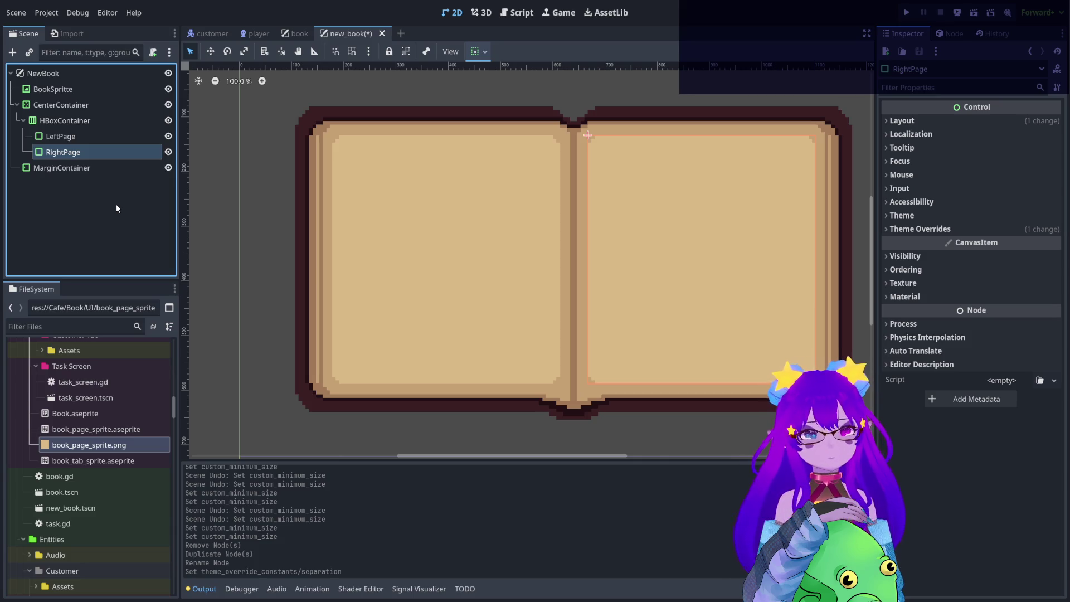
# Pan and zoom the viewport to see the whole open book
pyautogui.scroll(8, 503, 199)
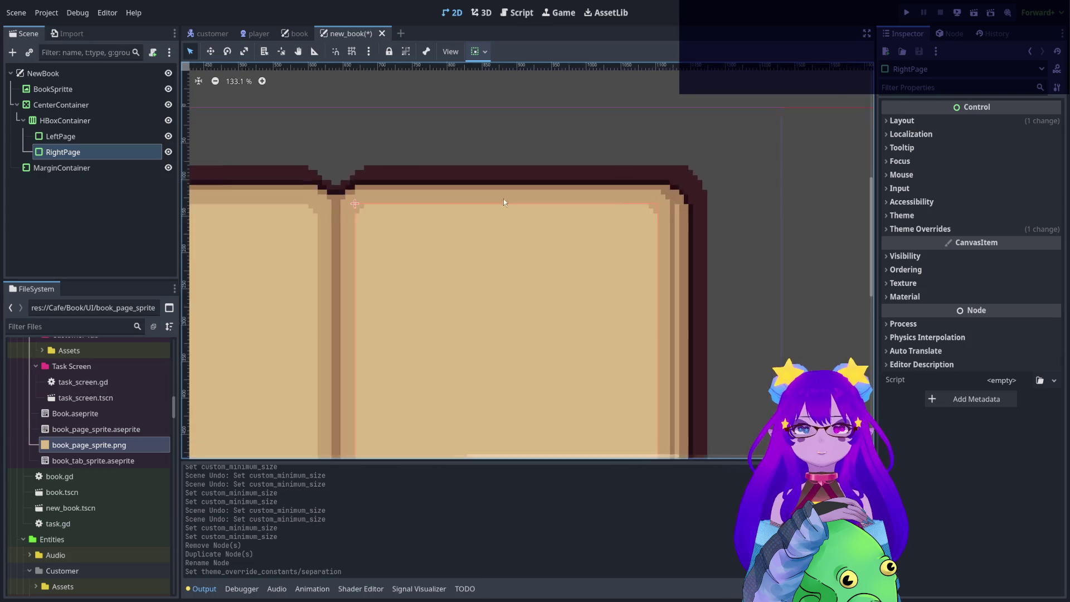
pyautogui.scroll(3, 736, 228)
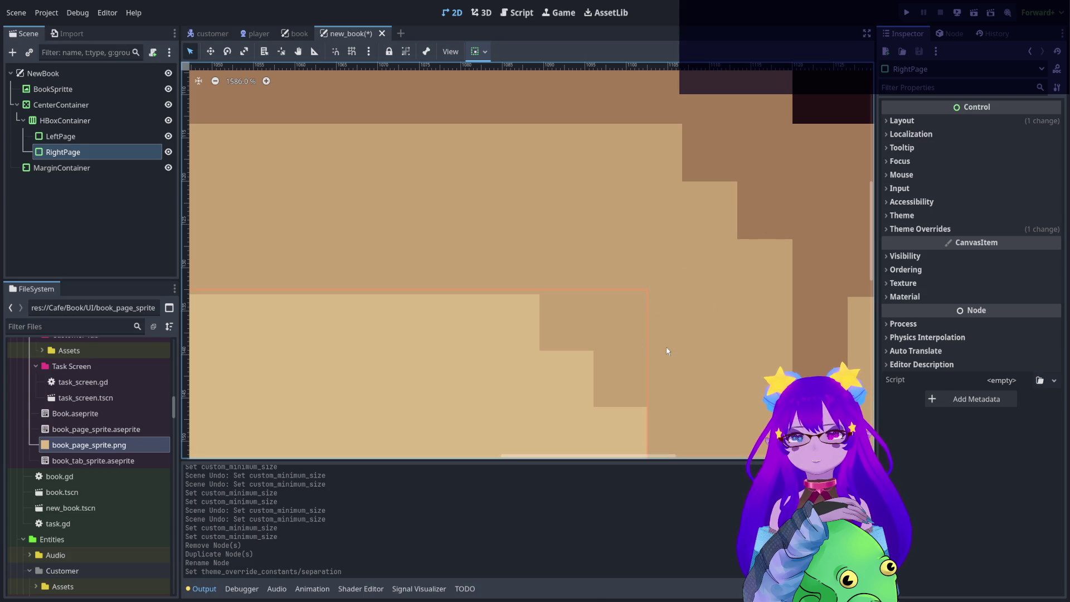
pyautogui.scroll(-10, 666, 349)
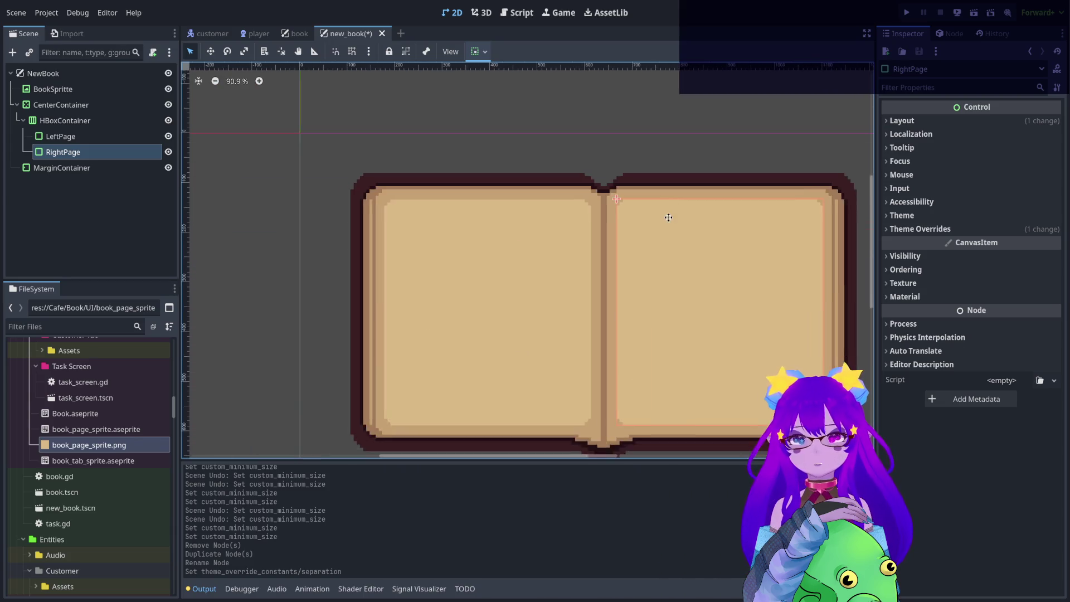
pyautogui.moveTo(668, 218); pyautogui.dragTo(622, 146)
pyautogui.scroll(8, 532, 359)
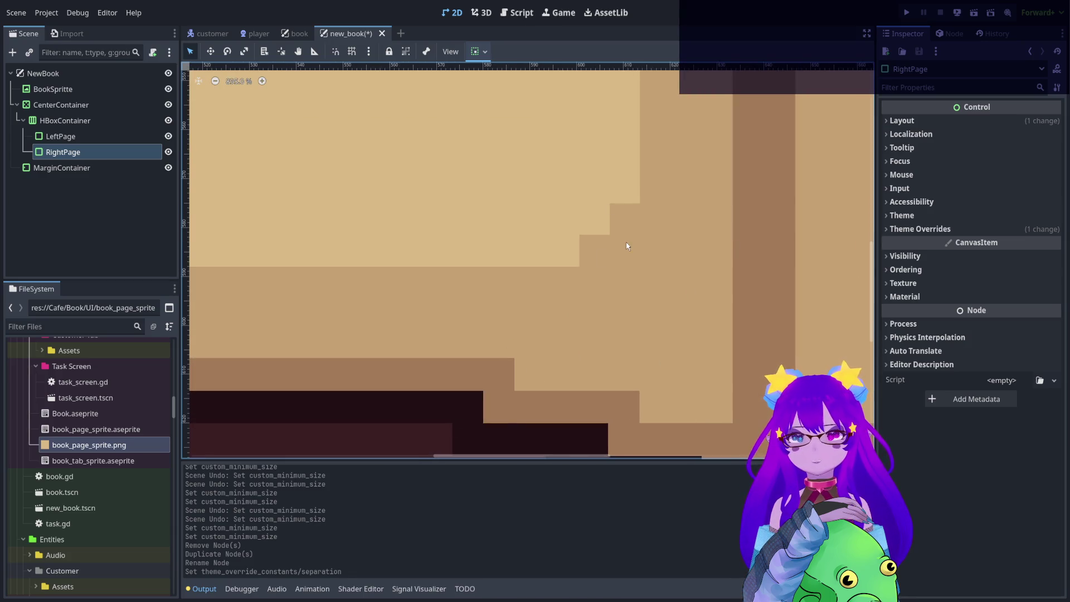
pyautogui.scroll(-10, 641, 251)
pyautogui.moveTo(680, 197); pyautogui.dragTo(595, 293)
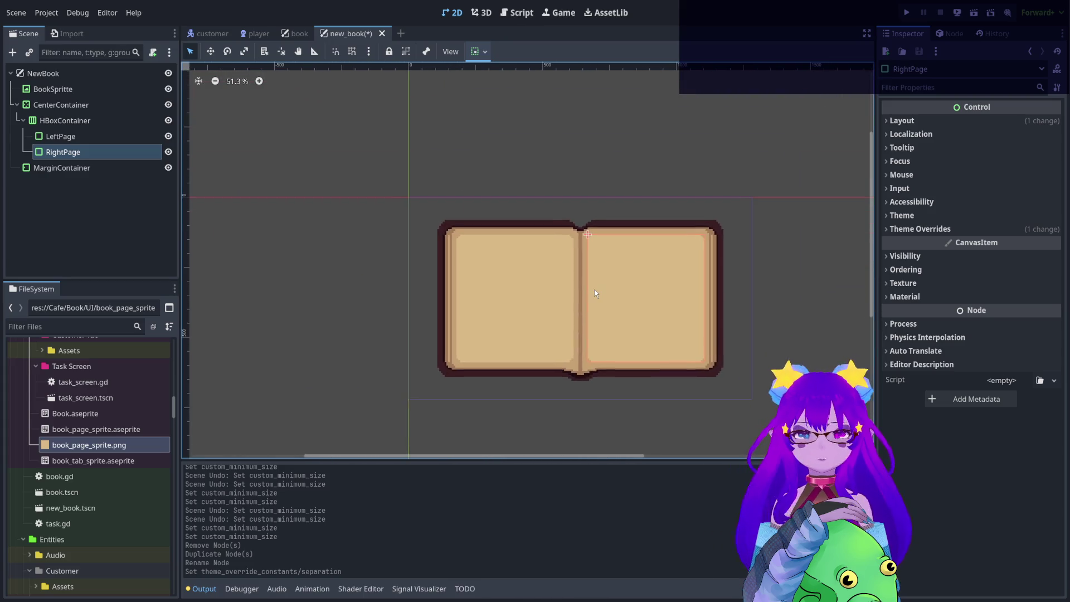
pyautogui.scroll(5, 595, 293)
pyautogui.click(72, 231)
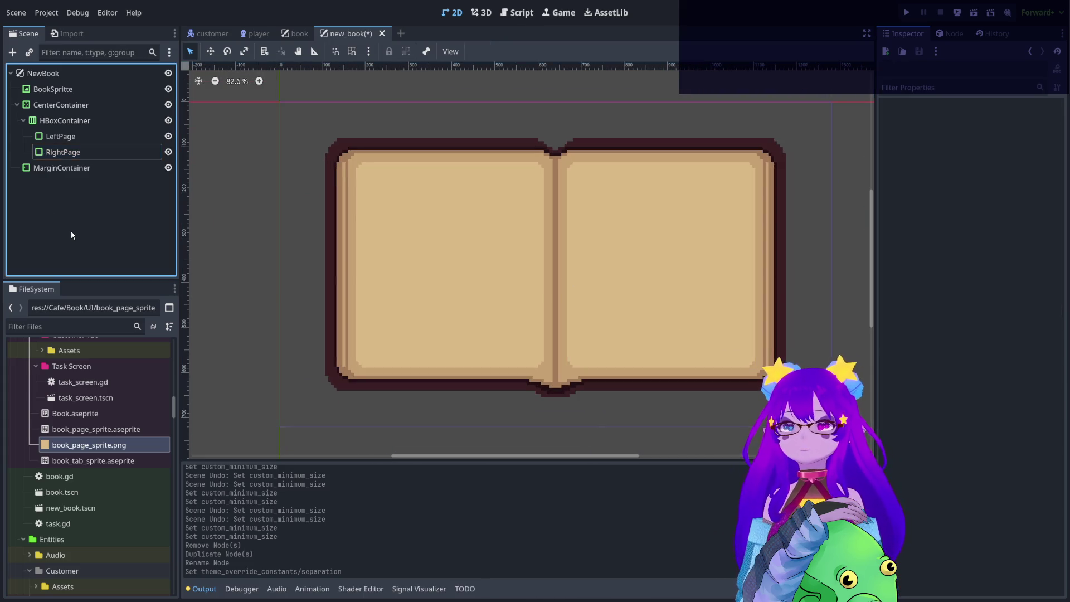
# Save the scene and rename the HBoxContainer to Pages
pyautogui.hotkey('ctrl', 's')
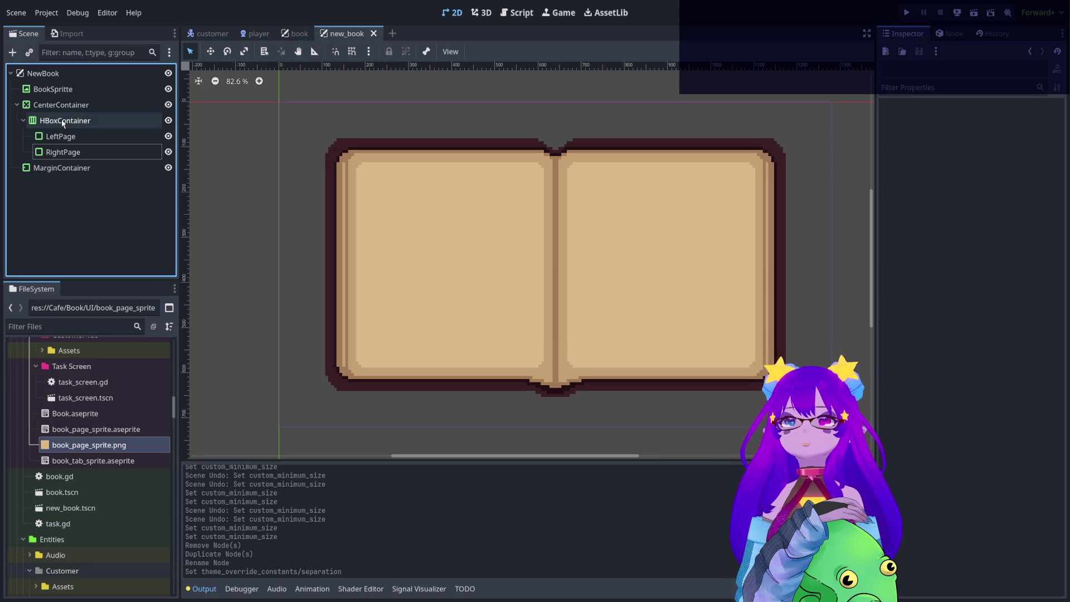
pyautogui.click(63, 124)
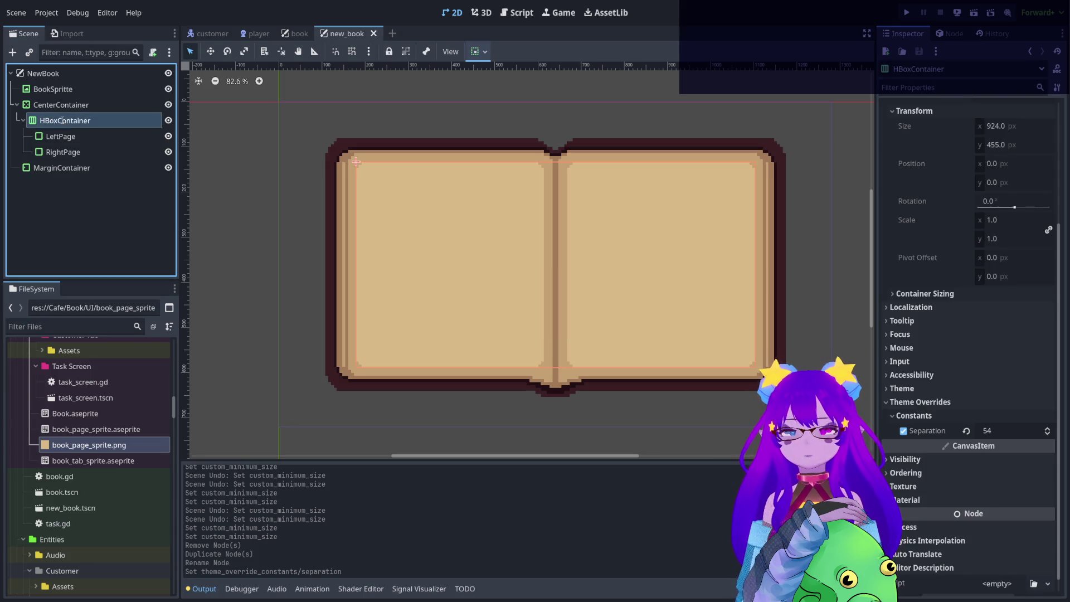
pyautogui.write('Pages')
pyautogui.press('Return')
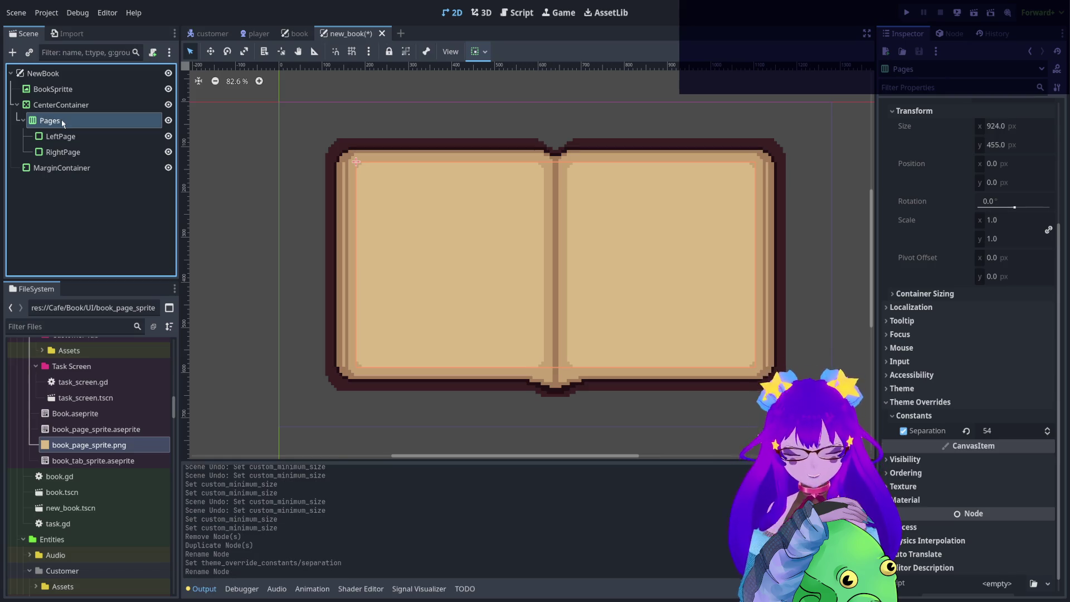
# Delete the MarginContainer node and save the NewBook scene again
pyautogui.click(51, 168)
pyautogui.click(169, 168)
pyautogui.click(169, 167)
pyautogui.click(168, 167)
pyautogui.click(168, 168)
pyautogui.click(168, 167)
pyautogui.click(168, 168)
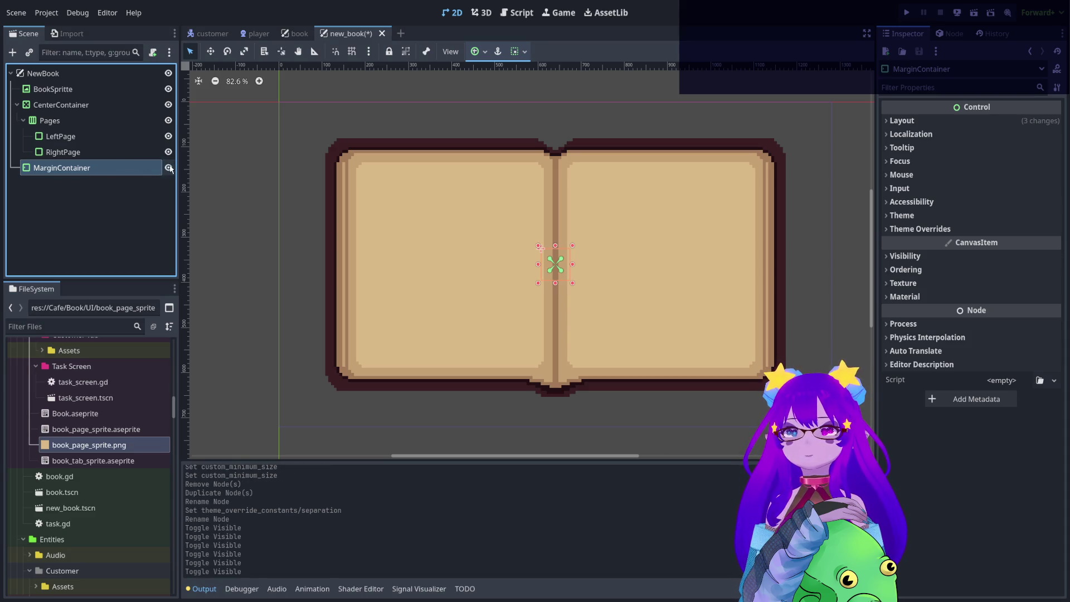
pyautogui.moveTo(25, 169)
pyautogui.mouseDown()
pyautogui.moveTo(28, 101)
pyautogui.moveTo(30, 120)
pyautogui.moveTo(30, 109)
pyautogui.mouseUp()
pyautogui.click(29, 122)
pyautogui.click(29, 108)
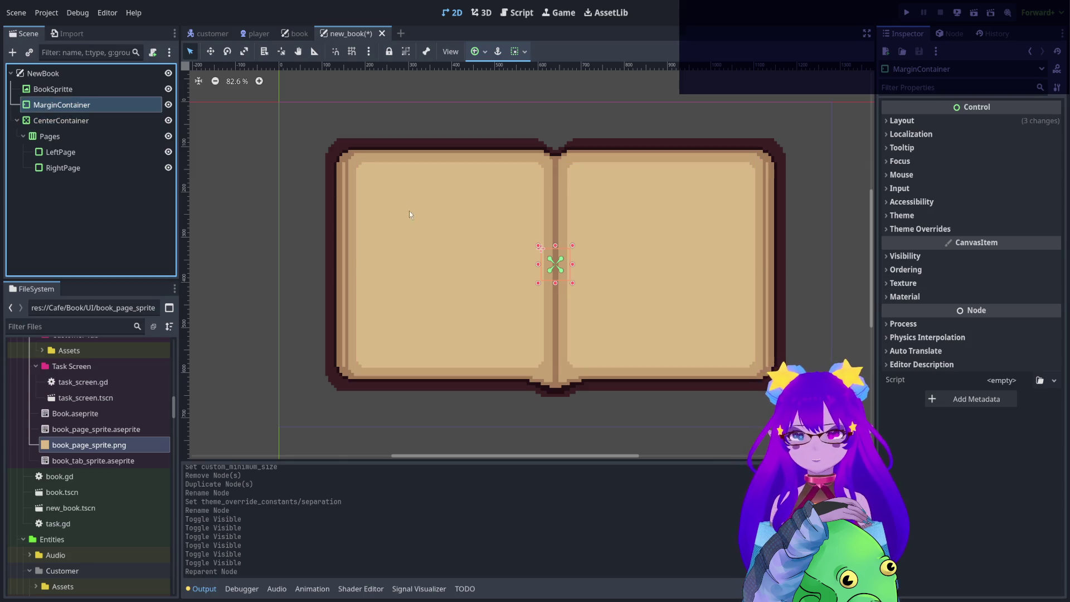
pyautogui.press('Delete')
pyautogui.hotkey('ctrl', 's')
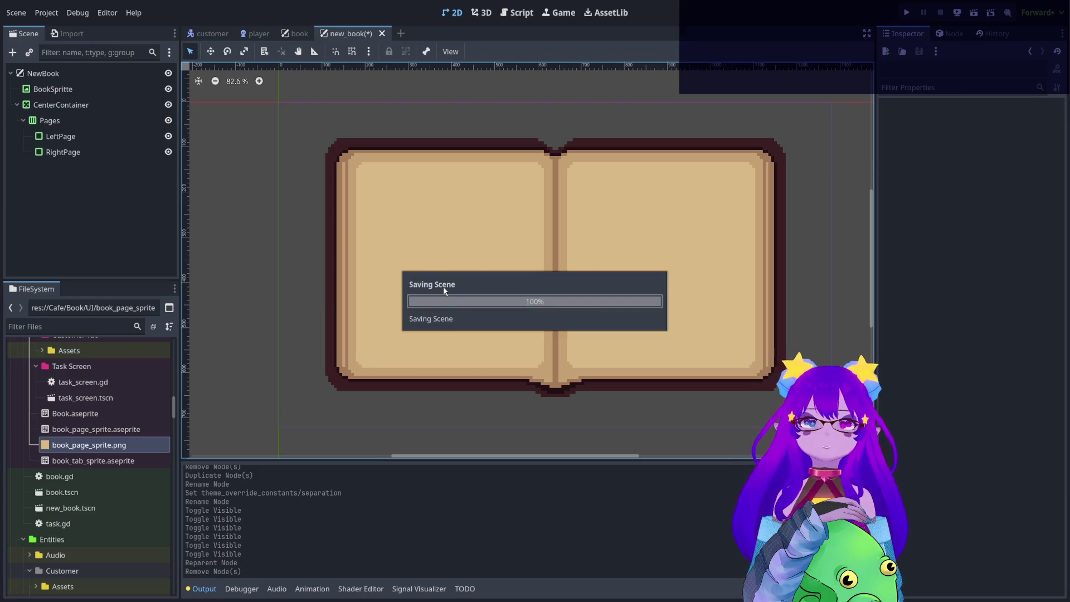
# Add an HBoxContainer and place it directly under NewBook, between BookSprite and CenterContainer
pyautogui.scroll(5, 410, 128)
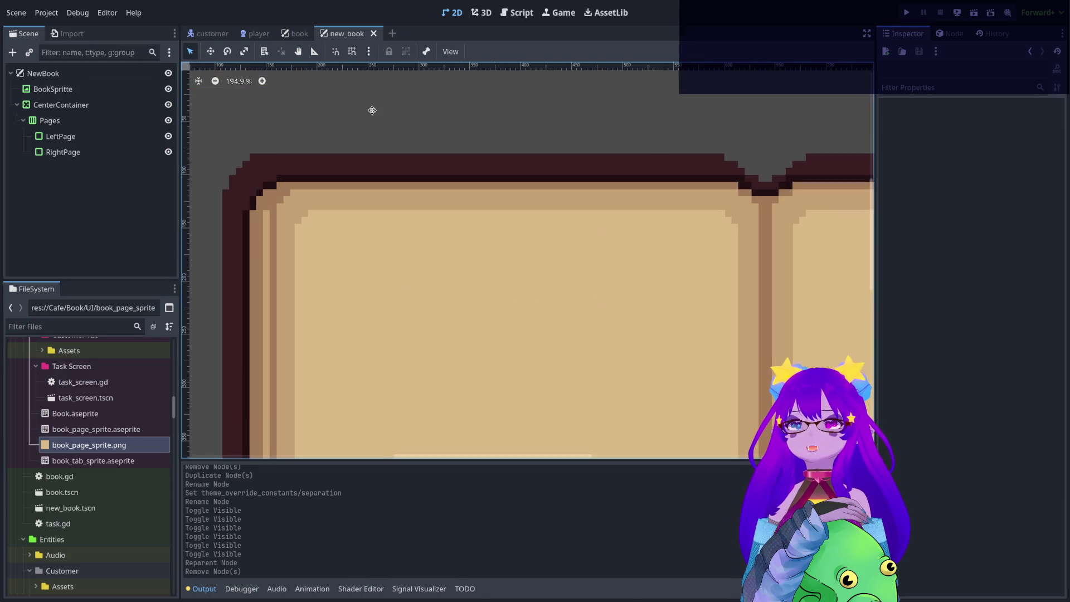
pyautogui.click(17, 105)
pyautogui.click(16, 105)
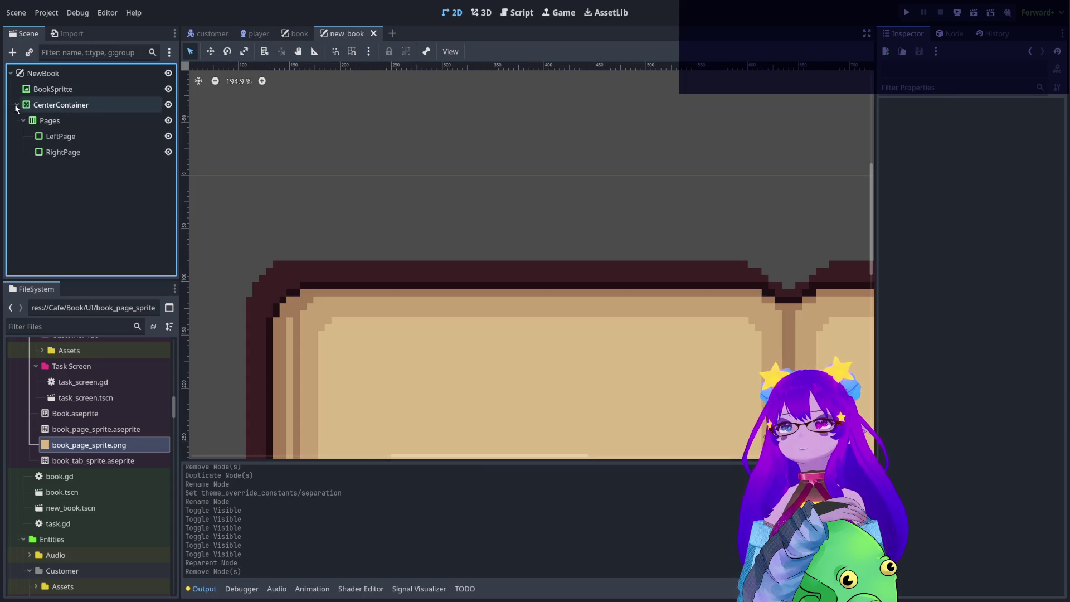
pyautogui.click(16, 106)
pyautogui.click(54, 106)
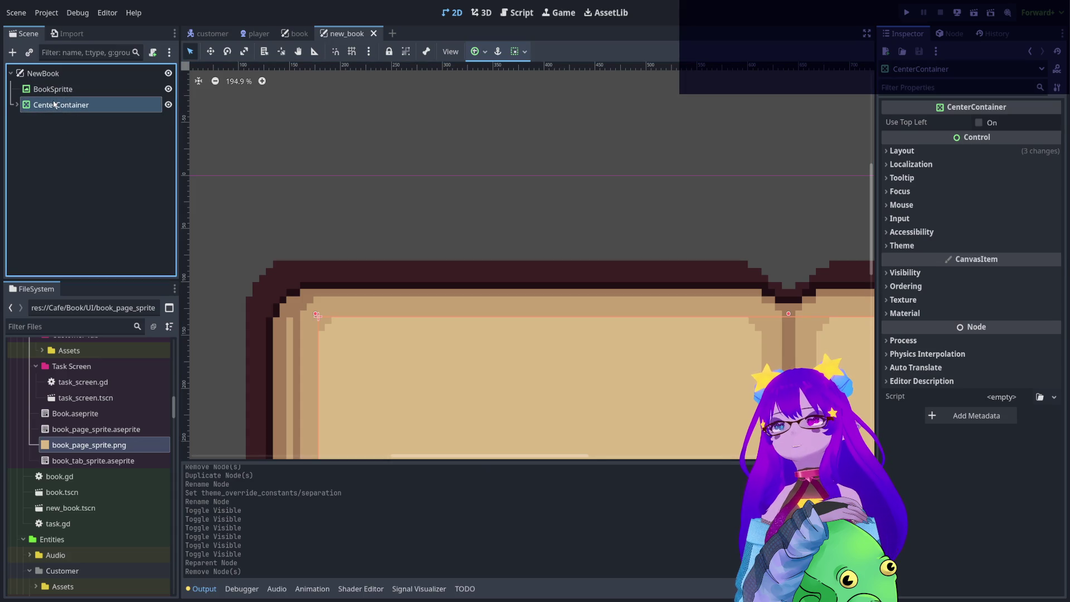
pyautogui.click(20, 55)
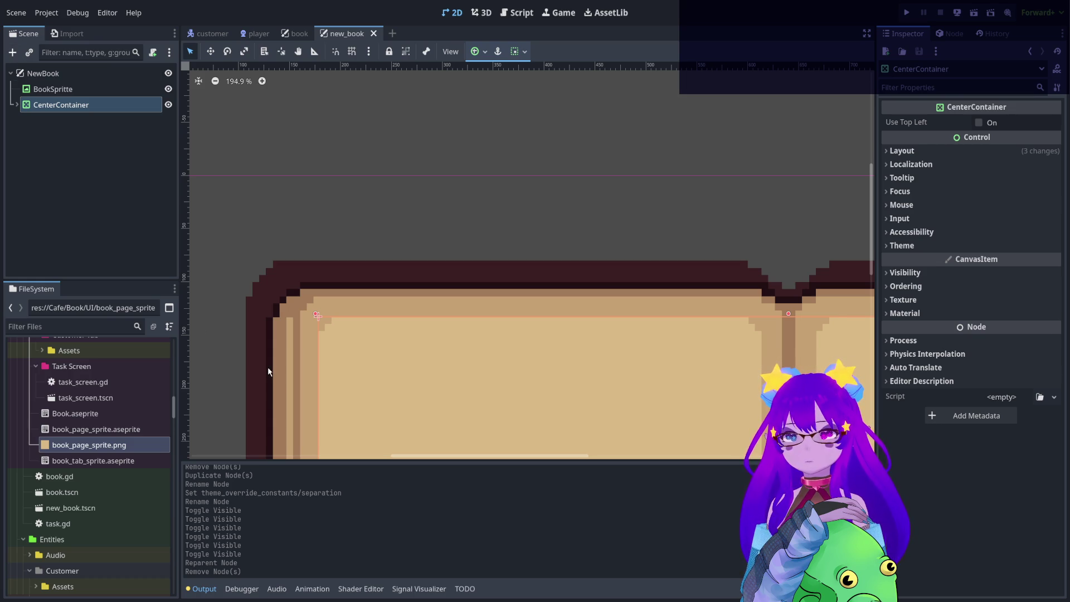
pyautogui.press('Return')
pyautogui.moveTo(70, 168); pyautogui.dragTo(34, 118)
pyautogui.click(17, 121)
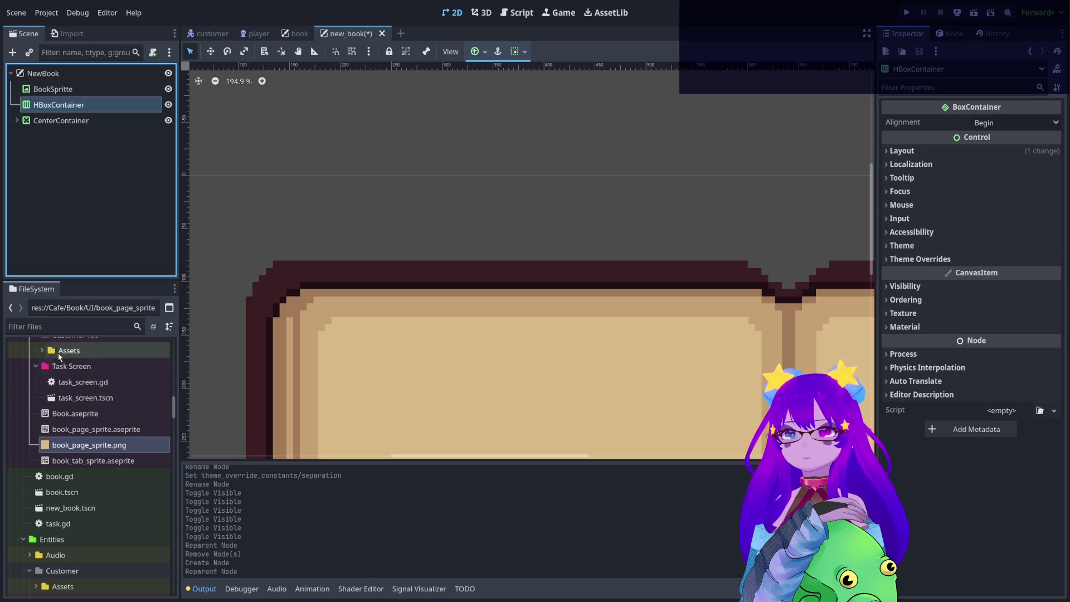
# Try a 'label' file search, clear it, and open the res://Cafe/Book/UI/ folder
pyautogui.click(44, 328)
pyautogui.write('label')
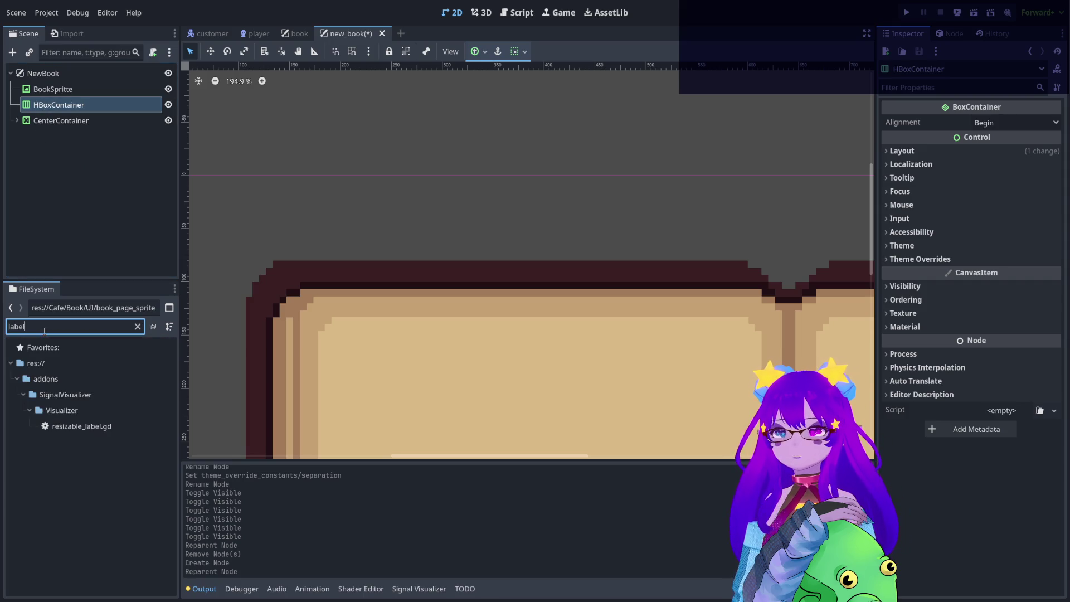
pyautogui.press('BackSpace')
pyautogui.press('BackSpace')
pyautogui.press('BackSpace')
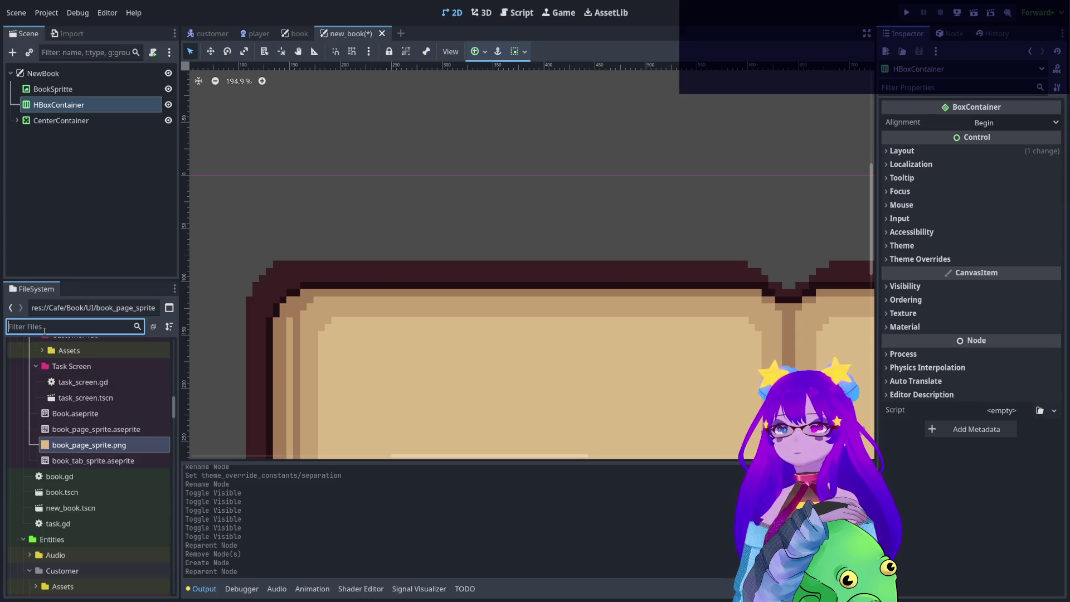
pyautogui.click(72, 211)
pyautogui.scroll(3, 87, 414)
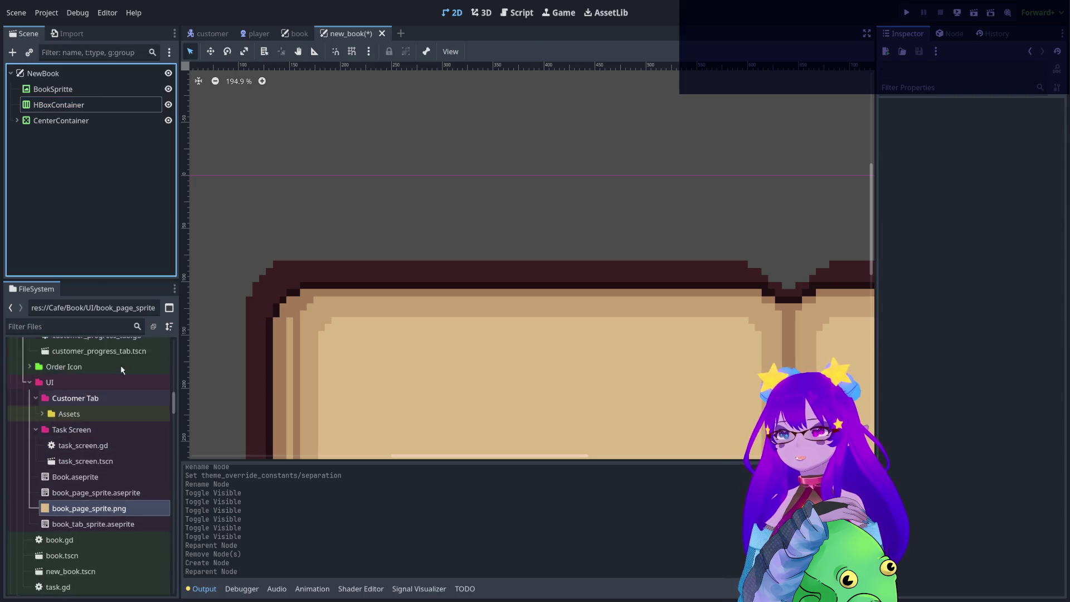
pyautogui.click(87, 414)
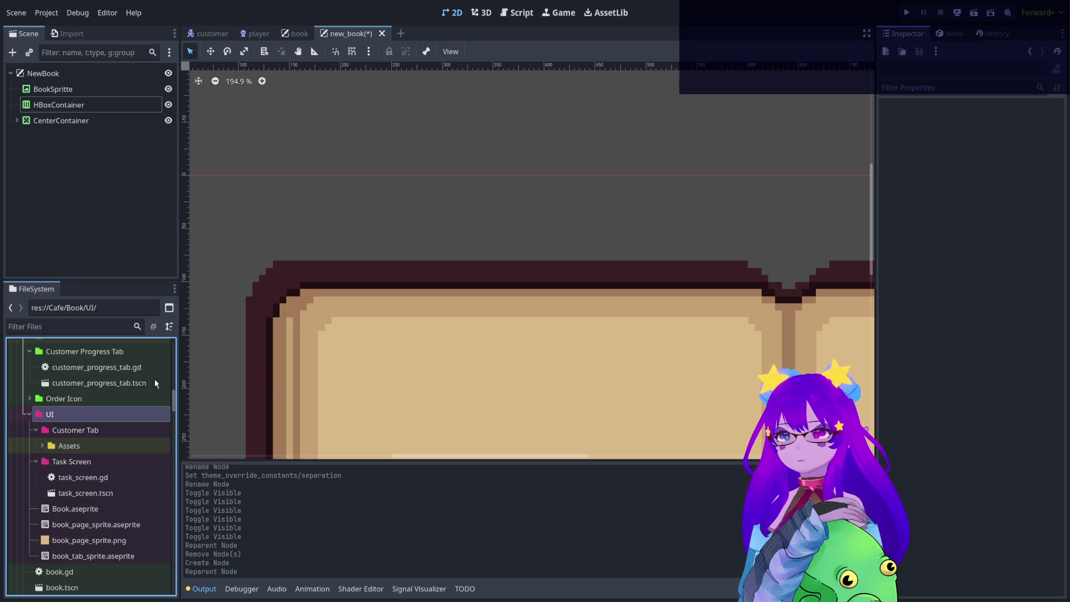
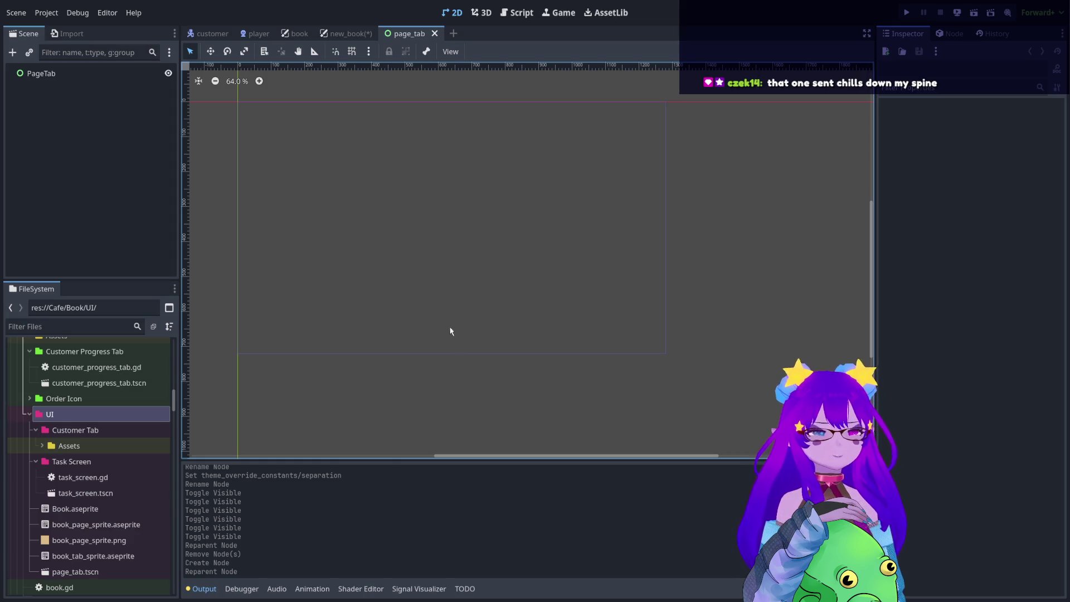
# Select the PageTab root, add a TextureRect child, and pick the book tab sprite file
pyautogui.scroll(-1, 375, 274)
pyautogui.moveTo(374, 275)
pyautogui.mouseDown()
pyautogui.moveTo(628, 365)
pyautogui.moveTo(597, 310)
pyautogui.moveTo(546, 350)
pyautogui.moveTo(495, 259)
pyautogui.mouseUp()
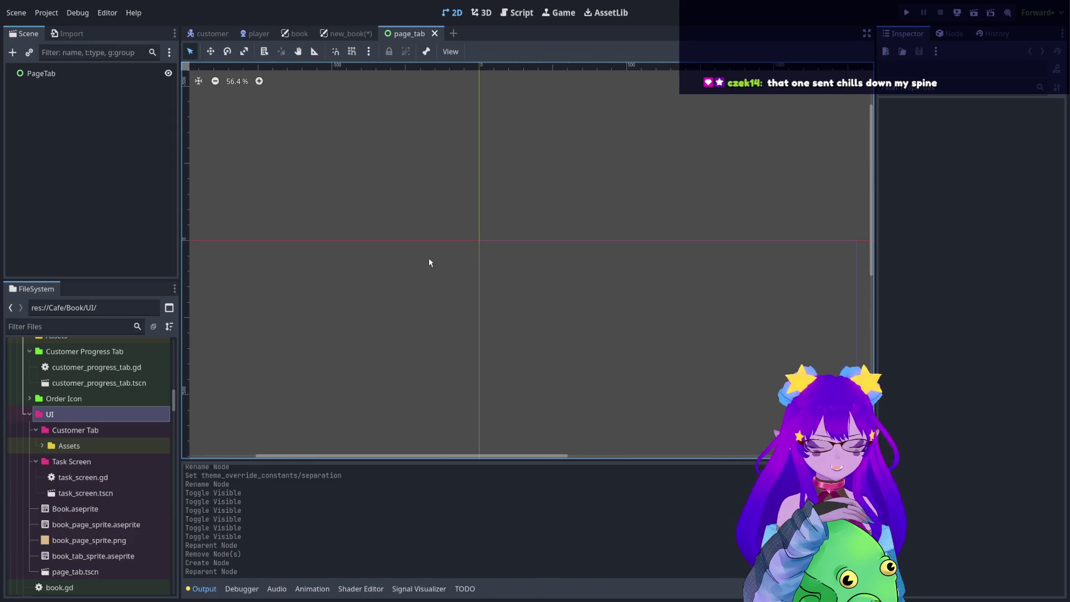
pyautogui.click(47, 75)
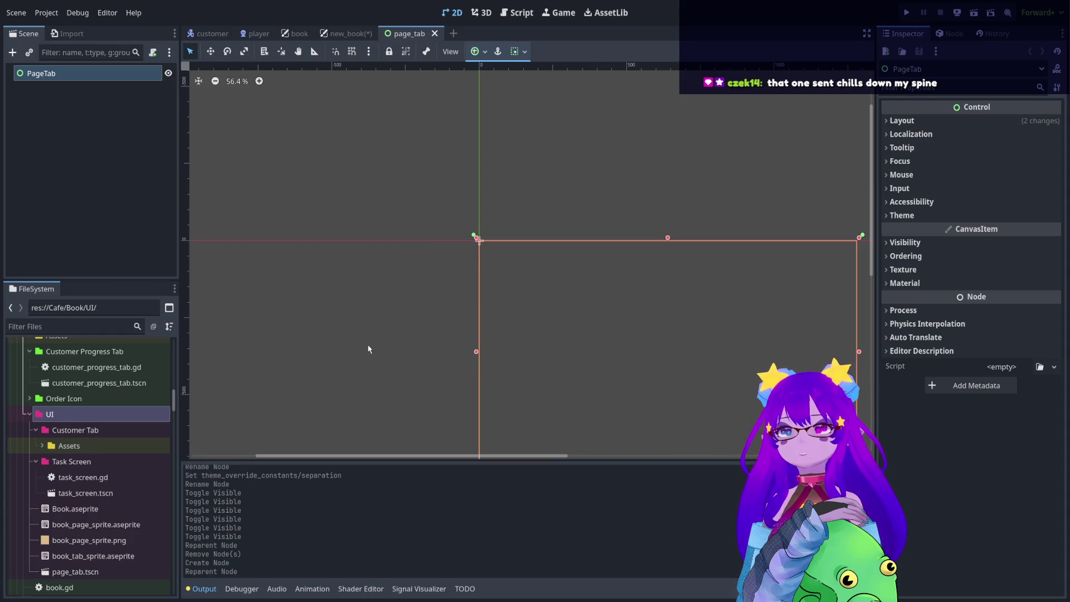
pyautogui.scroll(15, 517, 253)
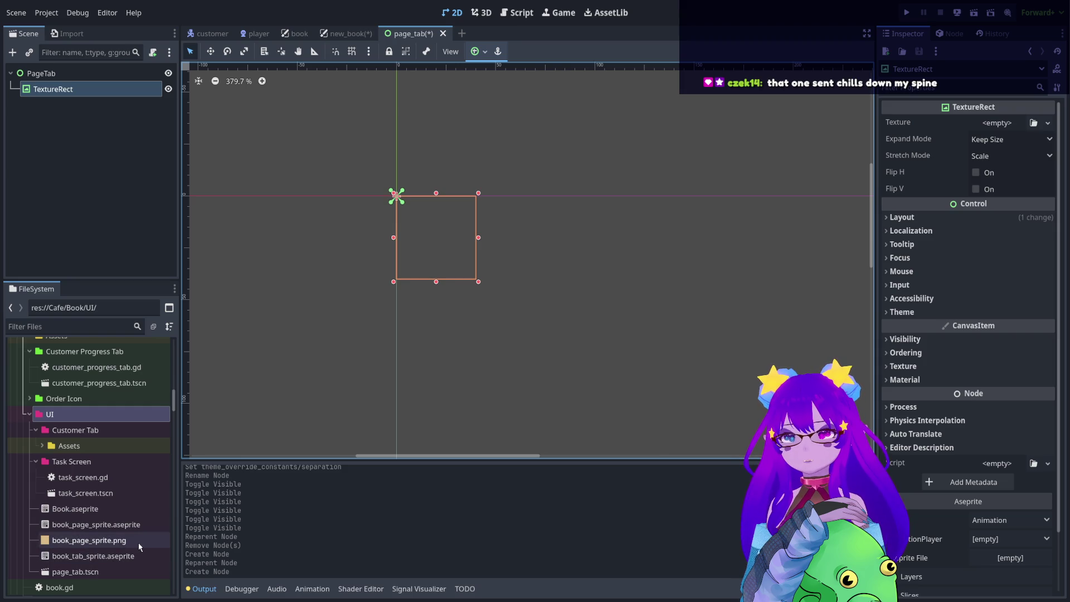
pyautogui.click(103, 540)
pyautogui.keyDown('shift'); pyautogui.click(104, 555); pyautogui.keyUp('shift')
# Set book_tab_sprite.aseprite as the TextureRect's Aseprite source file and save so it imports
pyautogui.moveTo(103, 555)
pyautogui.mouseDown()
pyautogui.moveTo(991, 499)
pyautogui.moveTo(1005, 521)
pyautogui.mouseUp()
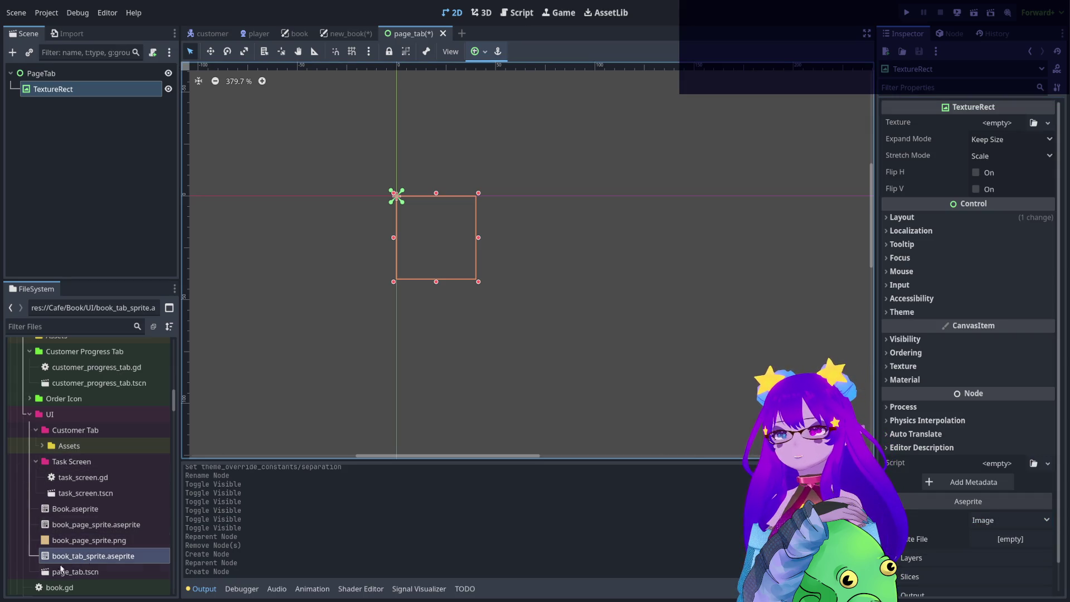
pyautogui.moveTo(61, 556)
pyautogui.mouseDown()
pyautogui.moveTo(558, 557)
pyautogui.moveTo(981, 539)
pyautogui.mouseUp()
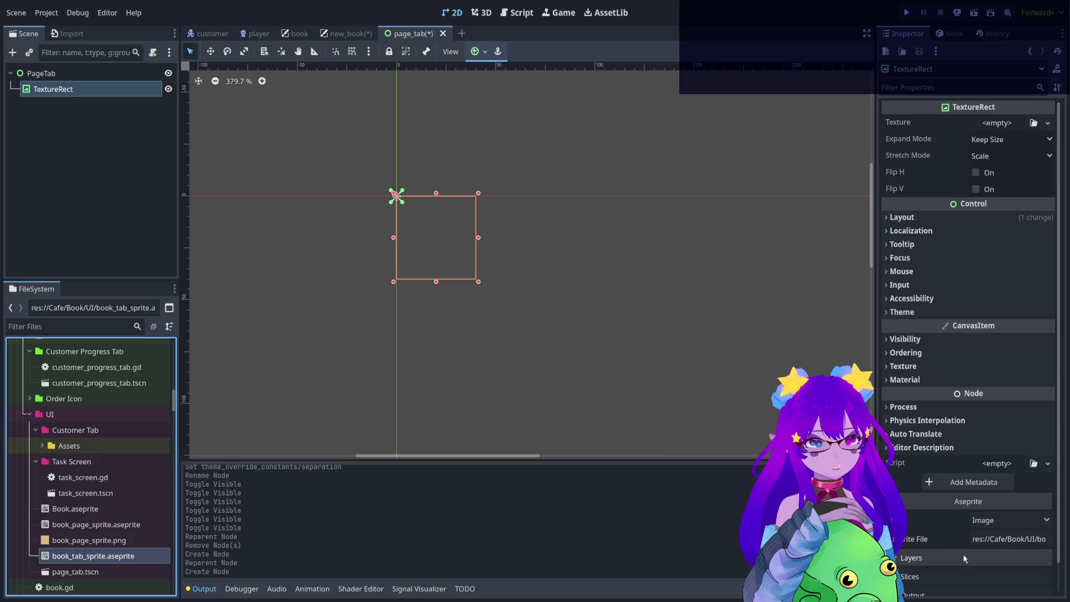
pyautogui.scroll(-1, 964, 558)
pyautogui.hotkey('ctrl', 's')
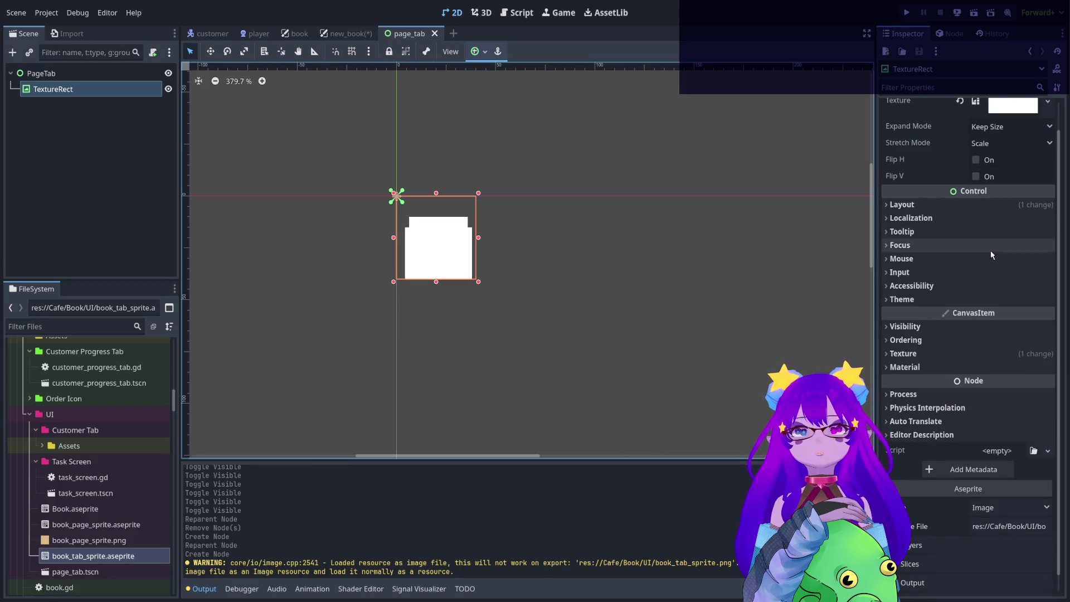
pyautogui.scroll(1, 981, 245)
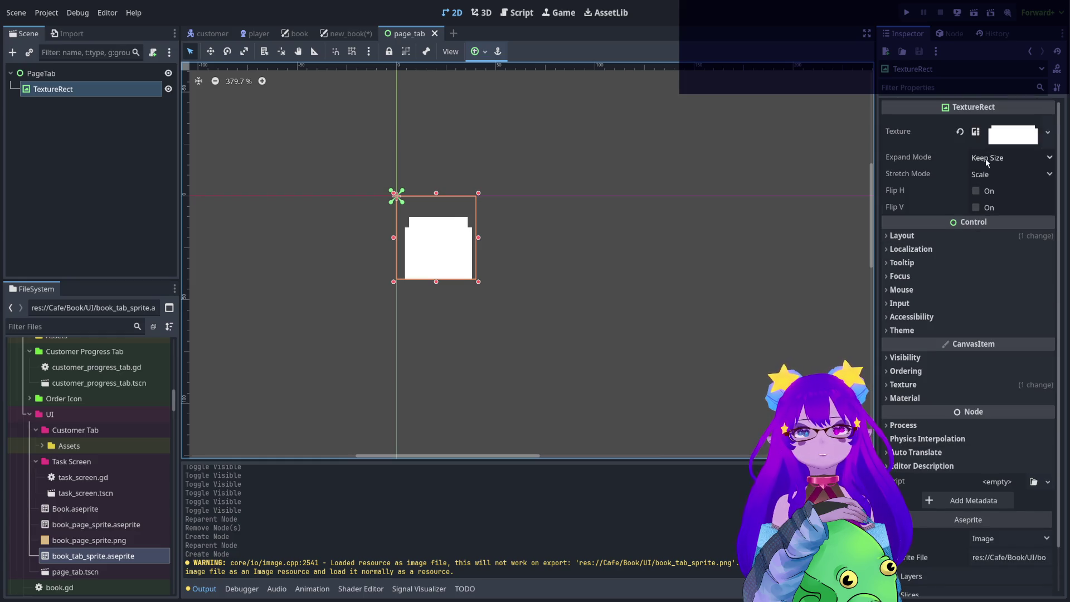
# Frame the tab texture and set its Anchors Preset to Center
pyautogui.click(980, 236)
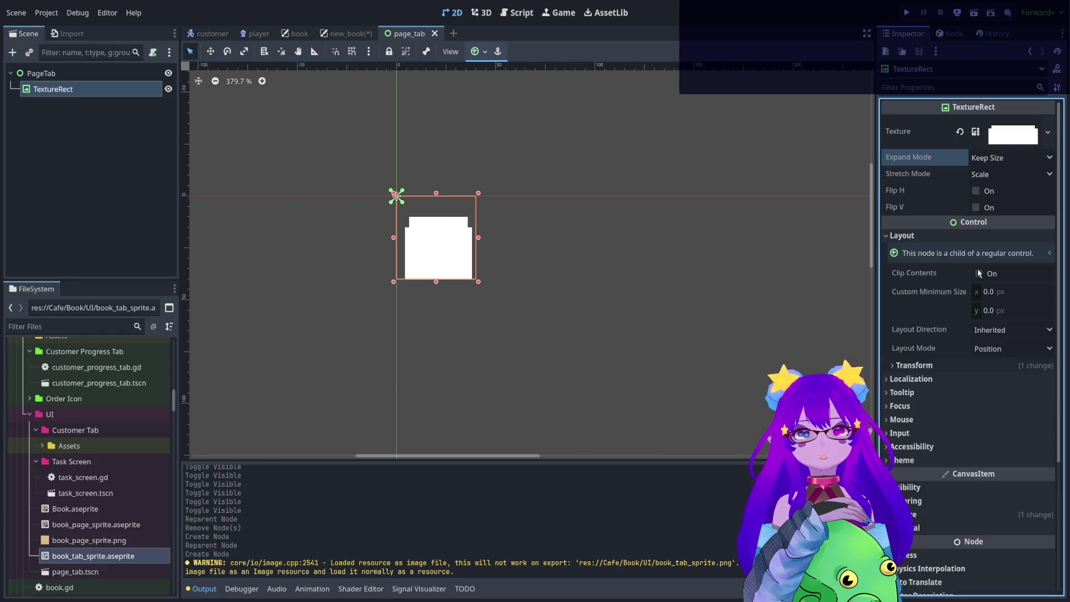
pyautogui.click(988, 365)
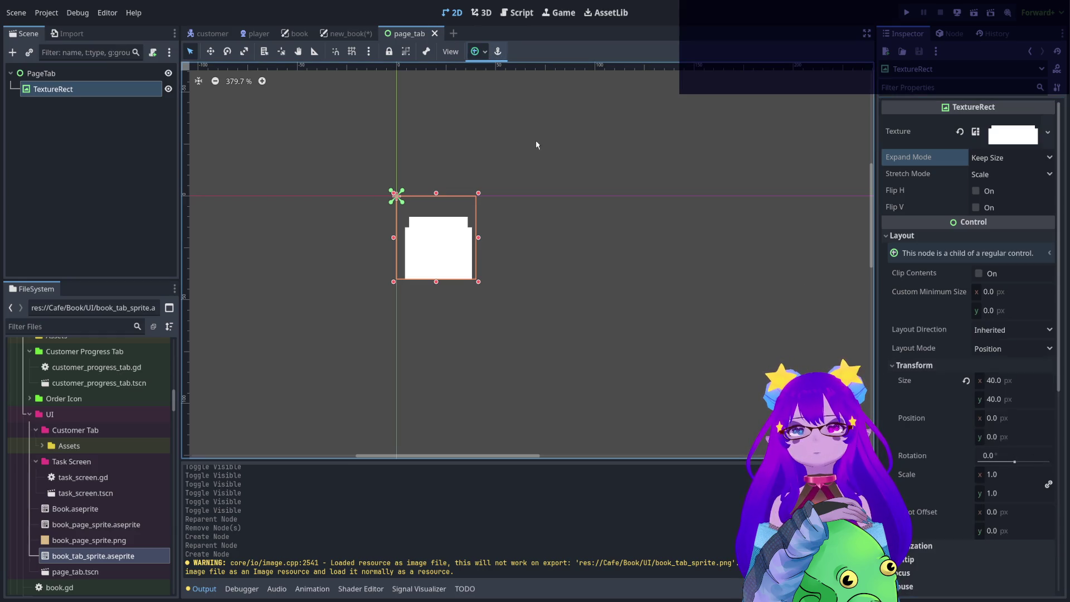
pyautogui.hotkey('ctrl', 'alt', 'f')
pyautogui.scroll(-10, 626, 319)
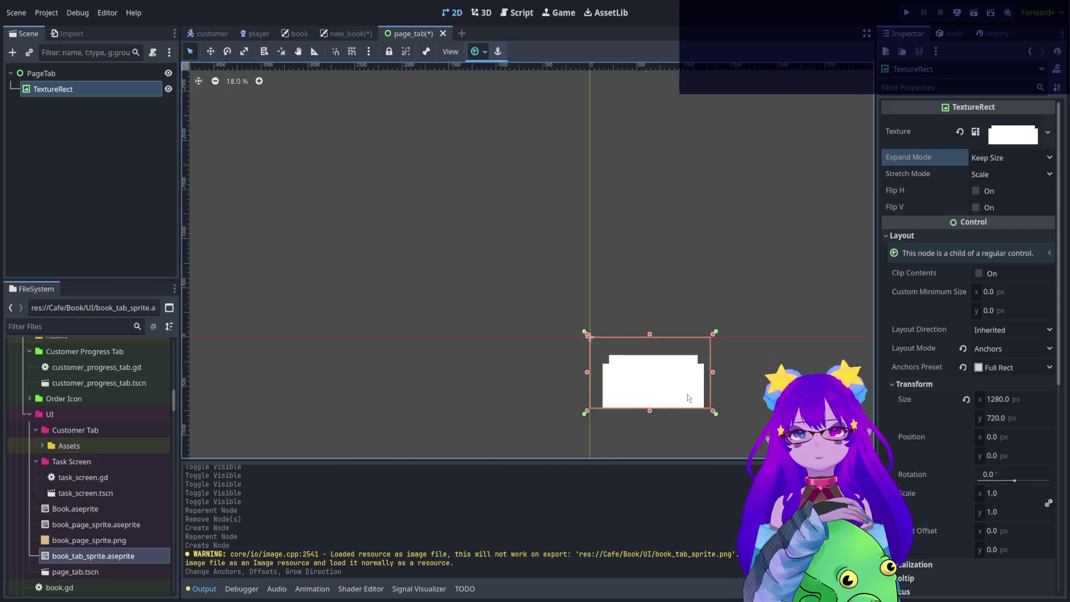
pyautogui.hotkey('shift', 'f')
pyautogui.scroll(2, 644, 309)
pyautogui.hotkey('shift', 'f')
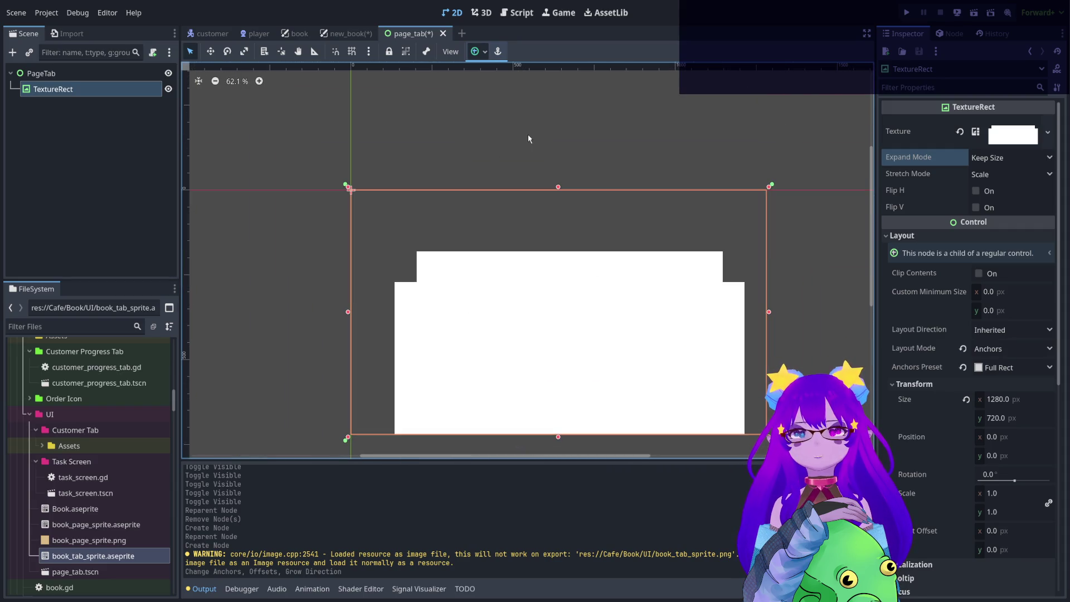
pyautogui.hotkey('ctrl', 'alt', '5')
pyautogui.scroll(10, 537, 316)
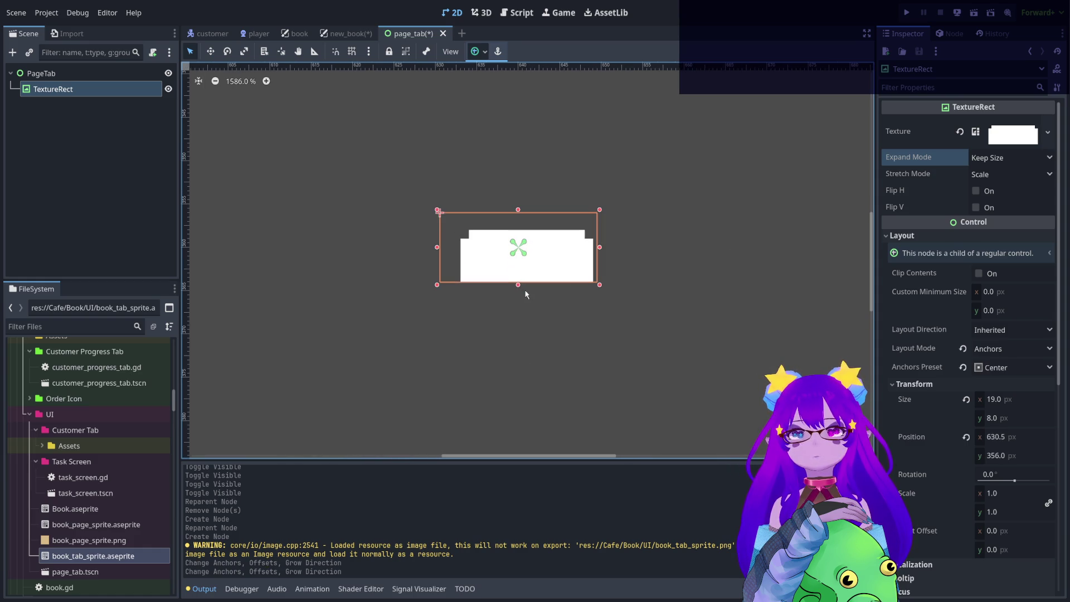
pyautogui.scroll(-2, 525, 290)
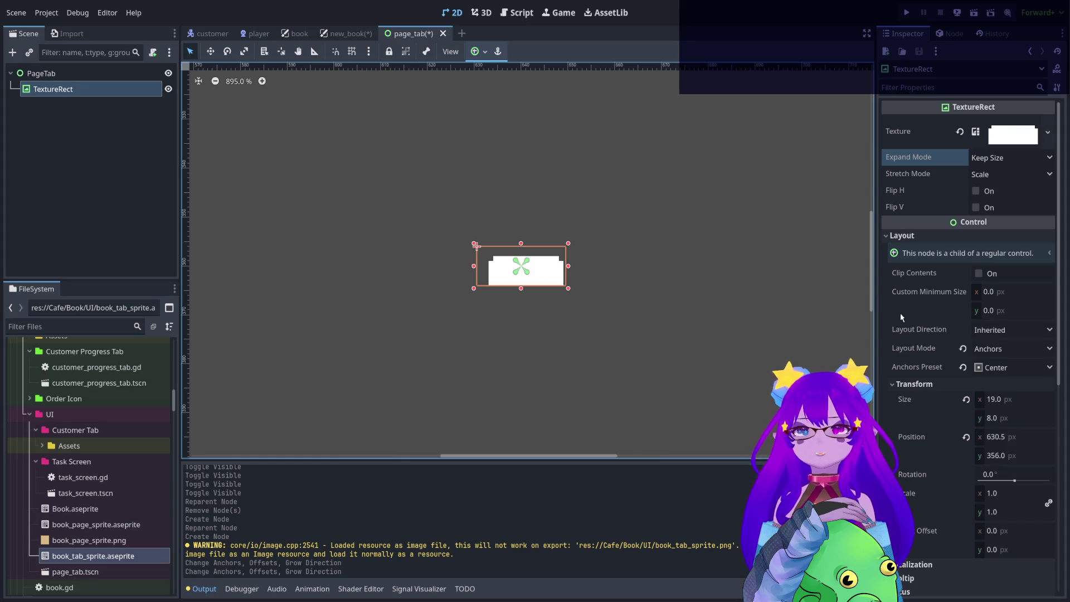
# Revert the TextureRect's Size to 19 × 8 and its Position to 0,0
pyautogui.click(981, 349)
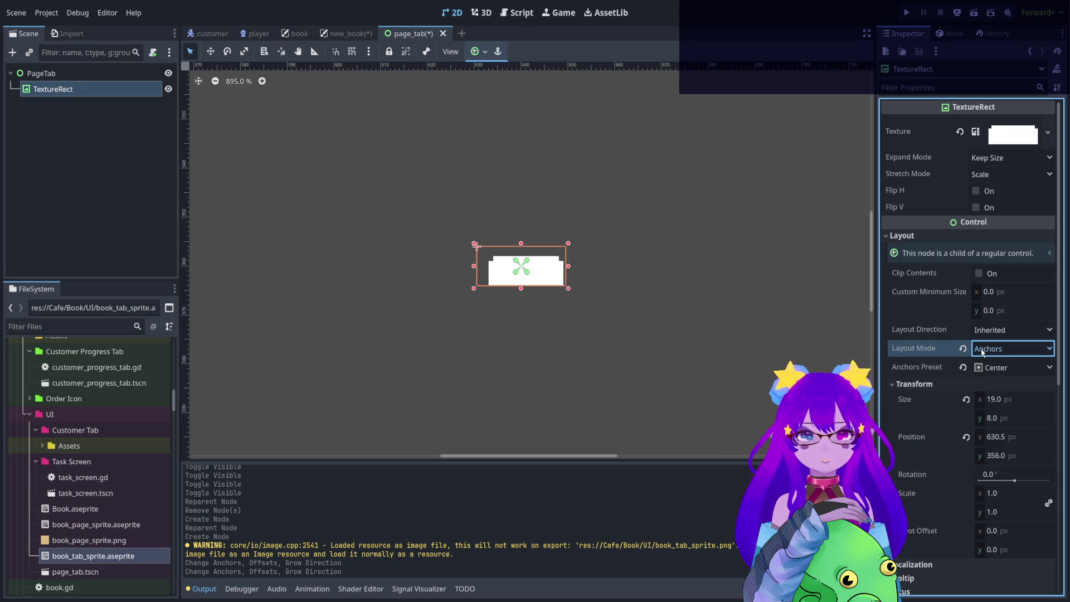
pyautogui.click(966, 400)
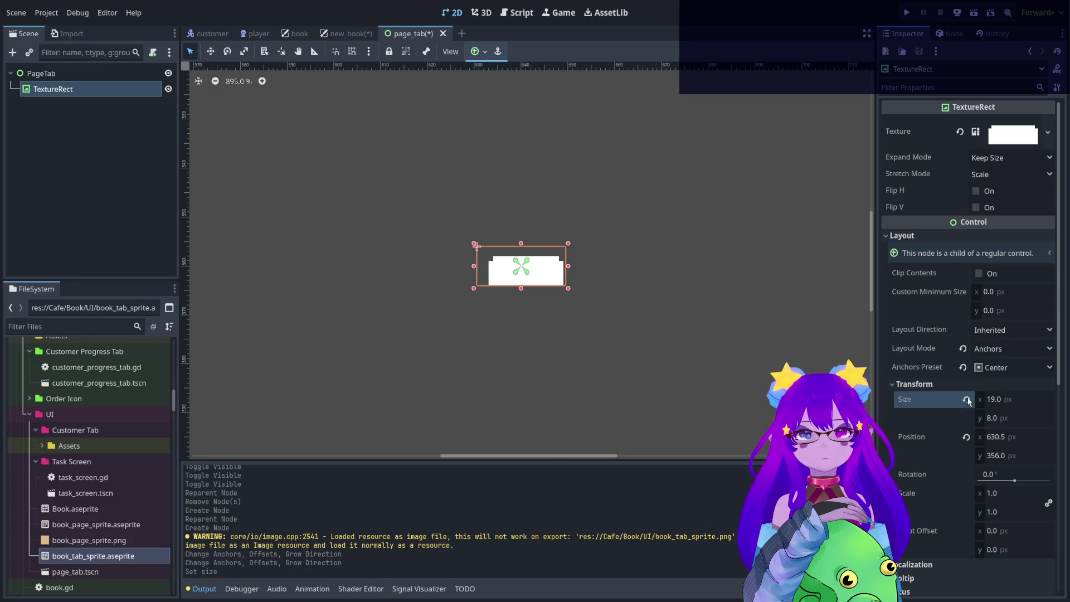
pyautogui.click(965, 437)
pyautogui.scroll(-3, 620, 247)
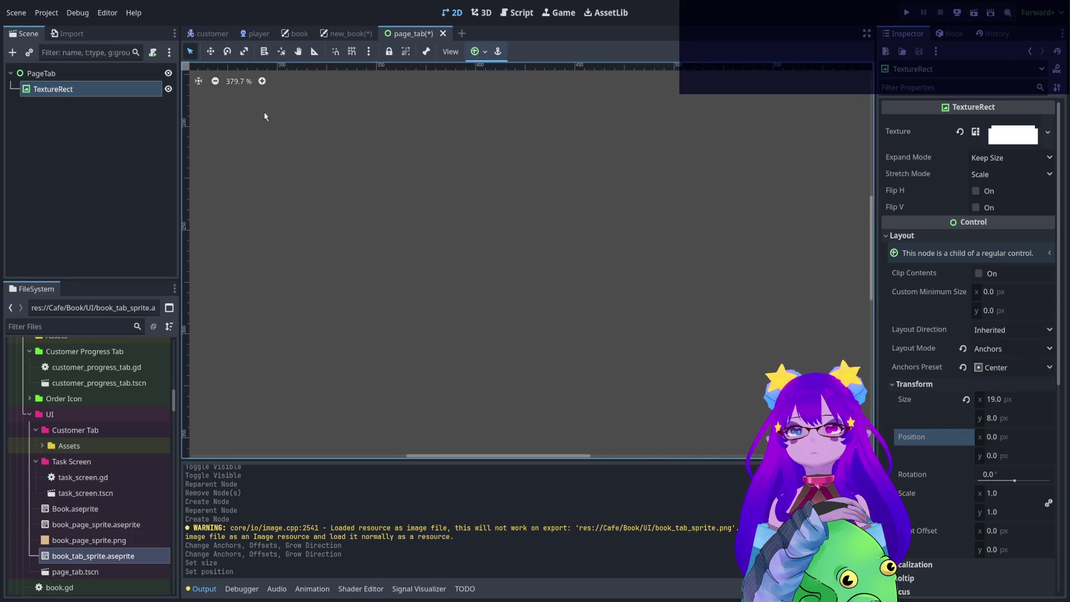
pyautogui.scroll(-5, 223, 139)
pyautogui.scroll(10, 579, 334)
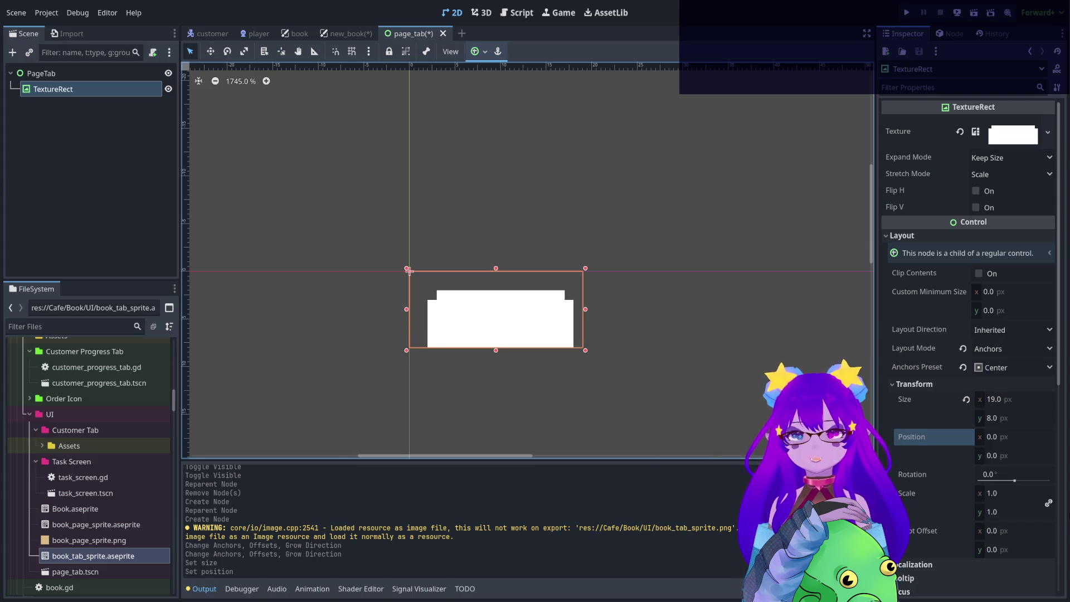
pyautogui.scroll(-8, 965, 521)
# Reimport the book tab sprite and reselect the PageTab root node
pyautogui.click(964, 583)
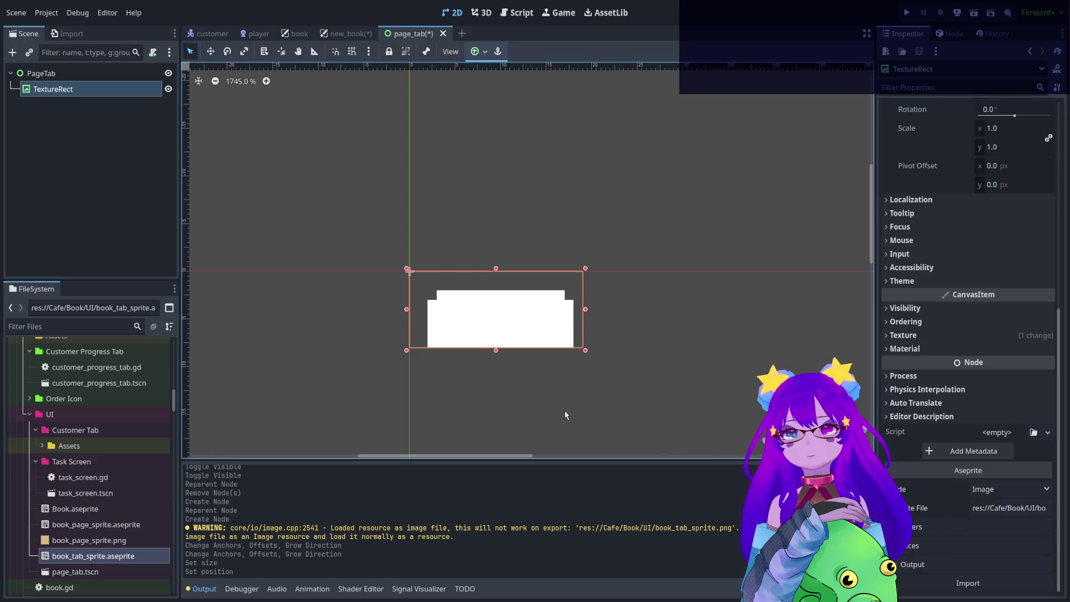
pyautogui.scroll(8, 523, 334)
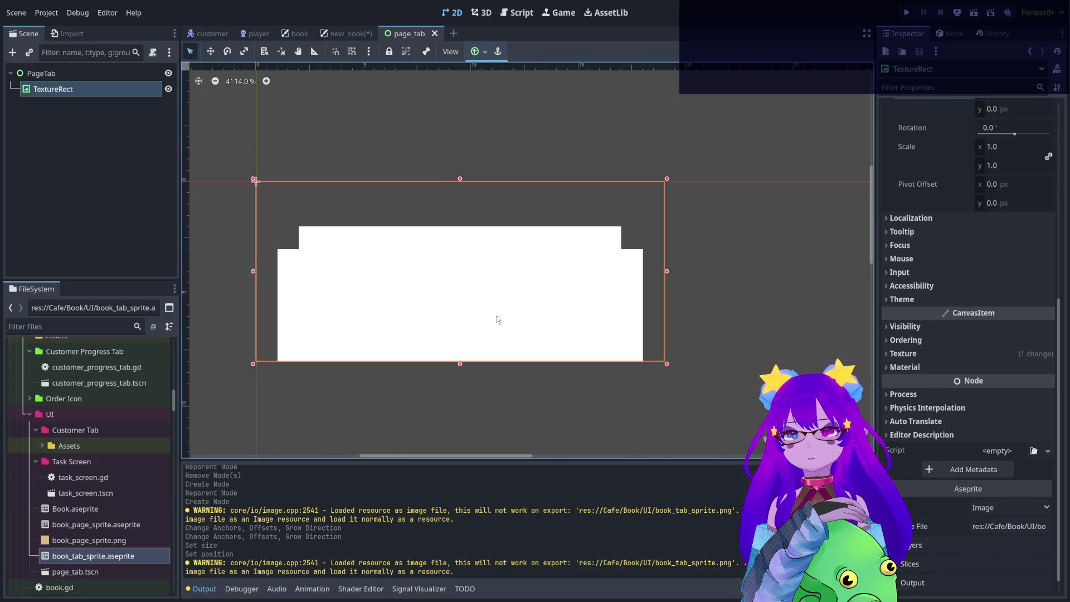
pyautogui.scroll(6, 967, 300)
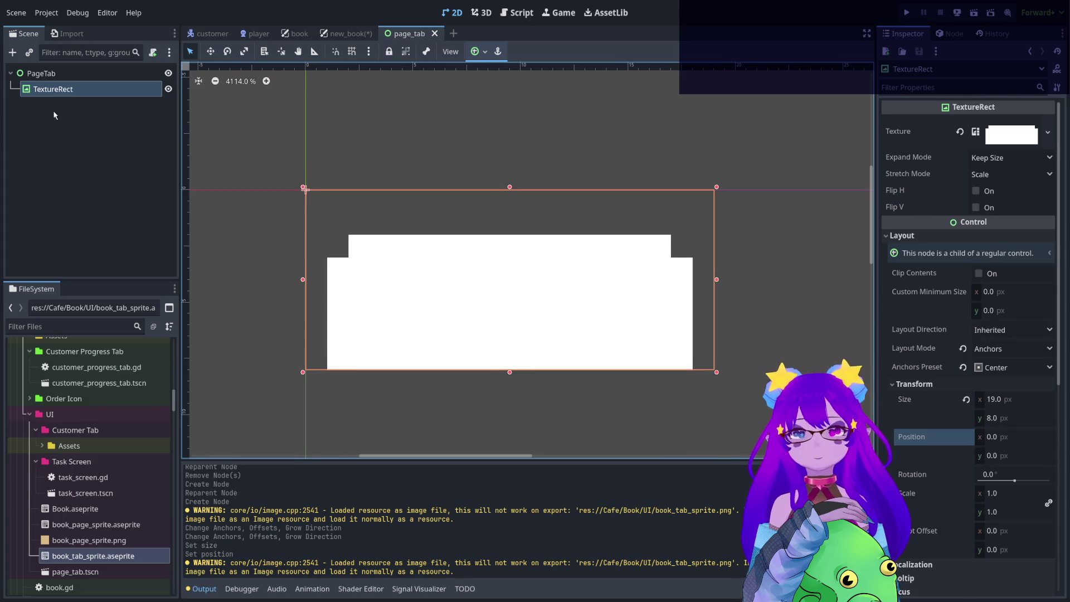
pyautogui.click(58, 76)
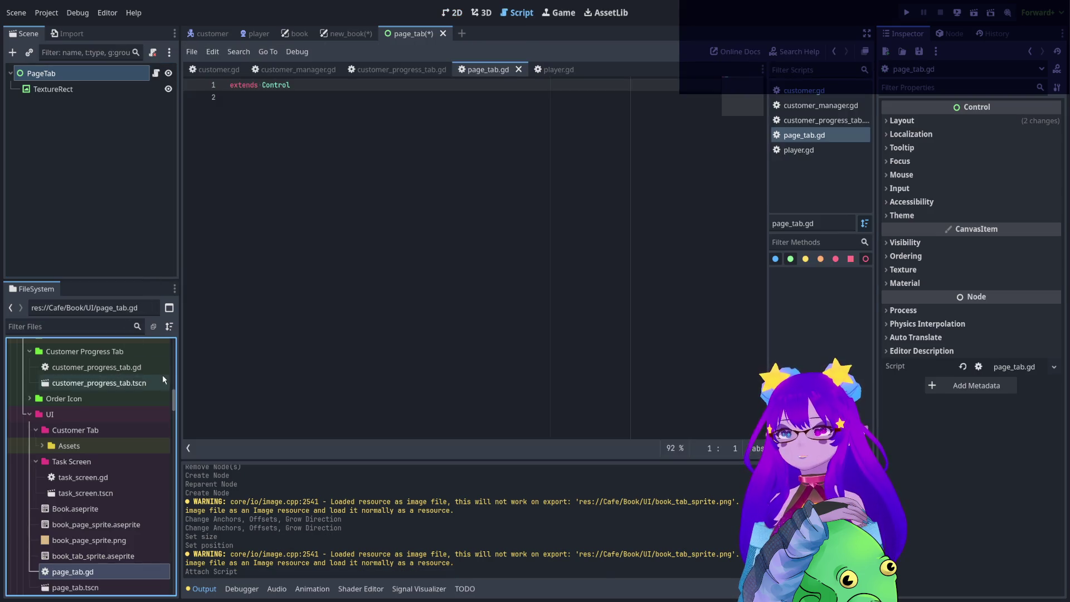
# Search the project files for 'tab' and open the page_tab.gd script
pyautogui.click(120, 326)
pyautogui.write('tab')
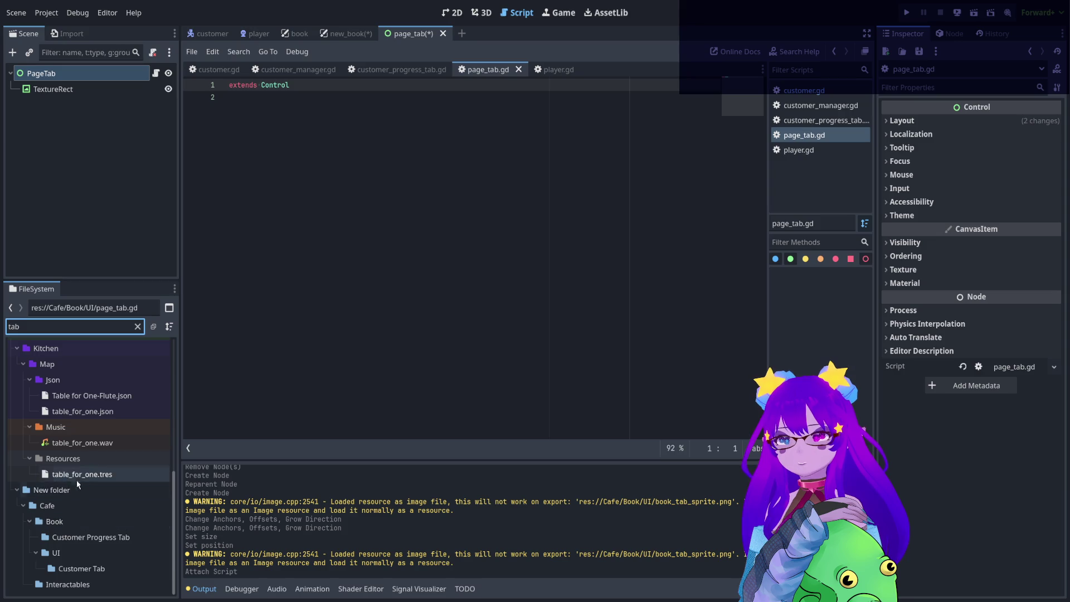
pyautogui.click(137, 327)
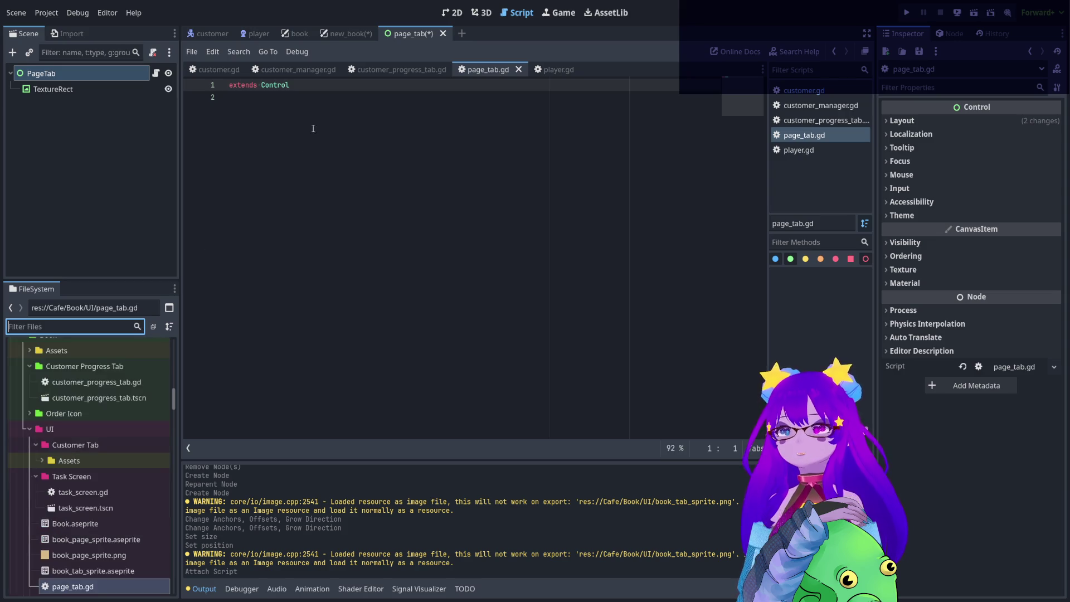
pyautogui.click(303, 98)
# Set the exported tab_color default to pink Color(0.74, 0.140, 0.355, 1.0)
pyautogui.press('Return')
pyautogui.write('@export var tab_color:')
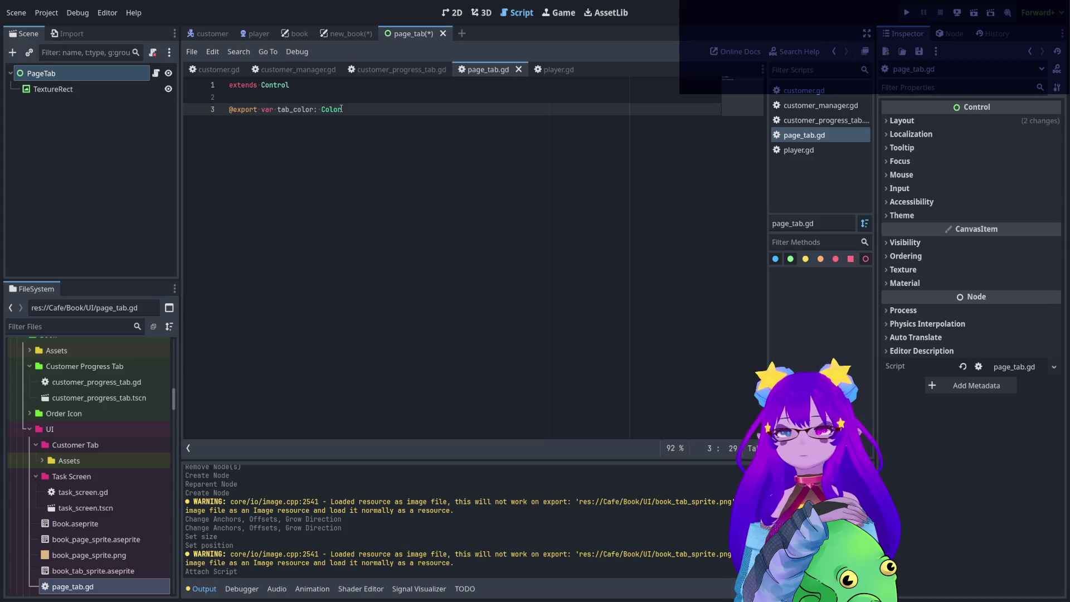
pyautogui.write('Color')
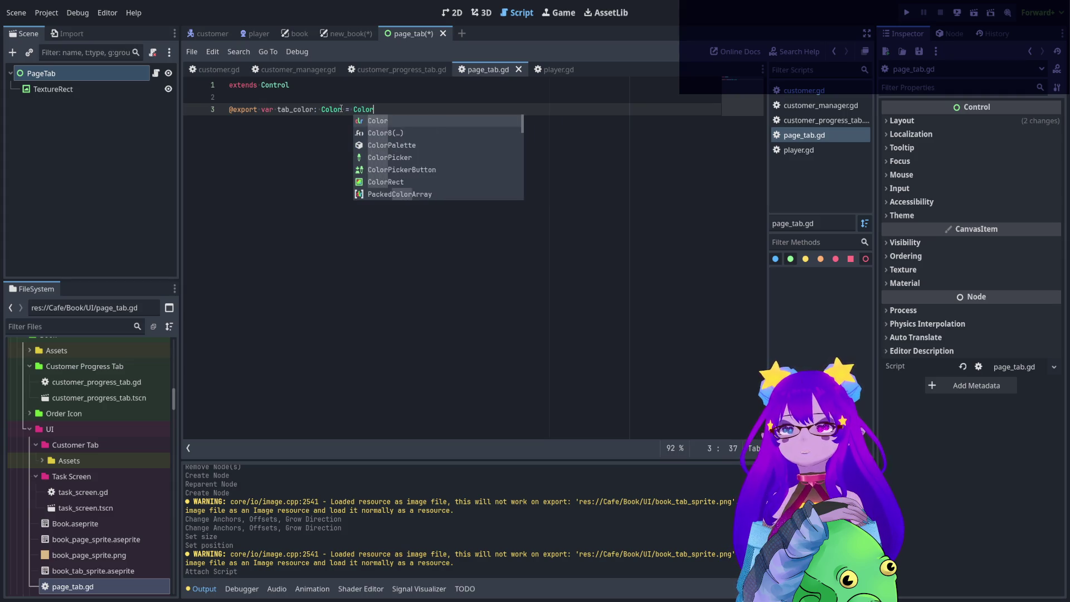
pyautogui.press('Escape')
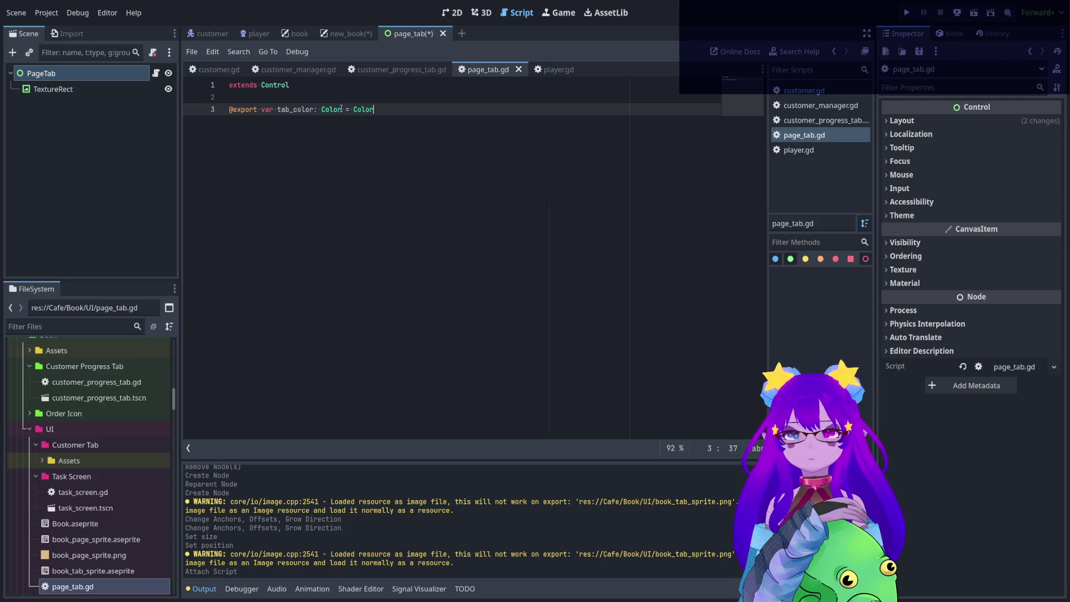
pyautogui.write('(')
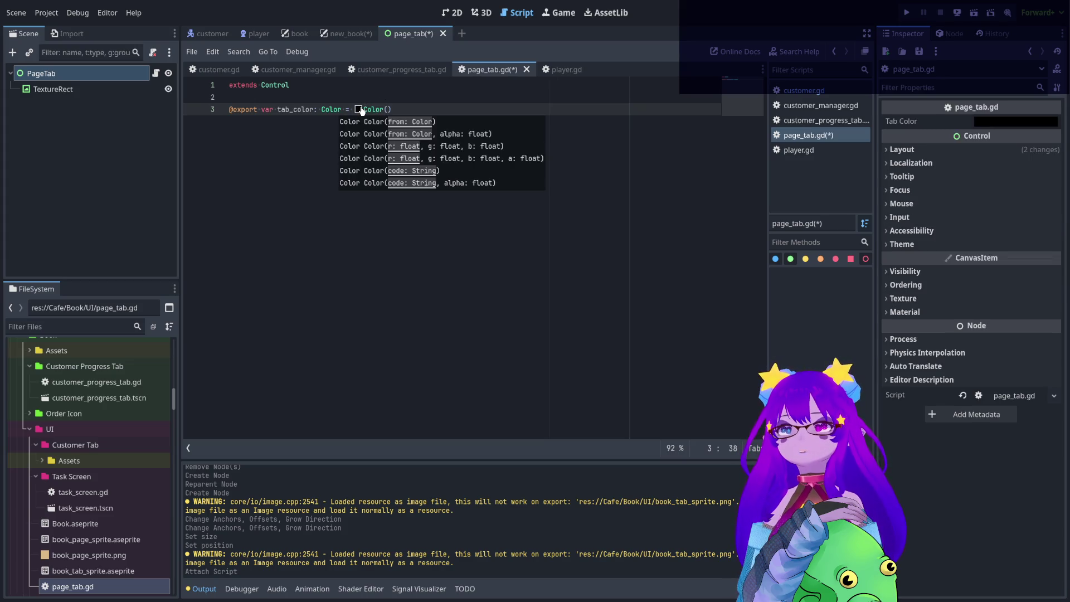
pyautogui.click(361, 110)
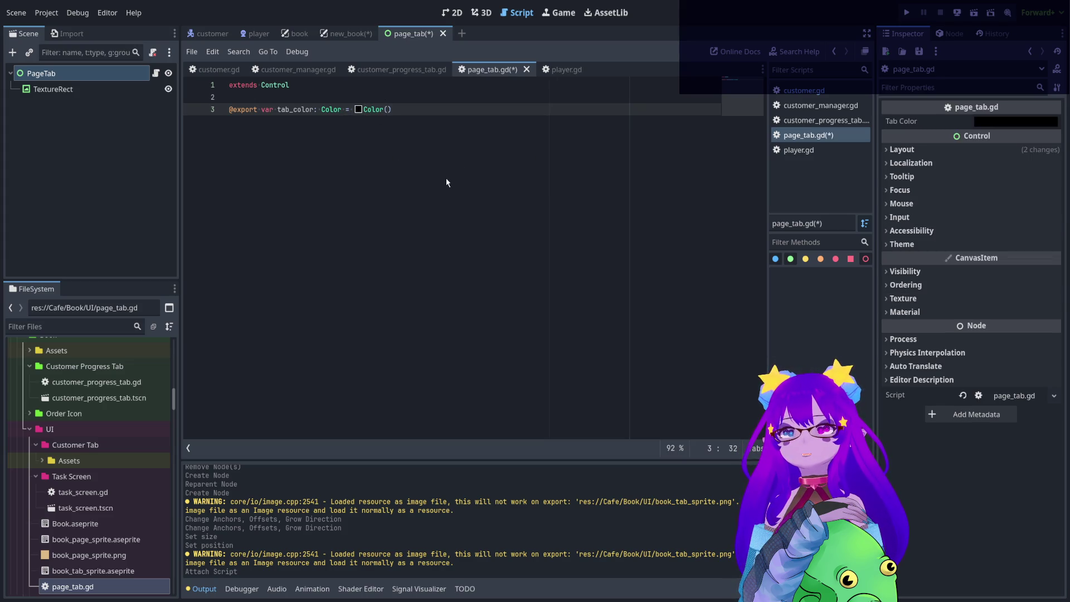
pyautogui.write('Color(0.882, 0.0, 0.0, 1.0)')
pyautogui.hotkey('ctrl', 'z')
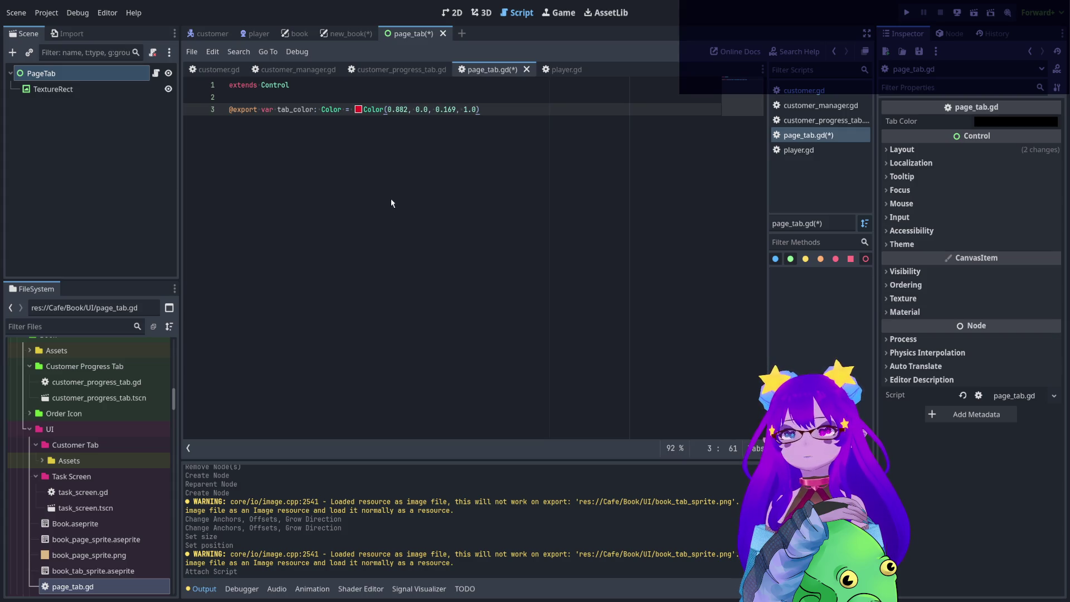
pyautogui.hotkey('ctrl', 'z')
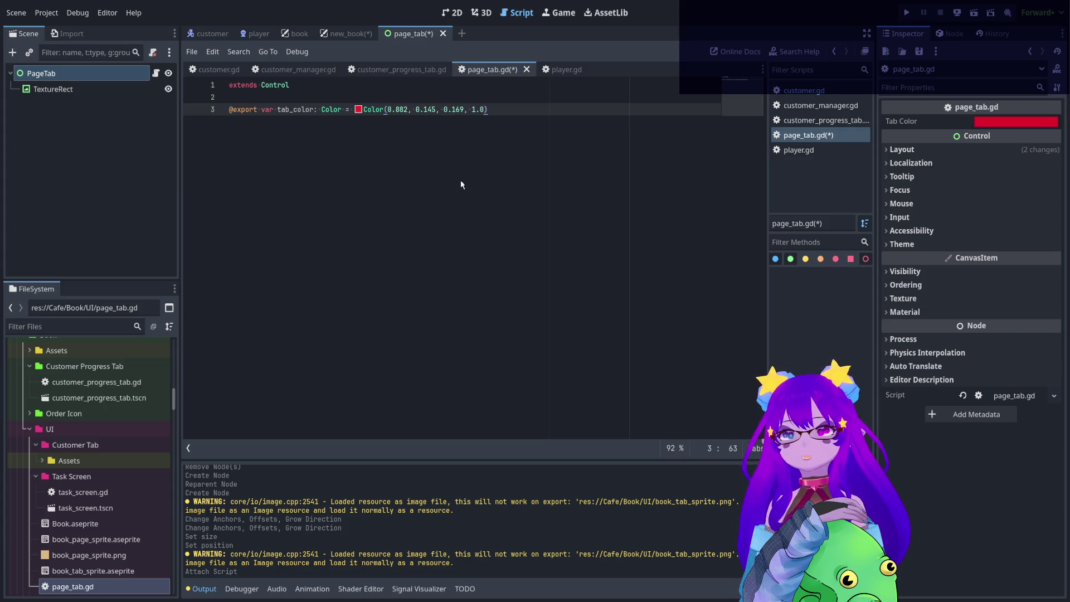
pyautogui.hotkey('ctrl', 'z')
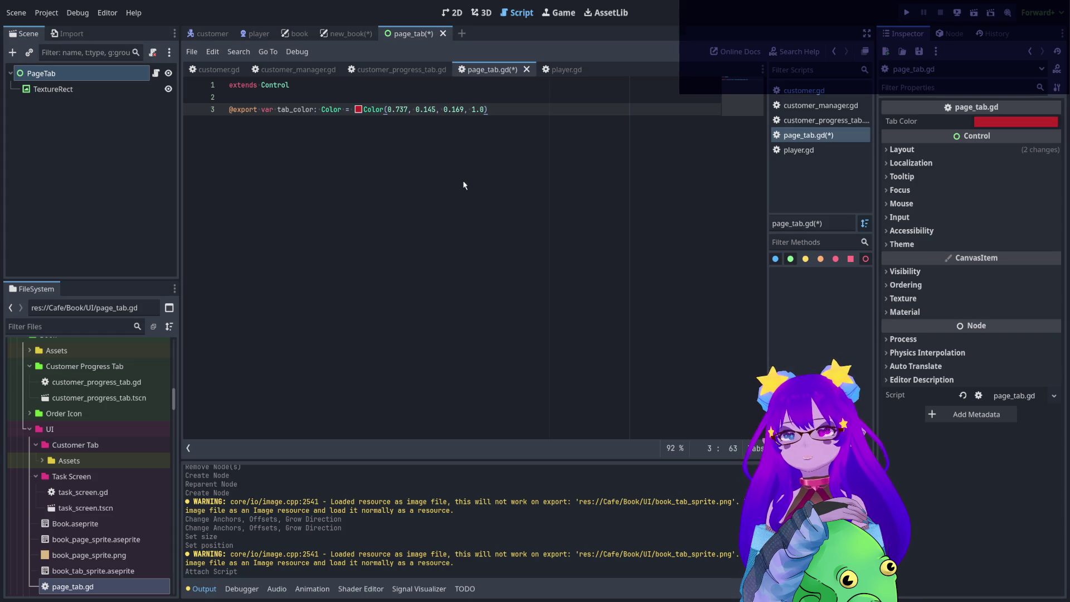
pyautogui.hotkey('ctrl', 'z')
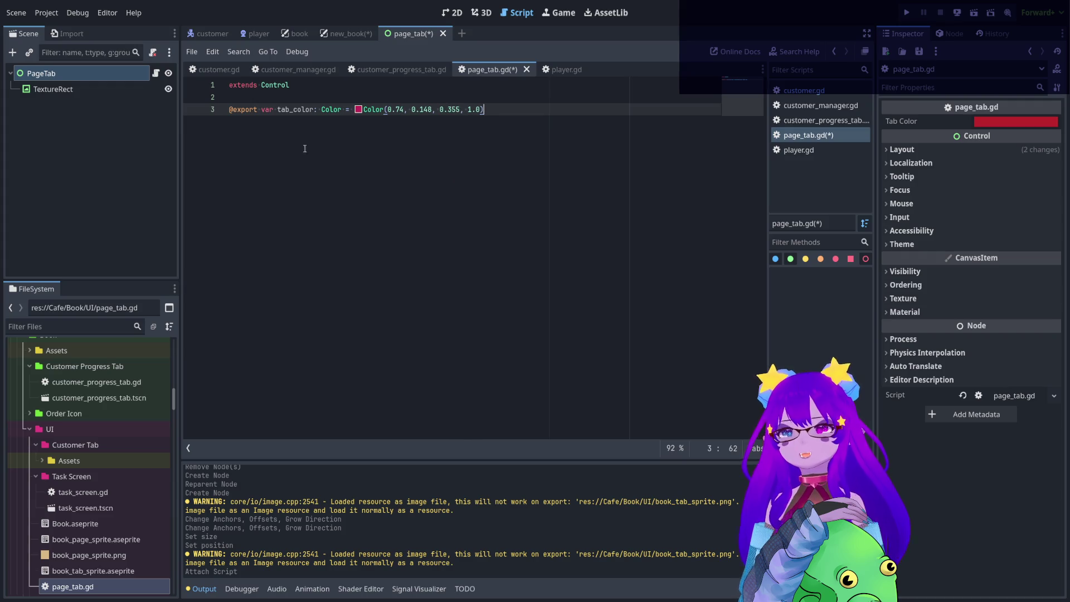
# Save, then add an empty _ready() function below the colour export
pyautogui.hotkey('ctrl', 's')
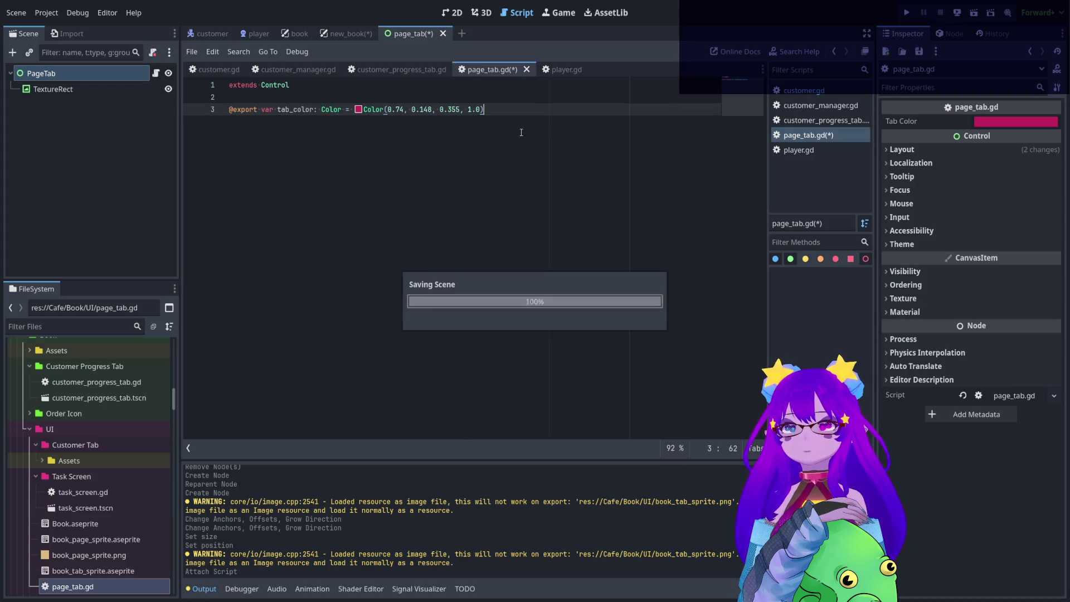
pyautogui.press('Return')
pyautogui.press('Return')
pyautogui.write('func')
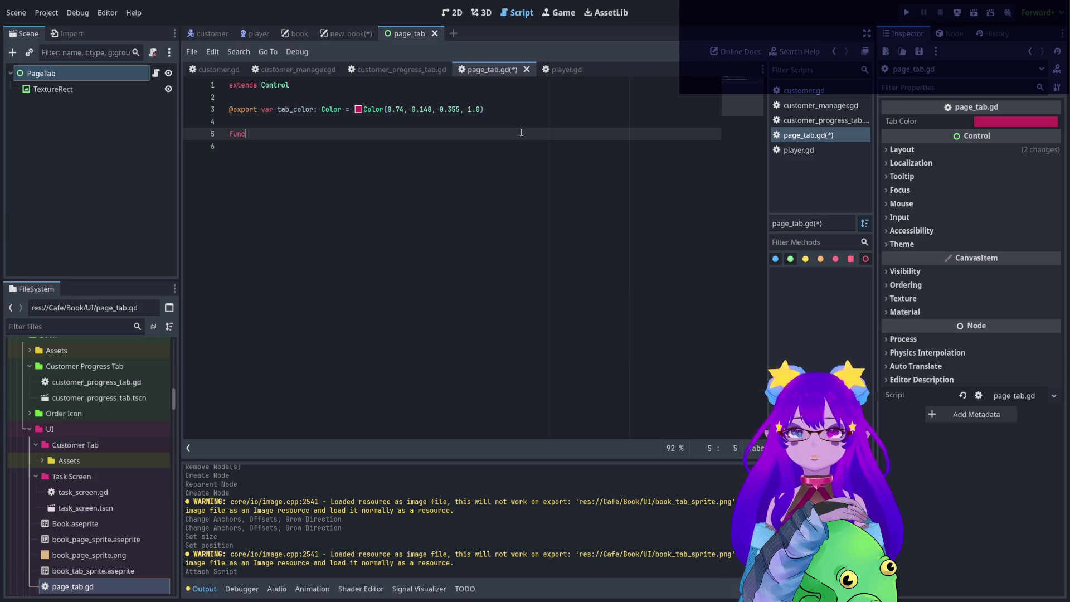
pyautogui.write('_')
pyautogui.press('Return')
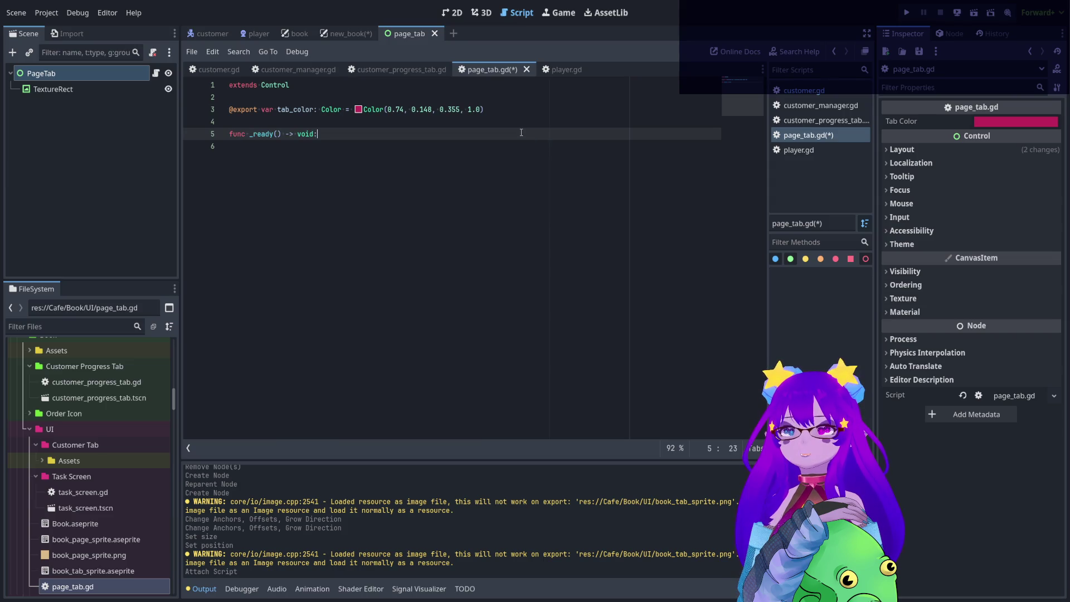
pyautogui.press('Return')
pyautogui.click(116, 83)
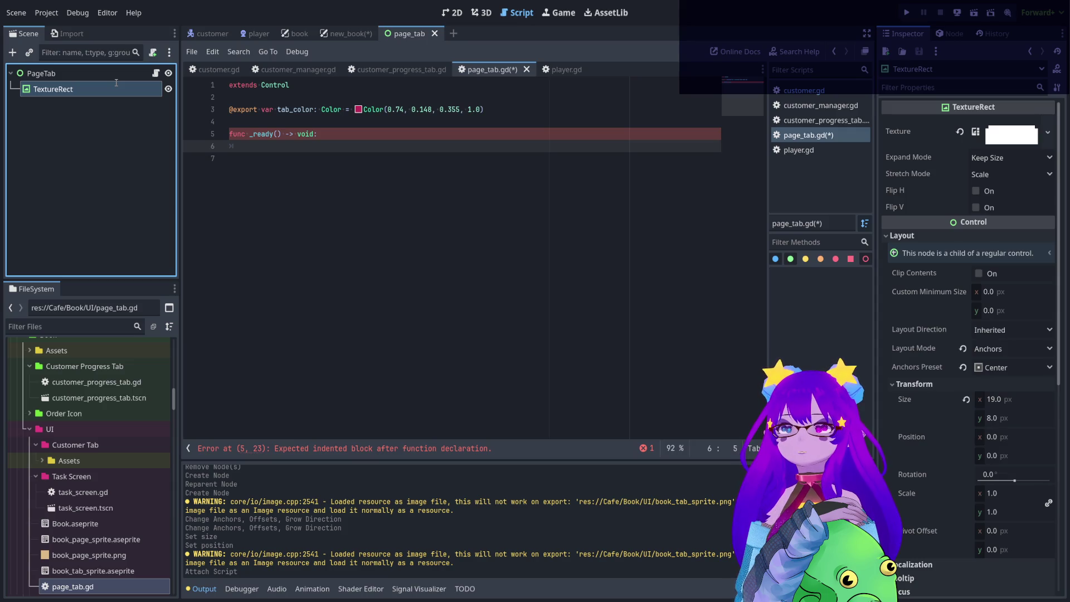
pyautogui.write('Sprite')
pyautogui.press('Return')
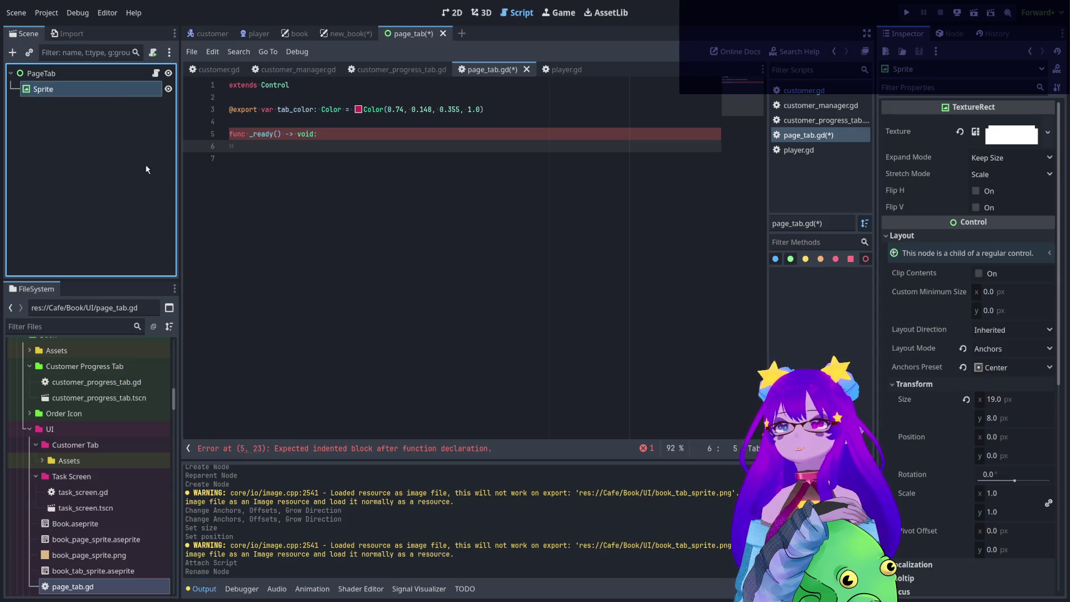
pyautogui.click(245, 121)
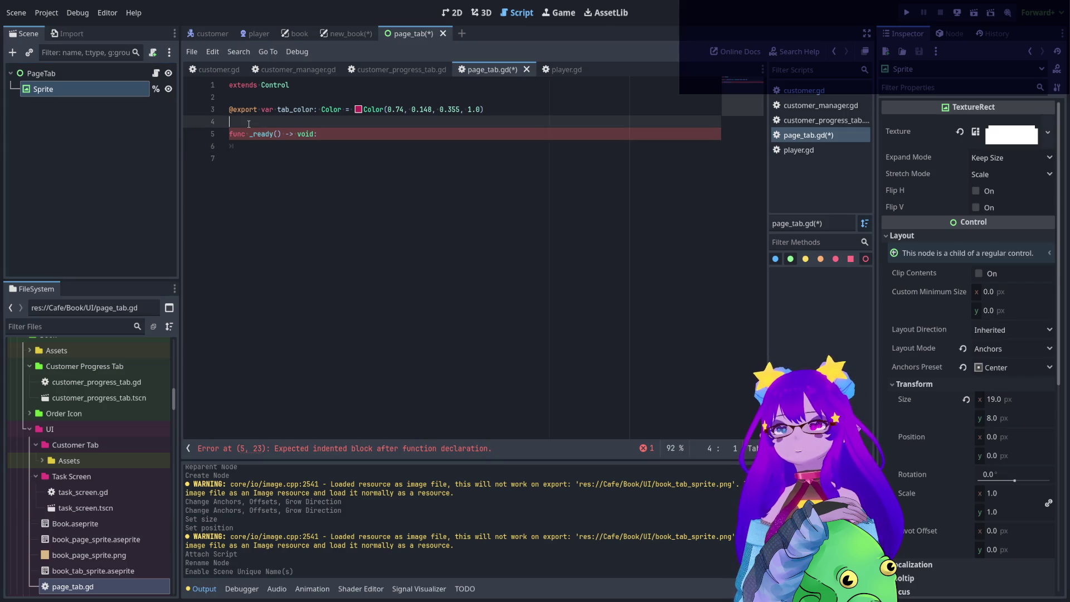
pyautogui.press('Return')
pyautogui.press('Return')
pyautogui.click(245, 121)
pyautogui.click(129, 94)
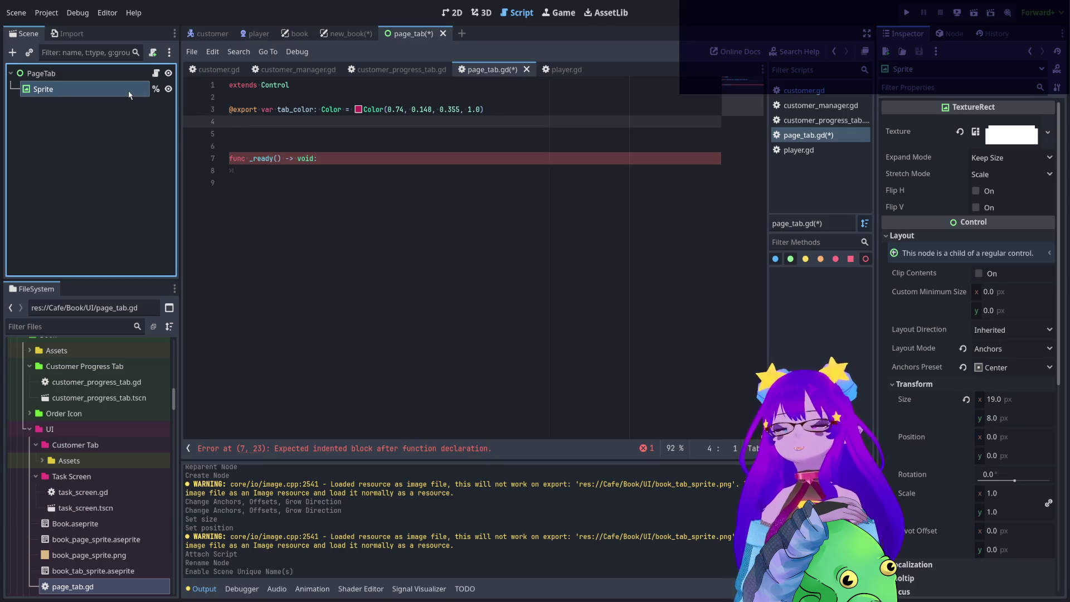
pyautogui.moveTo(129, 95); pyautogui.dragTo(248, 123)
# Tint the Sprite with sprite.self_modulate = tab_color in _ready() and save
pyautogui.click(270, 158)
pyautogui.press('BackSpace')
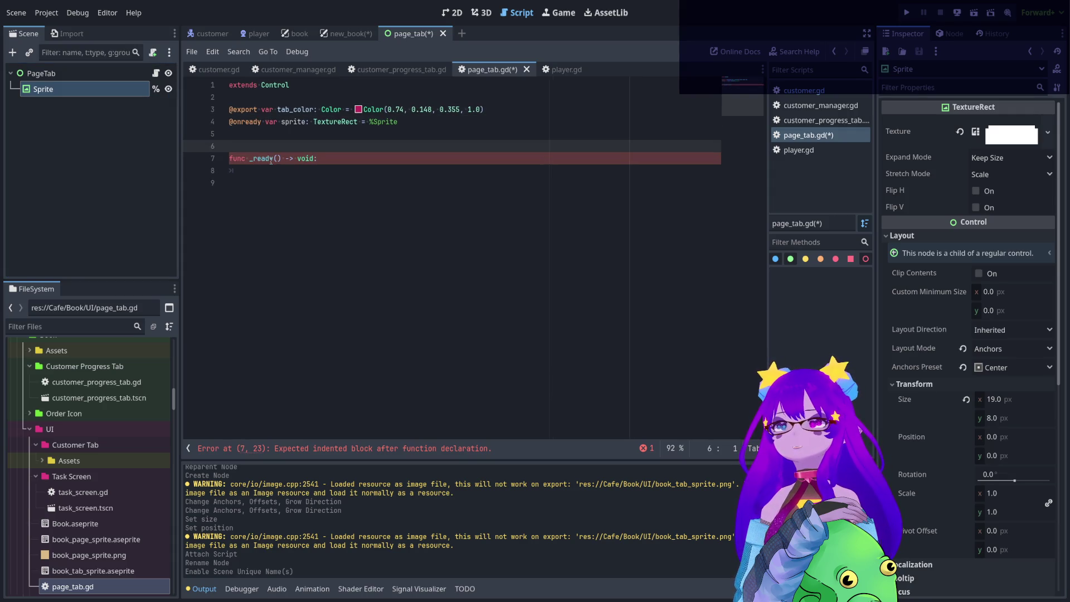
pyautogui.scroll(-5, 931, 368)
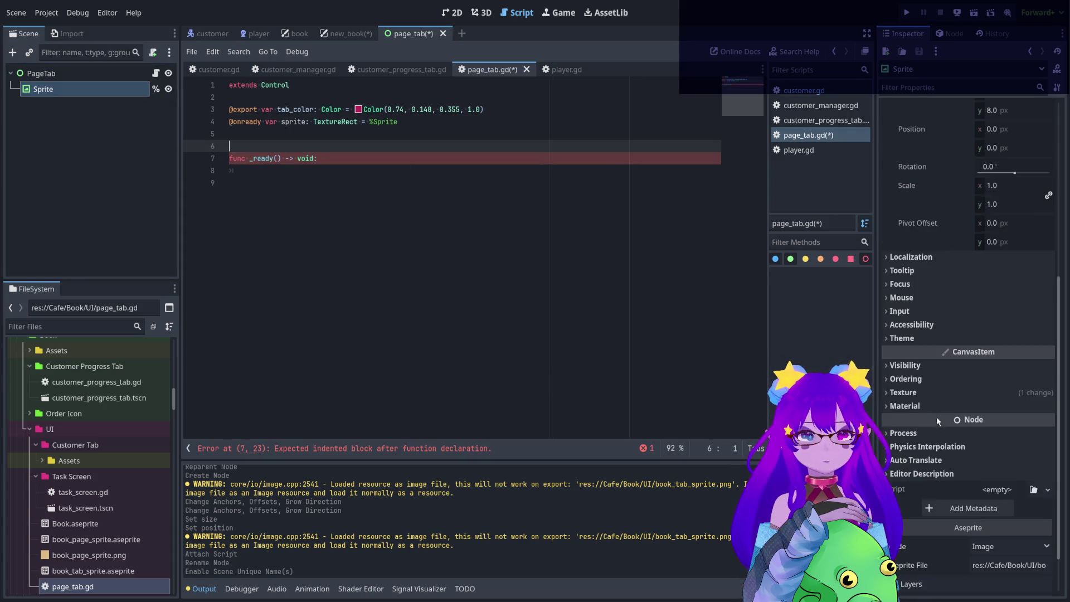
pyautogui.click(939, 366)
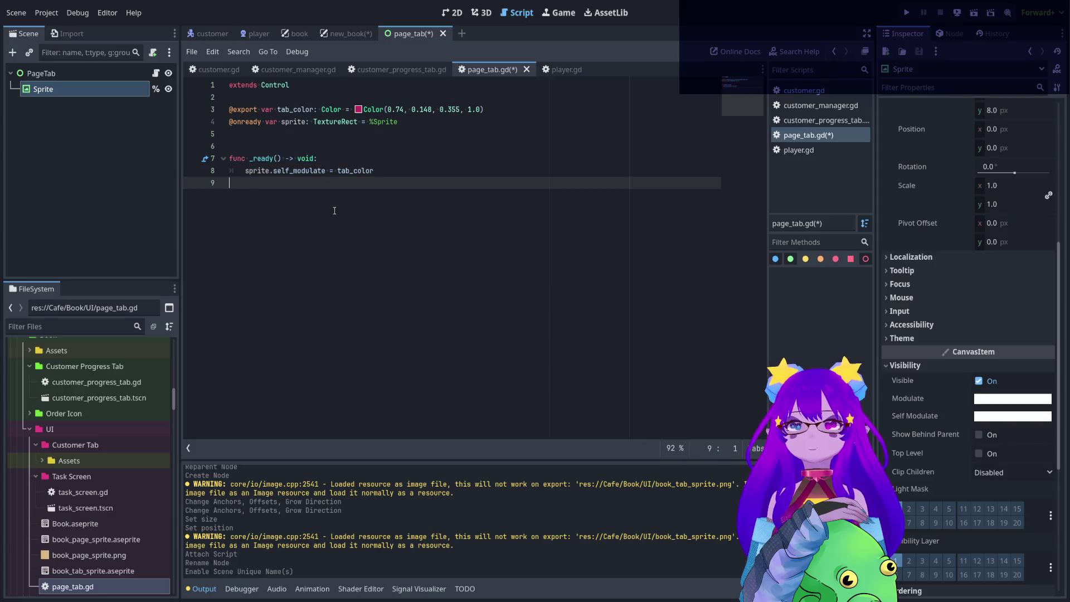
pyautogui.press('BackSpace')
pyautogui.hotkey('ctrl', 's')
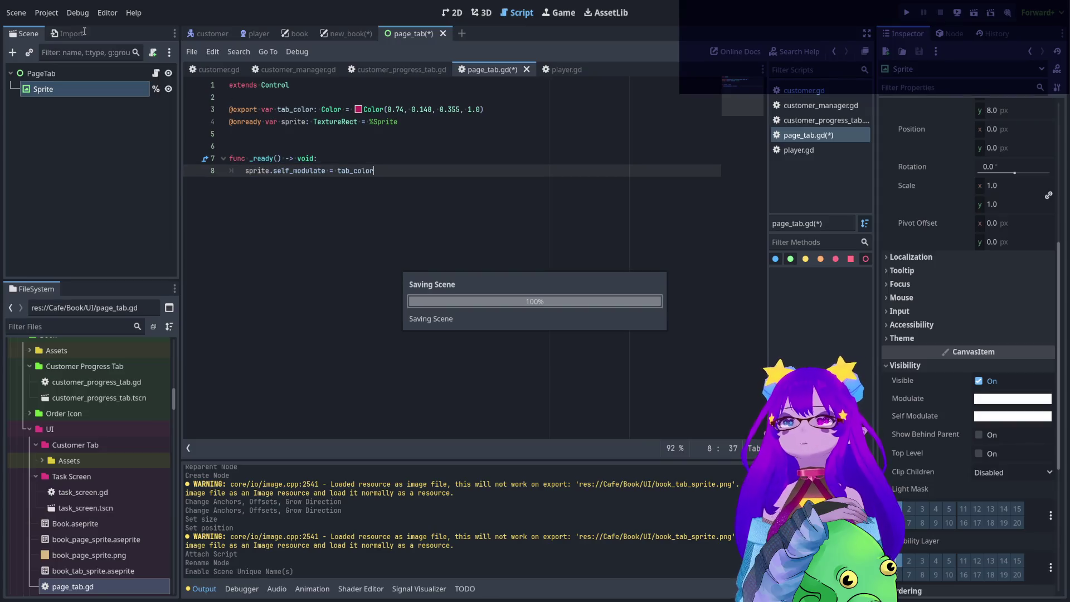
# Check the Tab Color in the 2D view, remove the stray empty line 9, and save
pyautogui.click(75, 74)
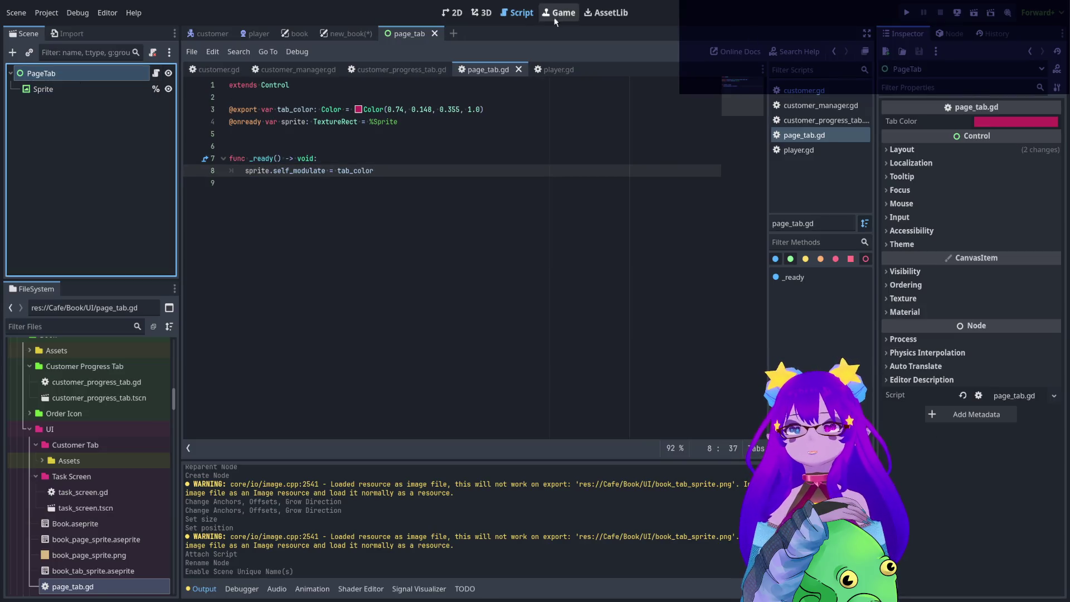
pyautogui.click(452, 12)
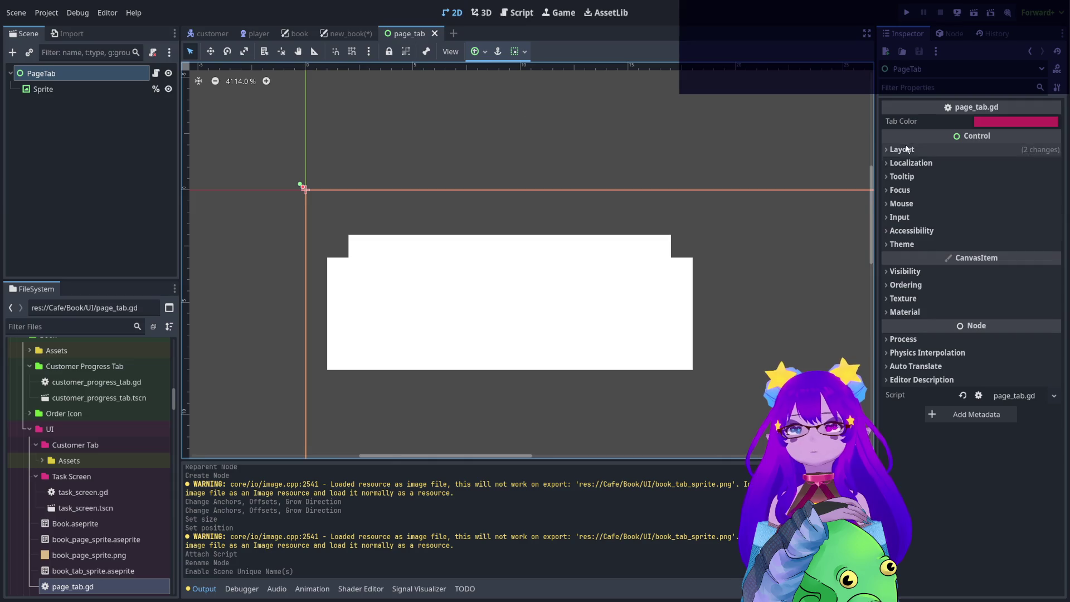
pyautogui.click(1018, 122)
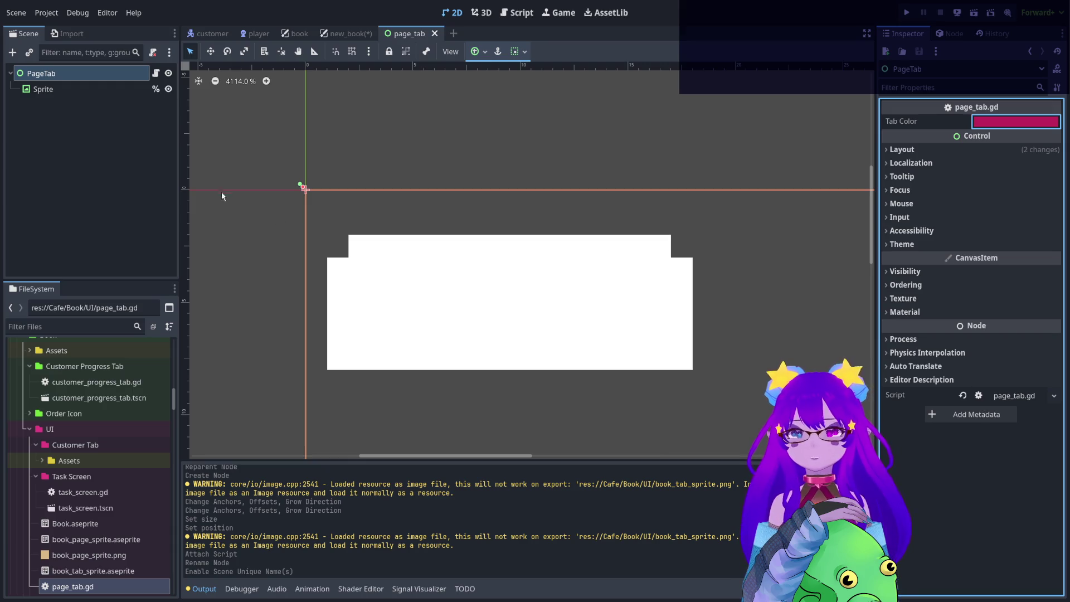
pyautogui.click(101, 90)
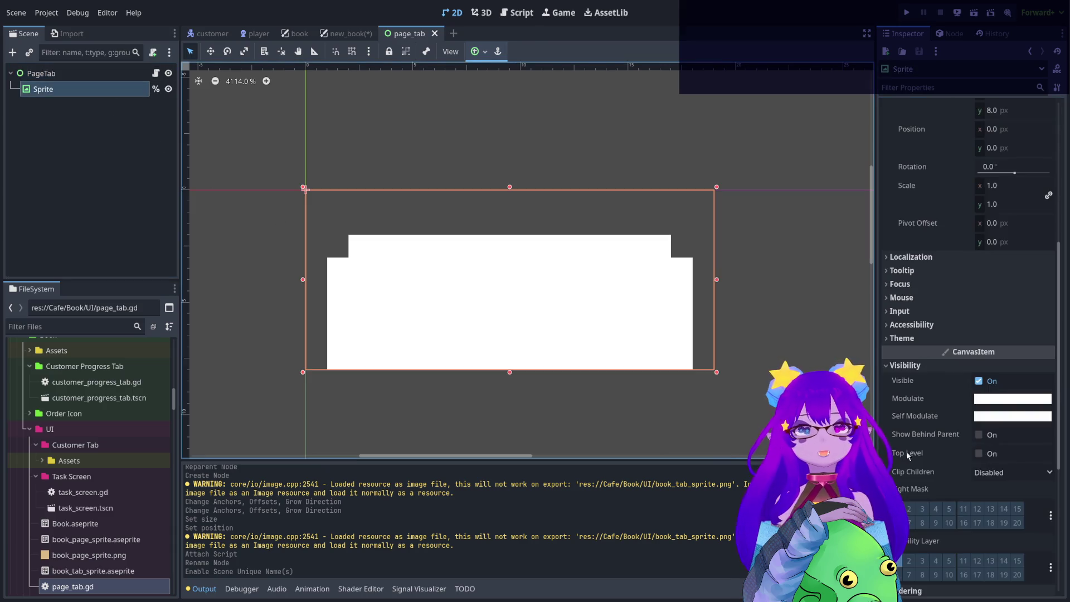
pyautogui.scroll(-5, 980, 449)
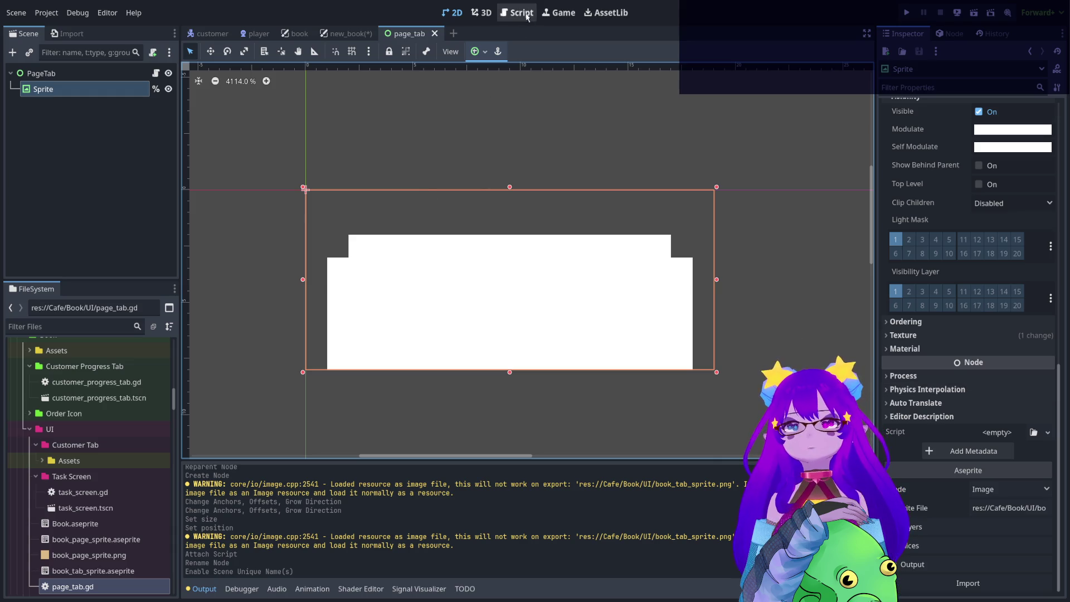
pyautogui.click(516, 12)
pyautogui.click(265, 192)
pyautogui.press('BackSpace')
pyautogui.hotkey('ctrl', 's')
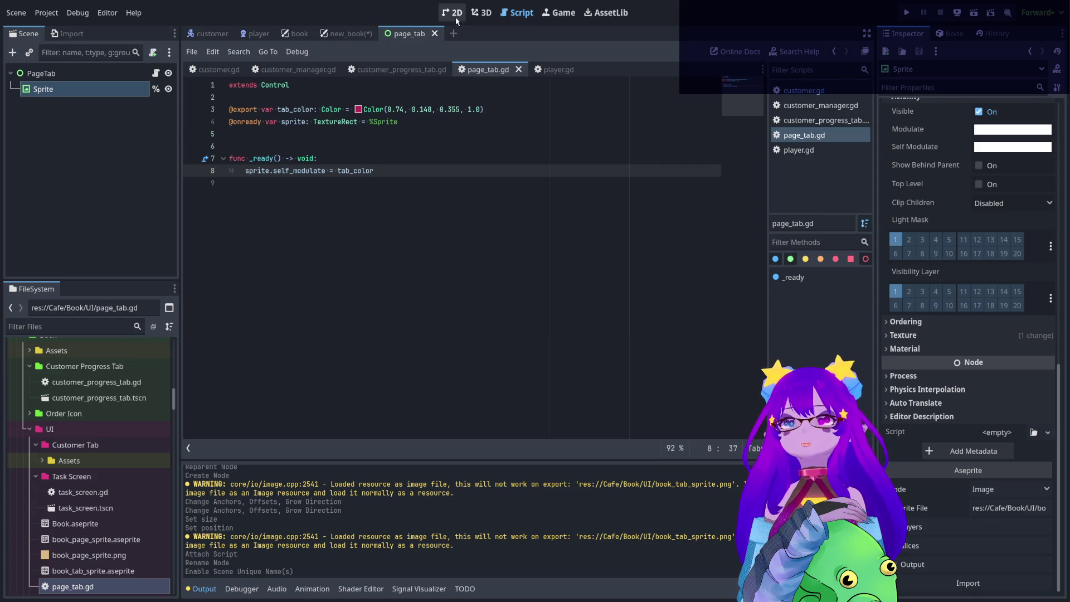
# Add a RichTextLabel node and move it directly under PageTab
pyautogui.click(452, 12)
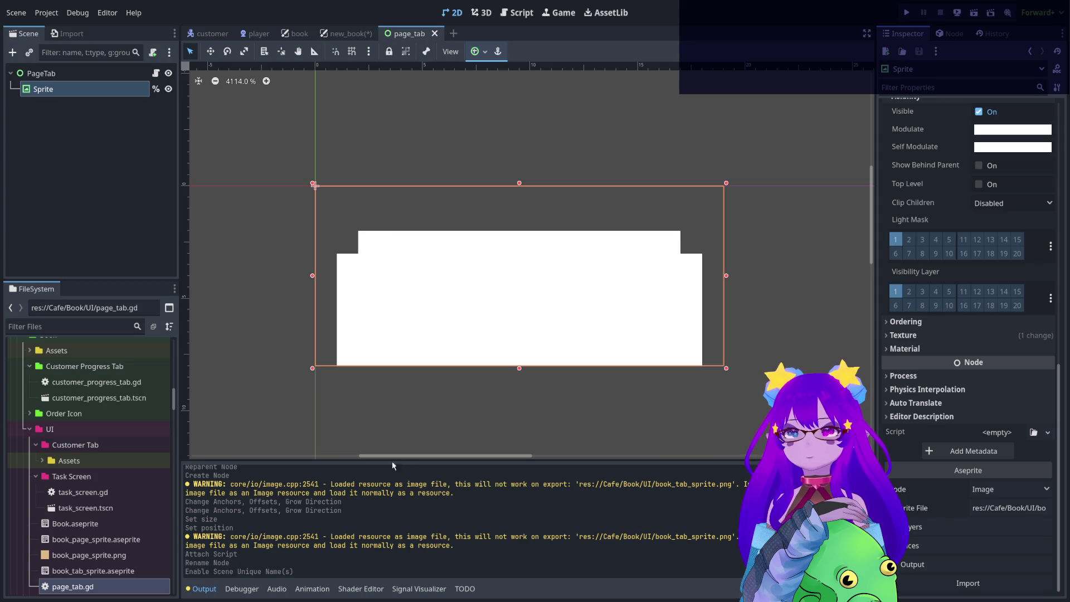
pyautogui.press('Return')
pyautogui.moveTo(45, 104); pyautogui.dragTo(34, 84)
# Enable BBCode on the RichTextLabel, set its text to LABEL, and turn on Fit Content
pyautogui.click(984, 179)
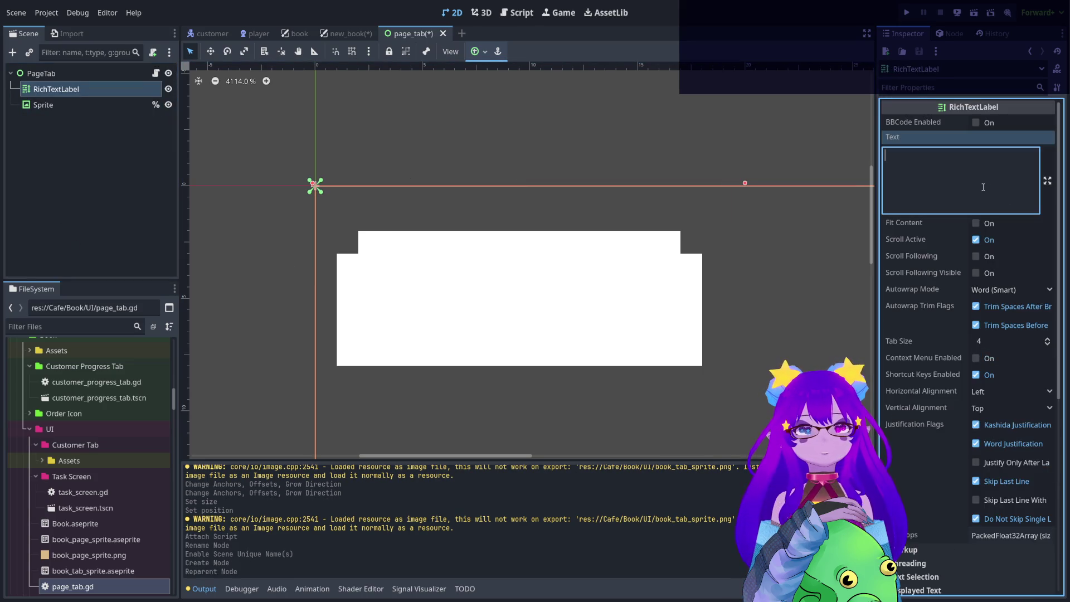
pyautogui.click(975, 123)
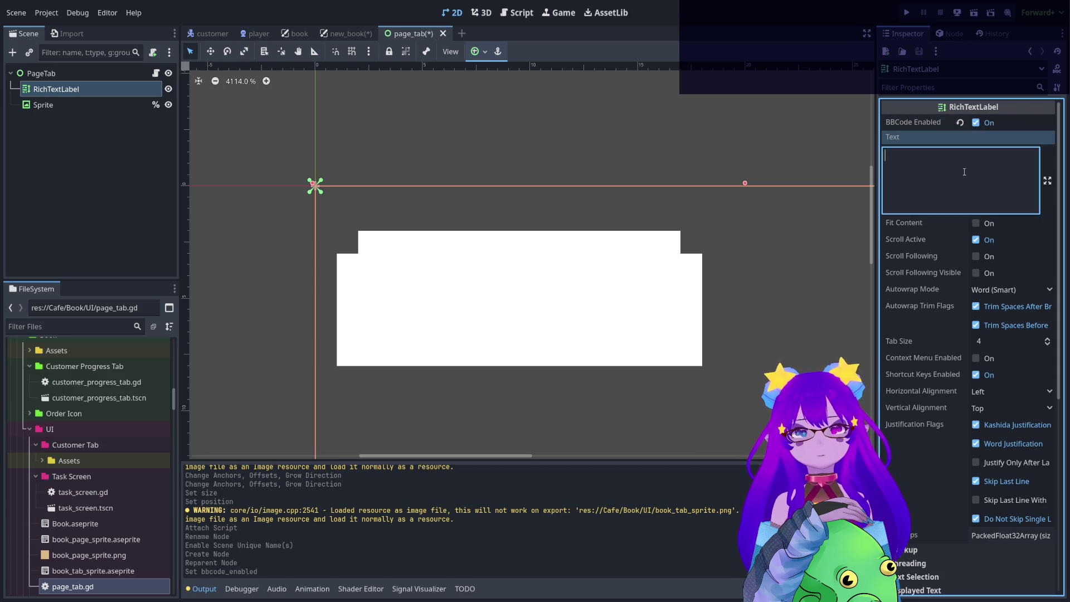
pyautogui.write('LABEL')
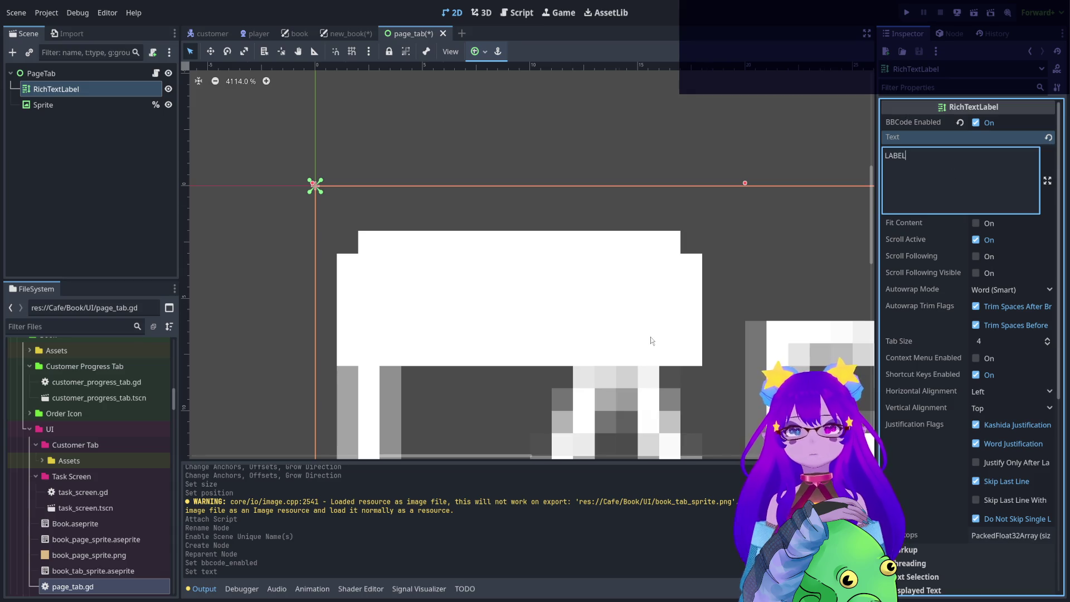
pyautogui.scroll(-10, 650, 336)
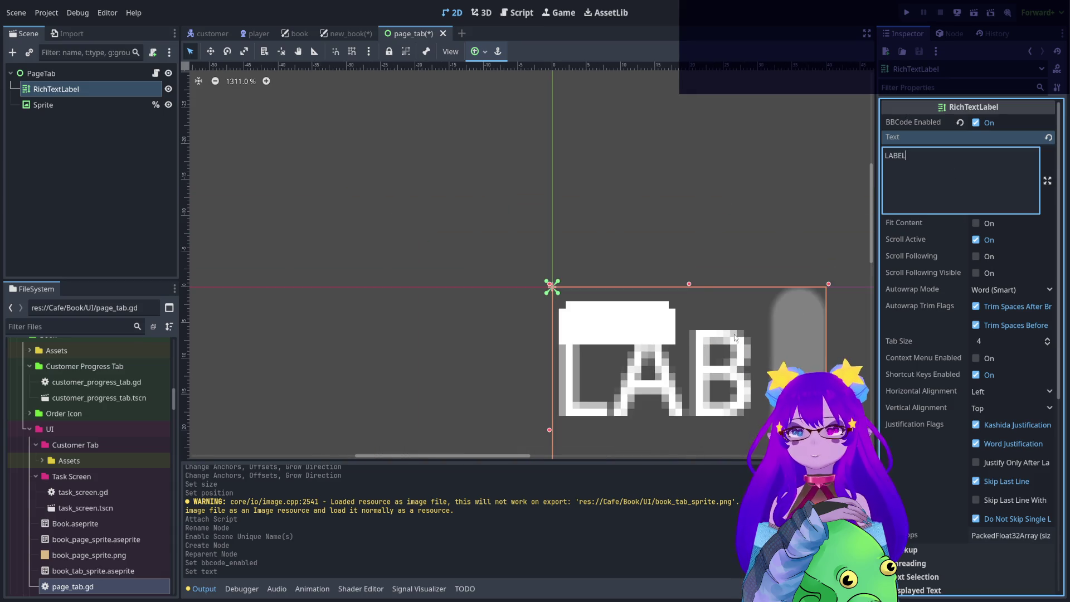
pyautogui.click(976, 224)
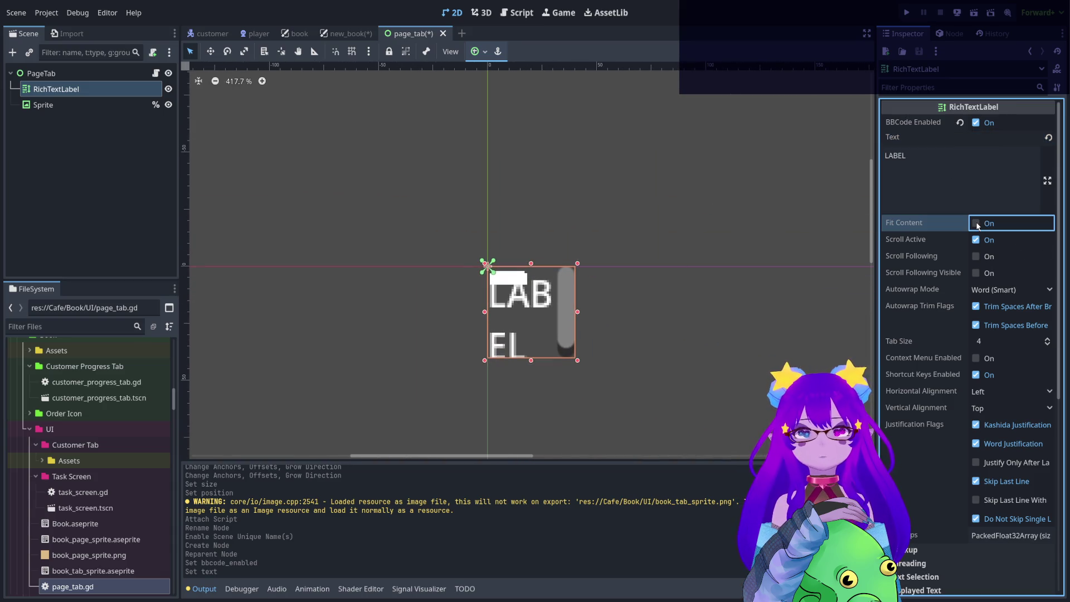
# Center the label text both ways and widen the box to 145 × 40
pyautogui.click(994, 291)
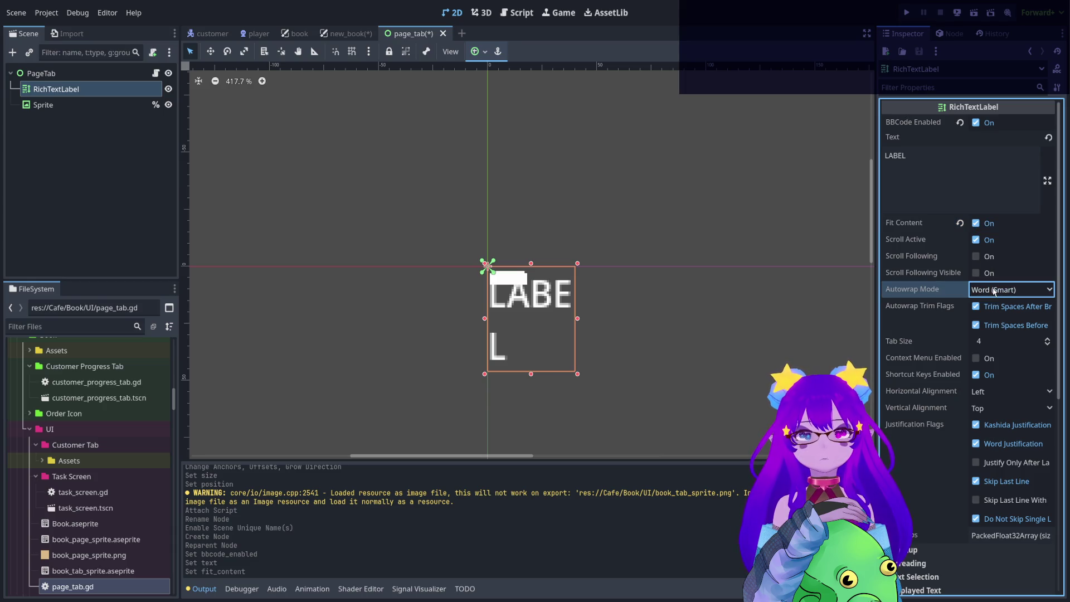
pyautogui.click(994, 393)
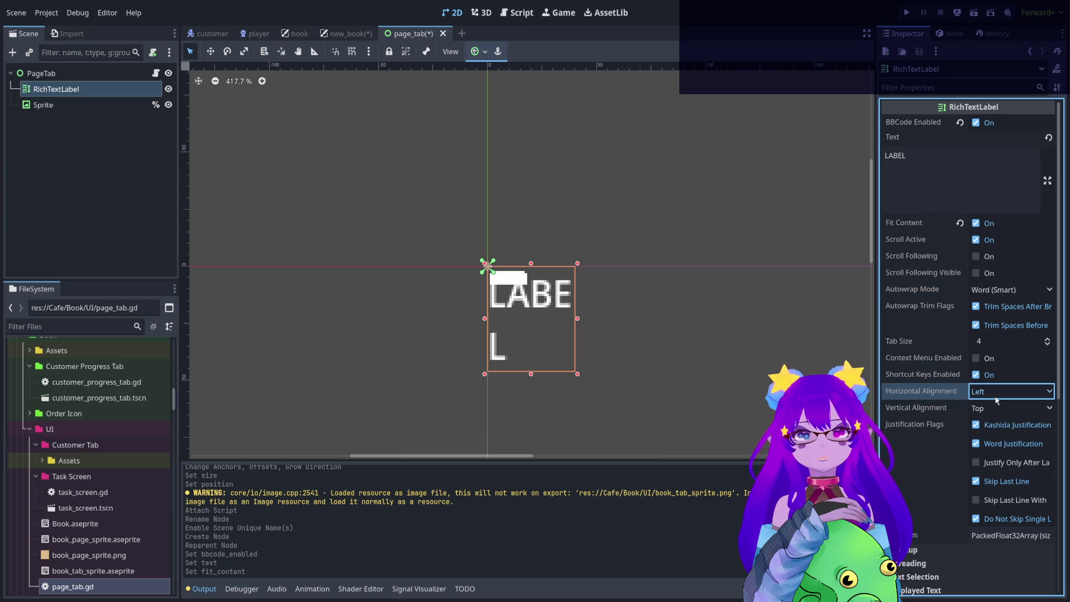
pyautogui.click(990, 403)
pyautogui.click(991, 406)
pyautogui.click(994, 447)
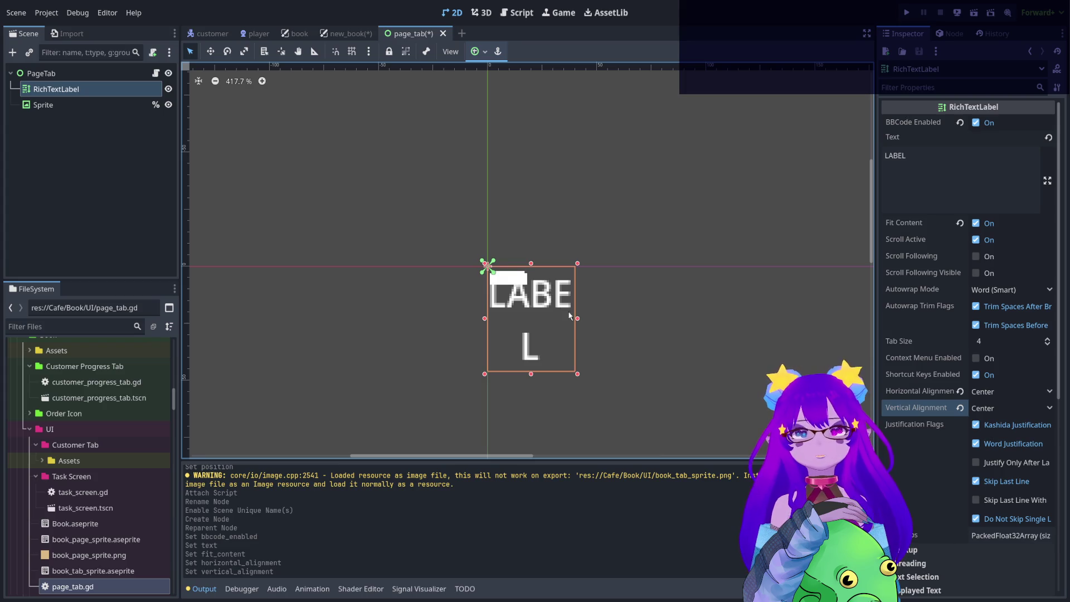
pyautogui.moveTo(577, 326); pyautogui.dragTo(822, 328)
pyautogui.scroll(-2, 822, 328)
pyautogui.scroll(3, 454, 180)
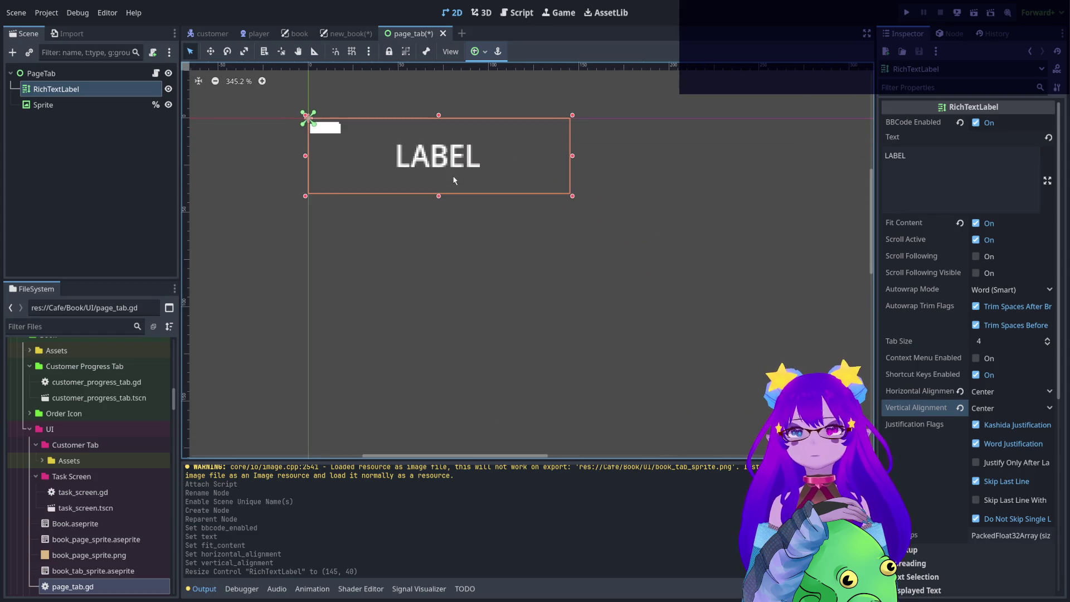
pyautogui.click(35, 105)
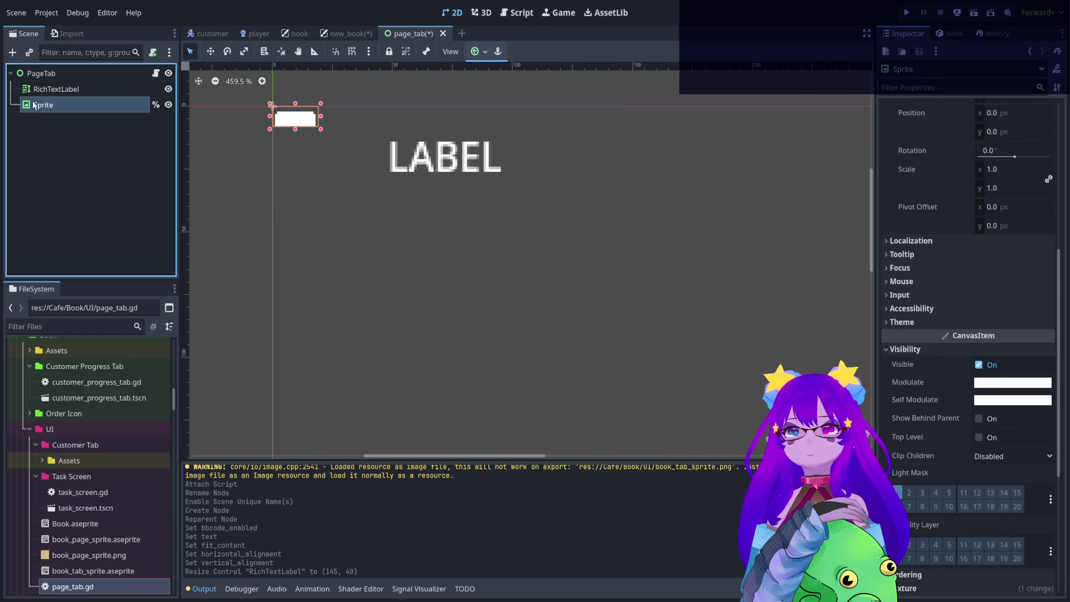
pyautogui.click(30, 92)
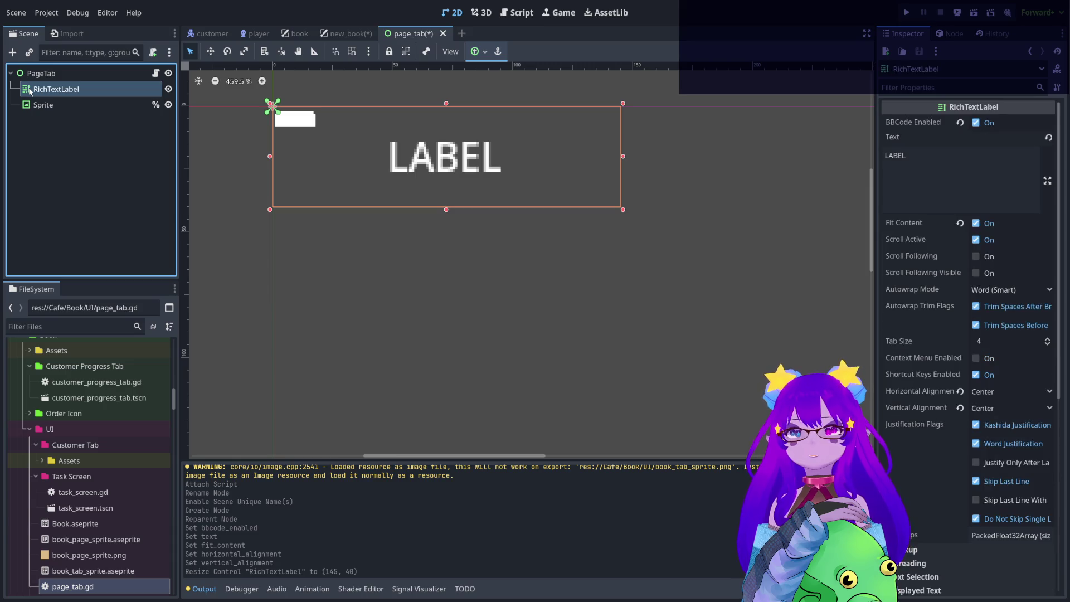
pyautogui.click(13, 54)
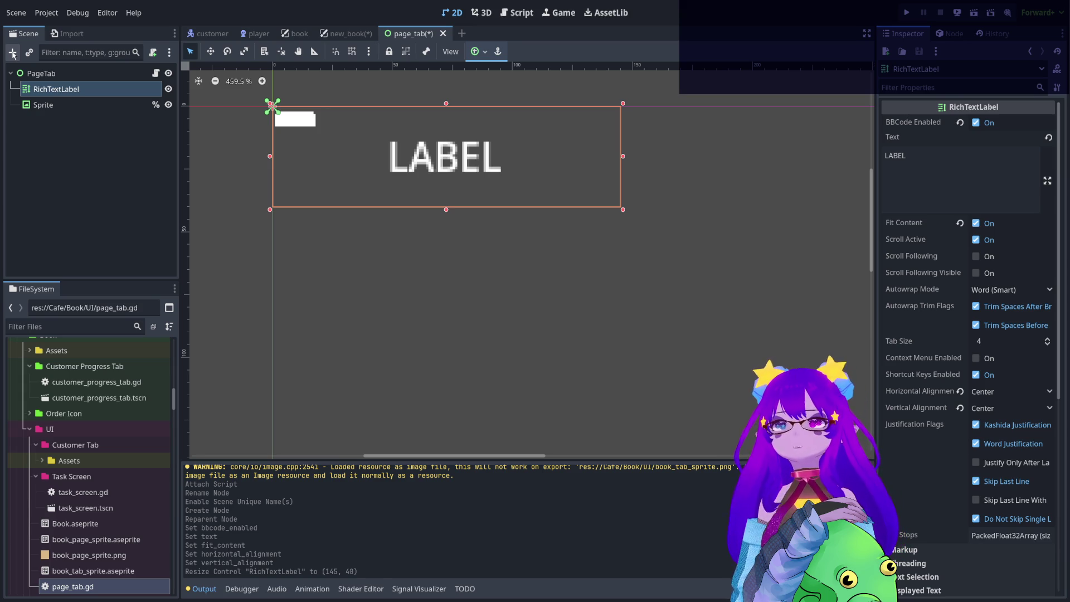
# Add a CenterContainer under PageTab and nest the RichTextLabel inside it
pyautogui.click(372, 464)
pyautogui.moveTo(34, 105)
pyautogui.mouseDown()
pyautogui.moveTo(21, 85)
pyautogui.moveTo(55, 89)
pyautogui.mouseUp()
pyautogui.click(36, 107)
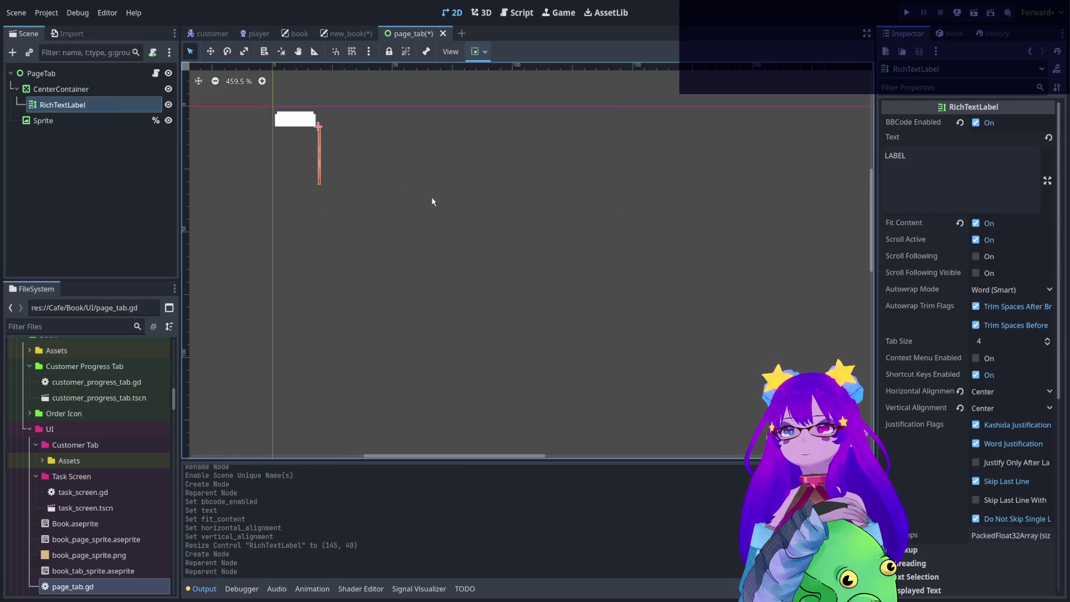
pyautogui.click(75, 94)
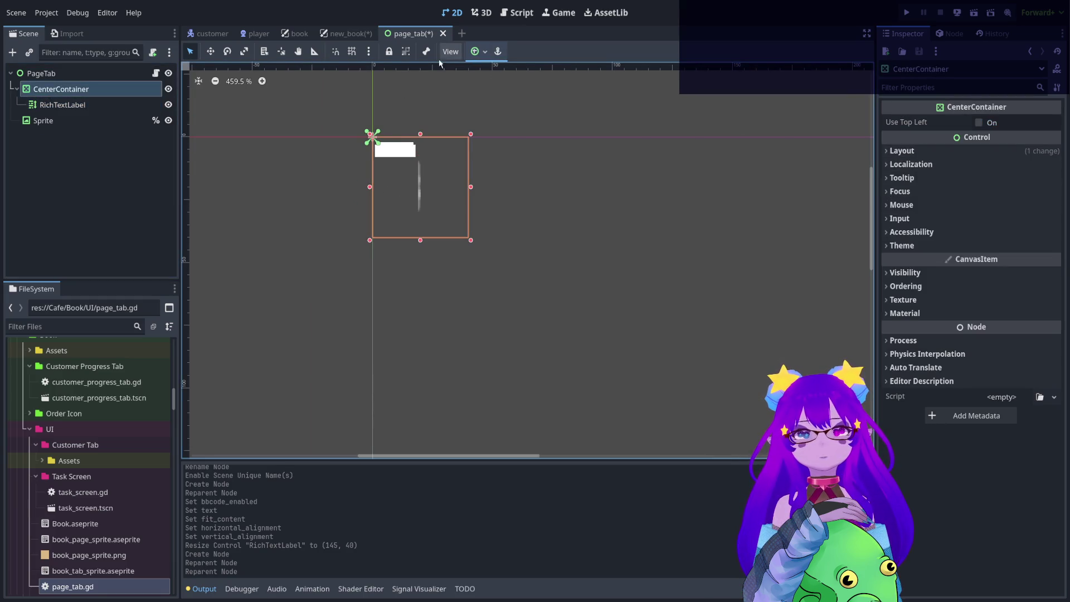
# Expand the RichTextLabel's Layout section to find its sizing settings
pyautogui.click(61, 105)
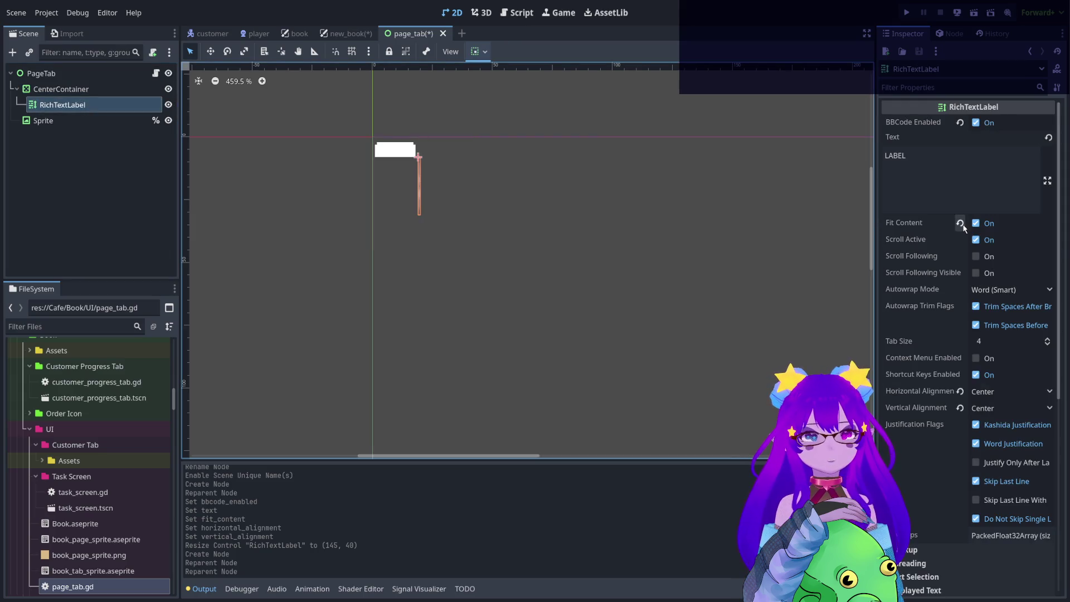
pyautogui.scroll(-5, 947, 315)
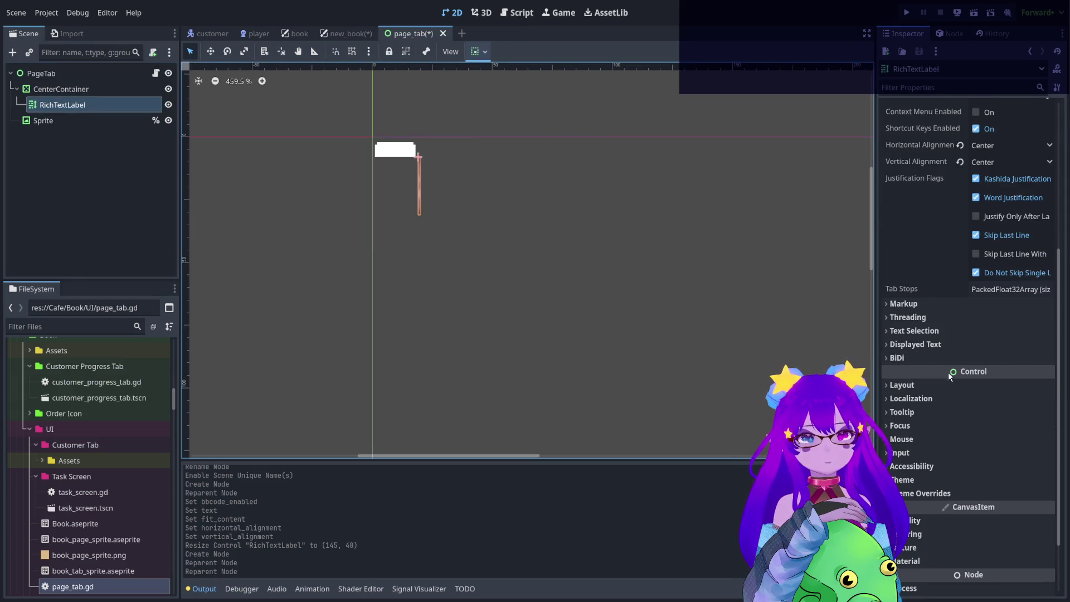
pyautogui.click(921, 382)
pyautogui.scroll(-3, 927, 396)
pyautogui.click(928, 395)
pyautogui.click(928, 394)
pyautogui.click(926, 408)
pyautogui.click(926, 409)
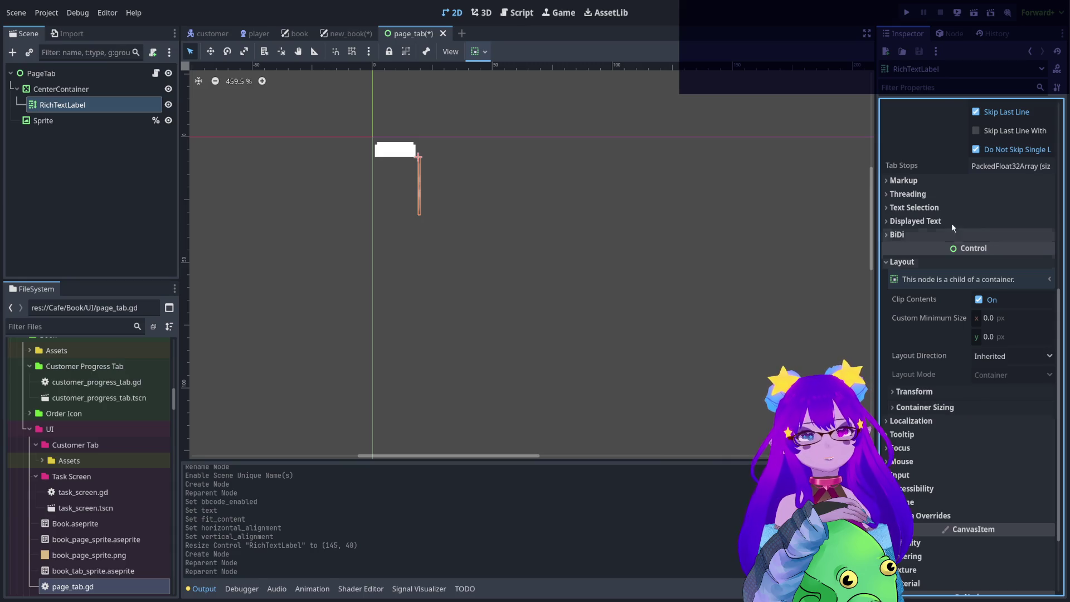
pyautogui.scroll(8, 951, 223)
pyautogui.scroll(-8, 950, 223)
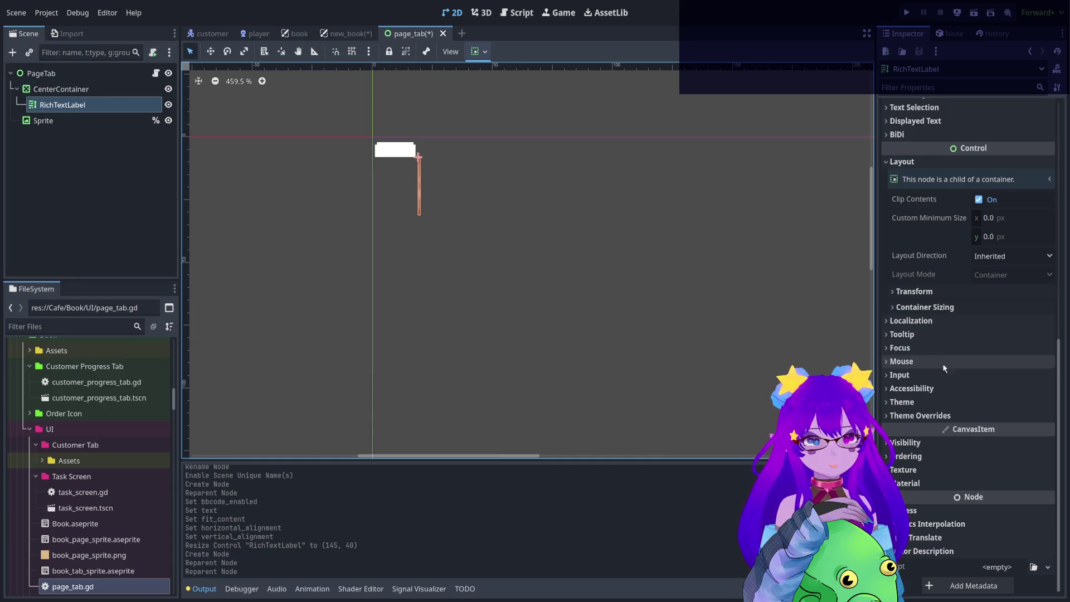
pyautogui.click(121, 91)
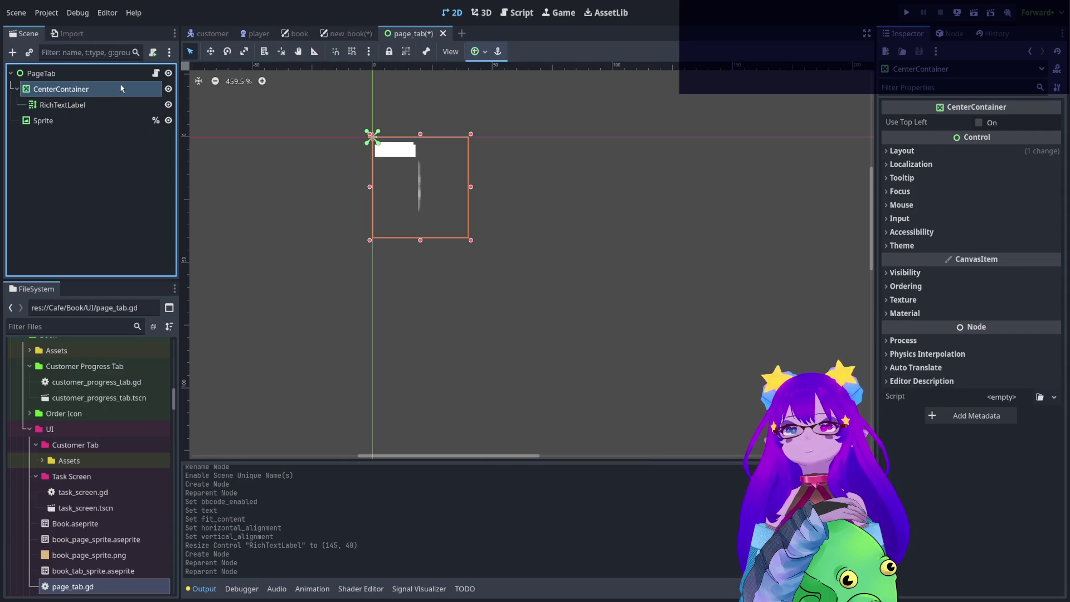
pyautogui.click(105, 104)
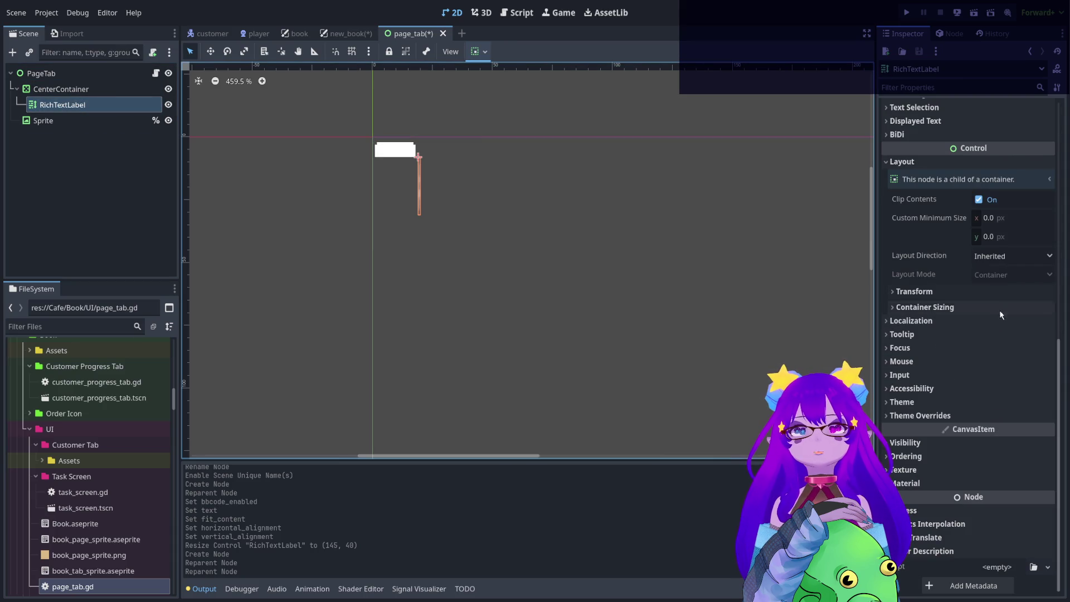
# Set the RichTextLabel's Custom Minimum Size to 200 × 0
pyautogui.click(990, 218)
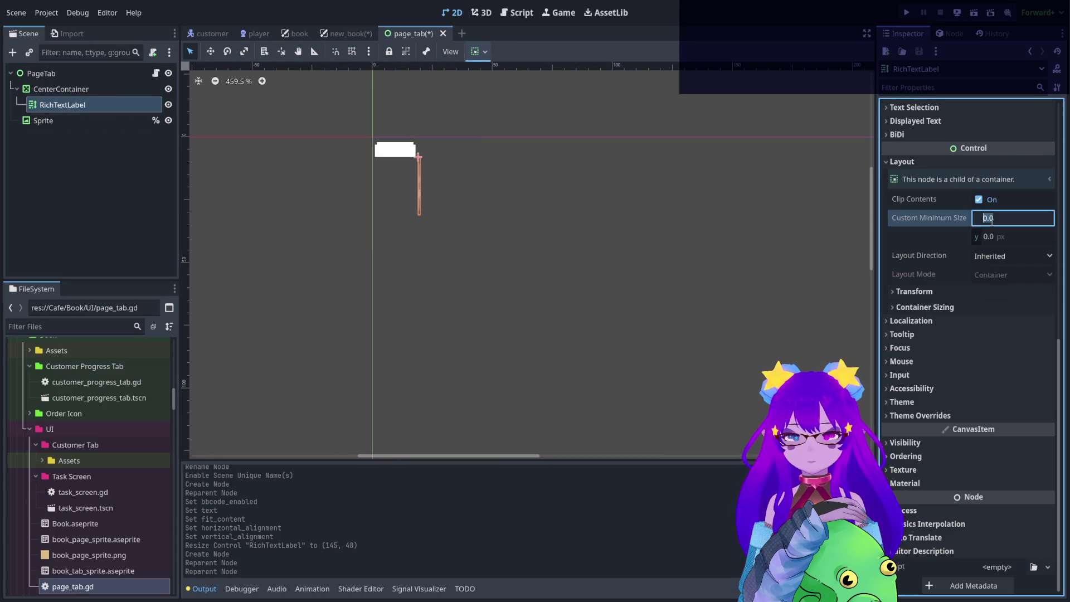
pyautogui.write('200')
pyautogui.click(998, 234)
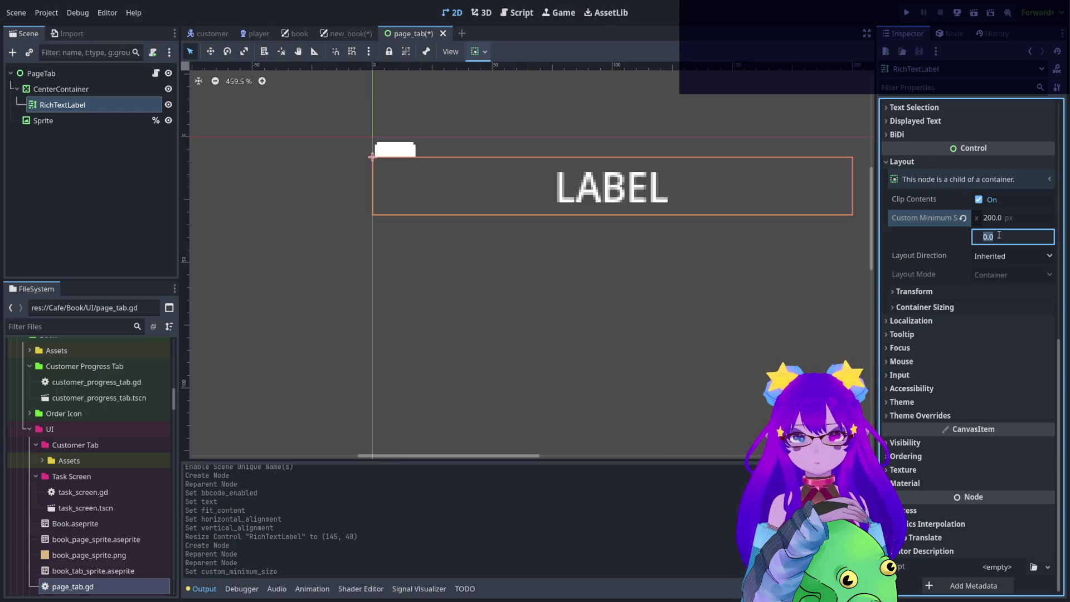
pyautogui.write('300')
pyautogui.press('Return')
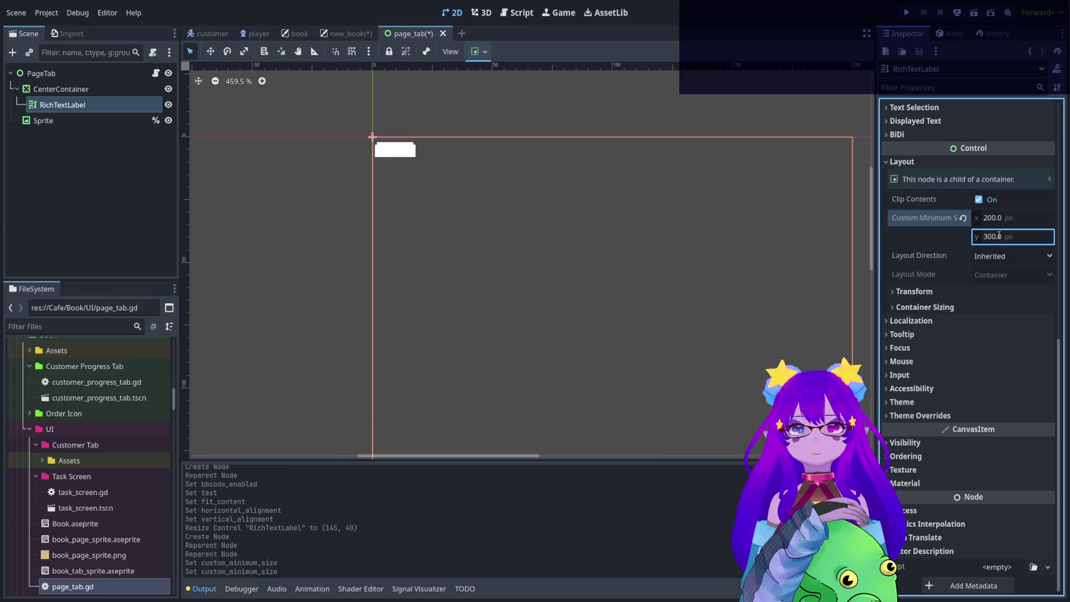
pyautogui.scroll(-3, 626, 366)
pyautogui.click(998, 236)
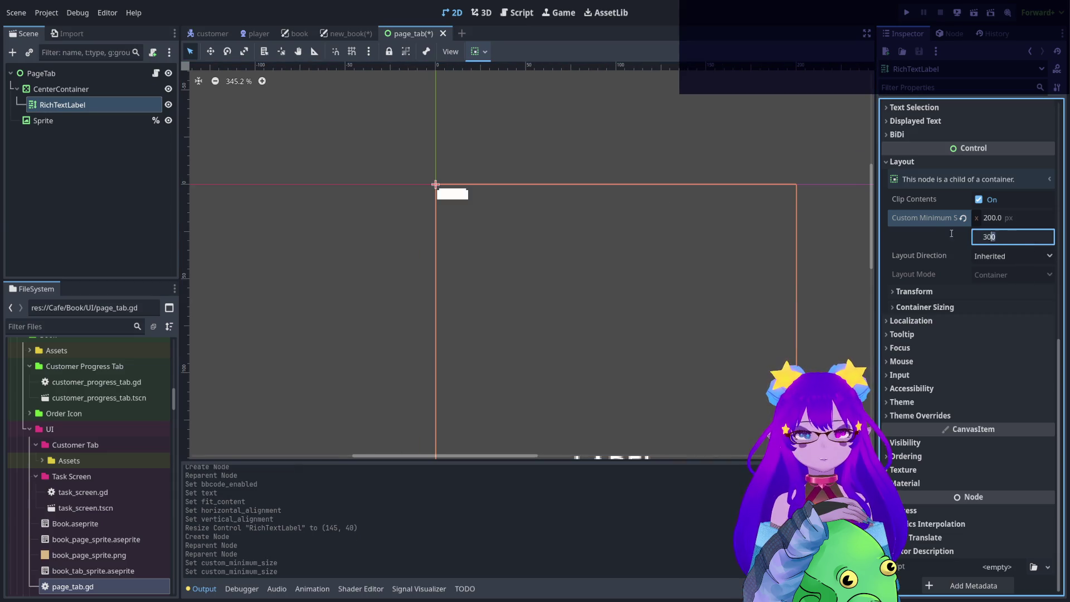
pyautogui.write('1')
pyautogui.press('Return')
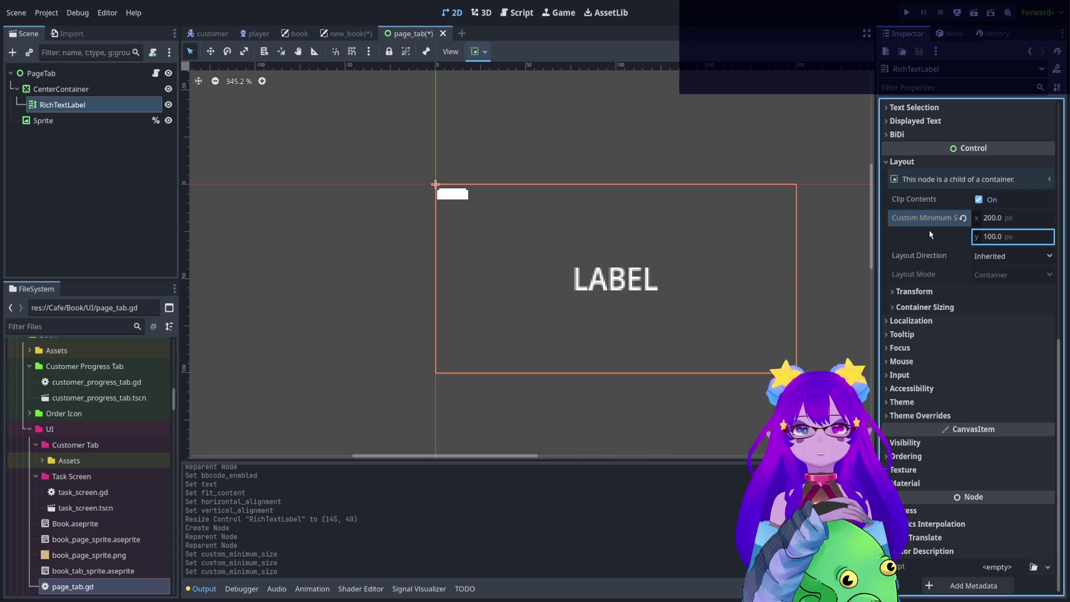
pyautogui.click(962, 218)
pyautogui.click(1002, 220)
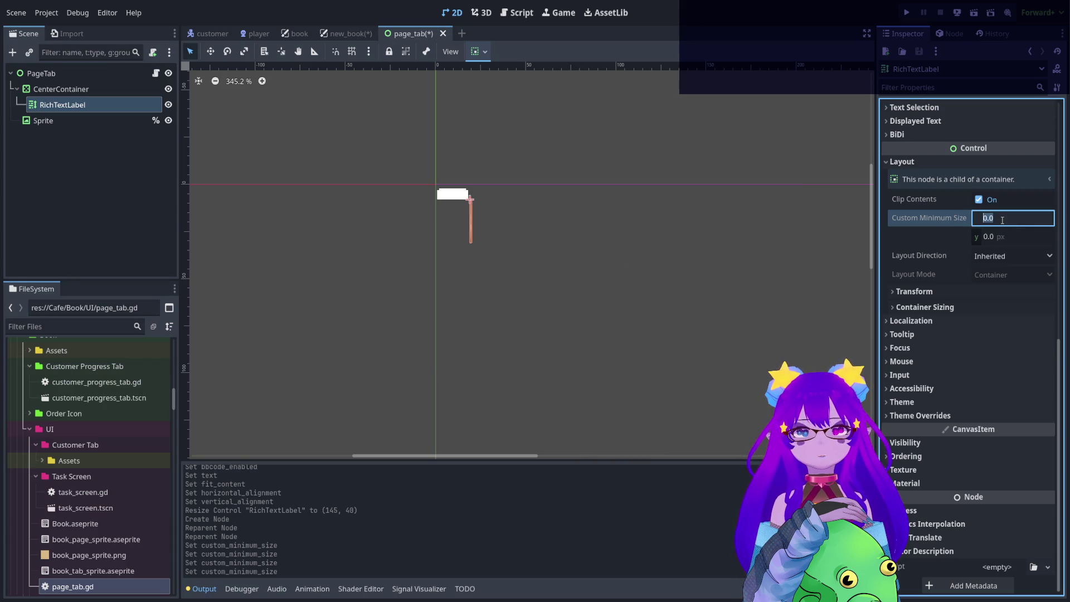
pyautogui.write('200')
pyautogui.press('Return')
# Pan over the resized label and save the page_tab scene
pyautogui.scroll(-2, 781, 289)
pyautogui.moveTo(611, 240)
pyautogui.mouseDown()
pyautogui.moveTo(342, 101)
pyautogui.moveTo(484, 239)
pyautogui.mouseUp()
pyautogui.scroll(4, 399, 210)
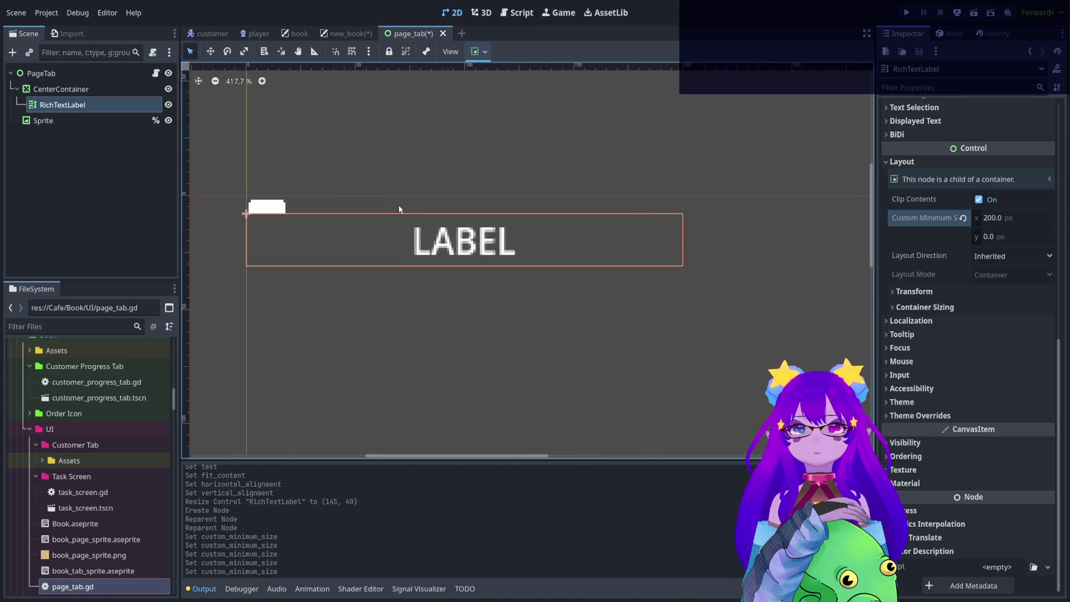
pyautogui.hotkey('ctrl', 's')
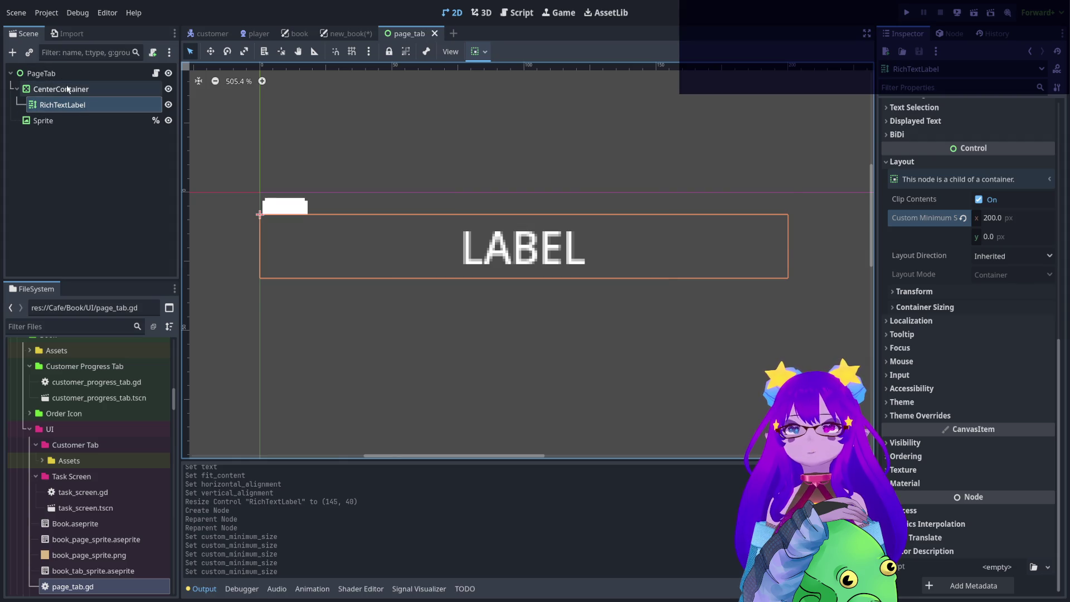
# Select the Sprite and drag its Scale up to 7.585
pyautogui.click(68, 89)
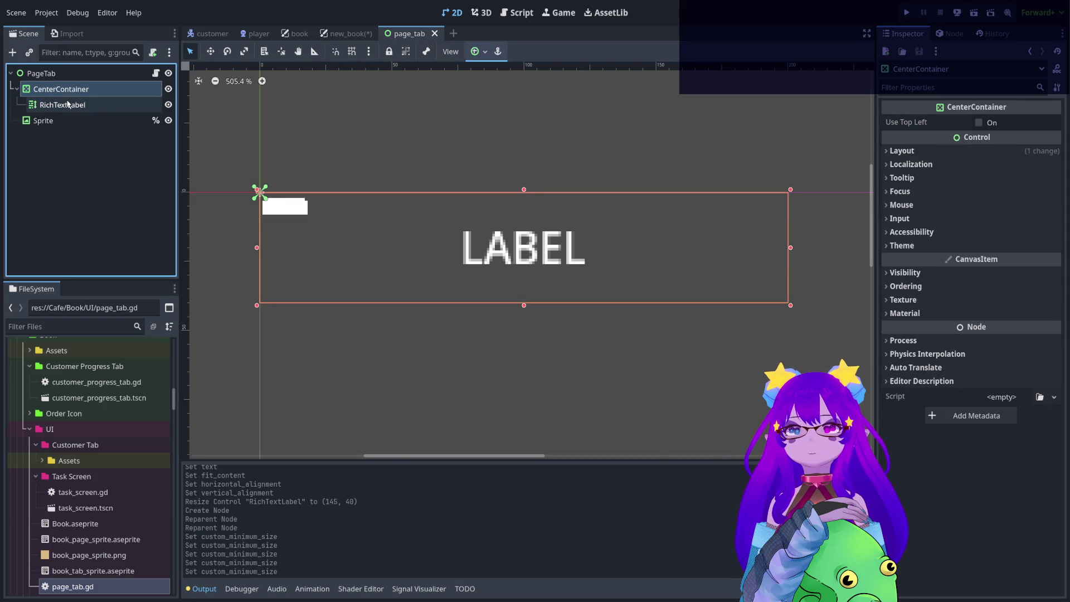
pyautogui.click(67, 104)
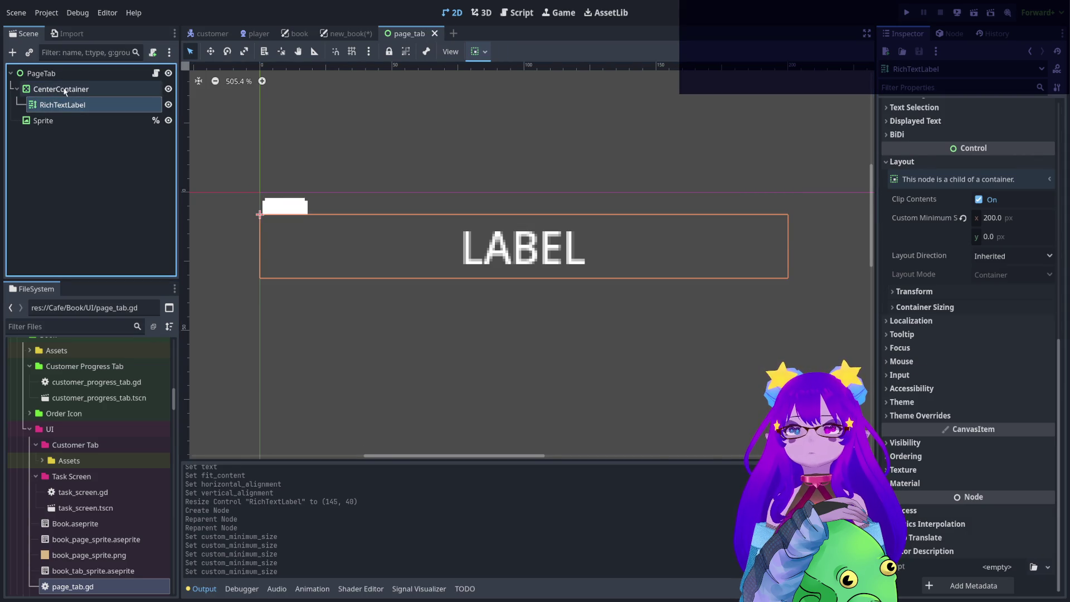
pyautogui.scroll(2, 270, 185)
pyautogui.scroll(-4, 289, 192)
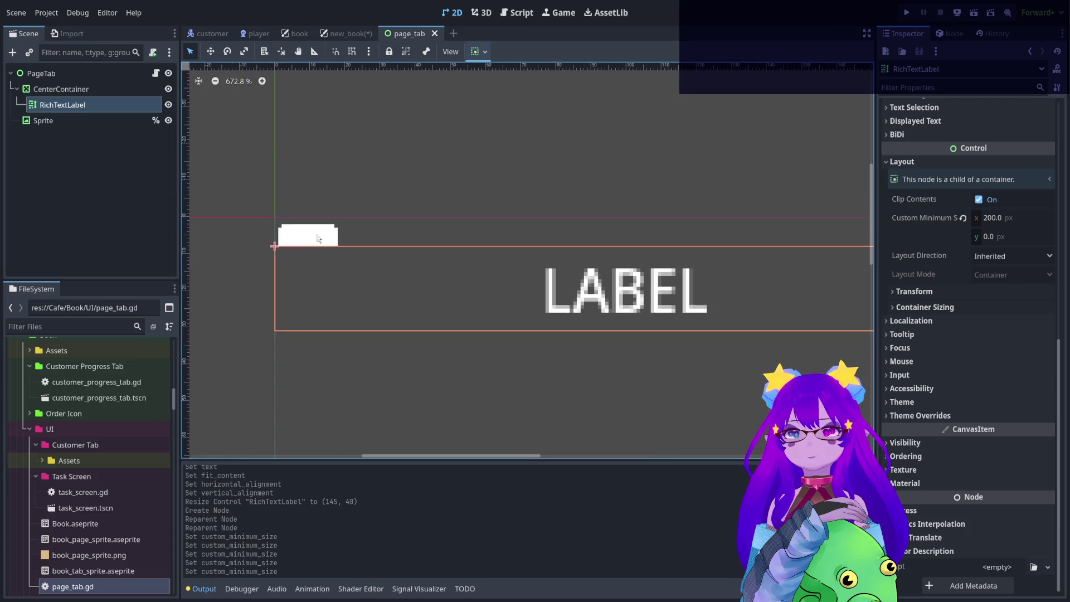
pyautogui.moveTo(295, 195); pyautogui.dragTo(761, 123)
pyautogui.click(111, 120)
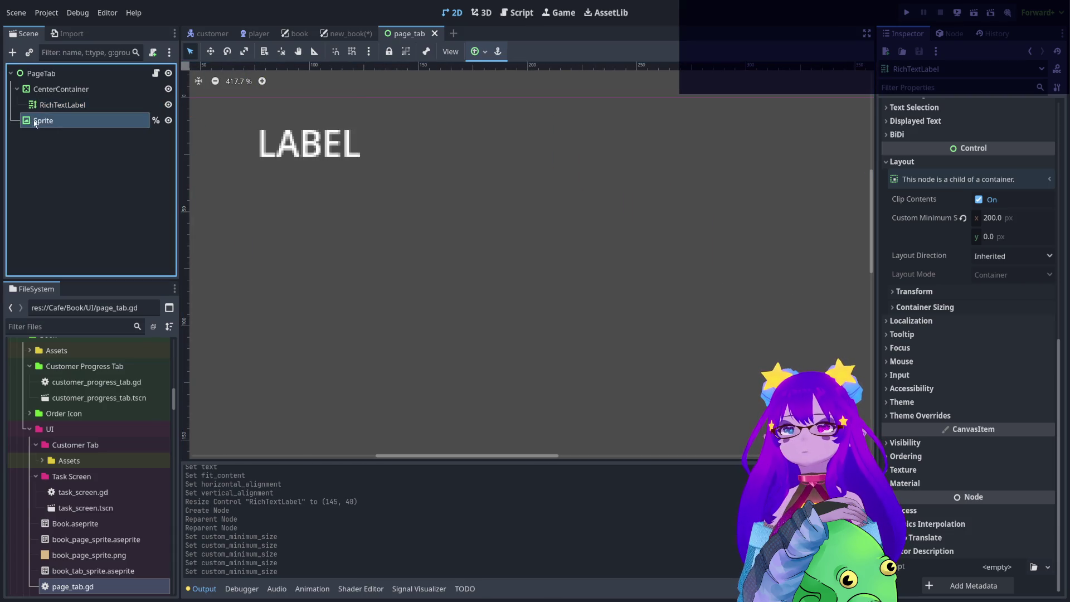
pyautogui.moveTo(560, 189); pyautogui.dragTo(672, 242)
pyautogui.moveTo(988, 175)
pyautogui.mouseDown()
pyautogui.moveTo(1044, 175)
pyautogui.moveTo(1030, 175)
pyautogui.mouseUp()
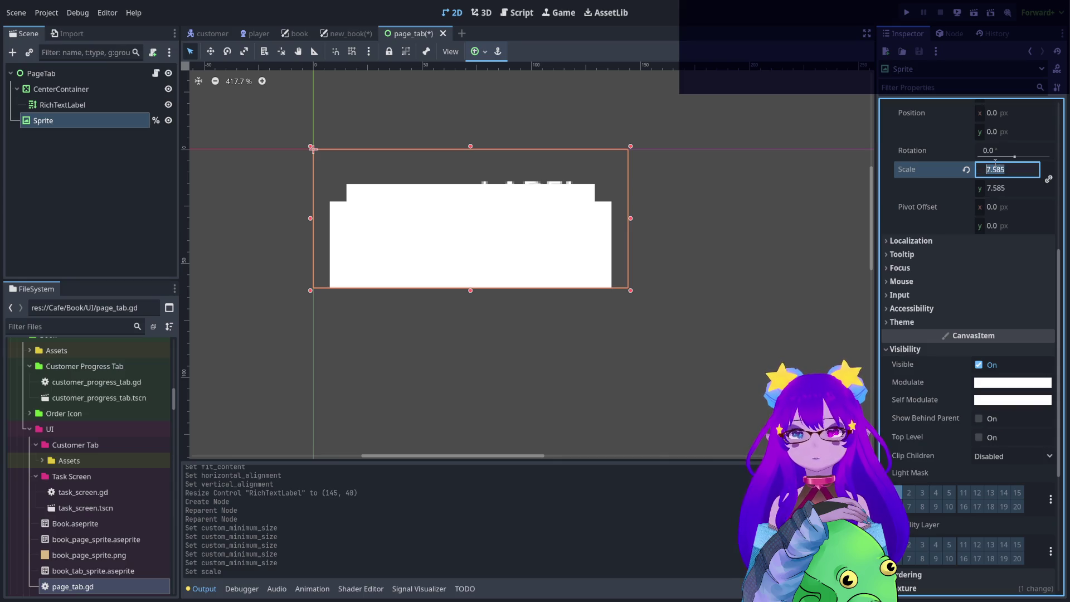
pyautogui.write('8')
# Confirm Sprite scale 8, save page_tab, and move CenterContainer below Sprite so text draws on top
pyautogui.press('Return')
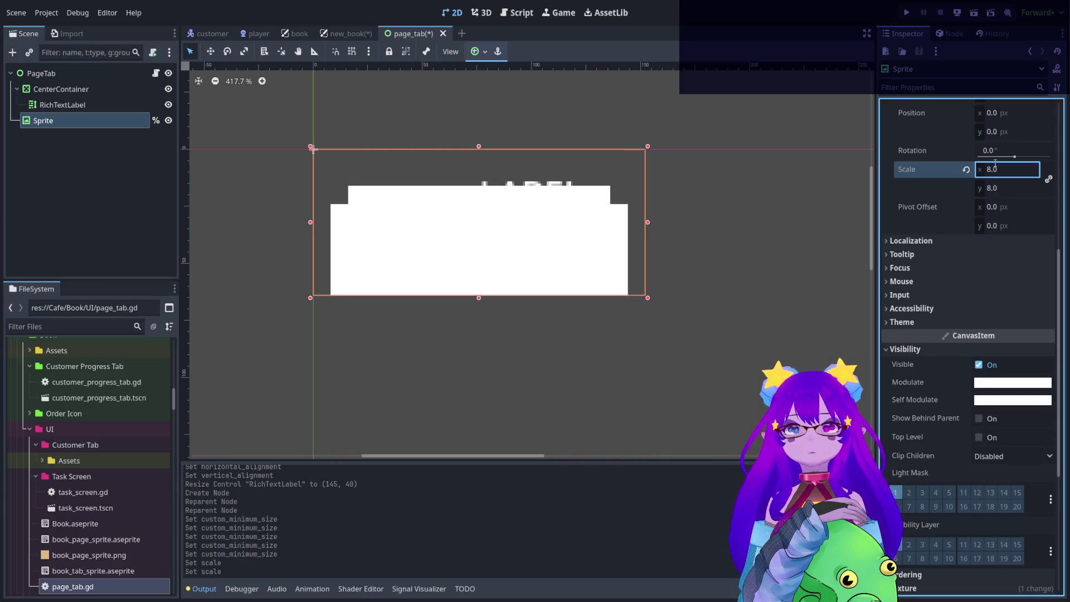
pyautogui.hotkey('ctrl', 's')
pyautogui.click(49, 92)
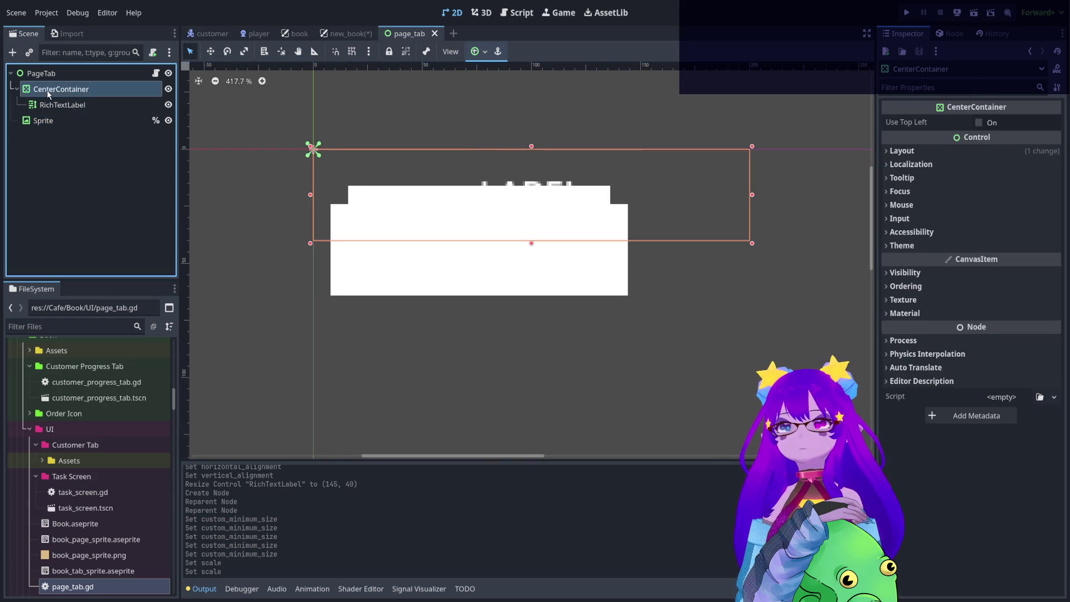
pyautogui.moveTo(55, 126); pyautogui.dragTo(57, 129)
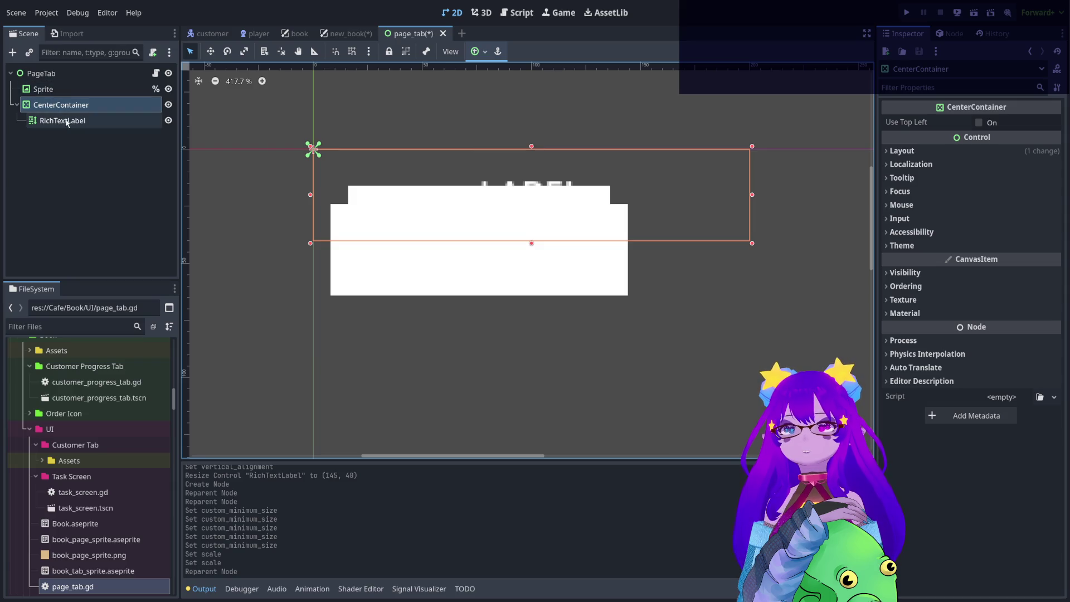
# Anchor the CenterContainer to the scene centre with the Center layout preset
pyautogui.click(55, 89)
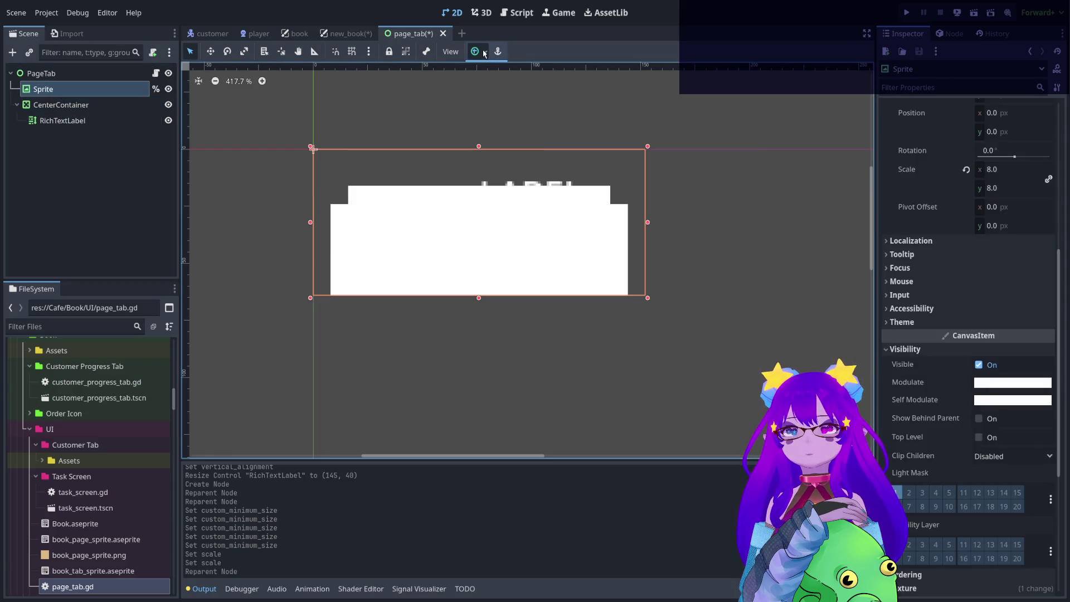
pyautogui.scroll(-10, 627, 282)
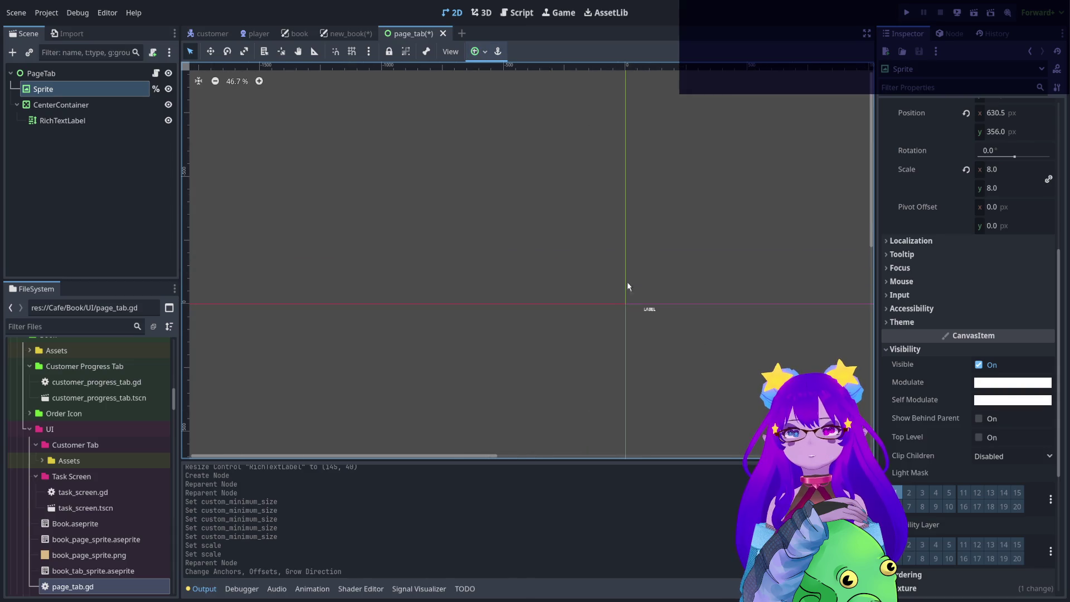
pyautogui.moveTo(643, 359); pyautogui.dragTo(273, 172)
pyautogui.scroll(5, 273, 172)
pyautogui.moveTo(465, 262)
pyautogui.mouseDown()
pyautogui.moveTo(694, 320)
pyautogui.moveTo(540, 162)
pyautogui.moveTo(597, 264)
pyautogui.mouseUp()
pyautogui.click(111, 106)
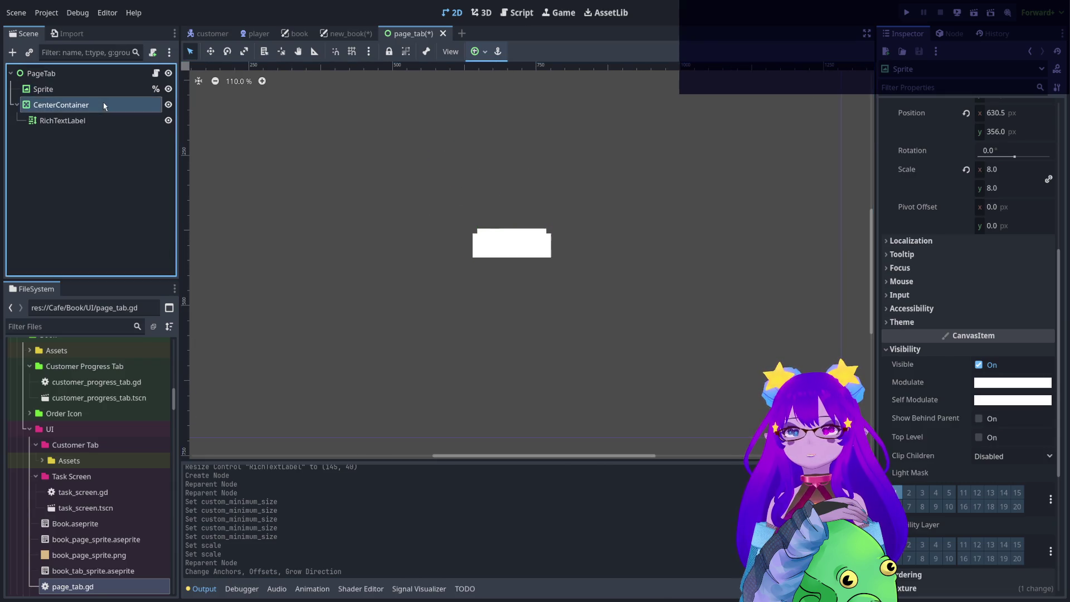
pyautogui.click(498, 51)
pyautogui.click(500, 108)
pyautogui.scroll(5, 390, 184)
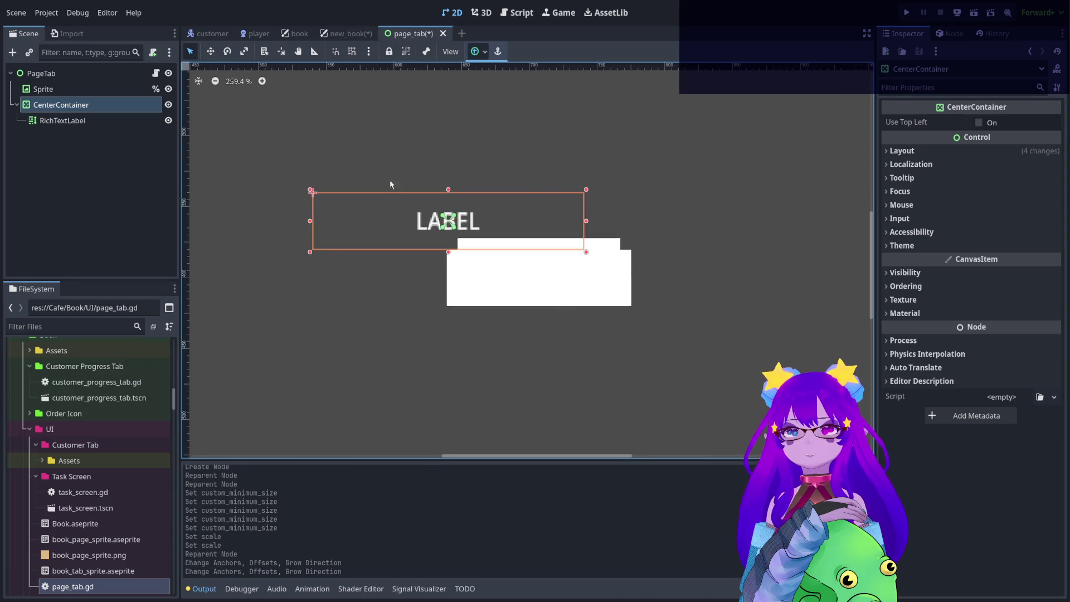
pyautogui.scroll(2, 368, 162)
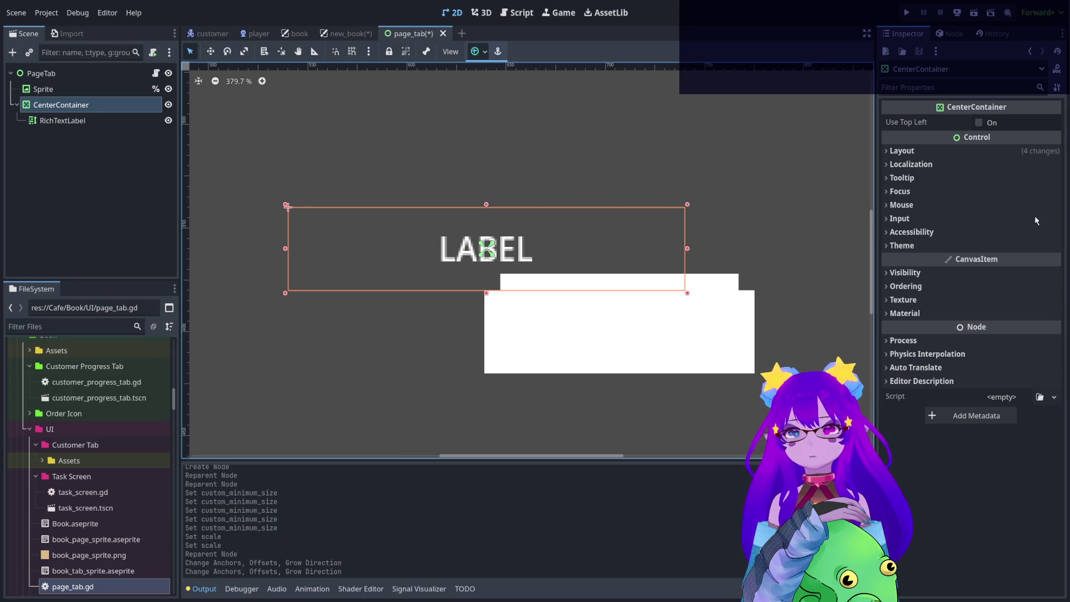
pyautogui.click(48, 121)
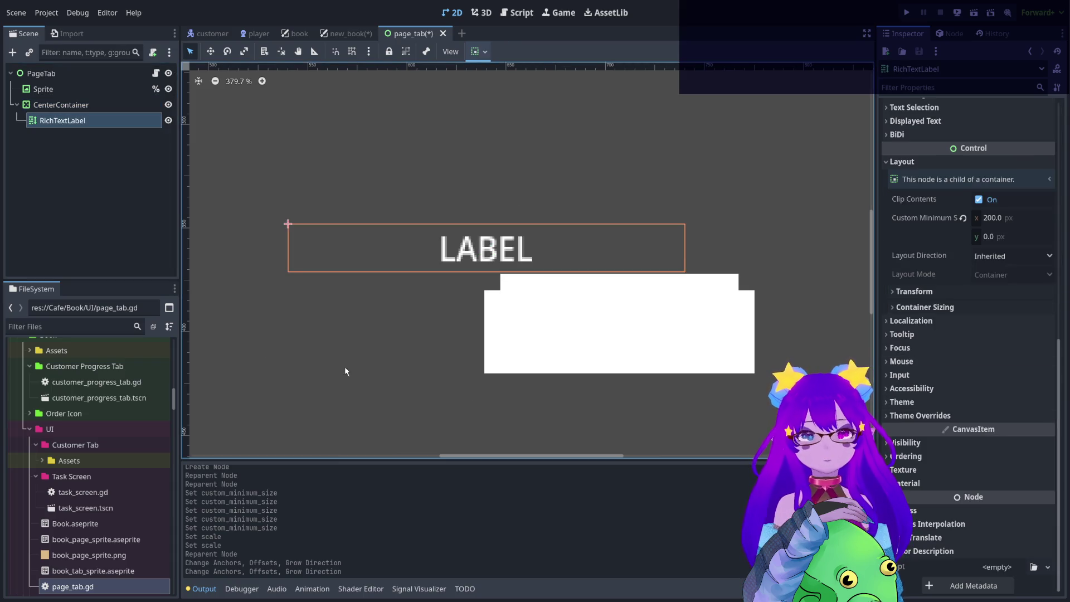
pyautogui.click(100, 327)
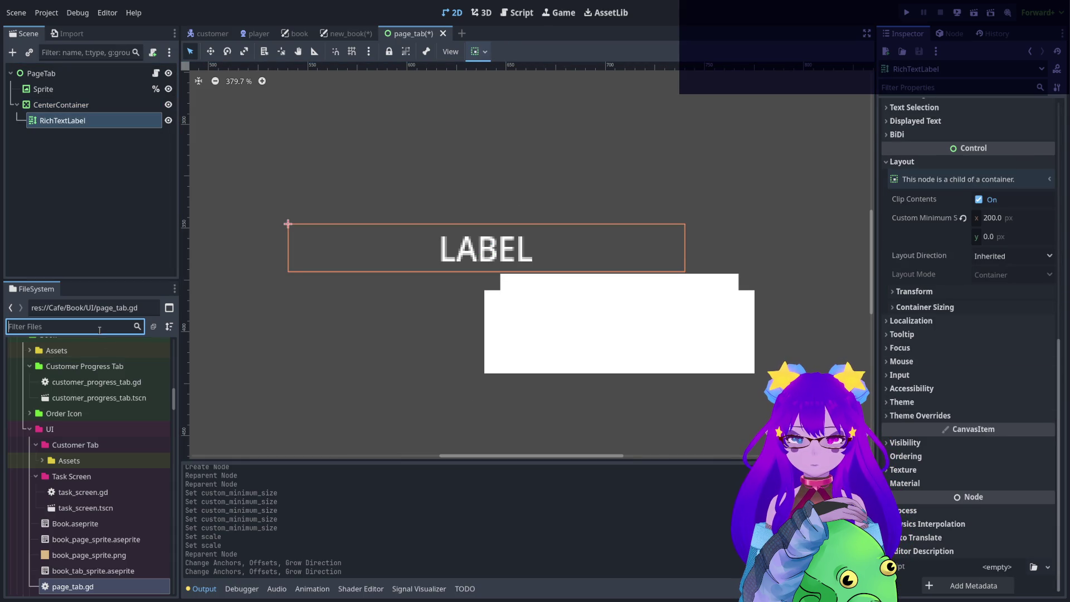
# Filter files for 'them' and drop ui_theme.tres onto the RichTextLabel's Theme property
pyautogui.write('them')
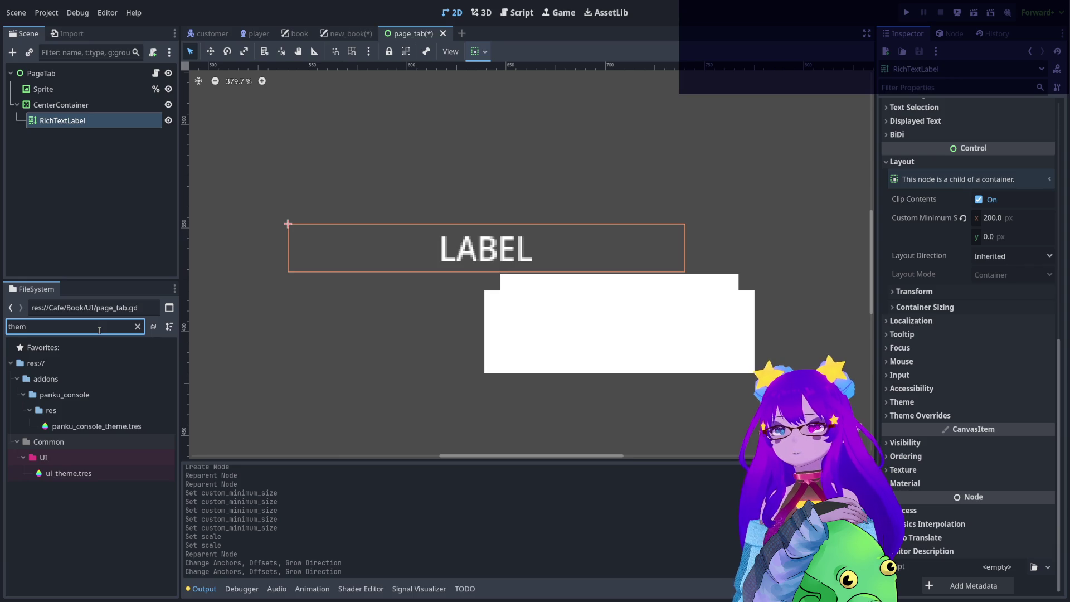
pyautogui.moveTo(101, 479)
pyautogui.mouseDown()
pyautogui.moveTo(185, 388)
pyautogui.moveTo(117, 137)
pyautogui.moveTo(96, 124)
pyautogui.mouseUp()
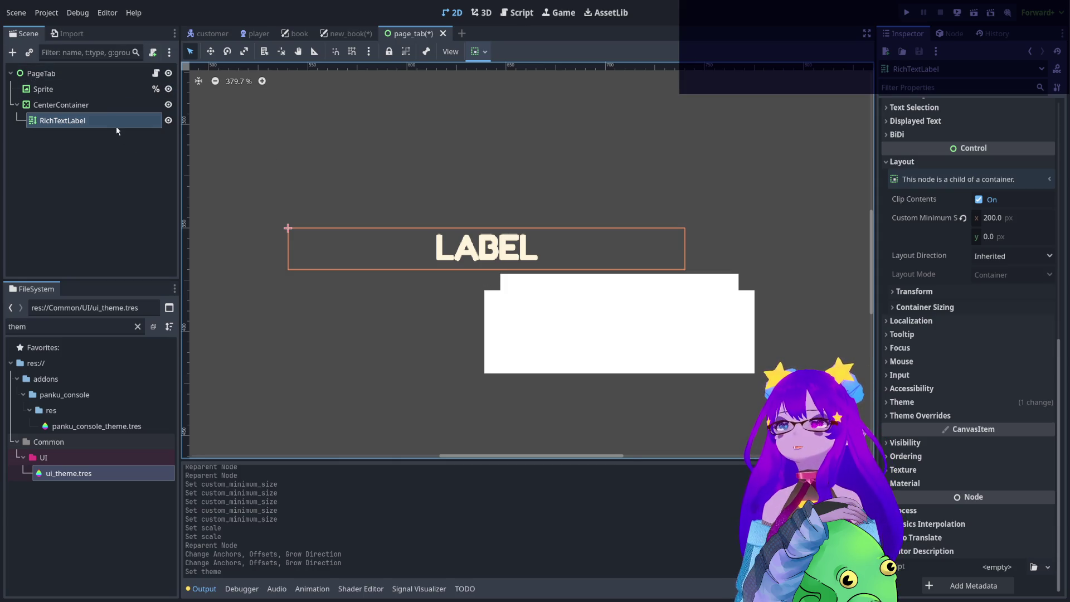
pyautogui.click(81, 91)
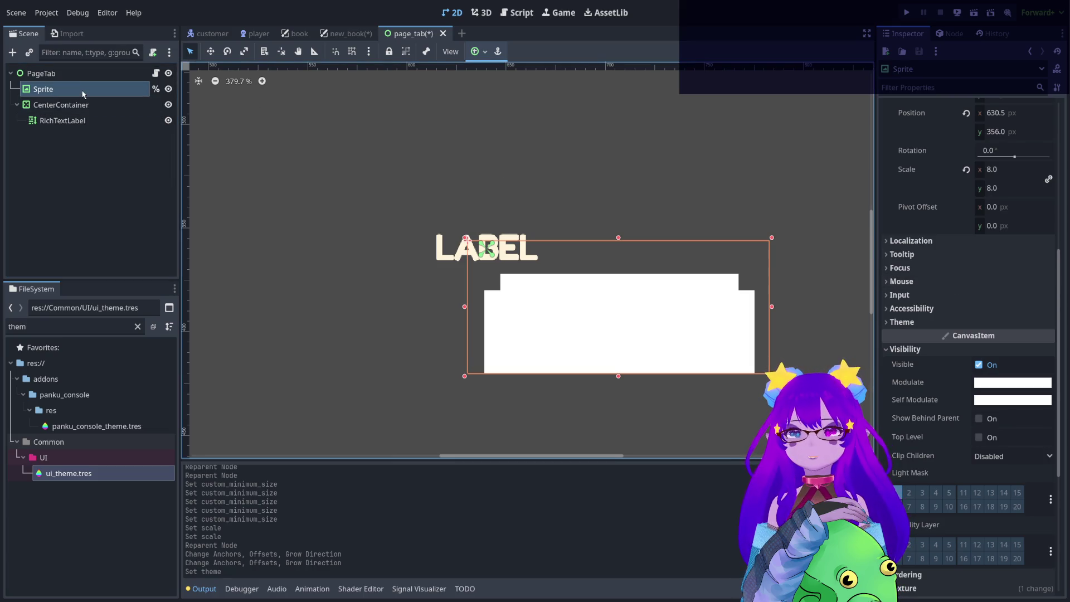
# Nest the RichTextLabel under Sprite and revert its Custom Minimum Size
pyautogui.moveTo(58, 120); pyautogui.dragTo(62, 90)
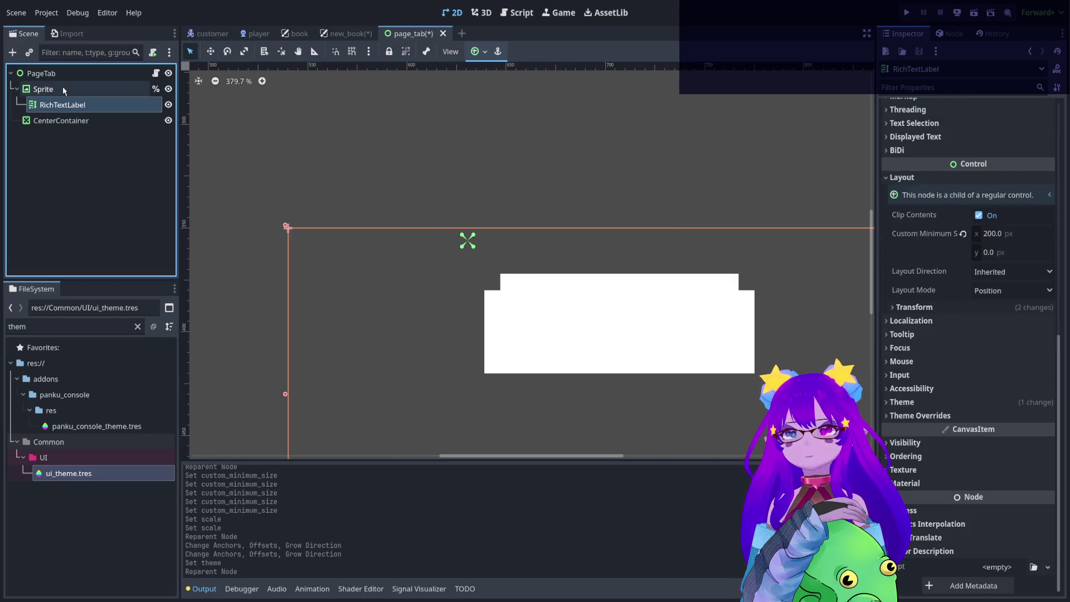
pyautogui.scroll(-6, 644, 318)
pyautogui.moveTo(646, 322); pyautogui.dragTo(534, 278)
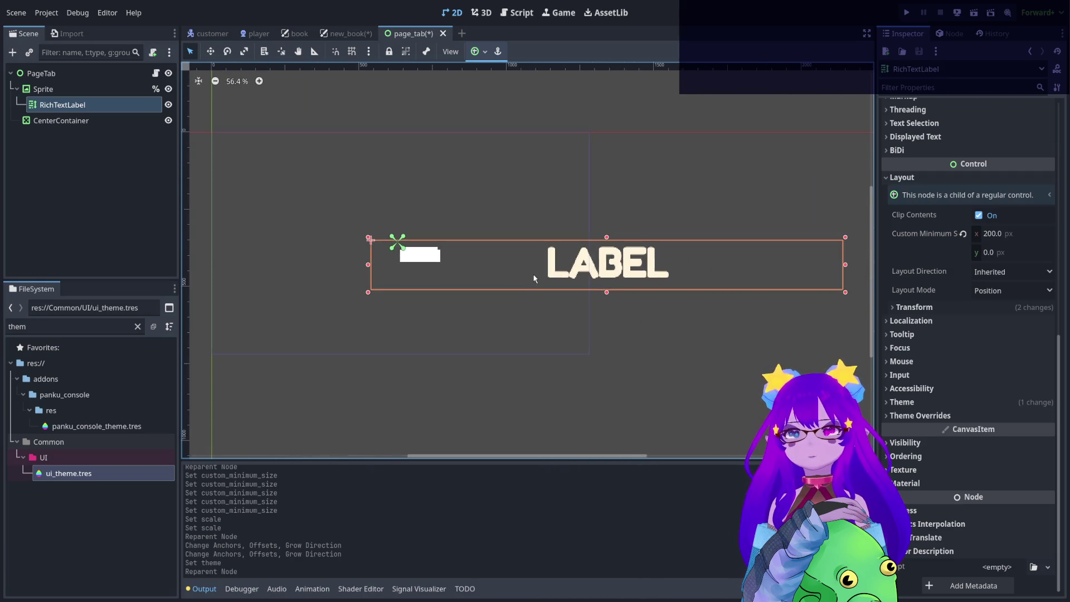
pyautogui.click(963, 235)
pyautogui.click(965, 238)
# Set the label's Layout Mode to Anchors with the Center anchors preset
pyautogui.click(997, 295)
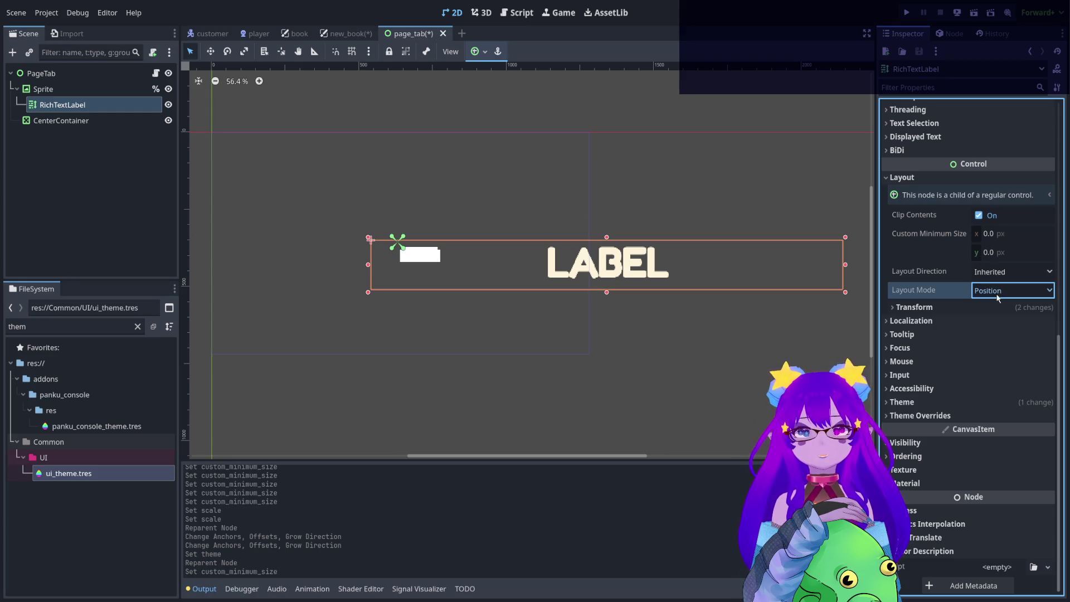
pyautogui.click(995, 320)
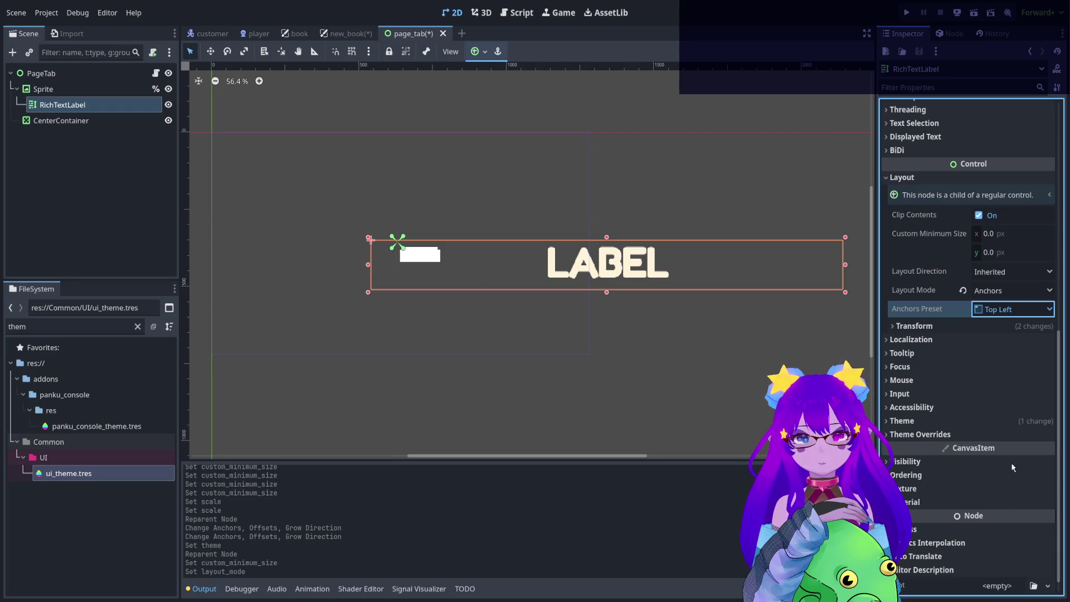
pyautogui.click(1004, 500)
pyautogui.scroll(6, 446, 246)
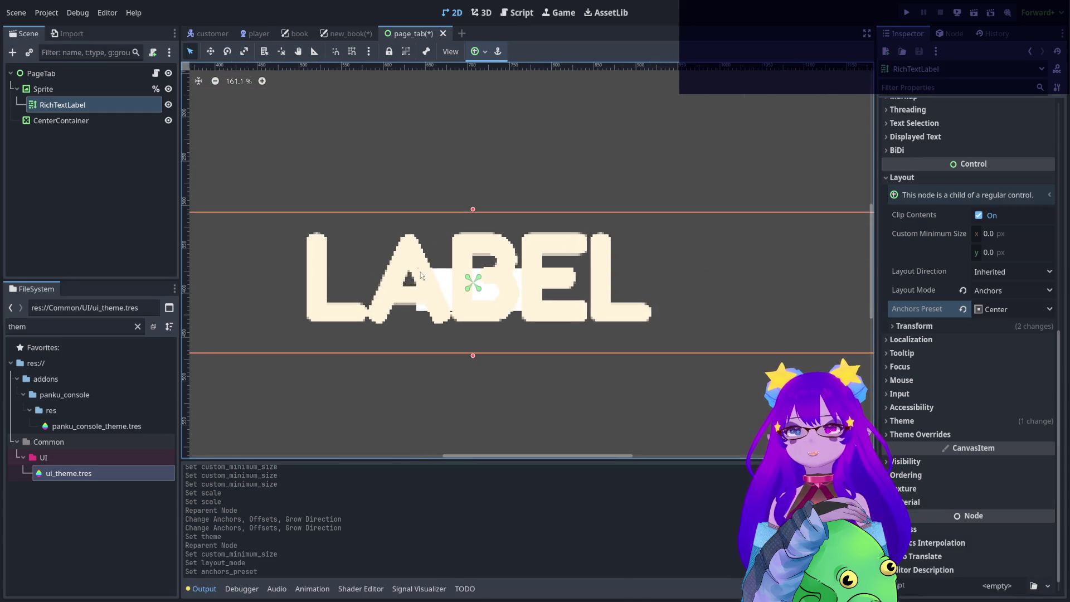
pyautogui.hscroll(-2, 700, 259)
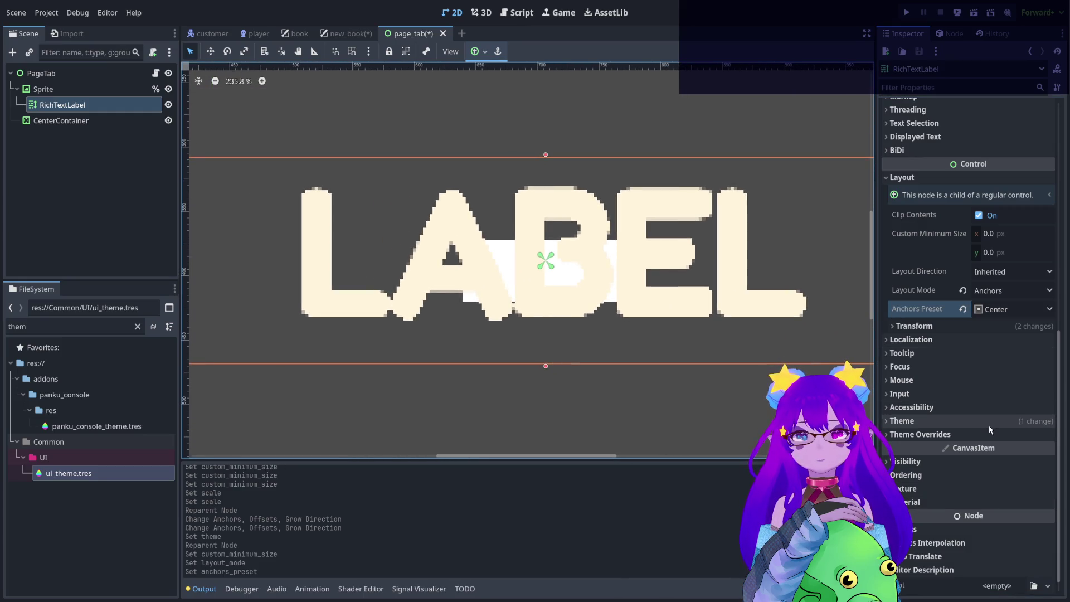
# Try resetting and widening the label's size and position, then undo back to 200×100 centred
pyautogui.click(944, 327)
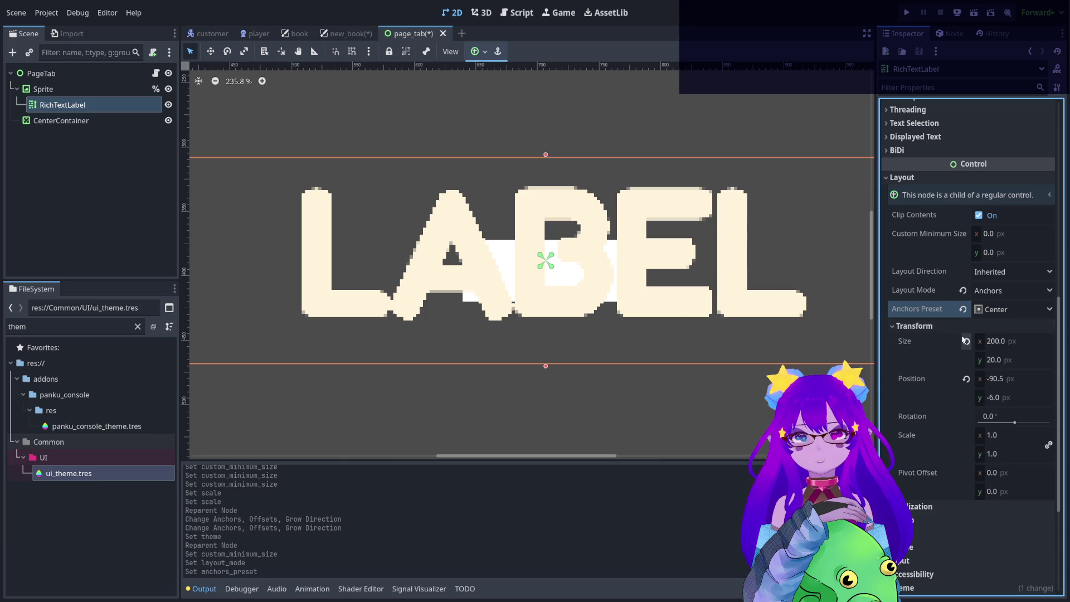
pyautogui.click(966, 341)
pyautogui.moveTo(965, 341); pyautogui.dragTo(974, 341)
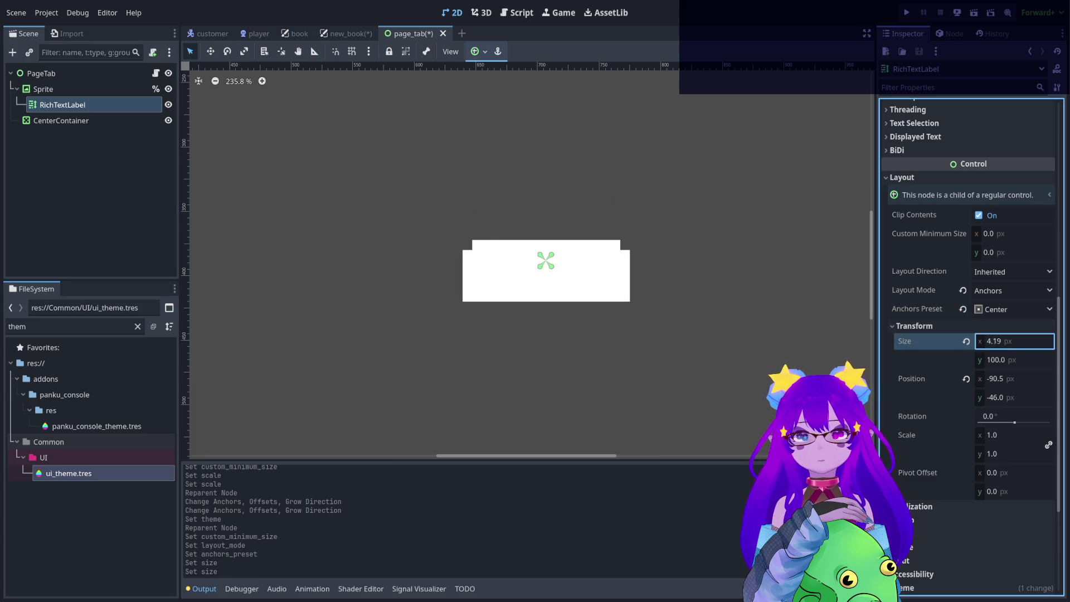
pyautogui.click(969, 341)
pyautogui.click(966, 379)
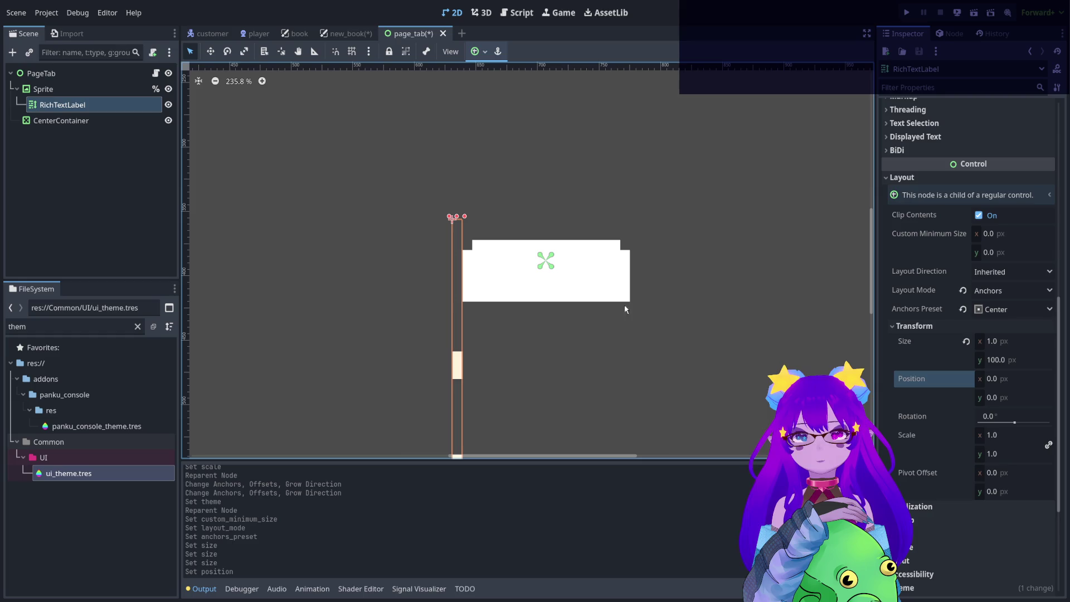
pyautogui.scroll(-8, 618, 326)
pyautogui.moveTo(565, 228); pyautogui.dragTo(541, 257)
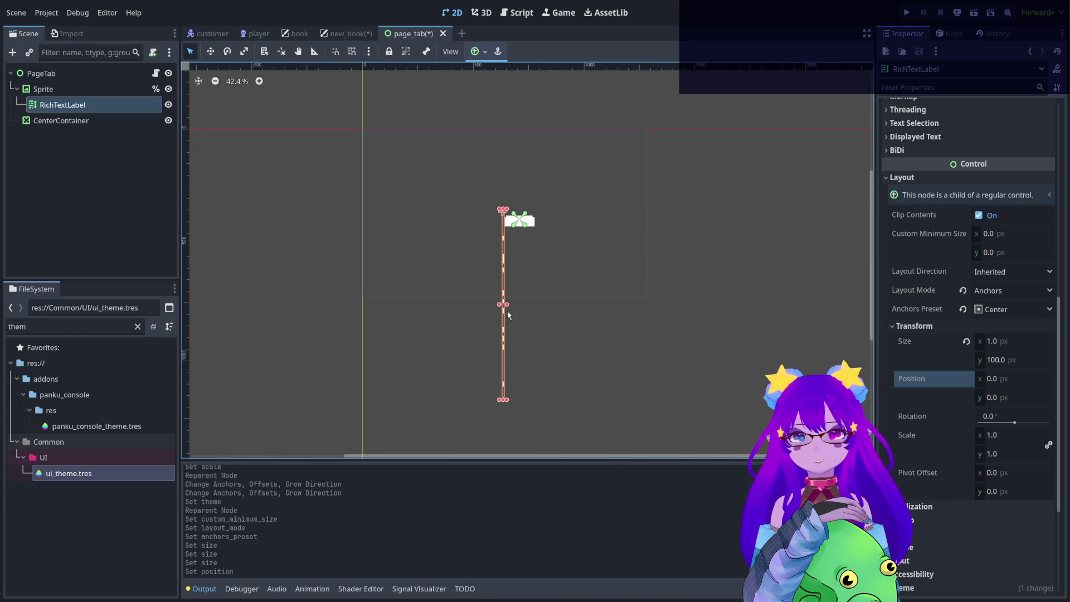
pyautogui.moveTo(506, 310); pyautogui.dragTo(847, 322)
pyautogui.hotkey('ctrl', 'z')
pyautogui.hotkey('ctrl', 'z')
pyautogui.hotkey('ctrl', 'z')
pyautogui.hotkey('ctrl', 'z')
pyautogui.scroll(6, 500, 256)
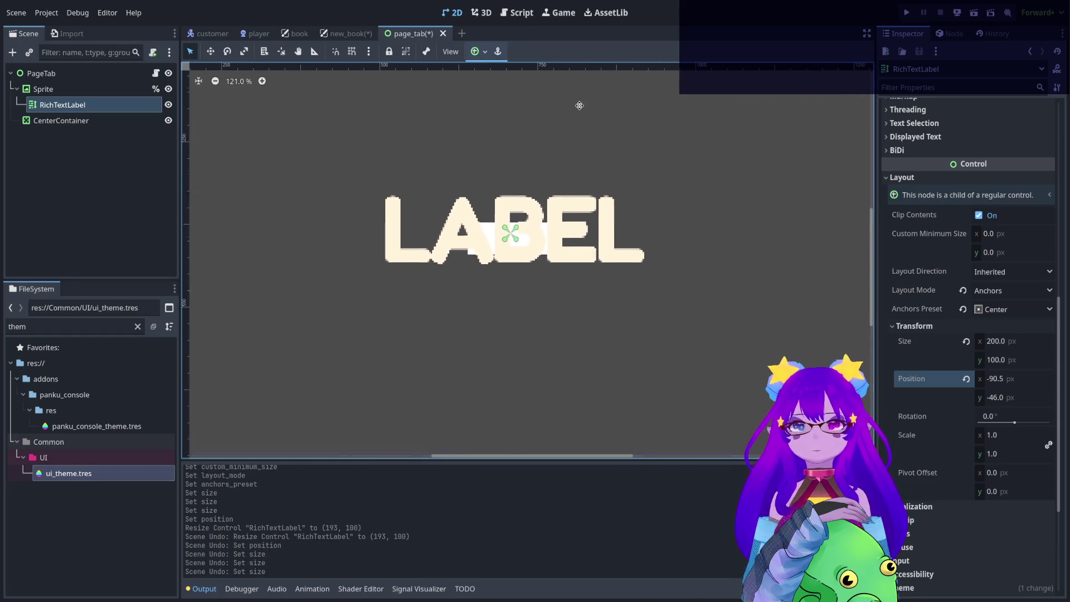
# Set the RichTextLabel's scale to 0.5
pyautogui.moveTo(1002, 442); pyautogui.dragTo(959, 441)
pyautogui.scroll(-3, 291, 177)
pyautogui.scroll(-2, 291, 177)
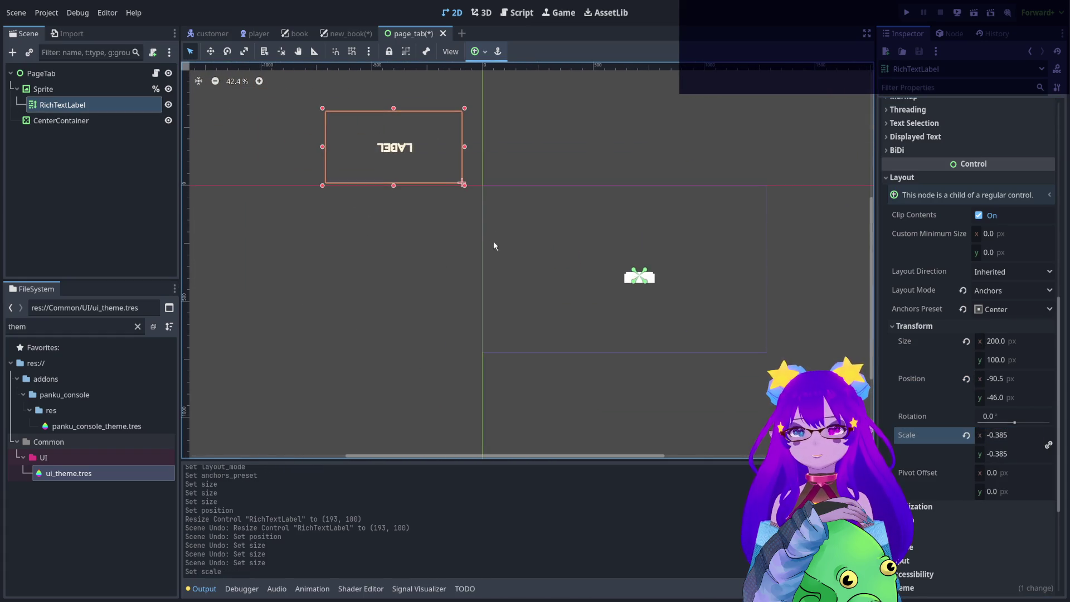
pyautogui.click(967, 434)
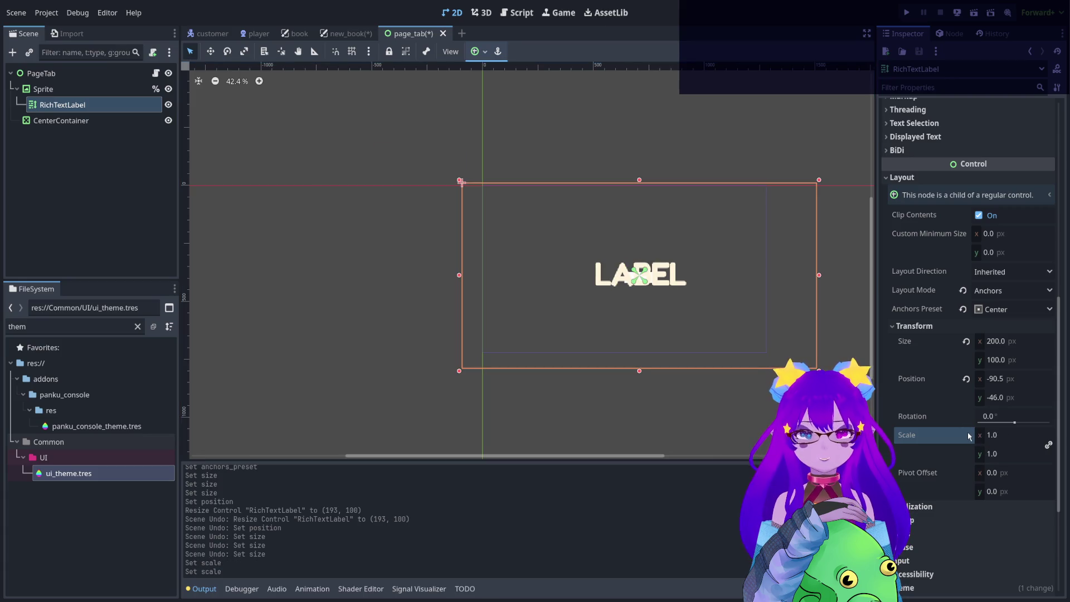
pyautogui.click(1001, 440)
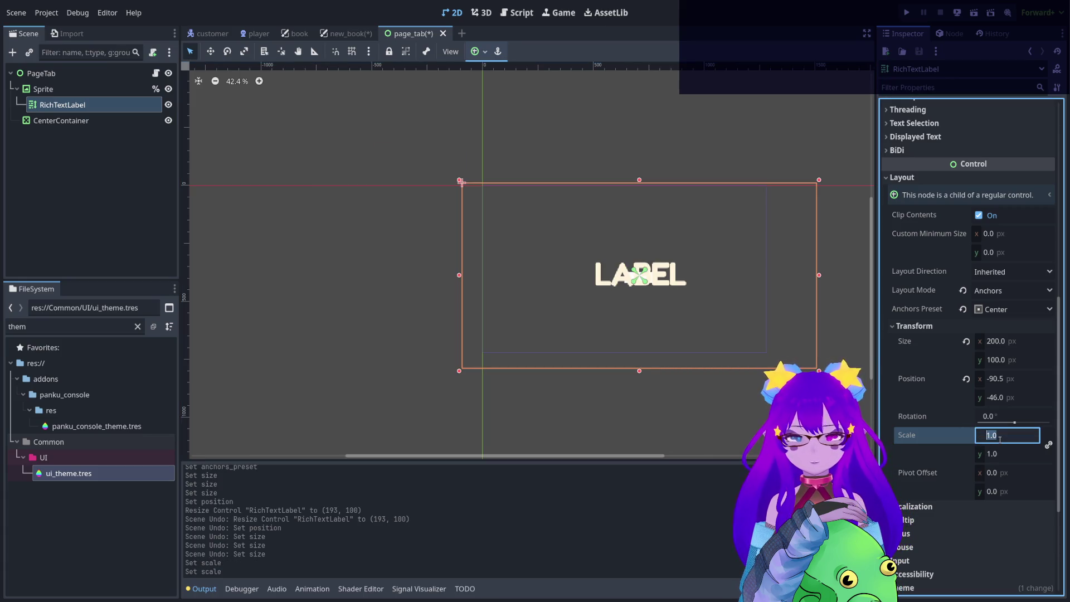
pyautogui.write('0.5')
pyautogui.write('0')
pyautogui.press('Return')
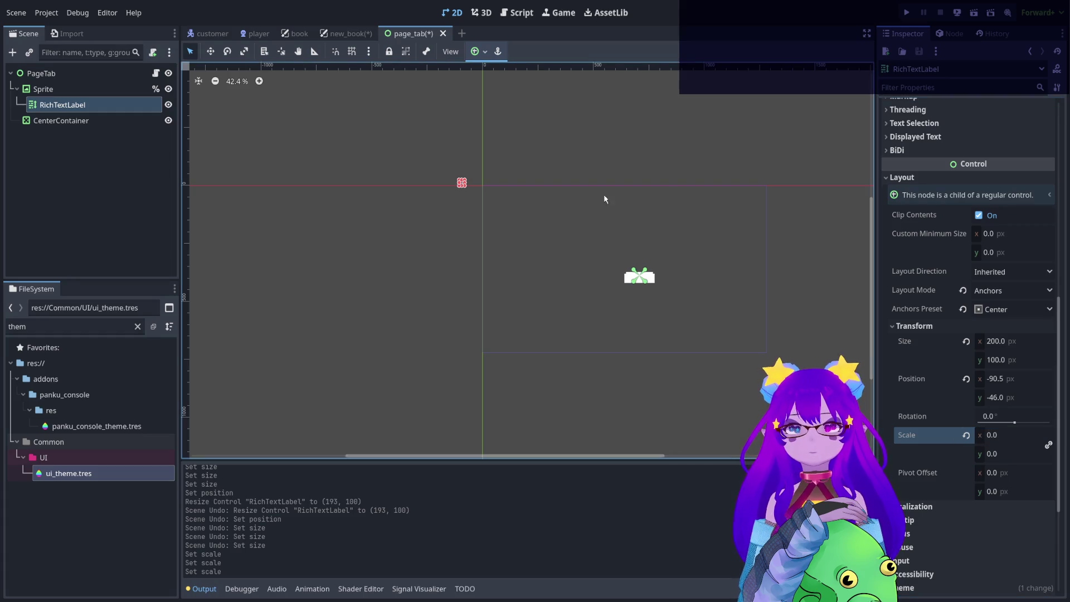
pyautogui.write('1')
pyautogui.press('Return')
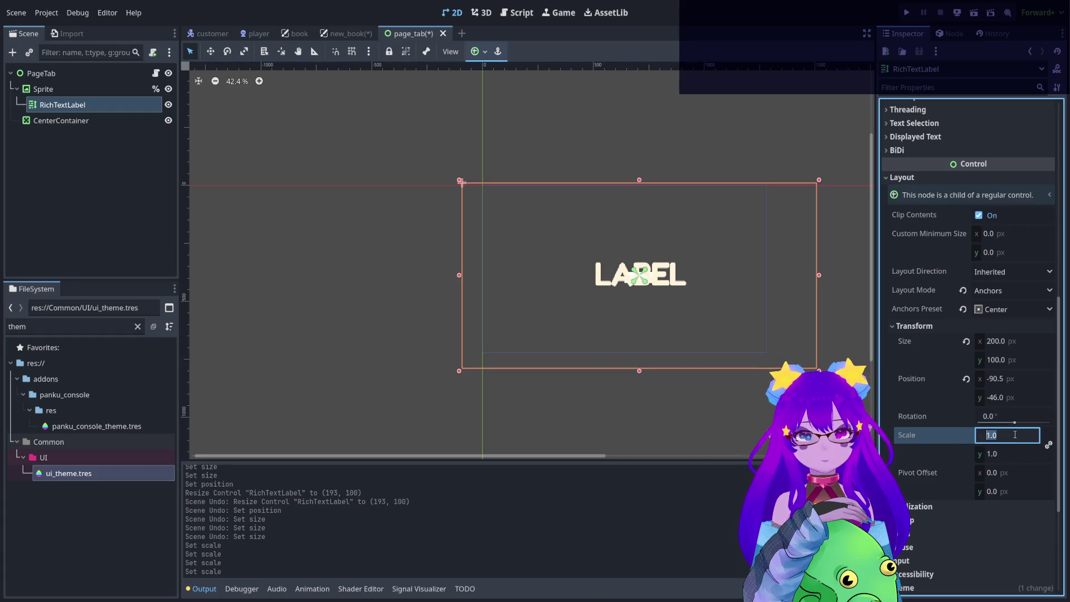
pyautogui.write('.5')
pyautogui.press('Return')
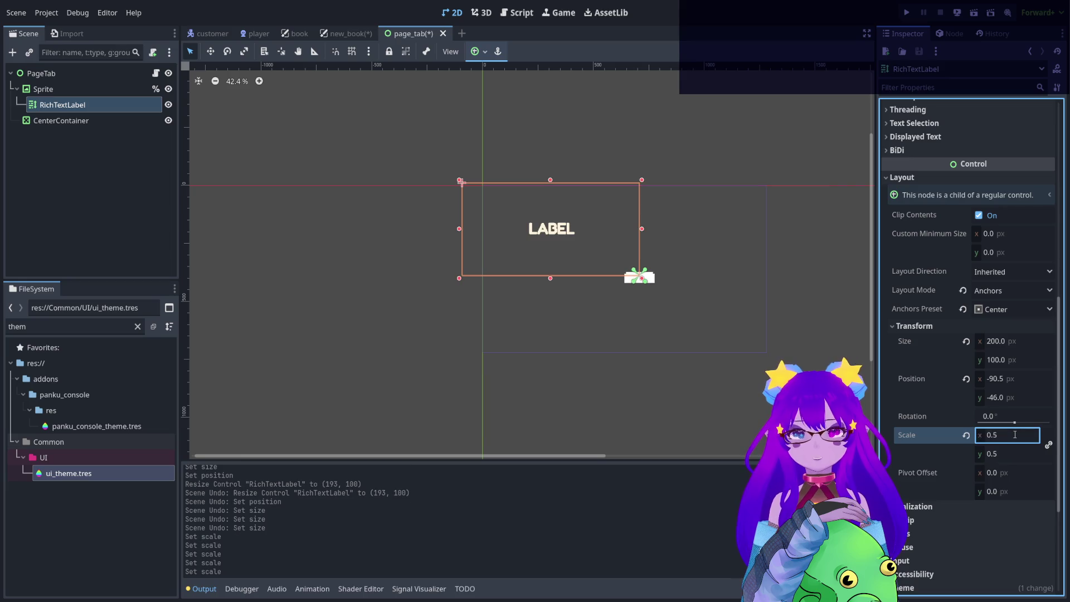
pyautogui.scroll(2, 562, 255)
pyautogui.scroll(3, 563, 256)
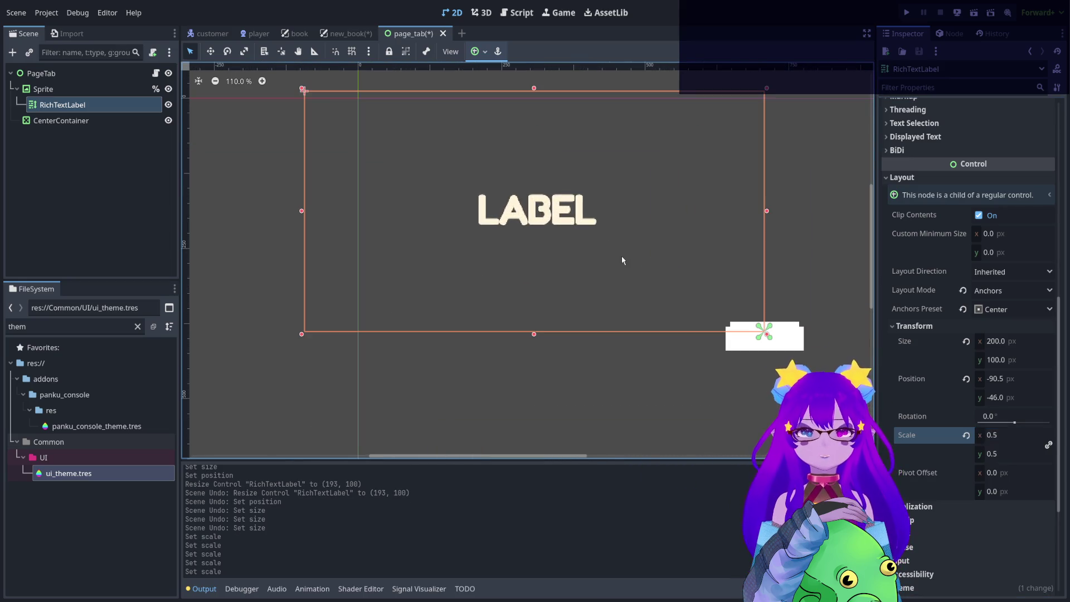
# Reset the Sprite's scale back to 1
pyautogui.click(51, 89)
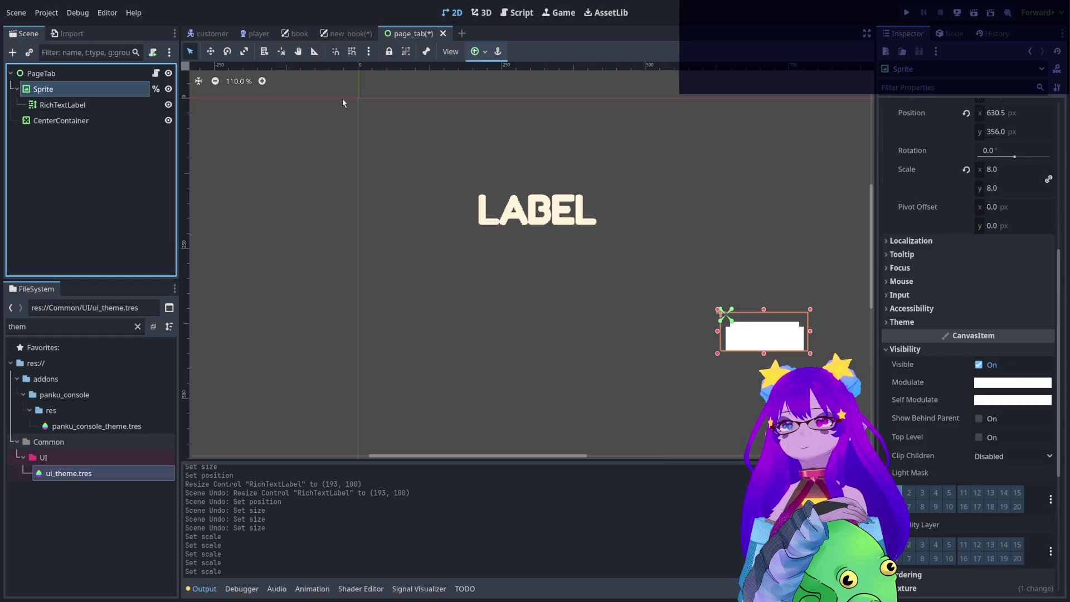
pyautogui.click(1003, 163)
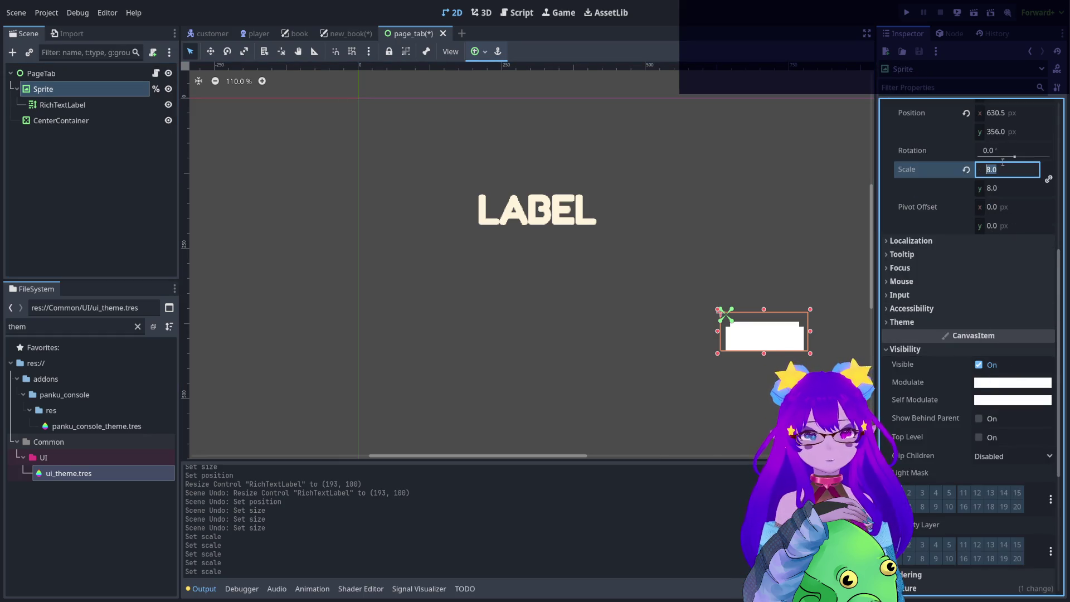
pyautogui.write('10')
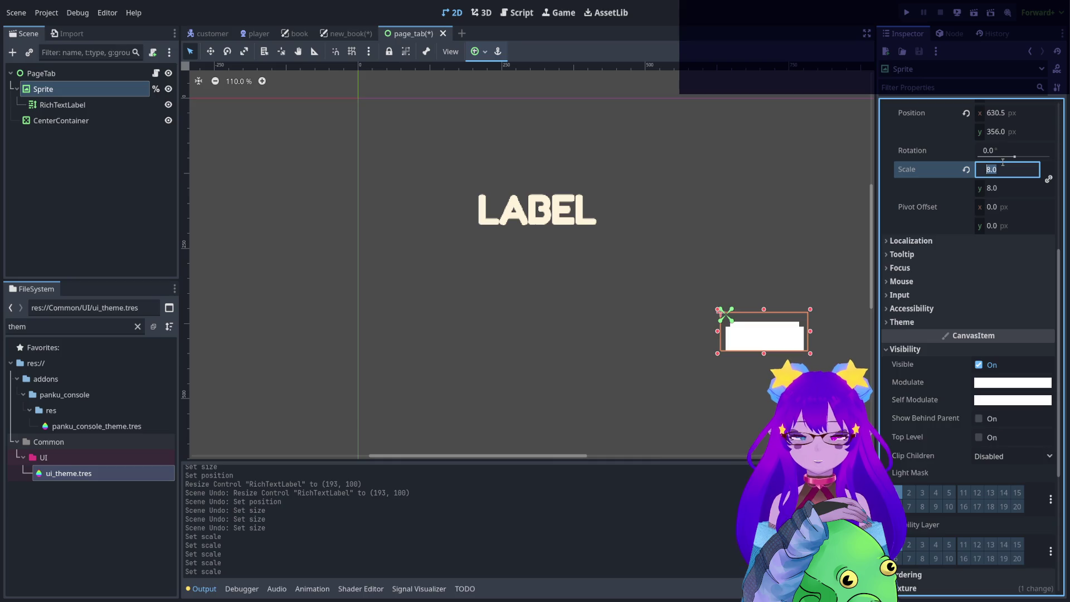
pyautogui.press('Return')
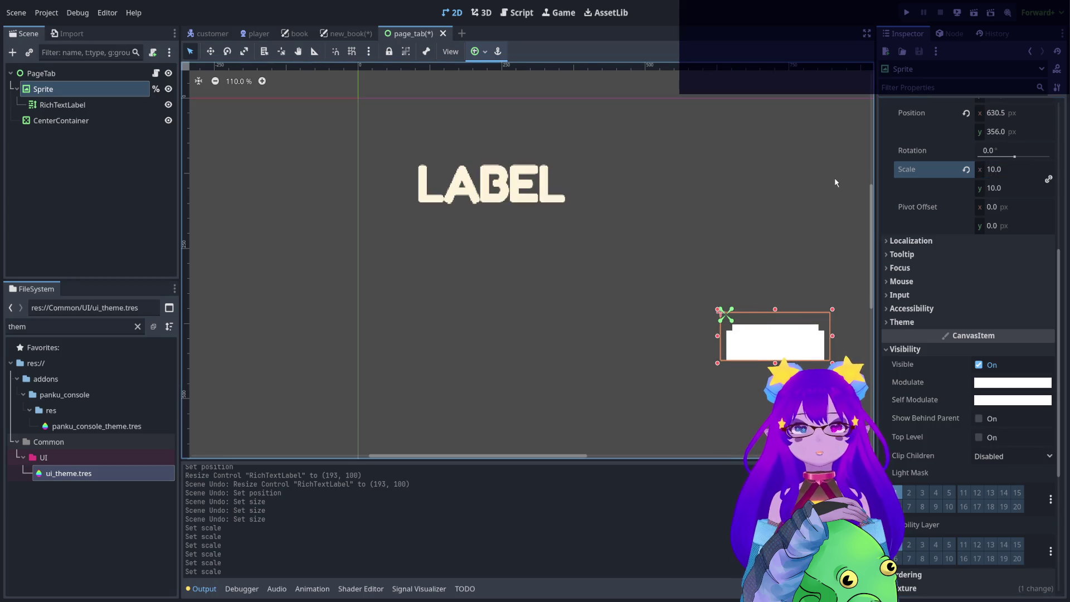
pyautogui.scroll(-5, 725, 379)
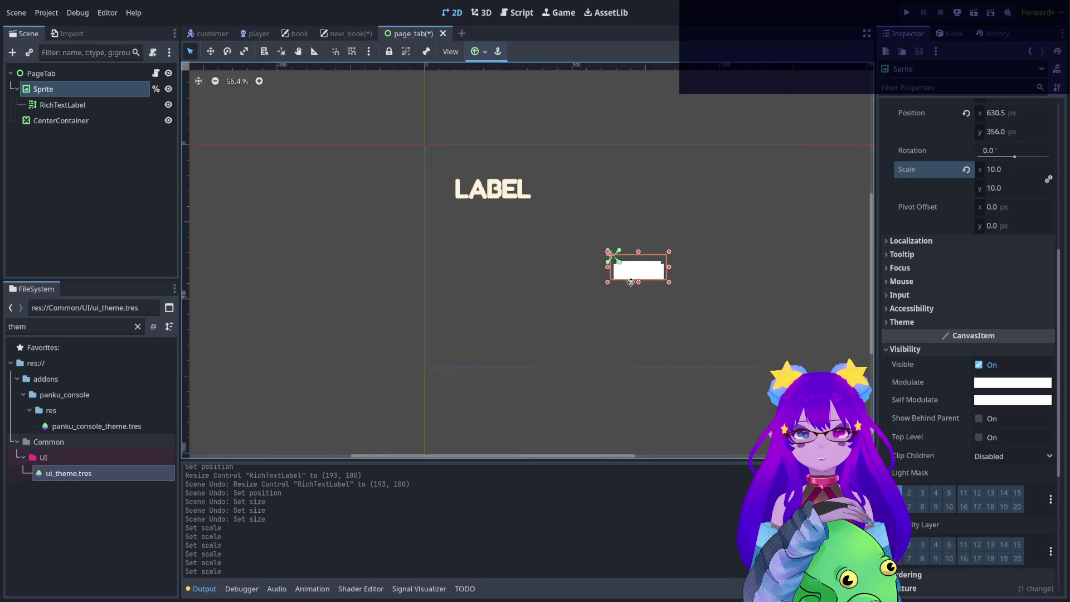
pyautogui.click(965, 169)
pyautogui.scroll(8, 593, 265)
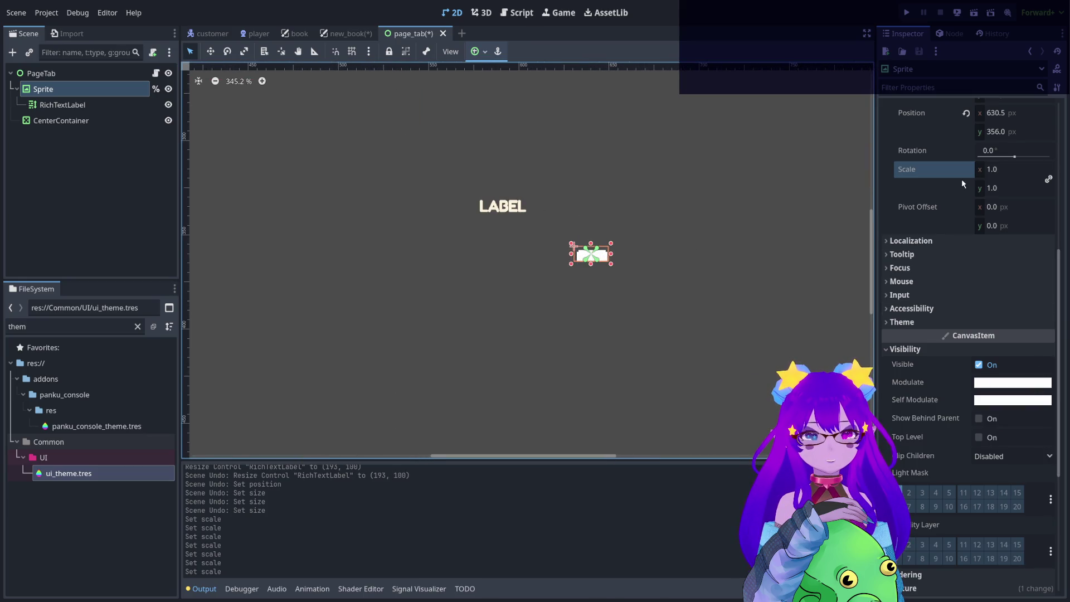
pyautogui.scroll(5, 943, 316)
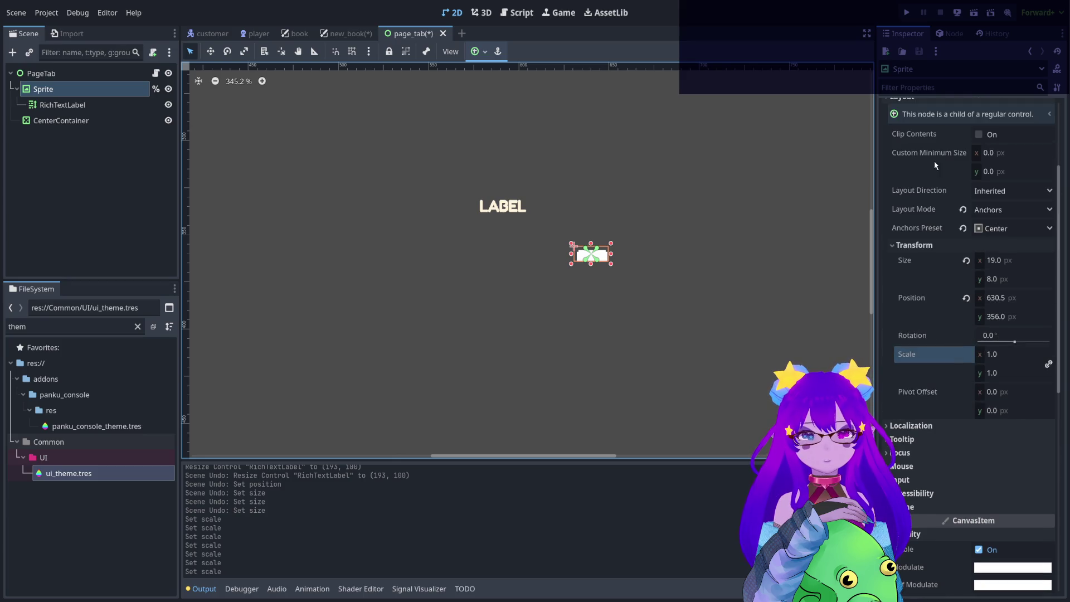
# Anchor the Sprite to the top left at 0, 0 and save page_tab
pyautogui.click(1012, 228)
pyautogui.click(981, 242)
pyautogui.scroll(-4, 395, 158)
pyautogui.scroll(-3, 425, 184)
pyautogui.moveTo(353, 160); pyautogui.dragTo(532, 209)
pyautogui.scroll(4, 606, 221)
pyautogui.scroll(5, 580, 235)
pyautogui.hotkey('ctrl', 's')
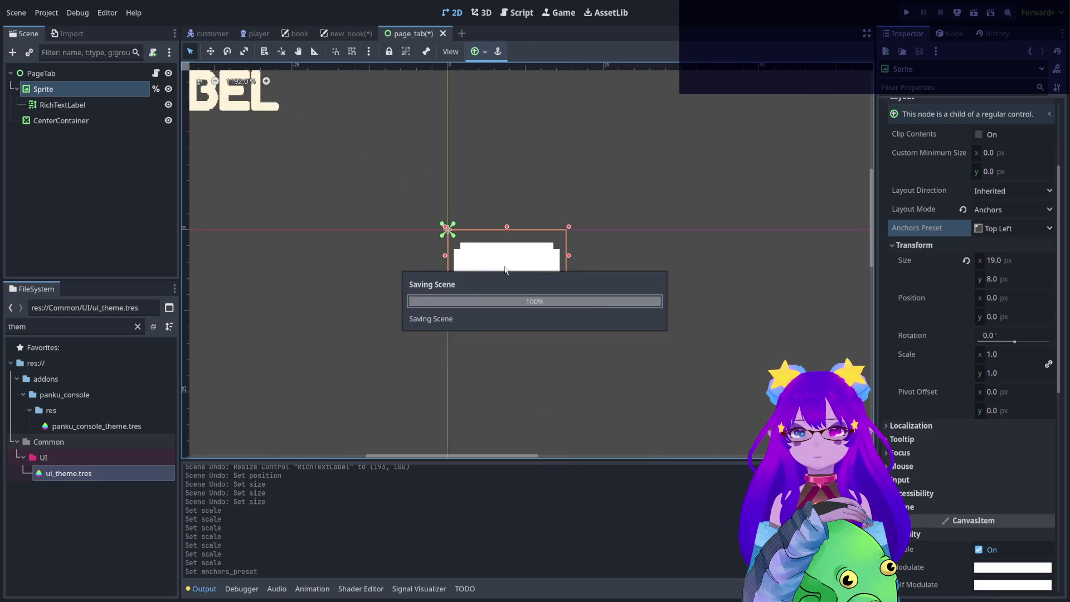
pyautogui.click(61, 105)
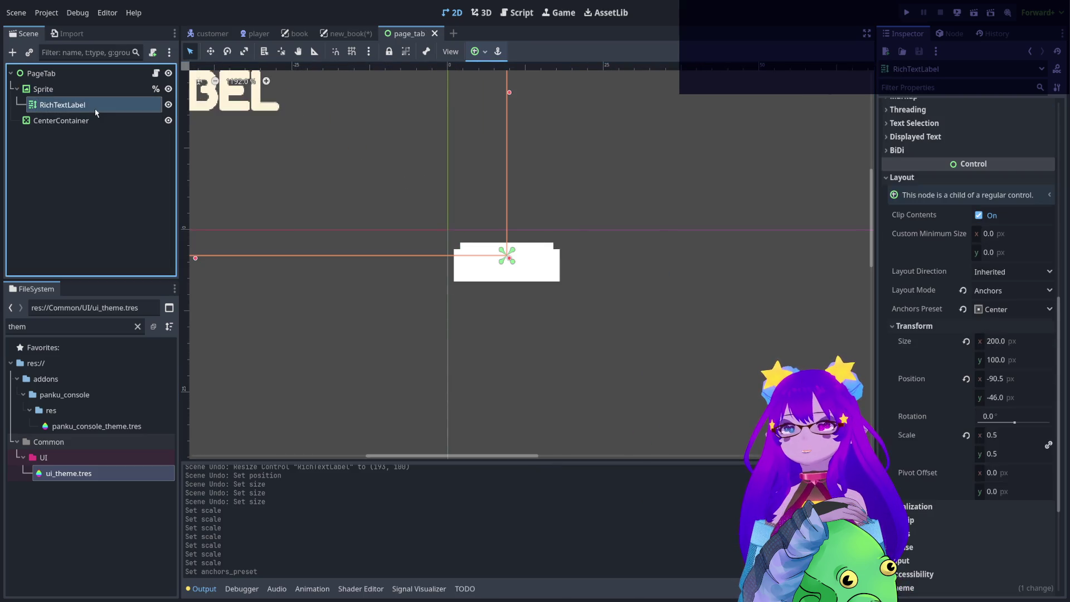
# Reset the label's scale and size, and set its minimum width to 100
pyautogui.click(966, 435)
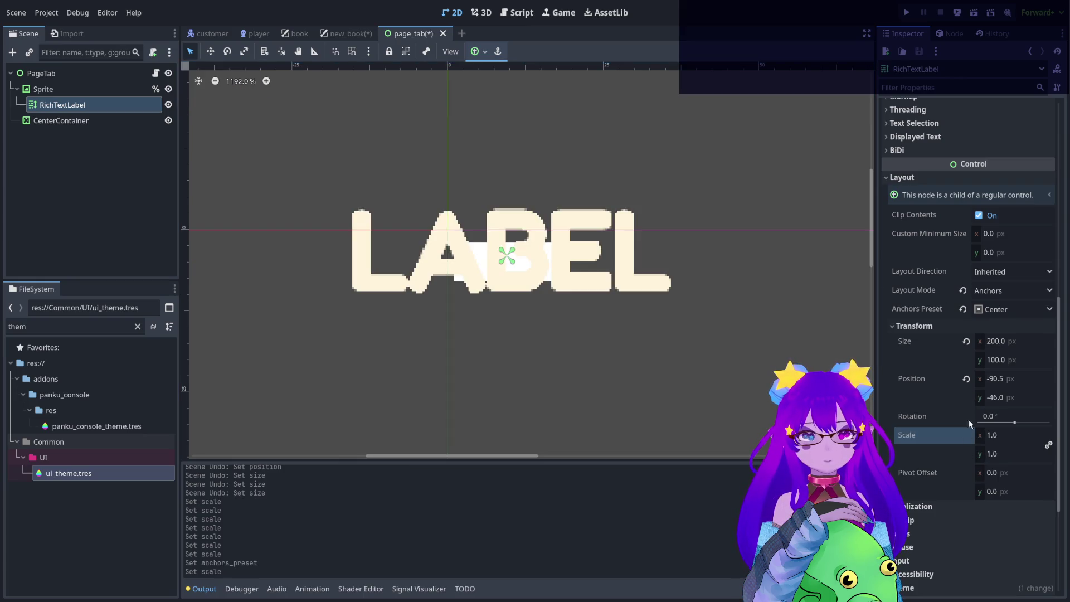
pyautogui.click(965, 341)
pyautogui.scroll(8, 501, 251)
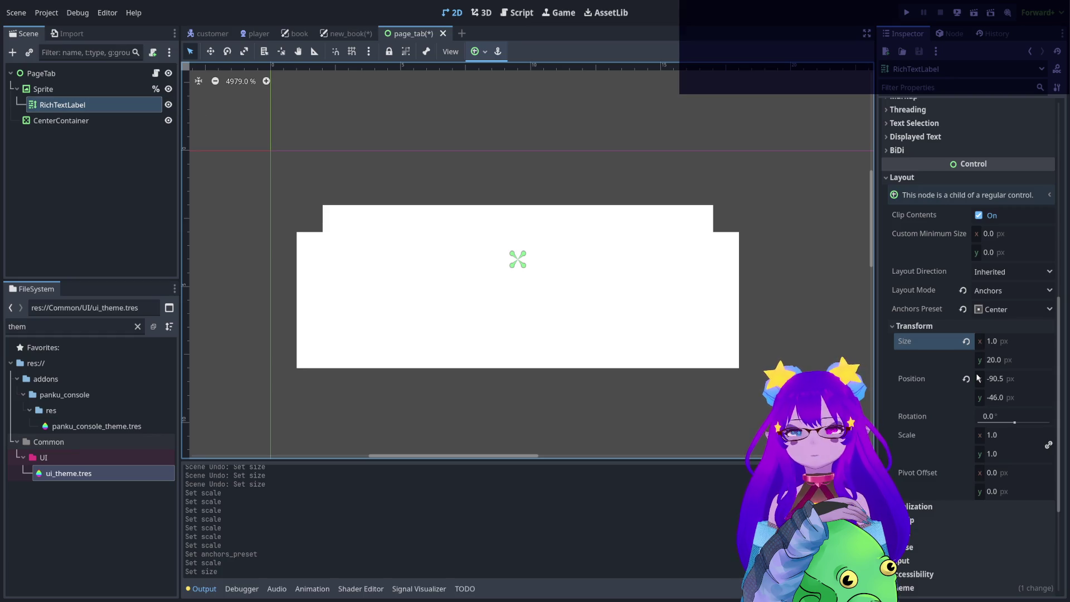
pyautogui.scroll(8, 947, 223)
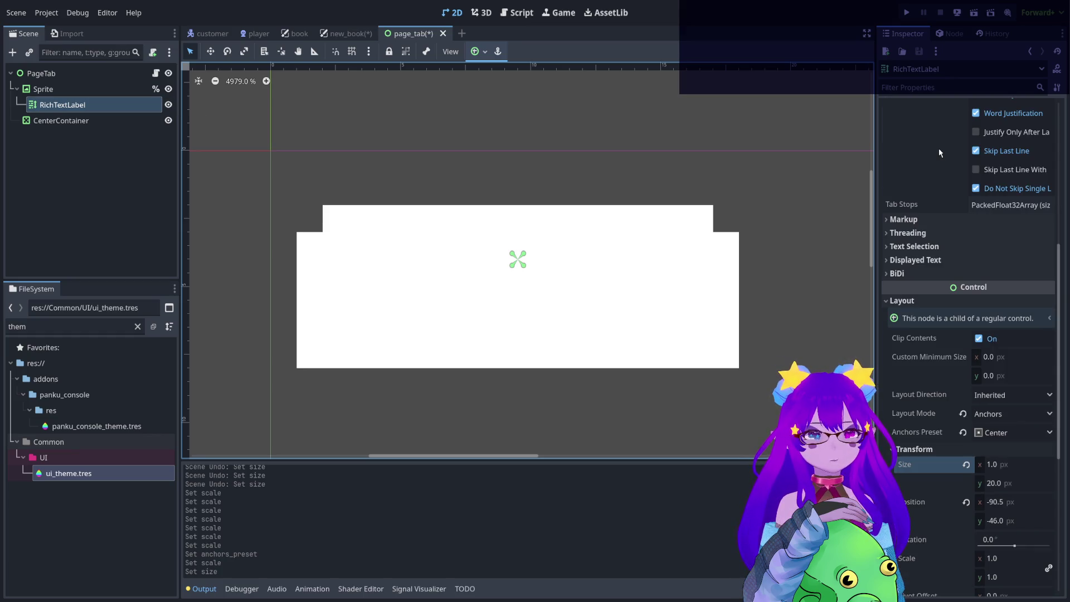
pyautogui.scroll(-8, 963, 217)
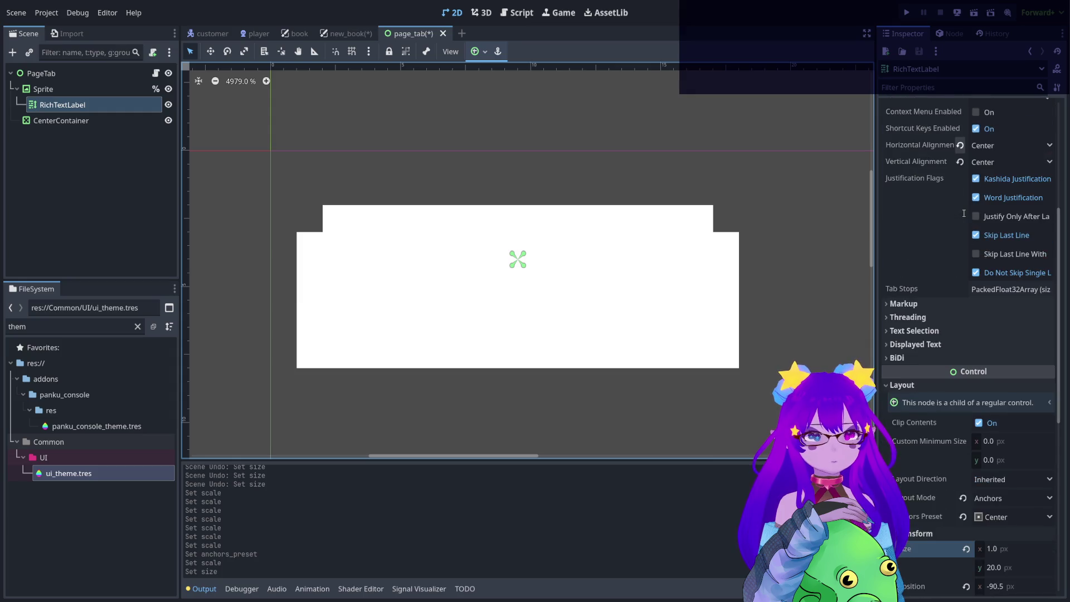
pyautogui.click(995, 379)
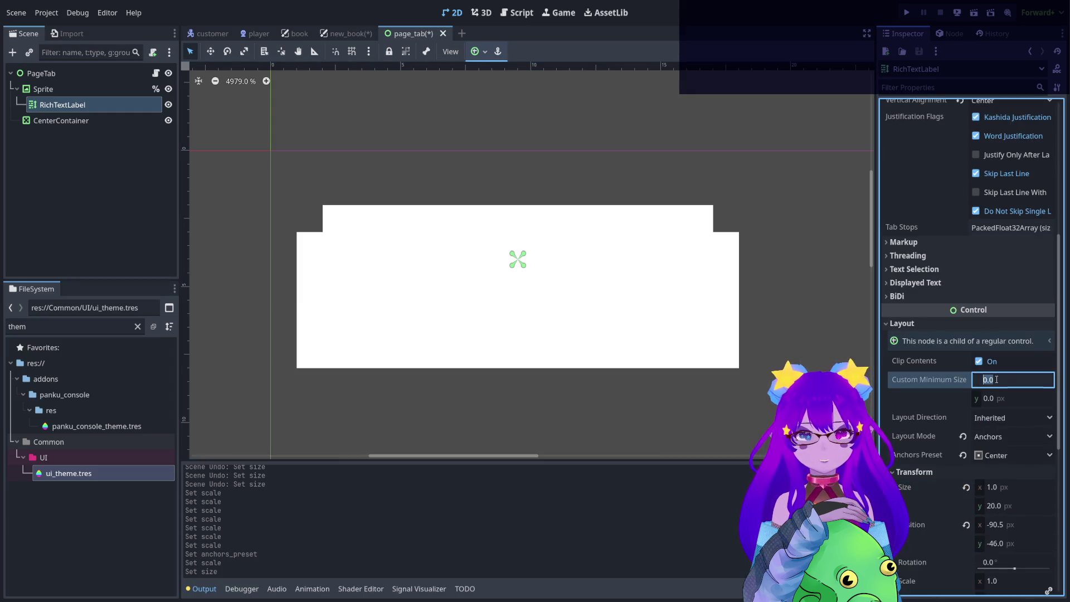
pyautogui.write('100')
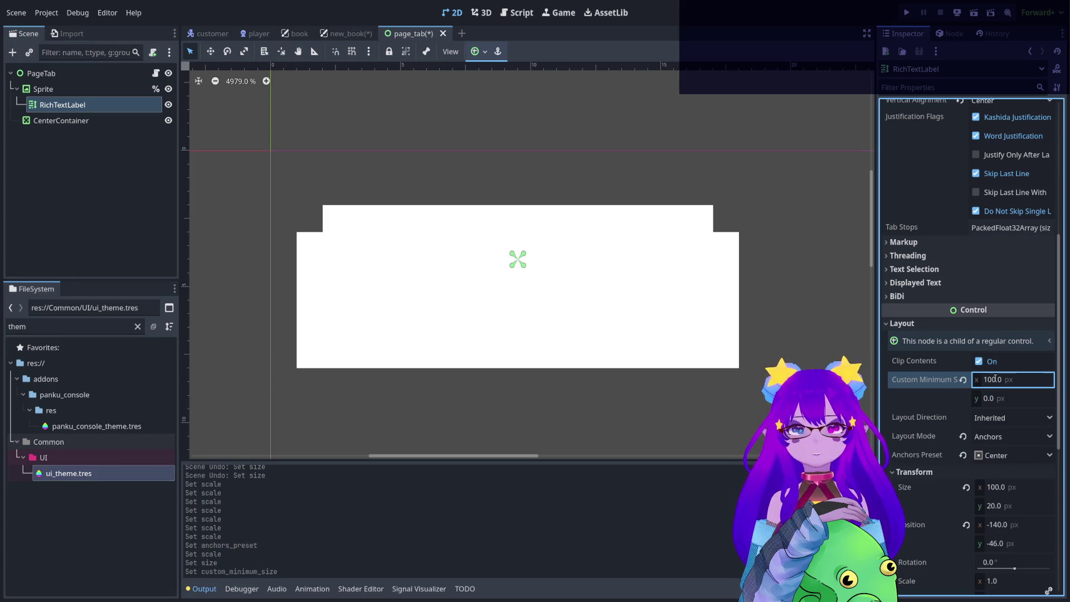
pyautogui.press('Return')
# Revert the label's anchors preset, layout mode, size and minimum width to defaults
pyautogui.scroll(-6, 641, 280)
pyautogui.scroll(-8, 659, 302)
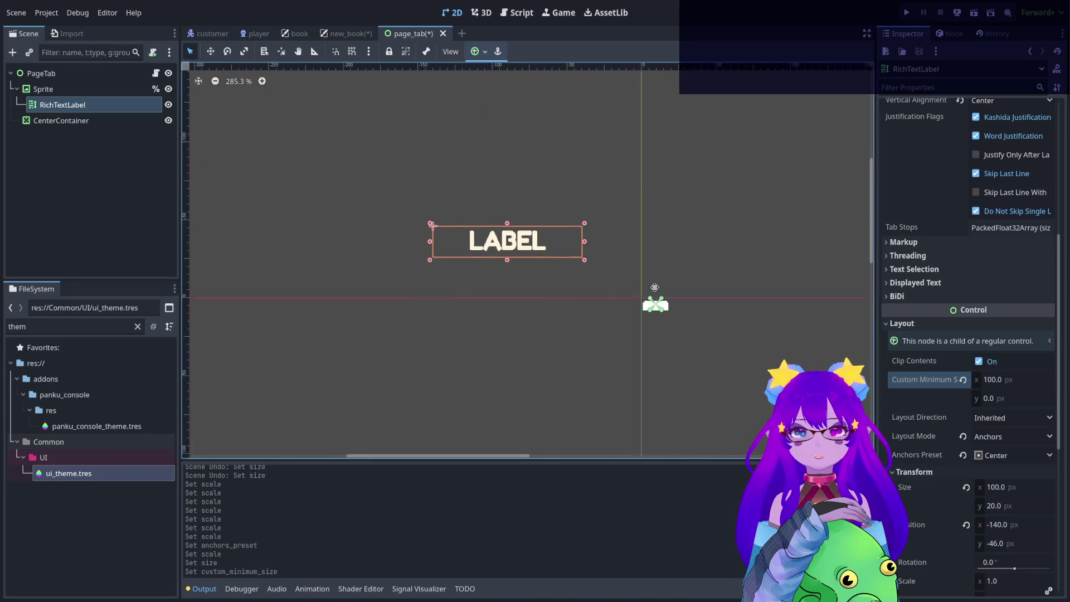
pyautogui.click(962, 455)
pyautogui.click(962, 437)
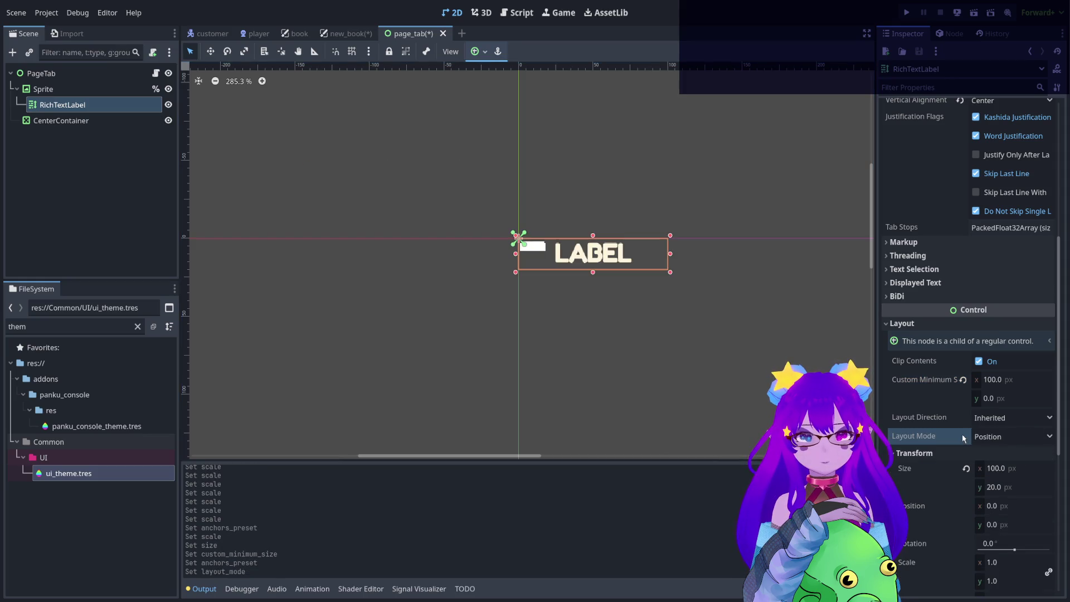
pyautogui.click(966, 469)
pyautogui.scroll(6, 706, 316)
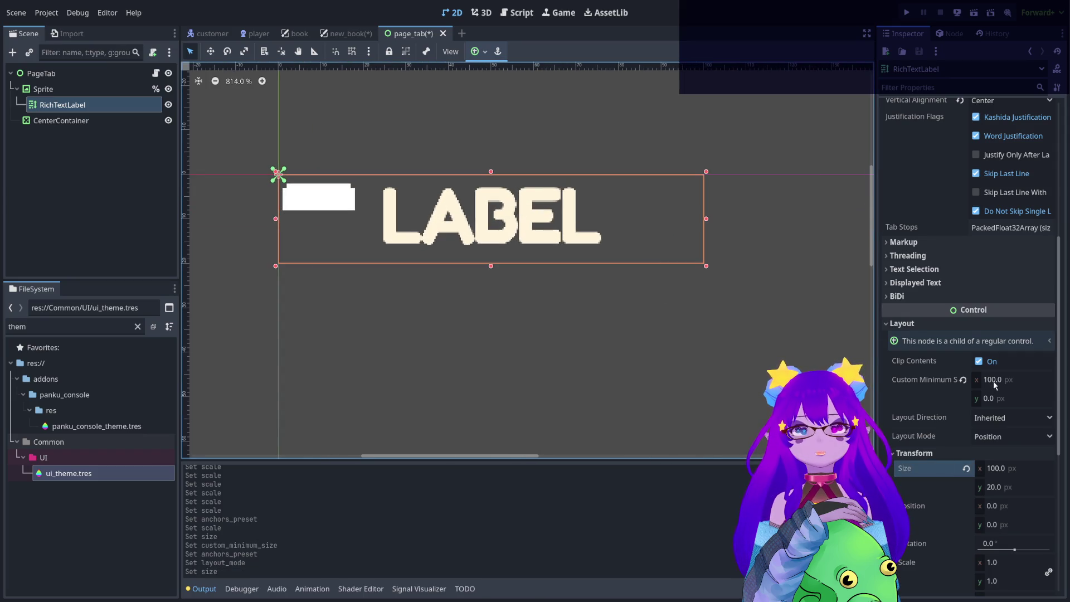
pyautogui.click(963, 380)
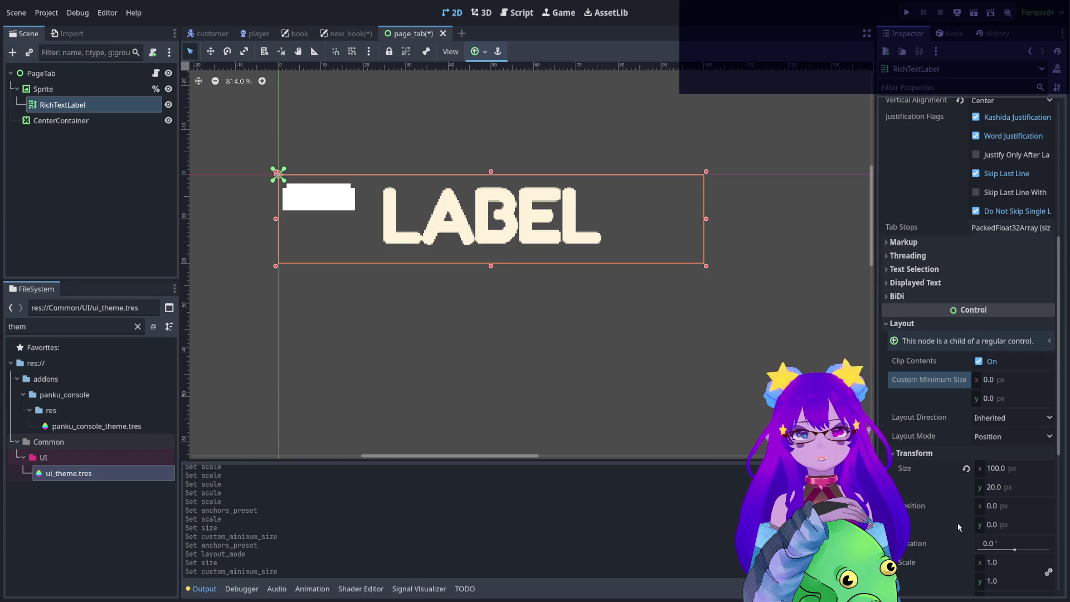
# Shrink the label to scale 0.19, place it at 0, 3 on the white tab, and save
pyautogui.moveTo(1009, 562); pyautogui.dragTo(963, 563)
pyautogui.scroll(8, 586, 229)
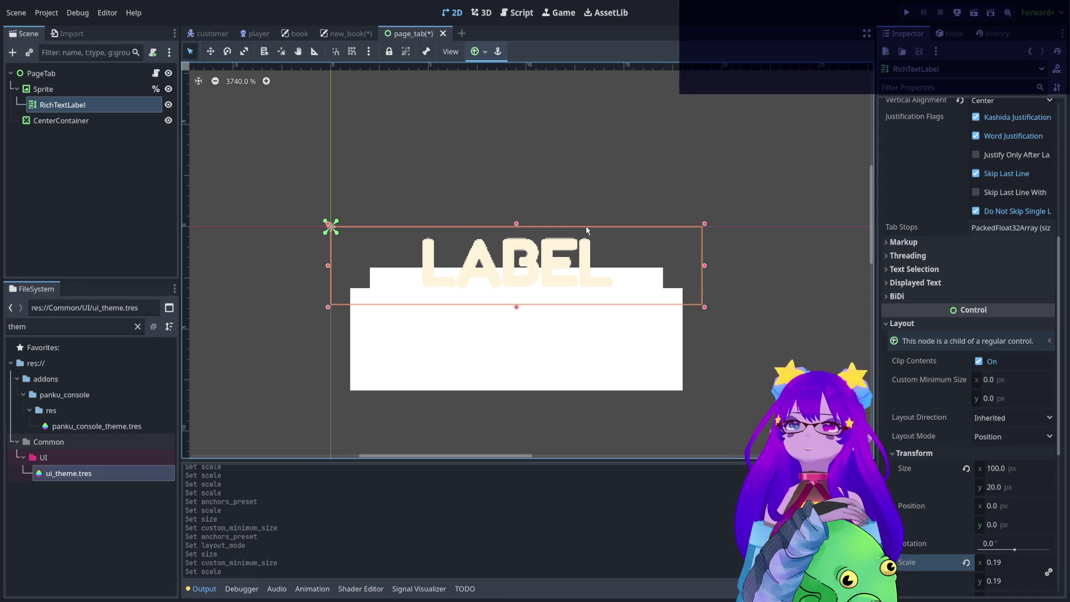
pyautogui.scroll(-2, 858, 415)
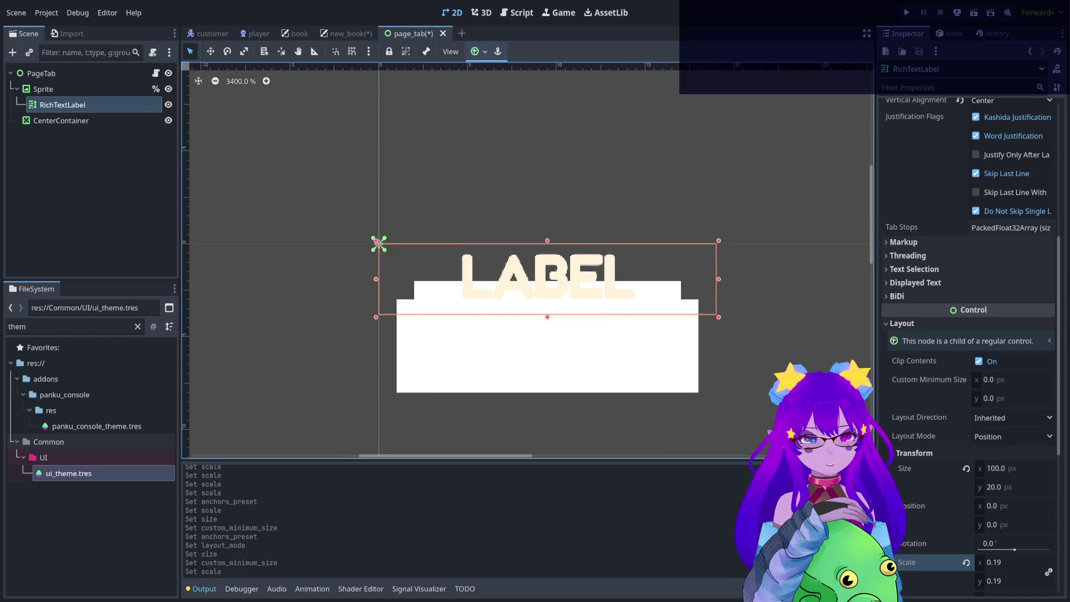
pyautogui.moveTo(689, 229); pyautogui.dragTo(660, 162)
pyautogui.moveTo(585, 222); pyautogui.dragTo(583, 282)
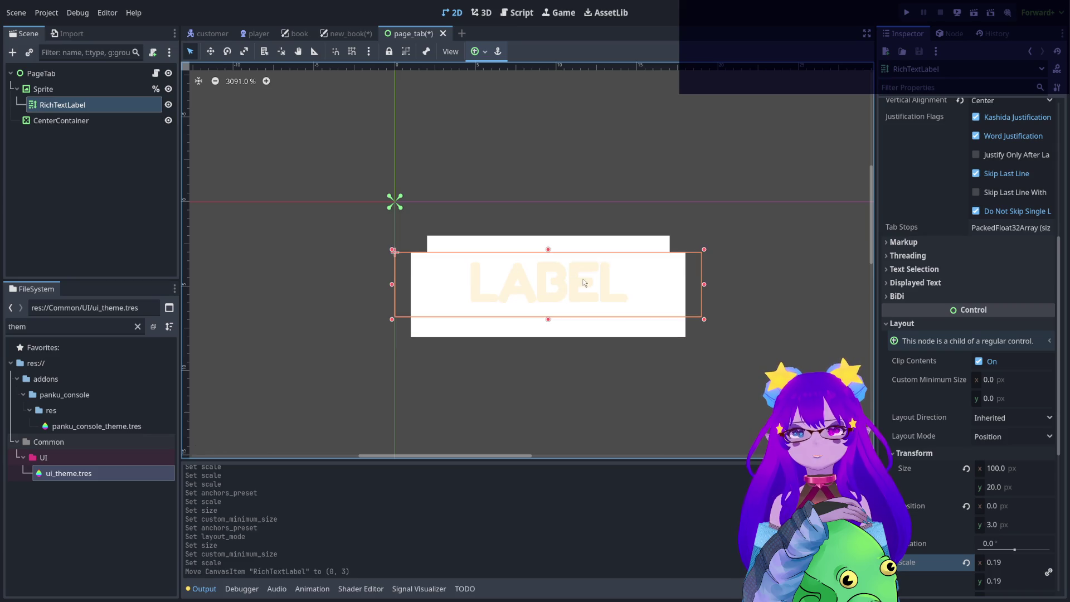
pyautogui.hotkey('ctrl', 's')
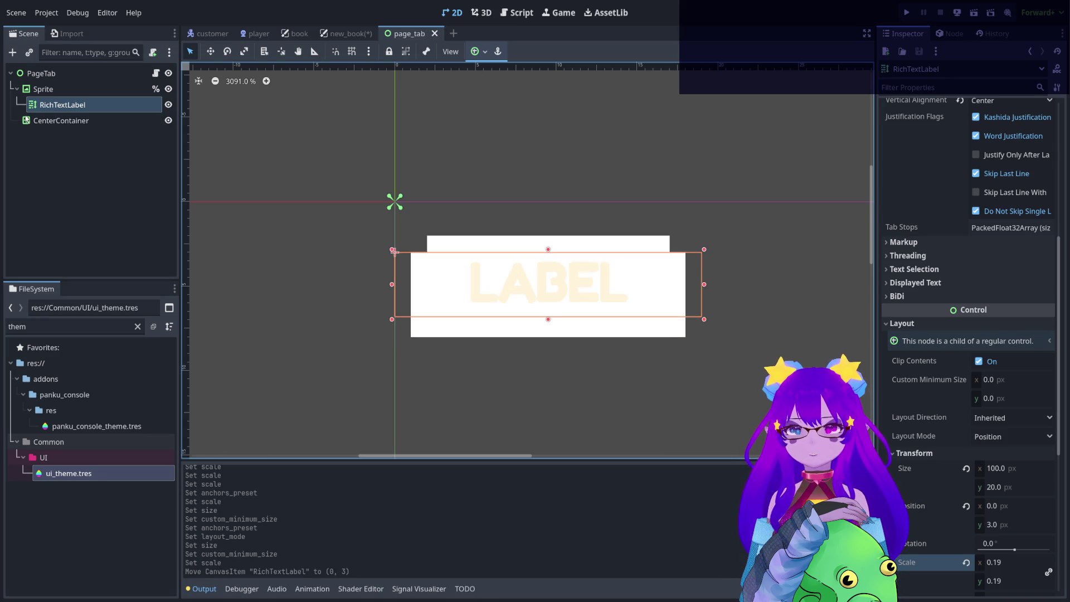
pyautogui.click(42, 89)
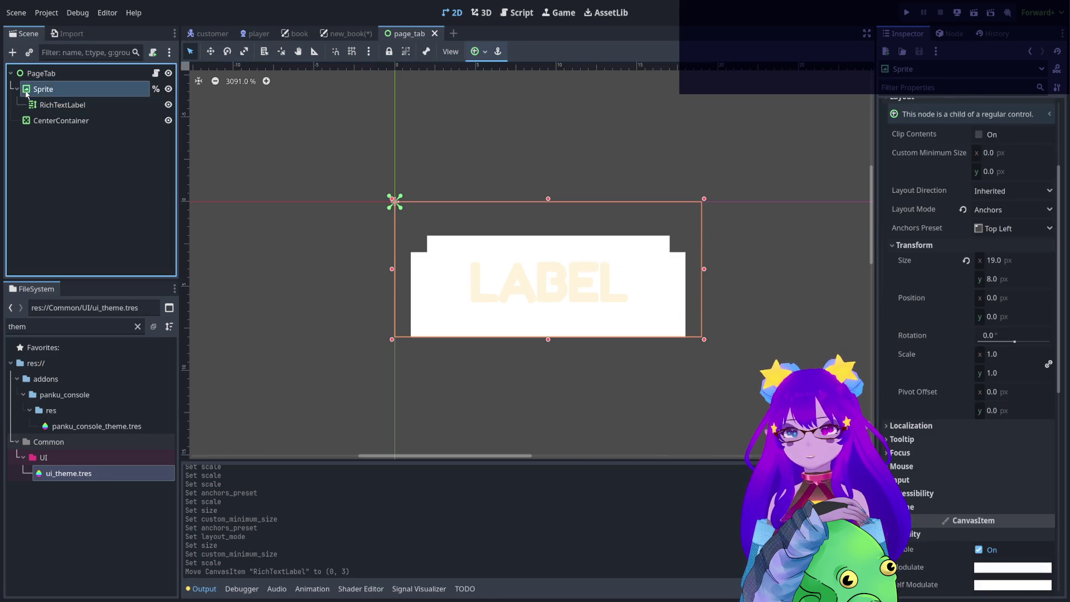
# Save page_tab, then switch to the new_book scene and save it
pyautogui.click(42, 73)
pyautogui.hotkey('ctrl', 's')
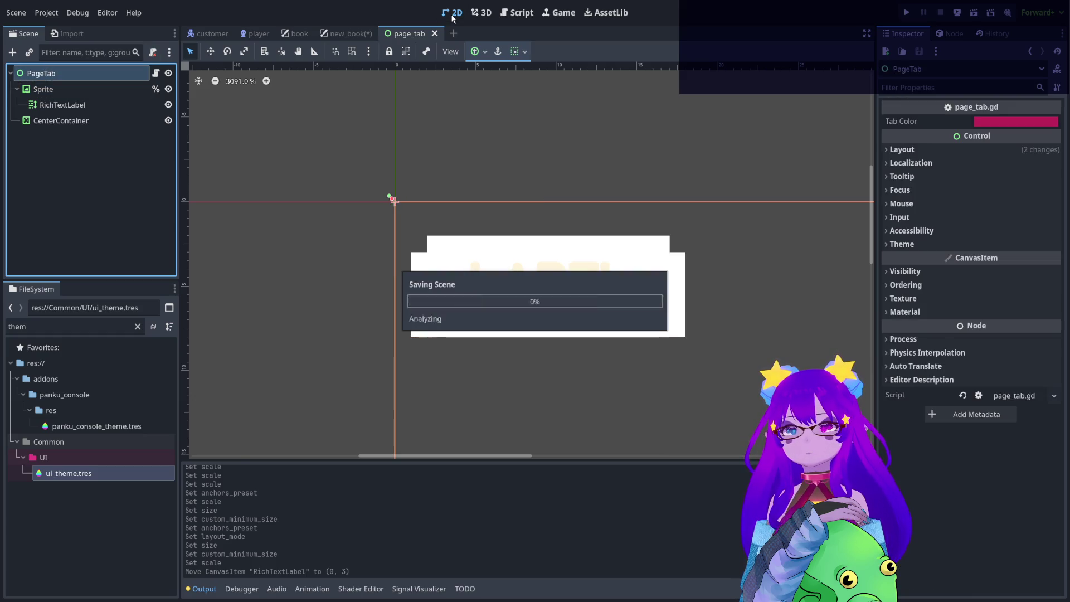
pyautogui.click(347, 33)
pyautogui.hotkey('ctrl', 's')
# Filter files for 'tab' and drop page_tab.tscn into the new_book viewport
pyautogui.click(138, 327)
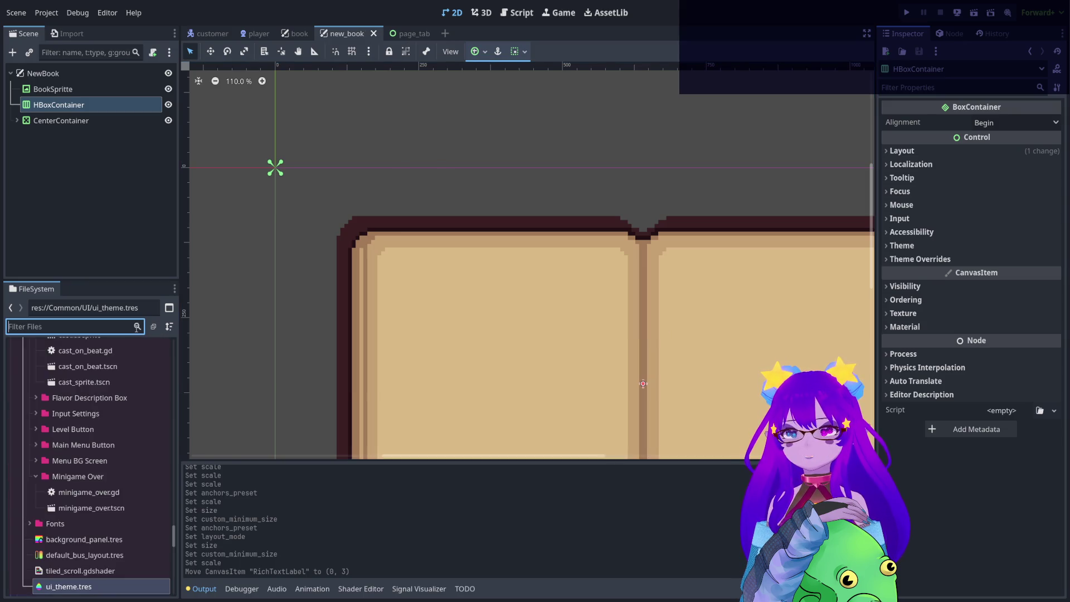
pyautogui.write('tab')
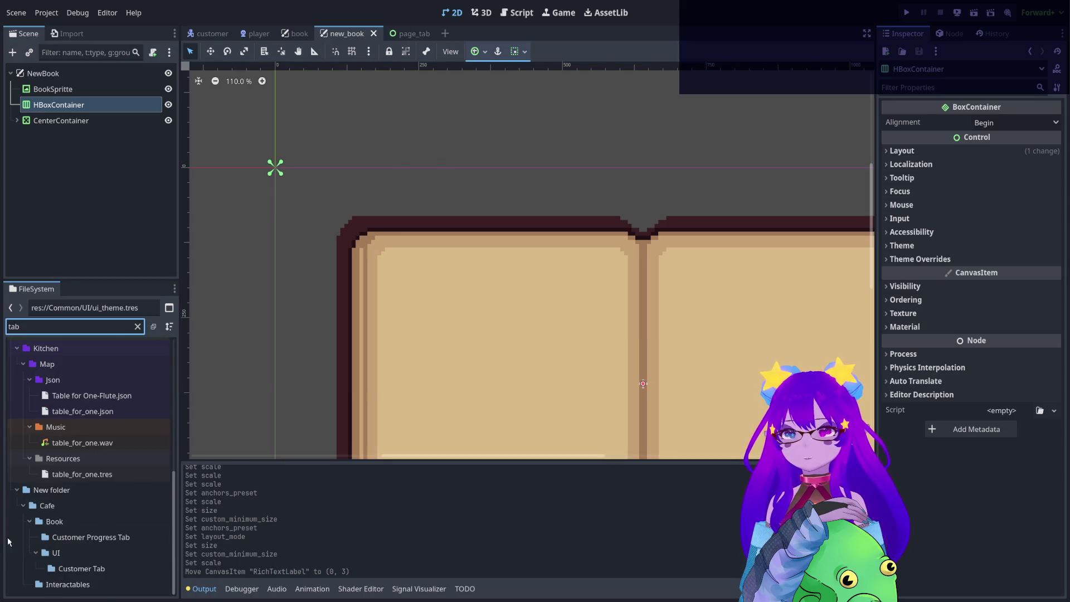
pyautogui.scroll(5, 134, 443)
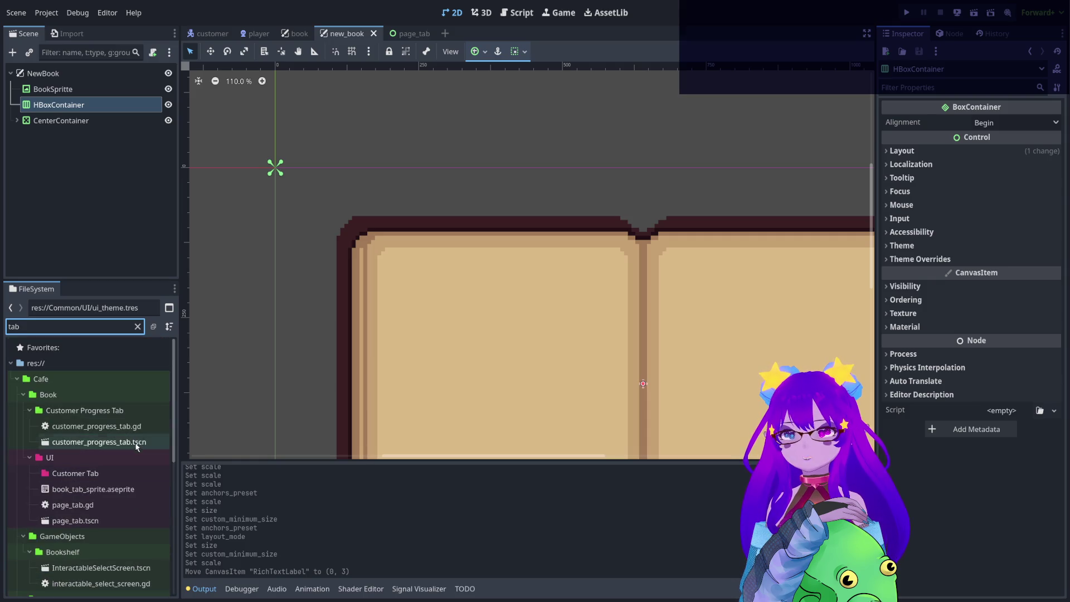
pyautogui.click(78, 520)
pyautogui.moveTo(79, 523); pyautogui.dragTo(521, 193)
pyautogui.scroll(6, 574, 193)
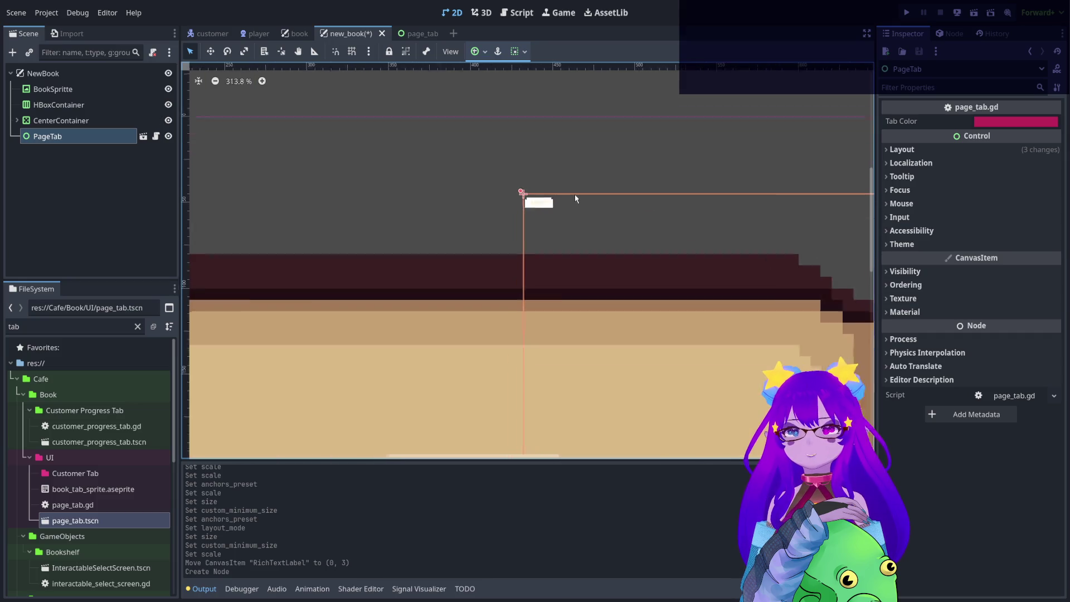
pyautogui.scroll(-20, 600, 221)
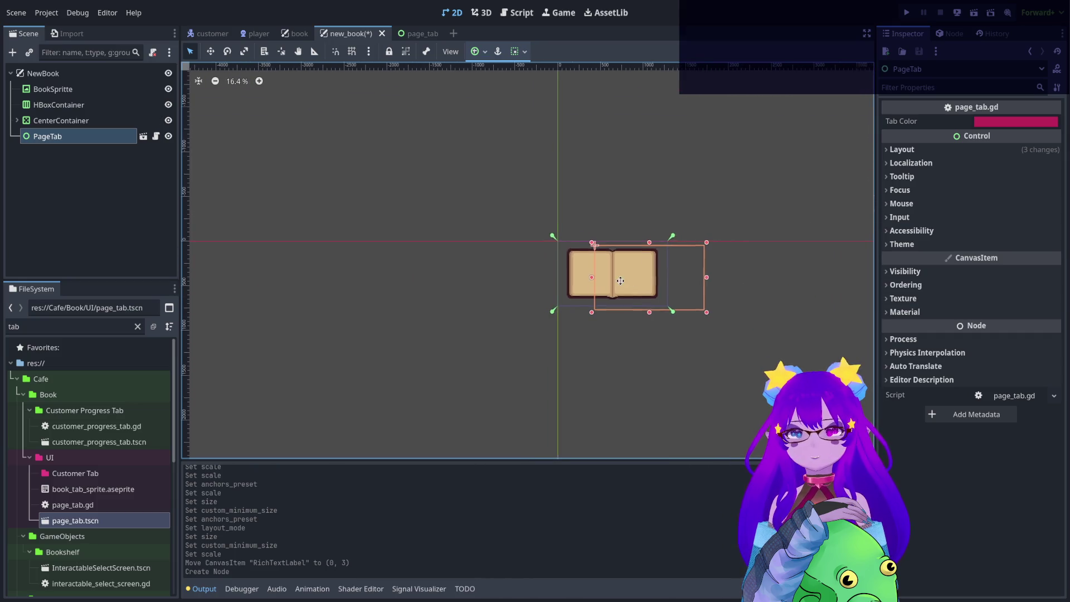
# In the page_tab scene, change the PageTab root's type to TextureRect
pyautogui.click(412, 34)
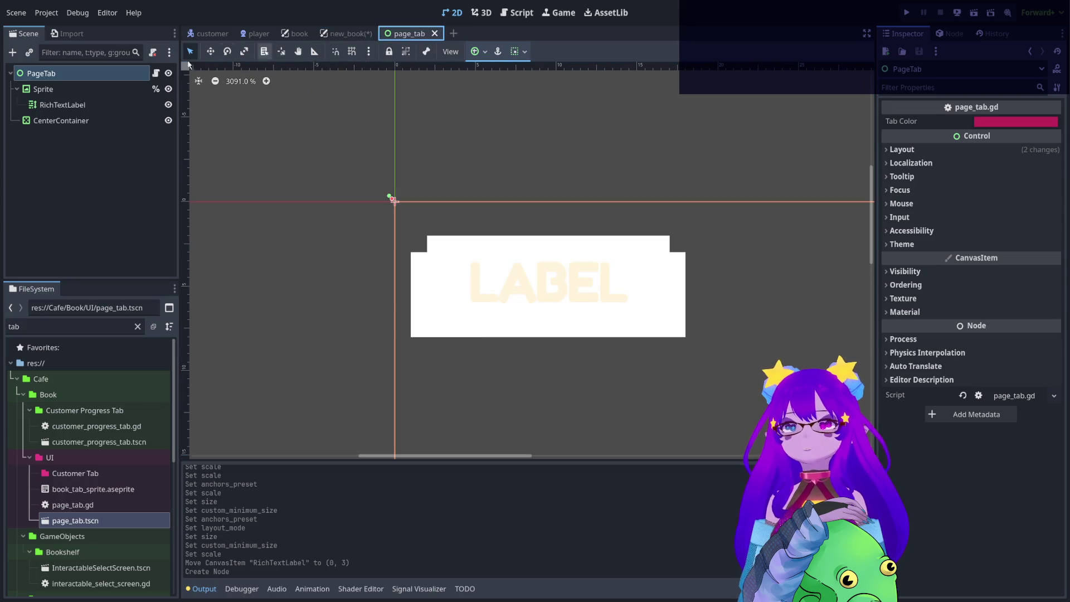
pyautogui.click(98, 84)
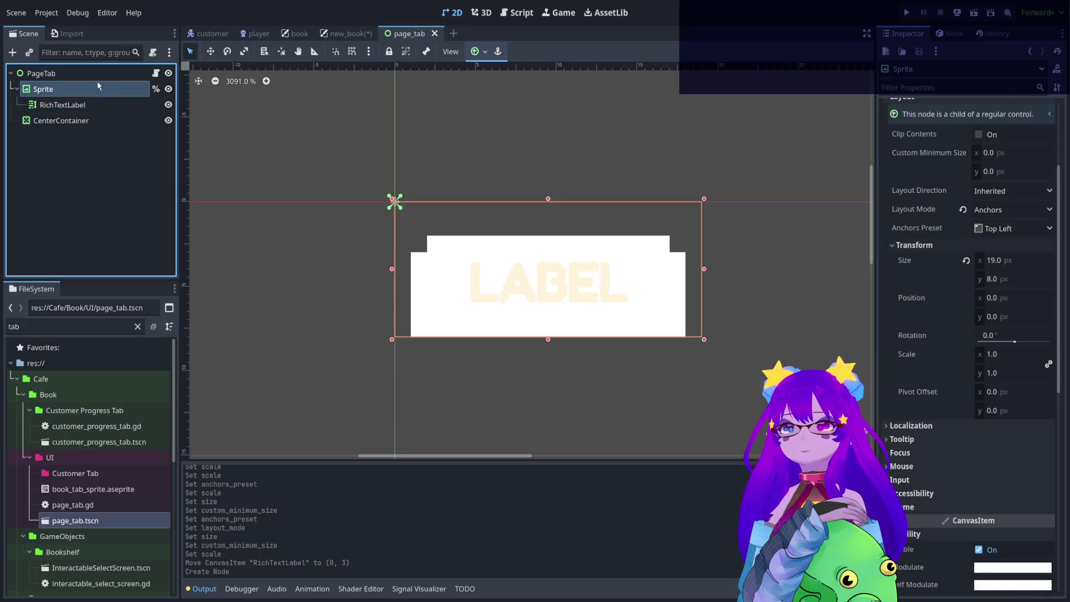
pyautogui.click(42, 76)
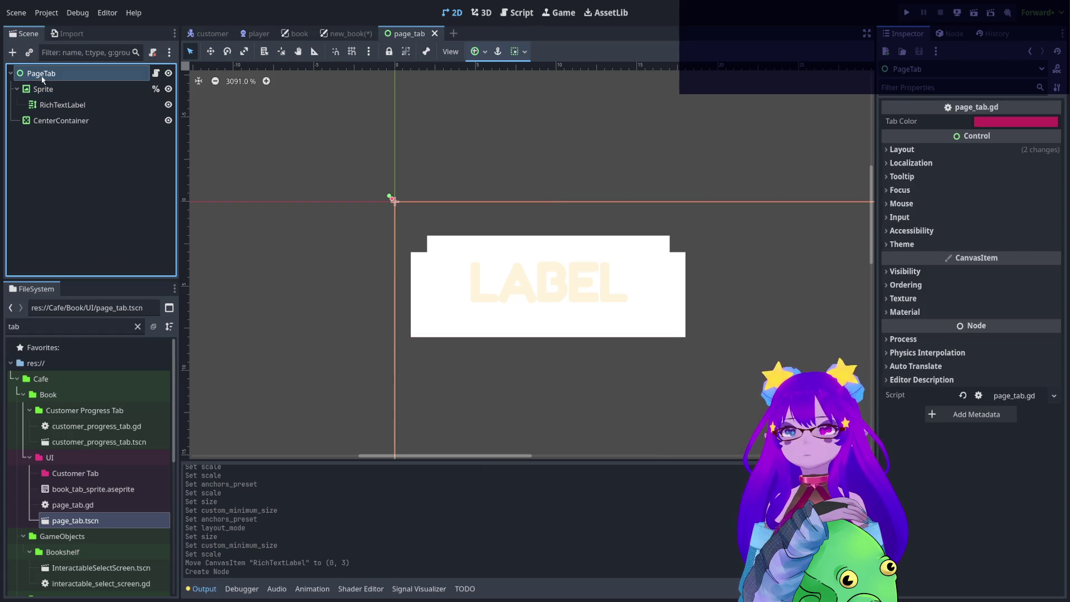
pyautogui.click(37, 90)
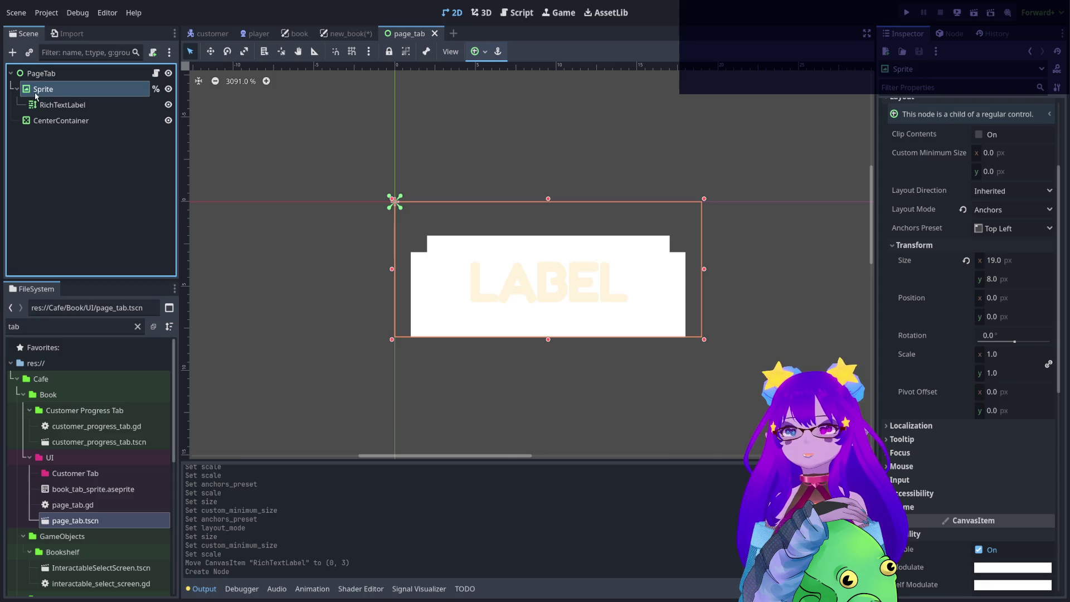
pyautogui.click(31, 77)
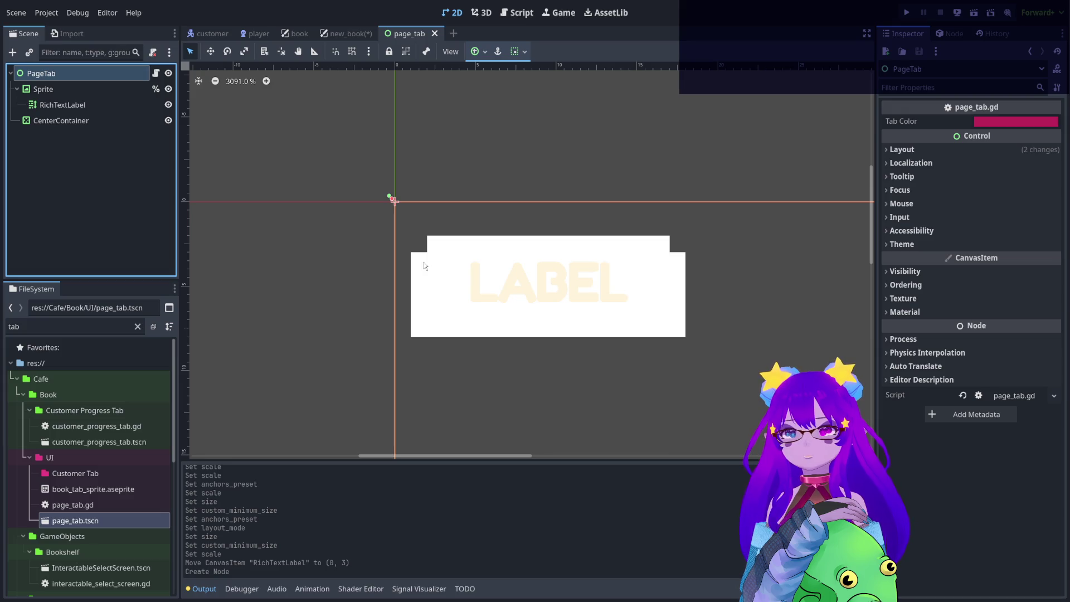
pyautogui.click(368, 459)
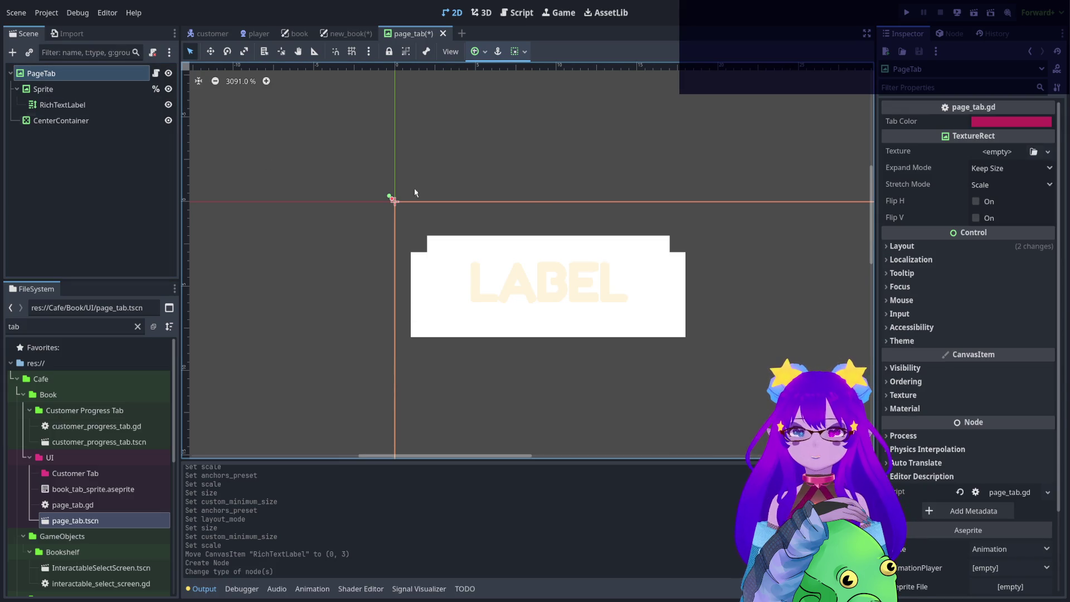
# Import book_tab_sprite.aseprite in Image mode as PageTab's texture
pyautogui.scroll(-3, 960, 431)
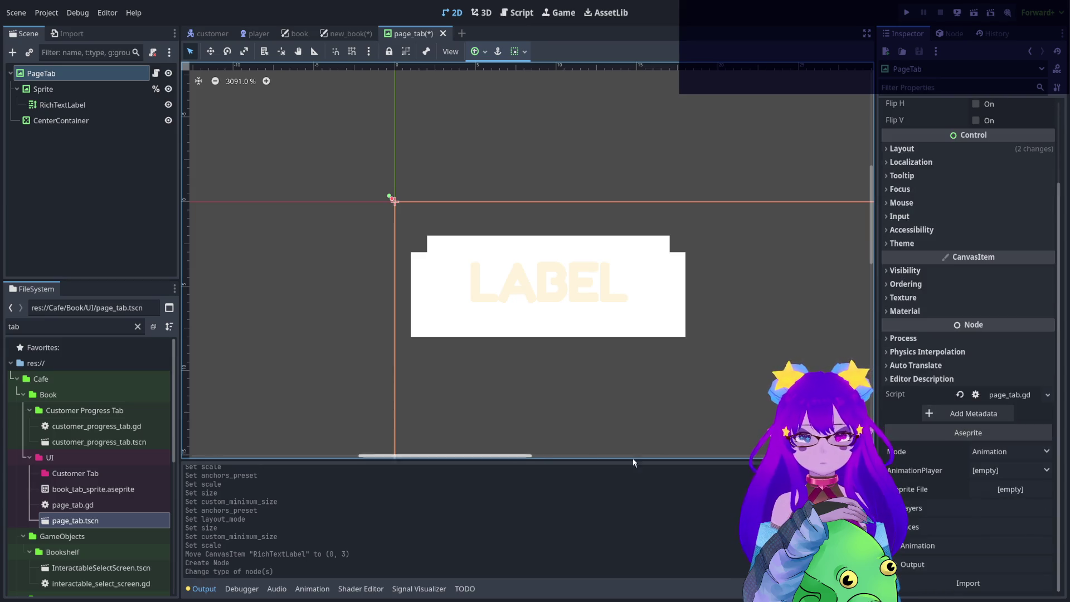
pyautogui.click(1009, 455)
pyautogui.click(1010, 489)
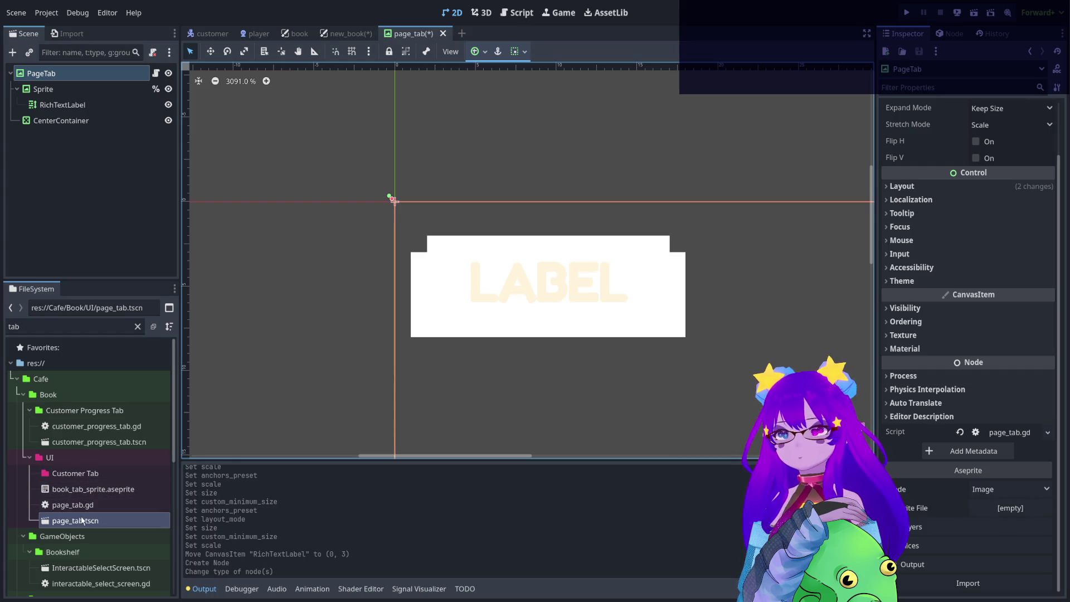
pyautogui.moveTo(78, 489)
pyautogui.mouseDown()
pyautogui.moveTo(929, 479)
pyautogui.moveTo(1008, 518)
pyautogui.moveTo(1005, 508)
pyautogui.mouseUp()
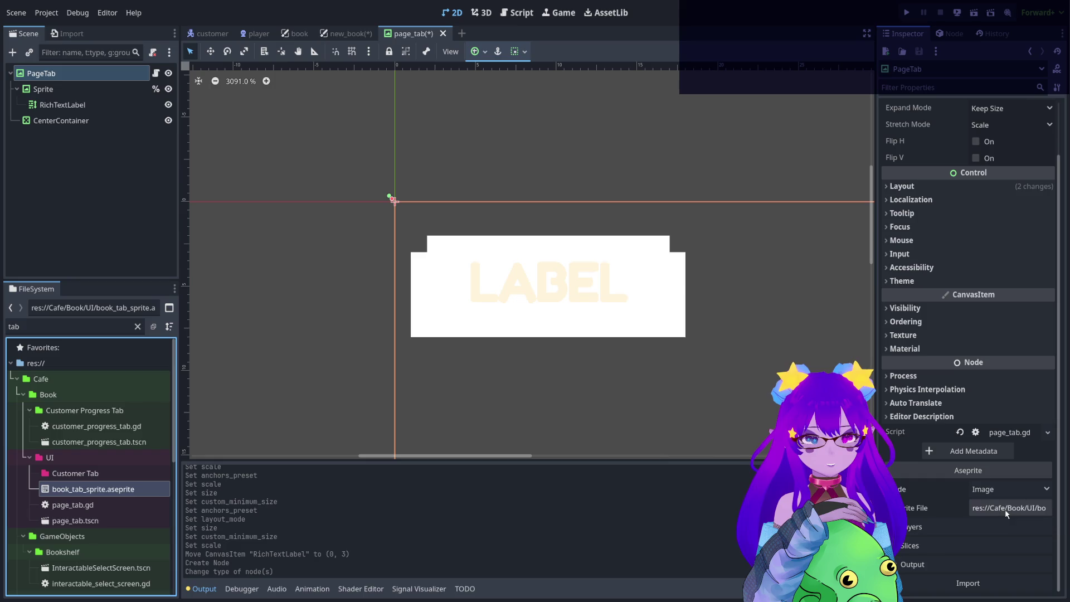
pyautogui.click(991, 584)
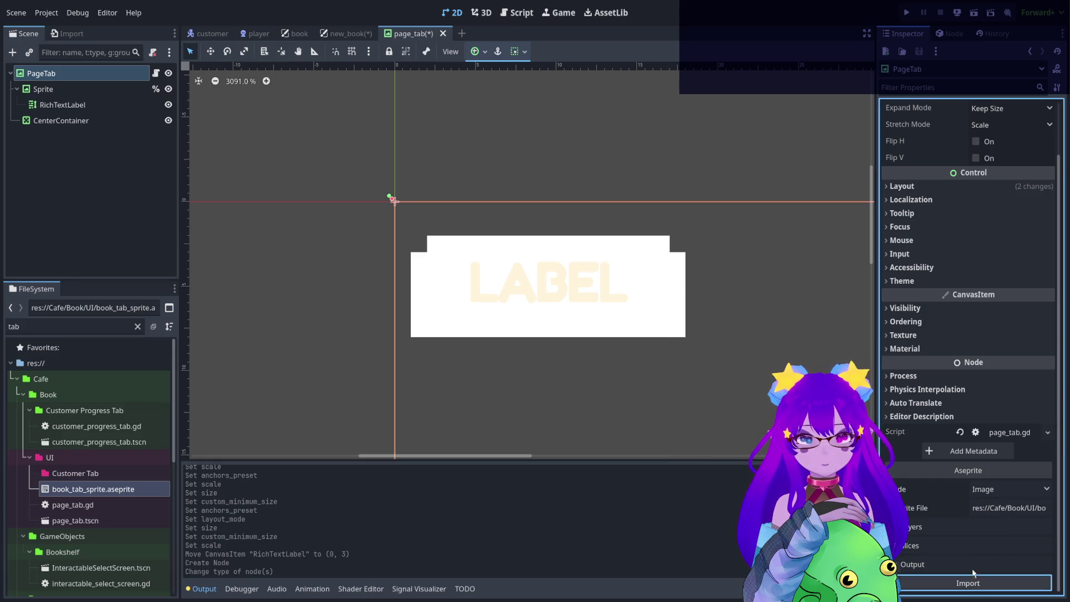
pyautogui.scroll(-15, 417, 205)
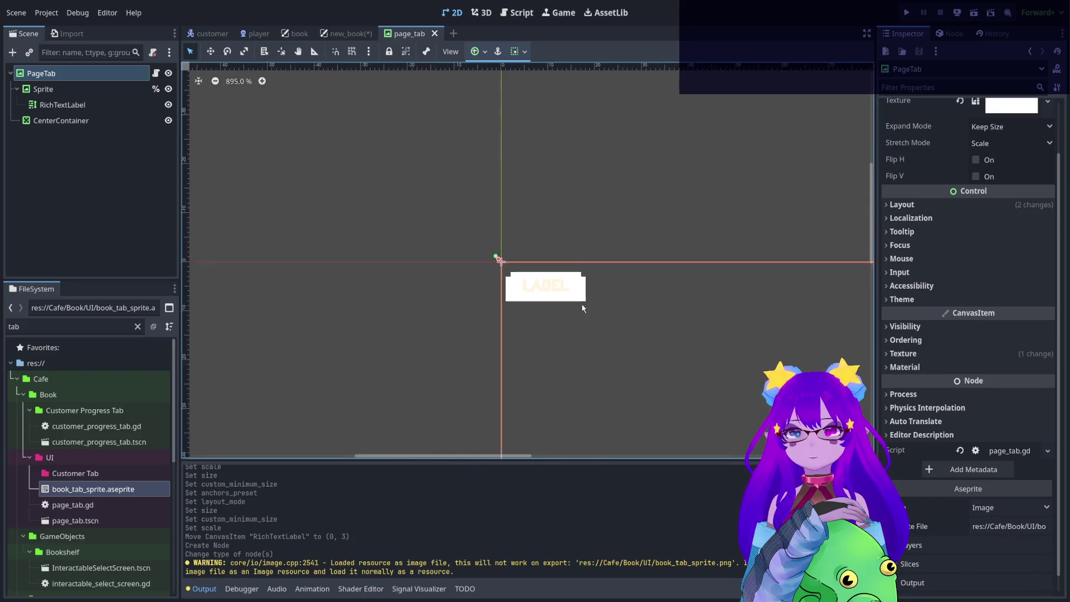
pyautogui.scroll(8, 470, 207)
pyautogui.scroll(-4, 533, 286)
pyautogui.scroll(4, 533, 287)
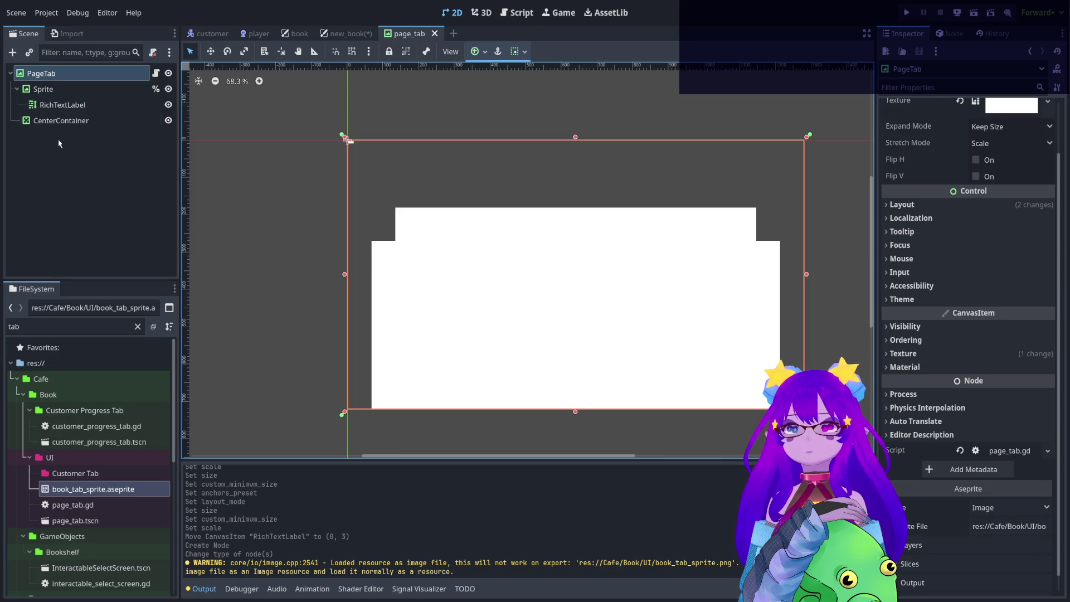
# Move RichTextLabel directly under PageTab and delete the old Sprite node
pyautogui.click(40, 106)
pyautogui.moveTo(40, 106); pyautogui.dragTo(45, 84)
pyautogui.click(43, 105)
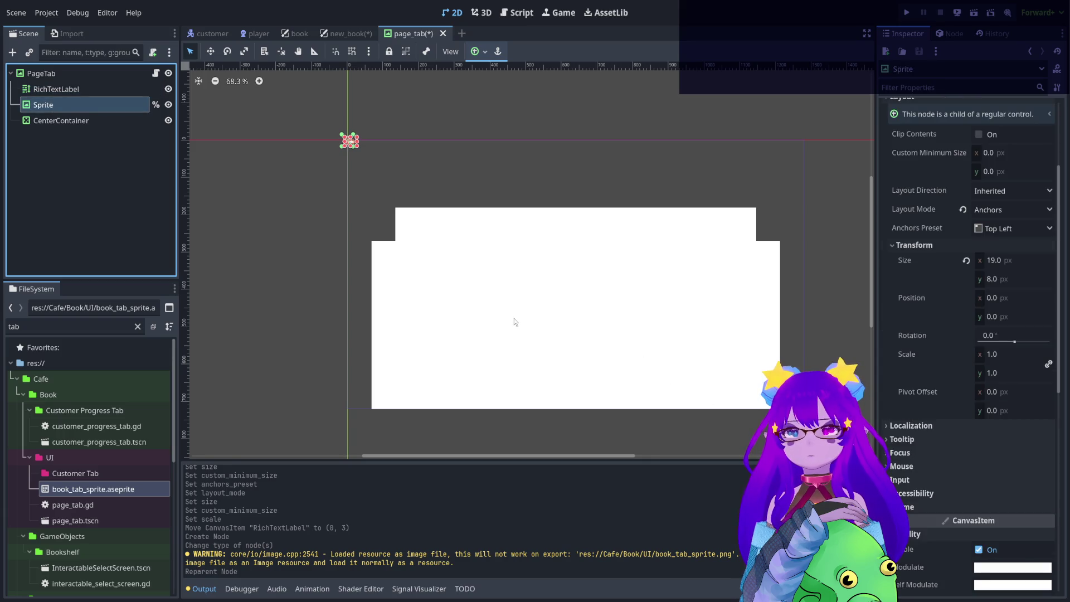
pyautogui.press('Delete')
# Remove the sprite references from page_tab.gd, save it, and return to PageTab's 2D view
pyautogui.click(156, 73)
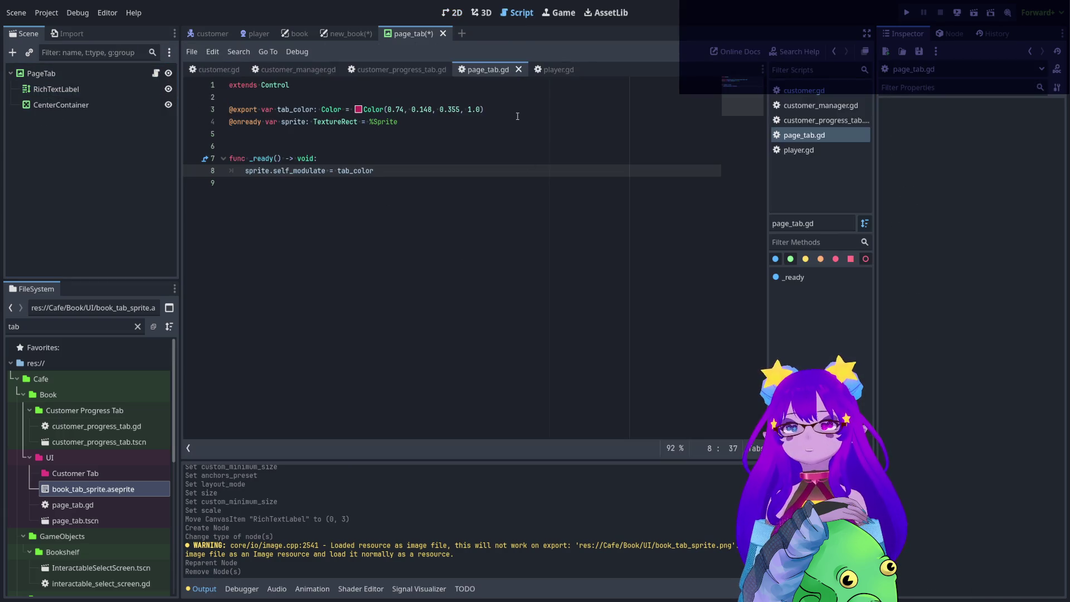
pyautogui.moveTo(398, 121); pyautogui.dragTo(217, 127)
pyautogui.press('BackSpace')
pyautogui.press('BackSpace')
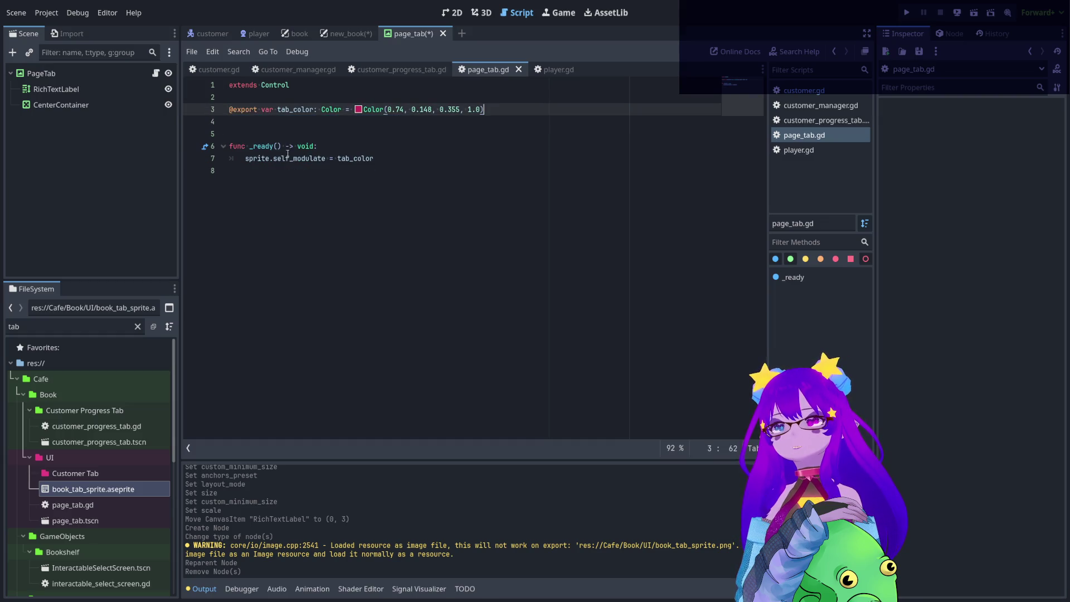
pyautogui.click(249, 158)
pyautogui.press('BackSpace')
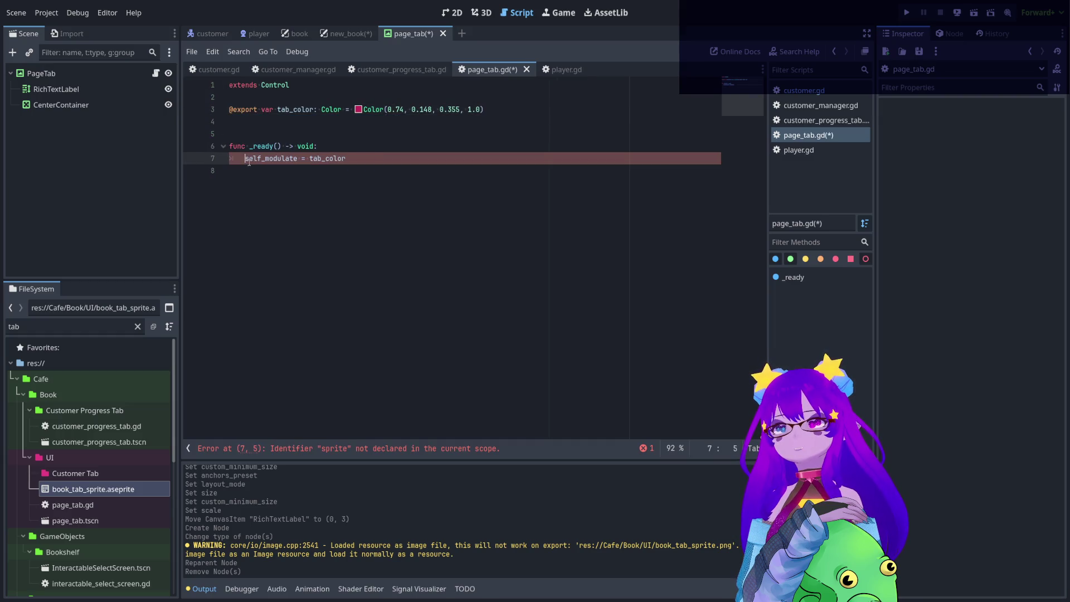
pyautogui.press('Down')
pyautogui.hotkey('ctrl', 's')
pyautogui.click(95, 78)
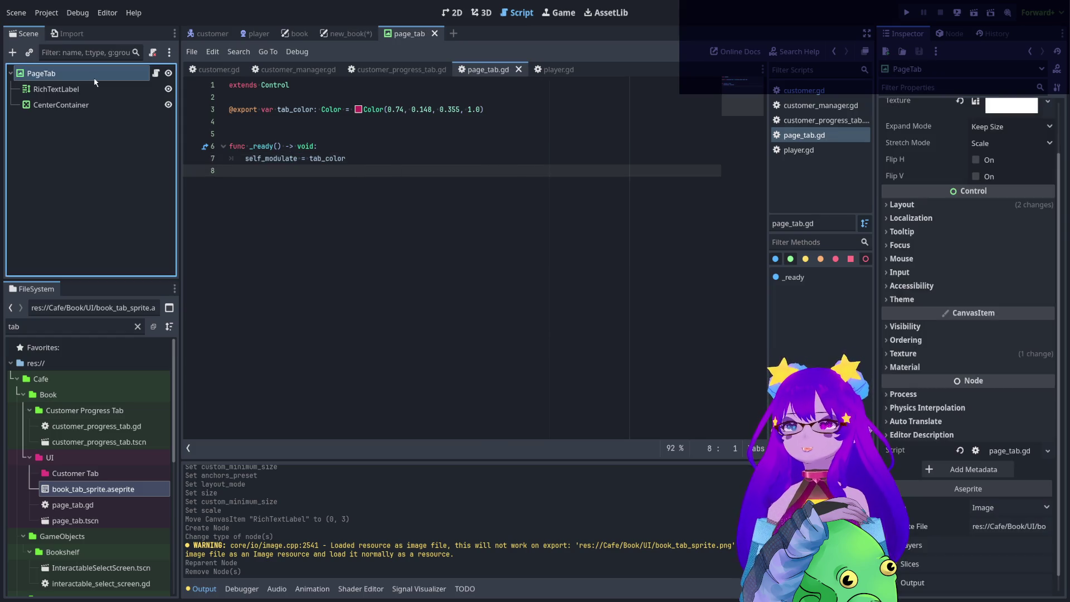
pyautogui.hotkey('ctrl', 'F1')
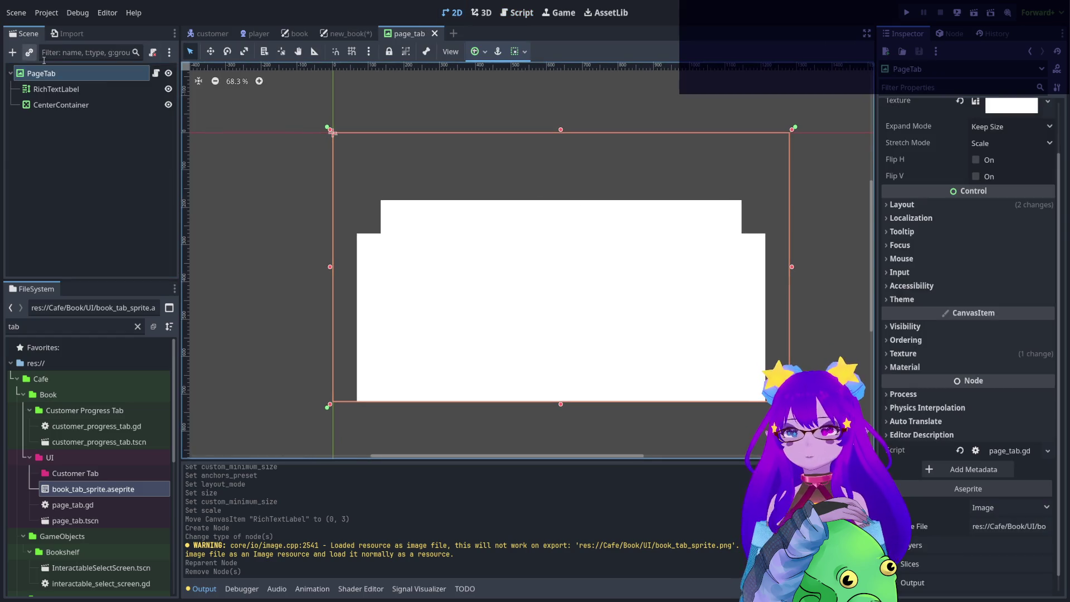
# Revert the RichTextLabel's scale, size and vertical position to their defaults
pyautogui.click(89, 92)
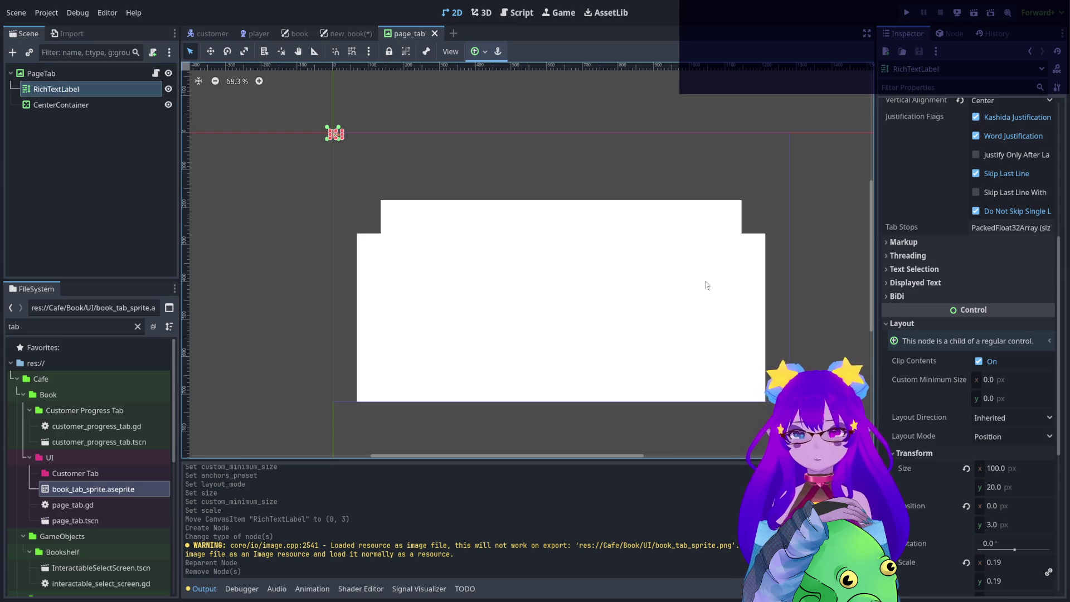
pyautogui.scroll(-2, 936, 505)
pyautogui.click(965, 501)
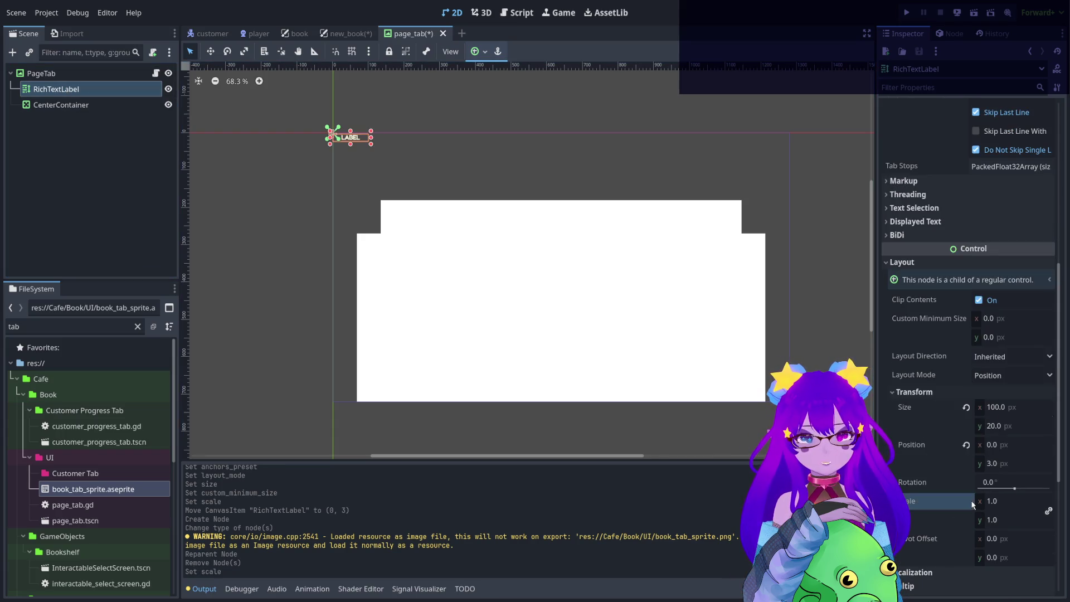
pyautogui.click(966, 408)
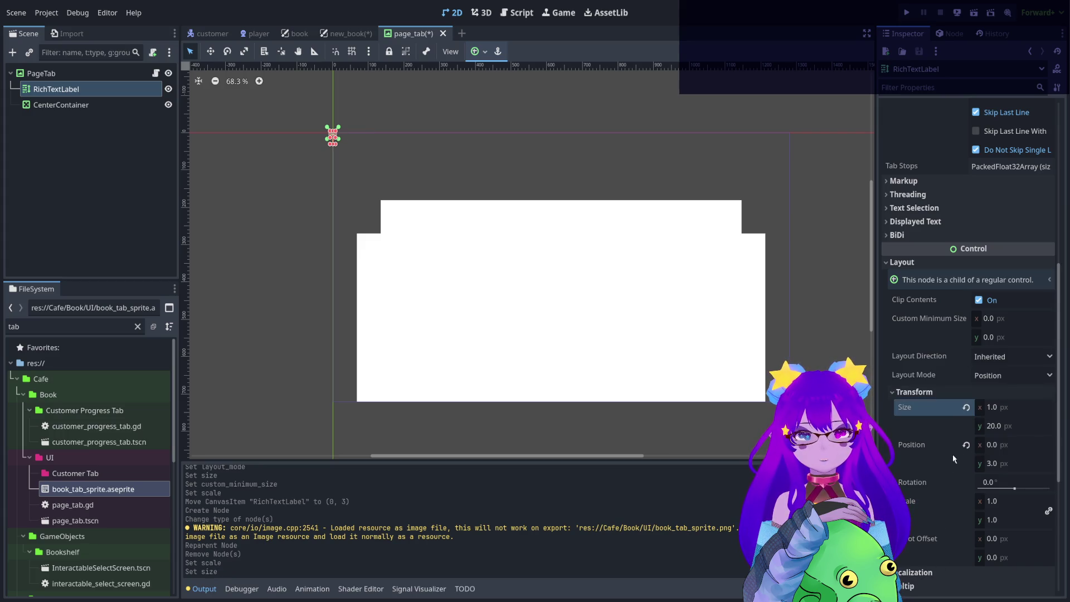
pyautogui.click(966, 444)
# Reset PageTab's size back to its 19×8 texture size
pyautogui.click(41, 73)
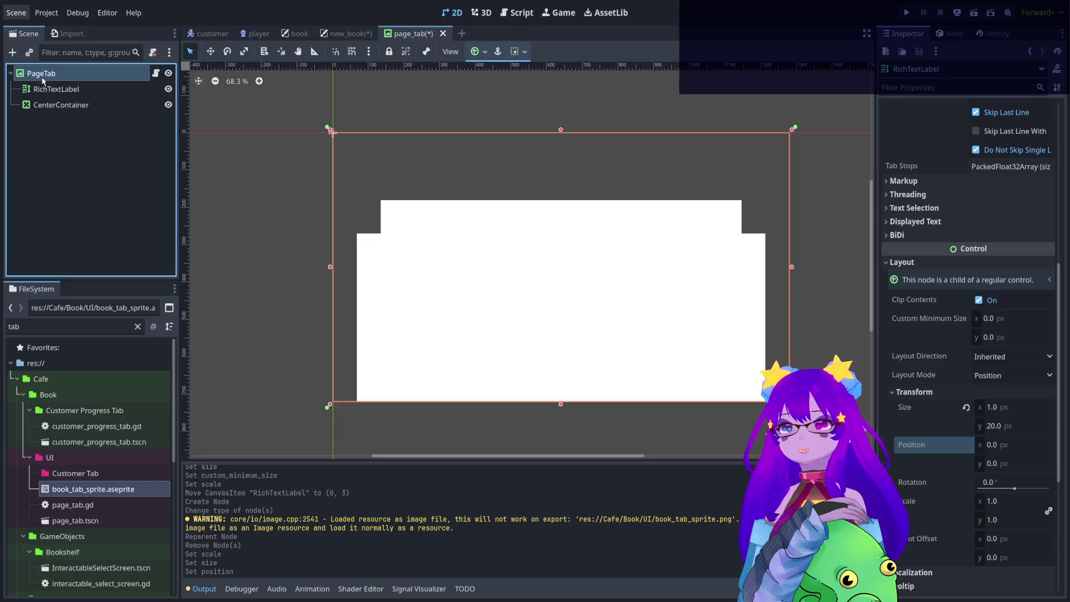
pyautogui.scroll(2, 973, 259)
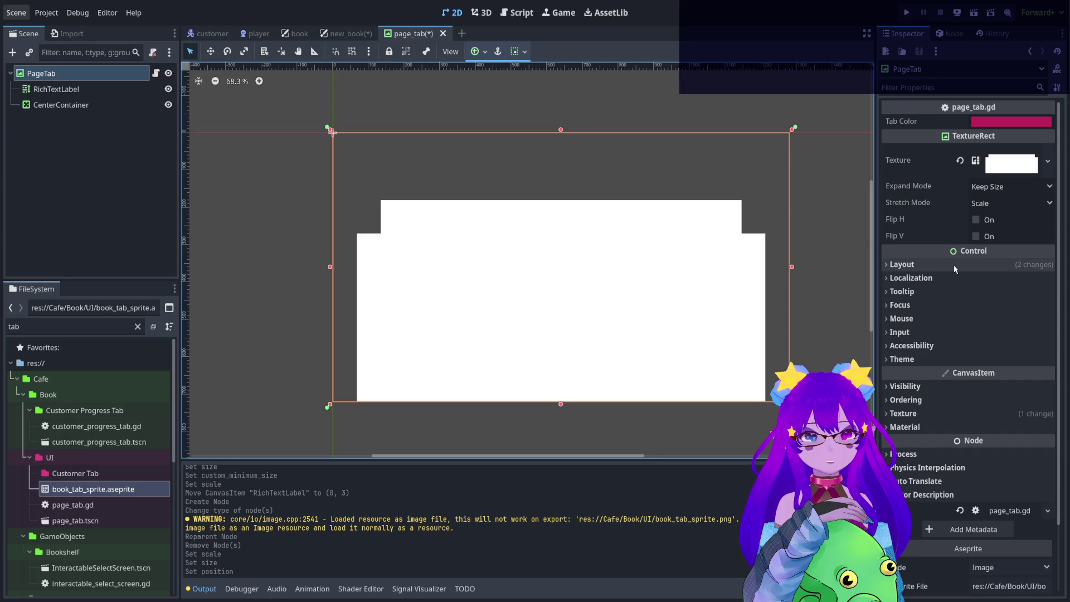
pyautogui.click(954, 266)
pyautogui.click(914, 413)
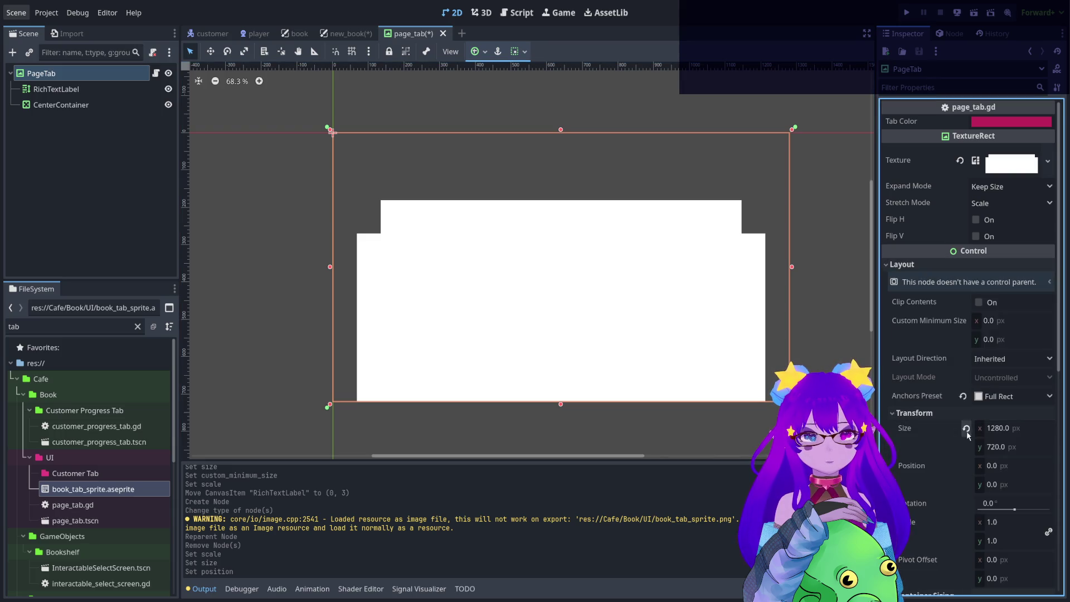
pyautogui.click(966, 428)
pyautogui.scroll(2, 283, 104)
pyautogui.scroll(15, 374, 151)
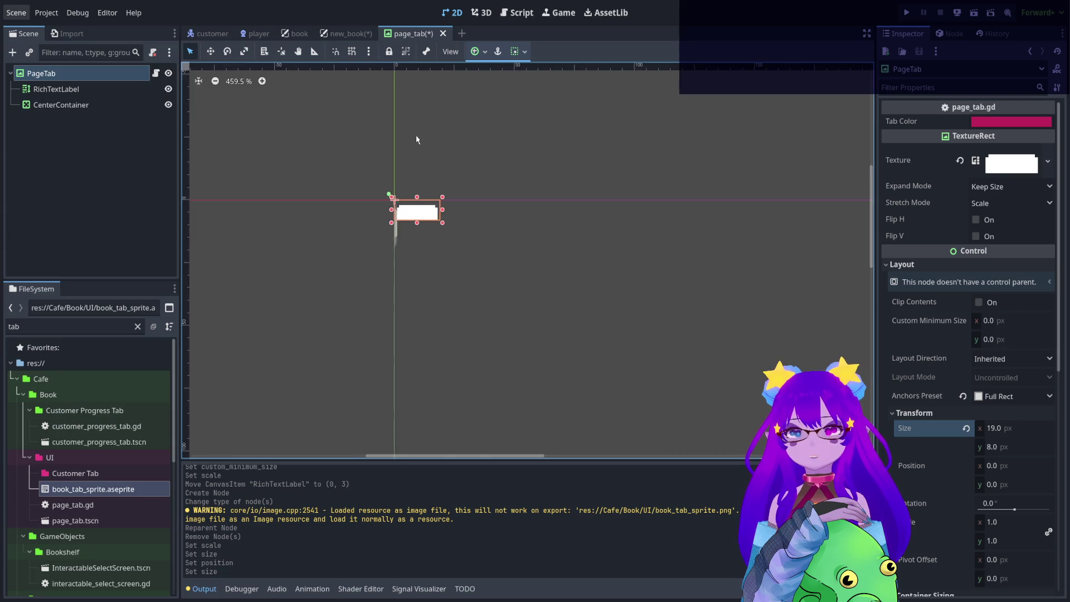
pyautogui.hscroll(-3, 557, 209)
pyautogui.scroll(-3, 608, 210)
# Try RichTextLabel scales of 0.335 and then 0.29
pyautogui.click(56, 89)
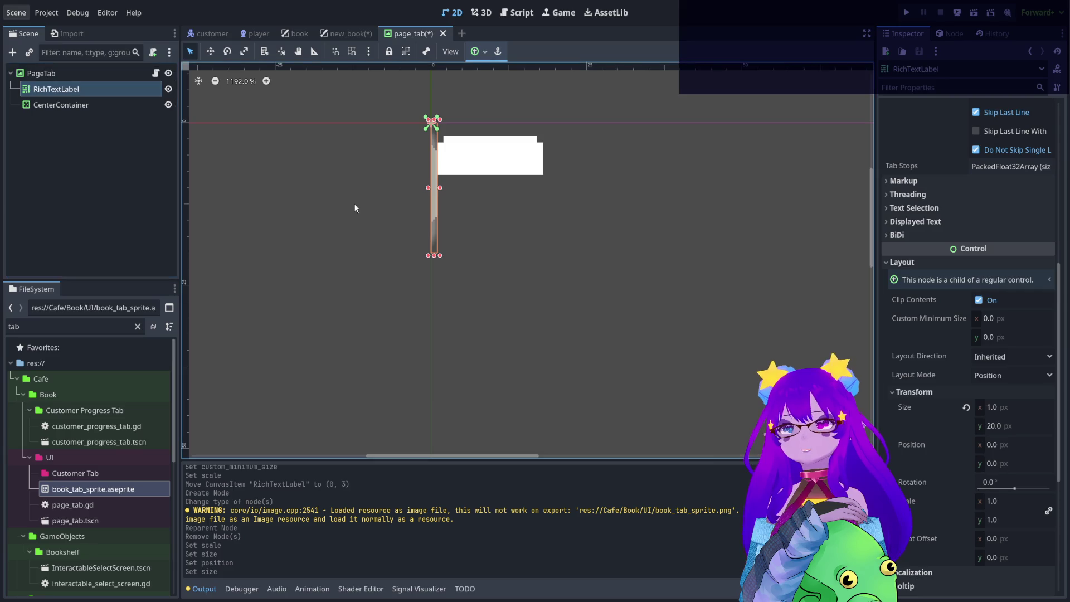
pyautogui.scroll(10, 925, 325)
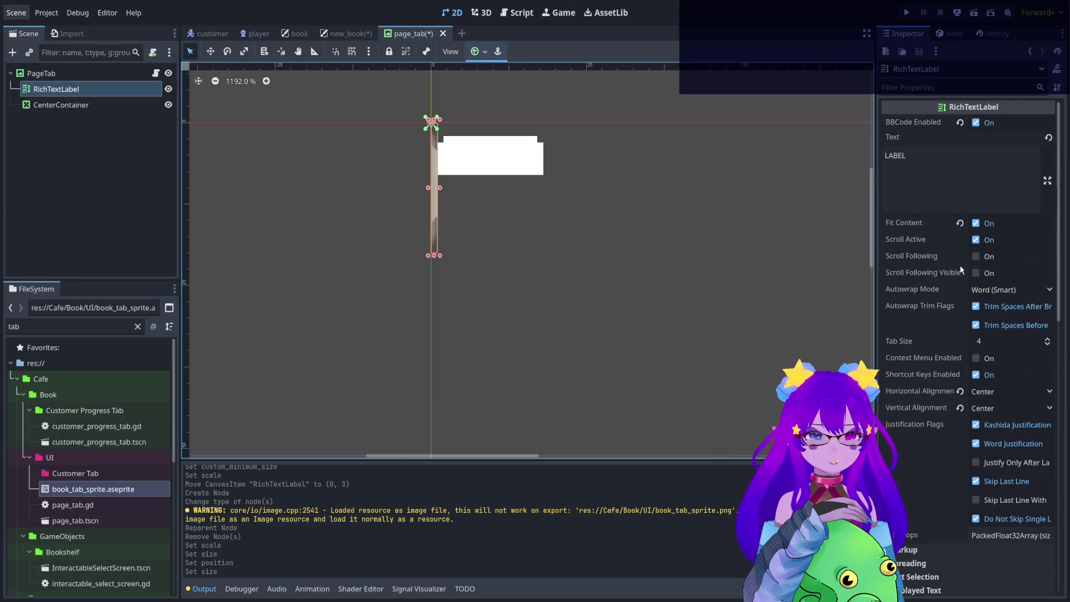
pyautogui.scroll(-12, 942, 306)
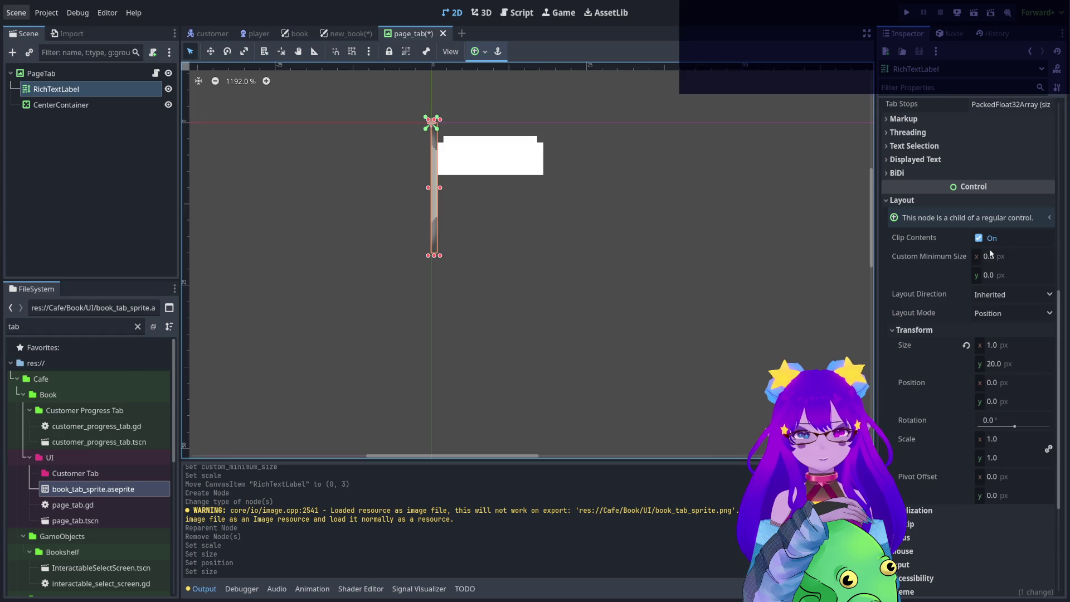
pyautogui.click(990, 255)
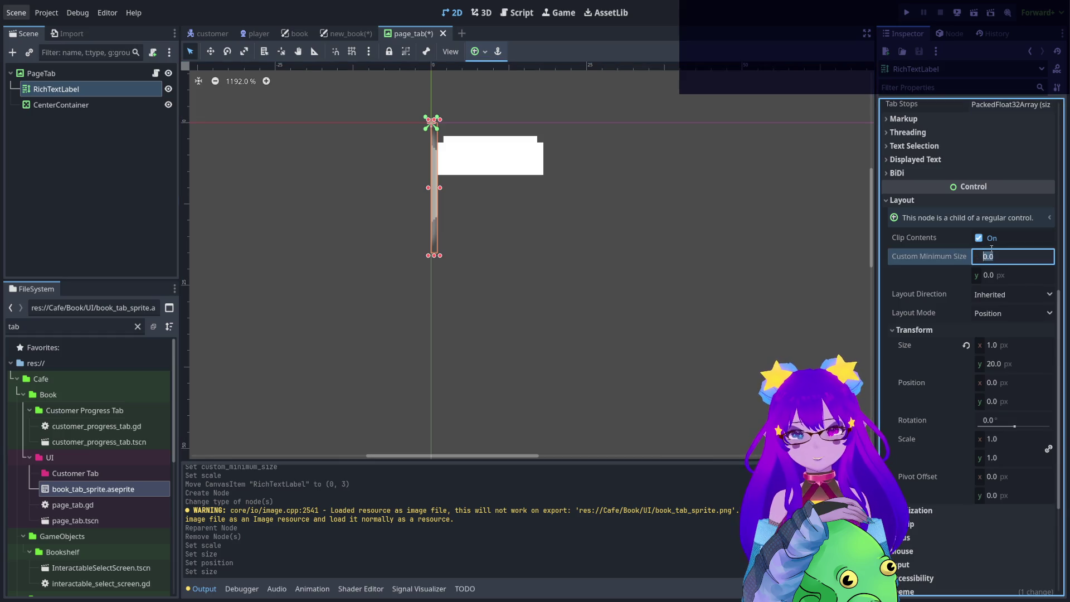
pyautogui.click(1005, 438)
pyautogui.write('0.335')
pyautogui.press('Return')
pyautogui.write('0.29')
pyautogui.press('Return')
# Set the RichTextLabel's scale to 0.5 and its minimum width to 200 px
pyautogui.click(1008, 440)
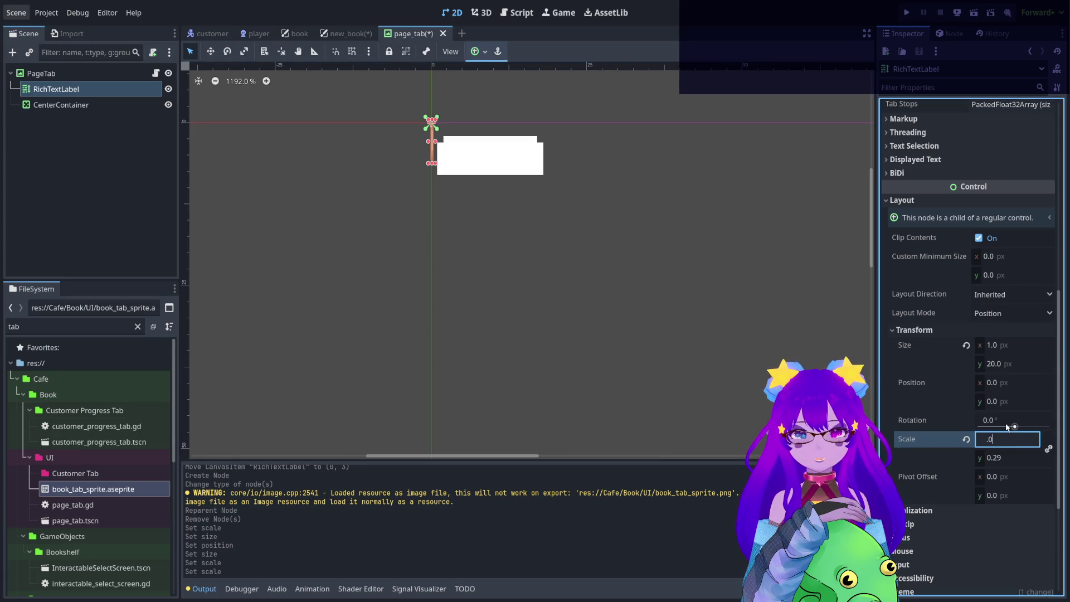
pyautogui.press('Return')
pyautogui.click(966, 439)
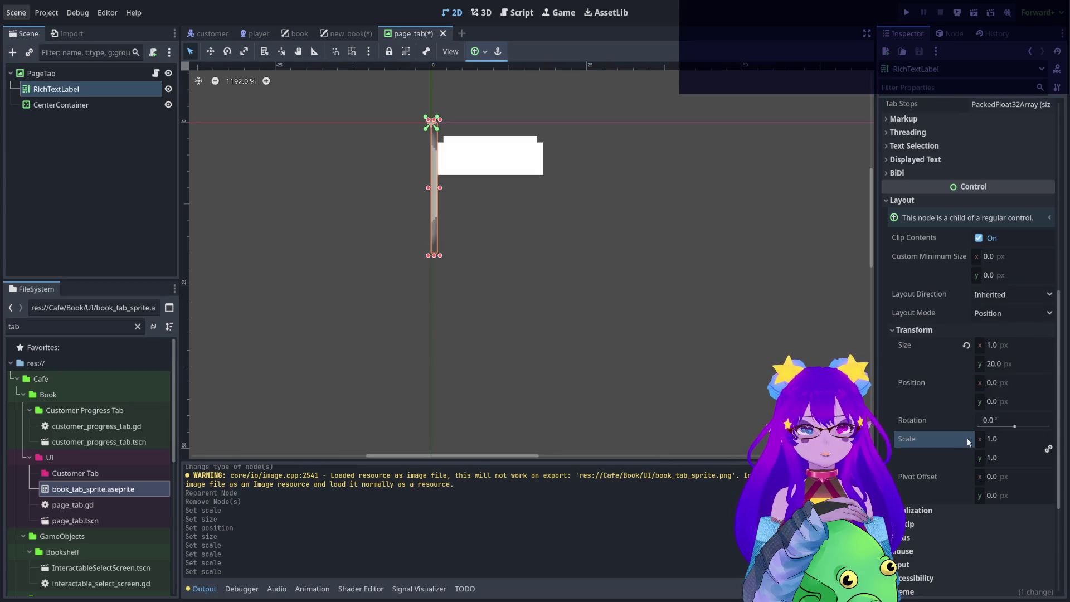
pyautogui.moveTo(995, 442)
pyautogui.mouseDown()
pyautogui.moveTo(980, 442)
pyautogui.moveTo(1011, 444)
pyautogui.mouseUp()
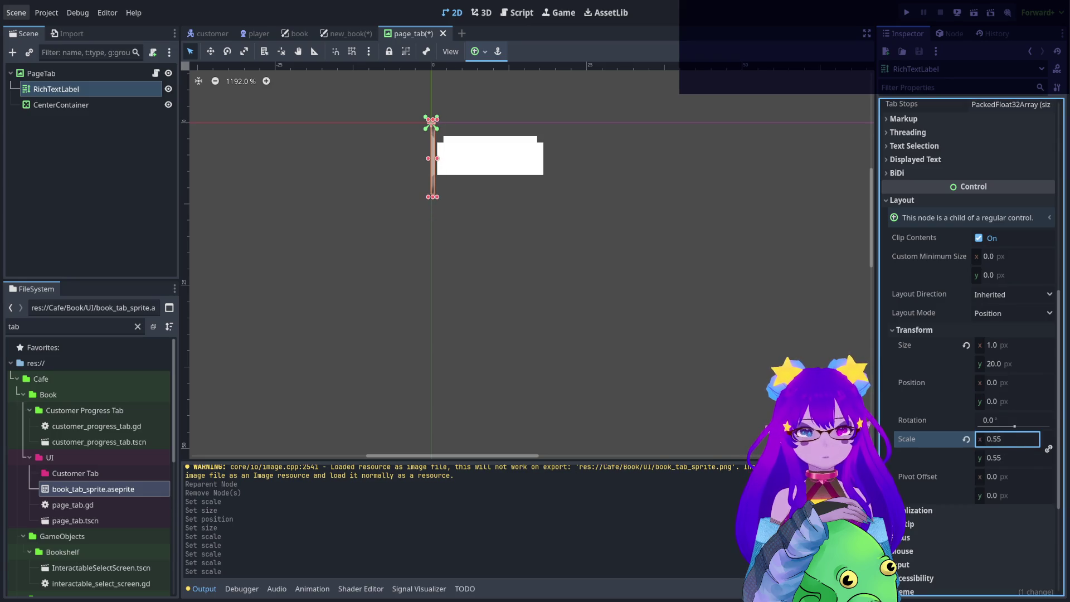
pyautogui.click(990, 257)
pyautogui.write('200')
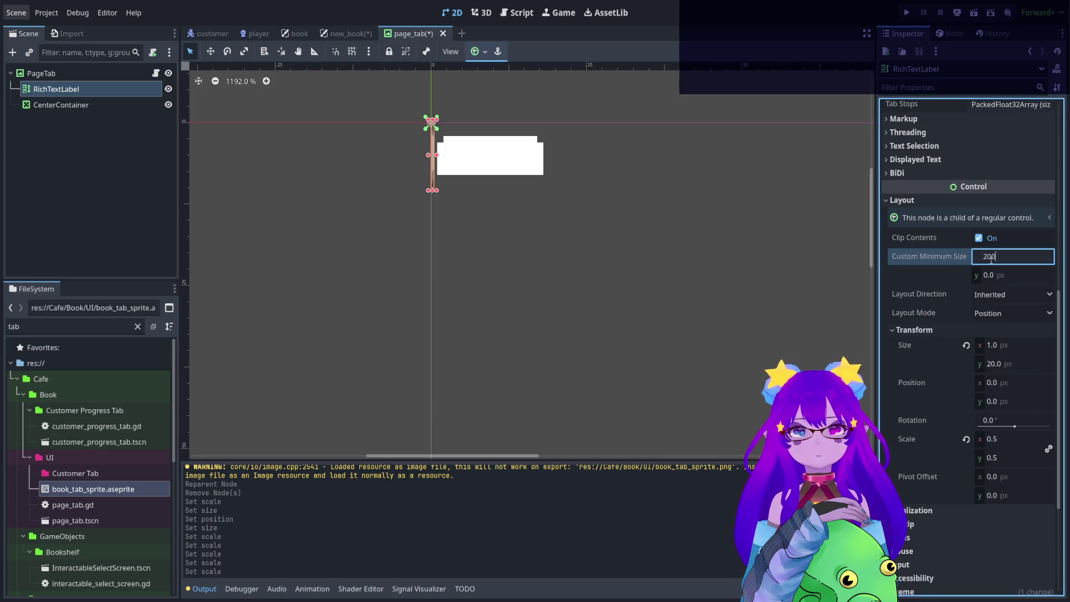
pyautogui.press('Return')
# Save the page_tab scene and reselect the PageTab root node
pyautogui.scroll(-7, 634, 267)
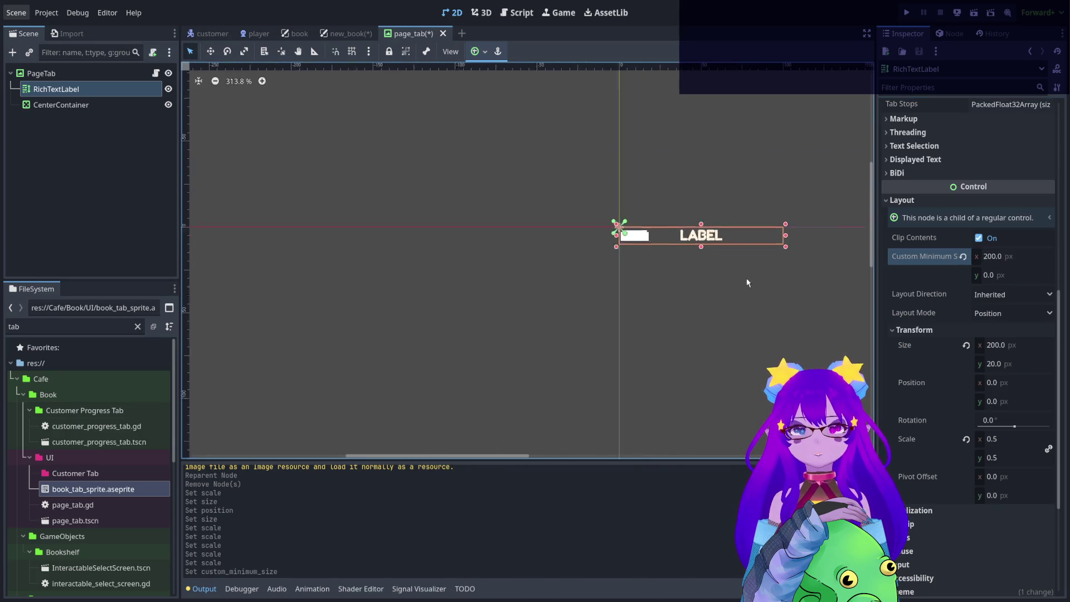
pyautogui.scroll(4, 572, 239)
pyautogui.scroll(1, 569, 139)
pyautogui.hotkey('ctrl', 's')
pyautogui.click(76, 87)
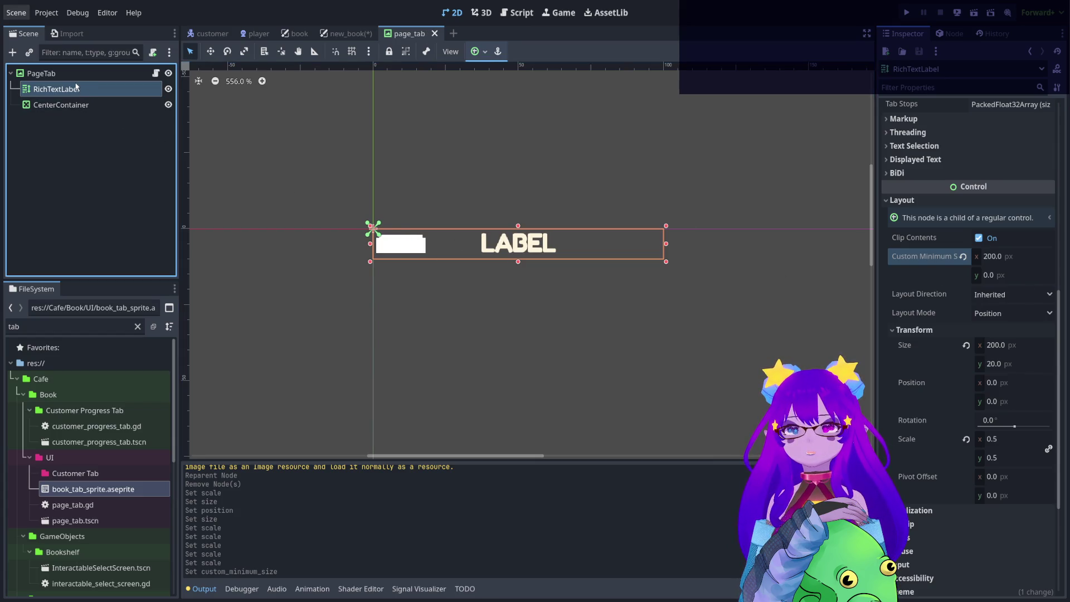
pyautogui.press('Up')
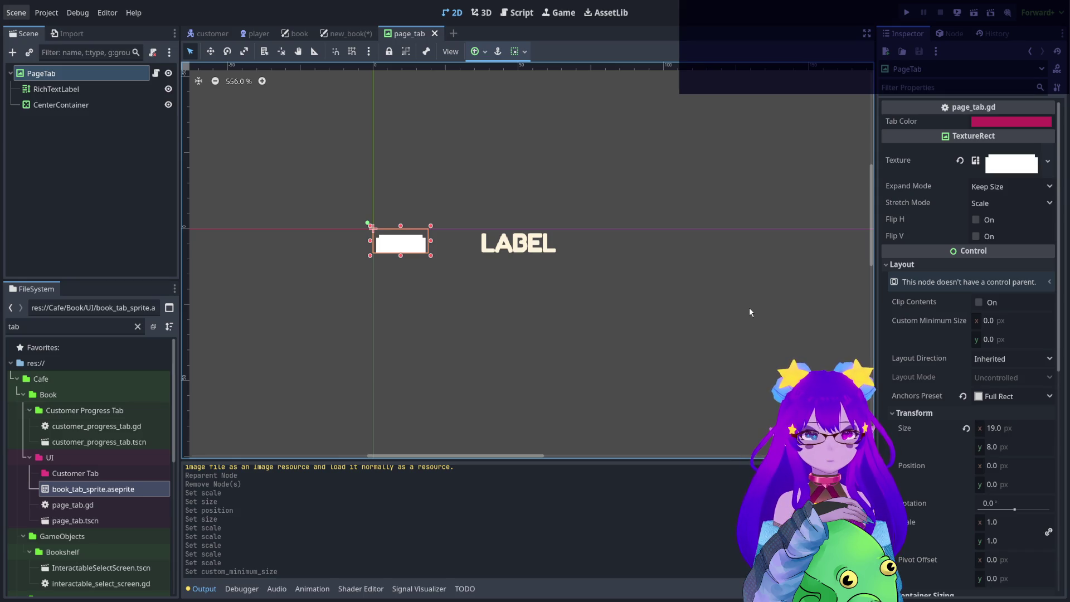
# Anchor PageTab with the Center anchors preset
pyautogui.click(1017, 395)
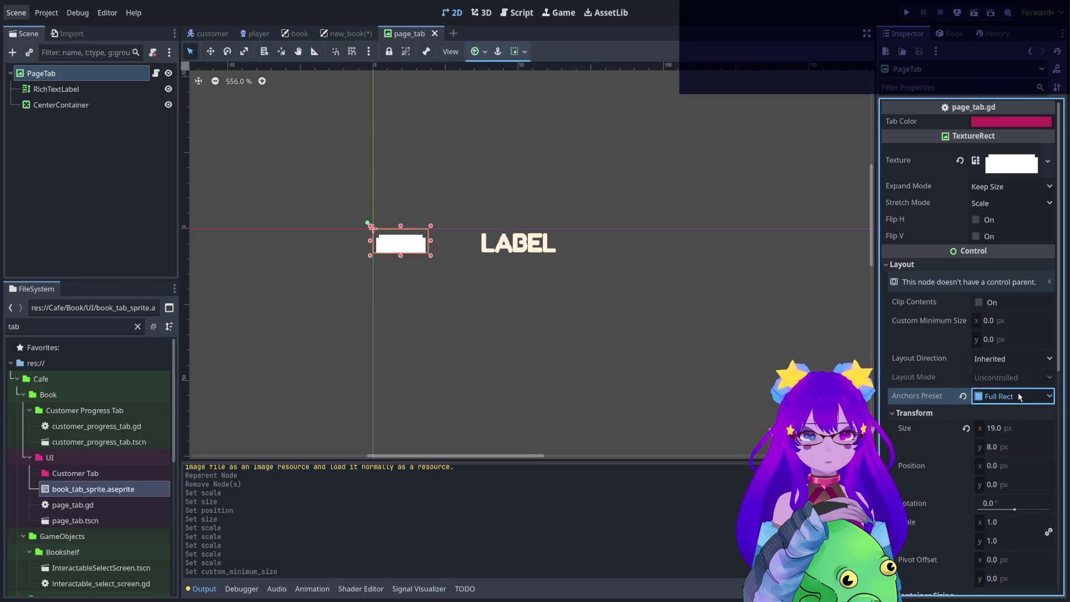
pyautogui.click(1015, 474)
pyautogui.scroll(-10, 714, 366)
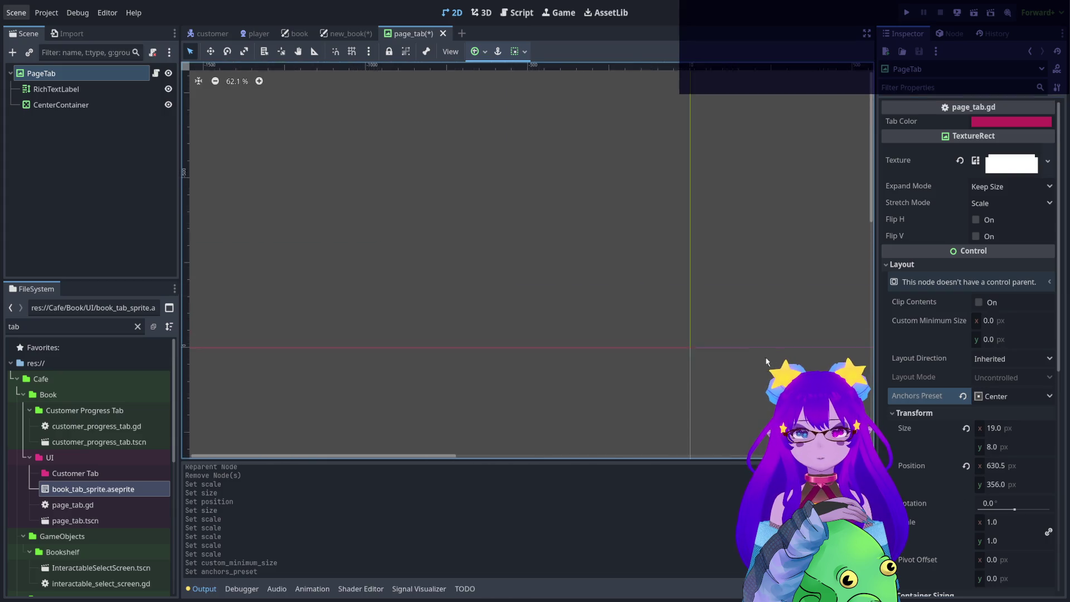
pyautogui.scroll(11, 613, 289)
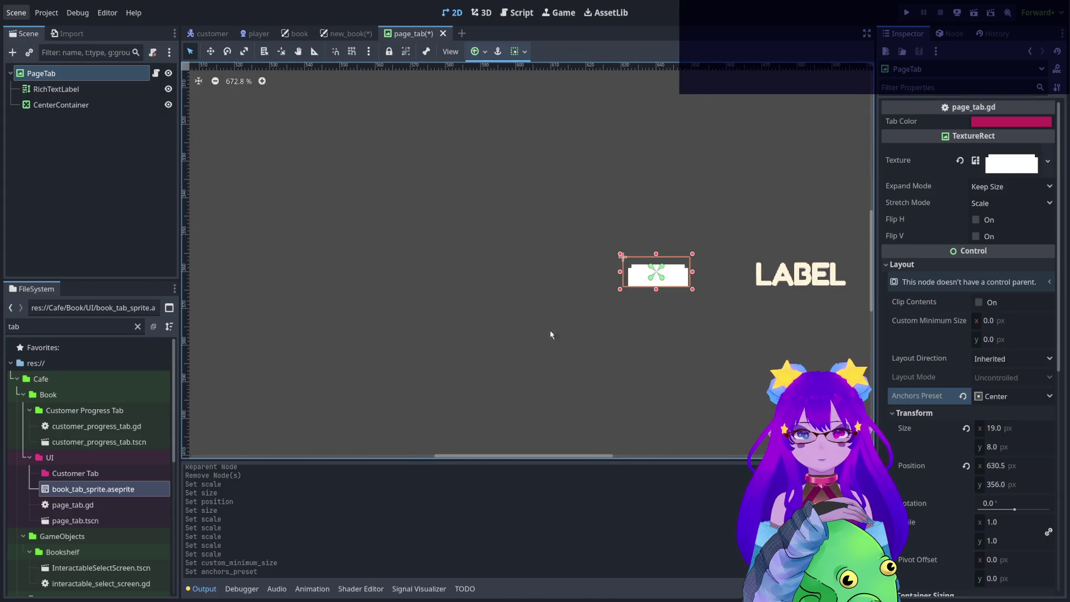
pyautogui.scroll(-8, 691, 343)
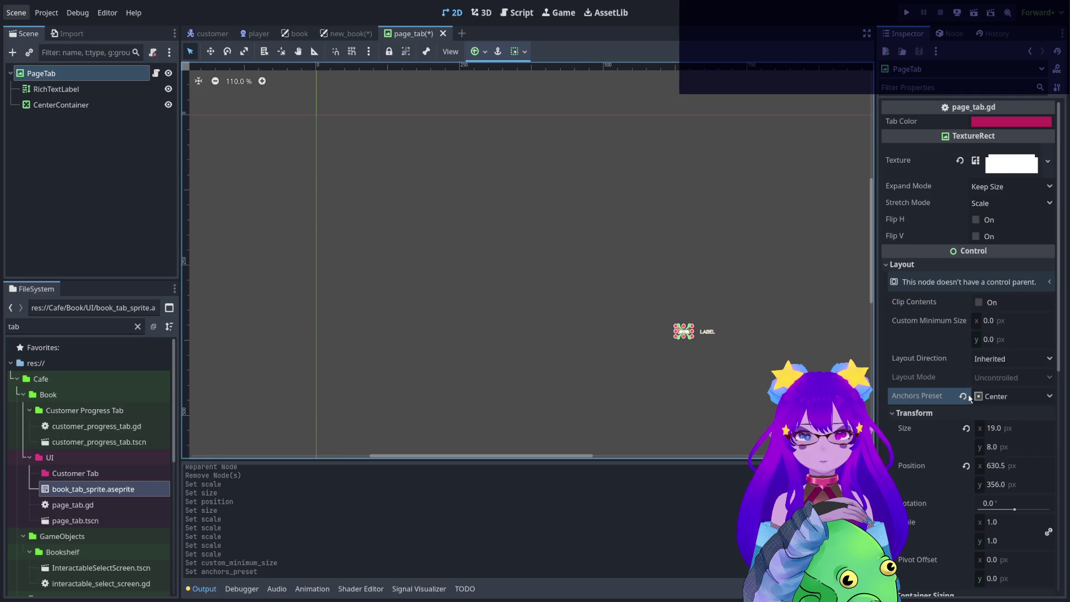
pyautogui.moveTo(624, 299); pyautogui.dragTo(559, 209)
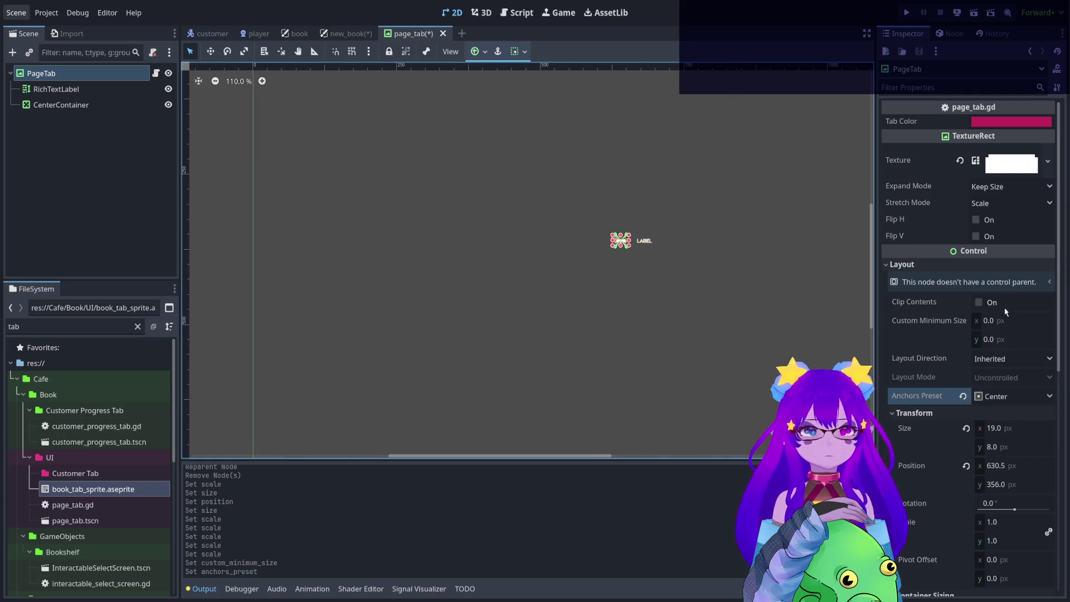
# Set PageTab's scale to 8, after first trying 3
pyautogui.click(1000, 526)
pyautogui.write('3')
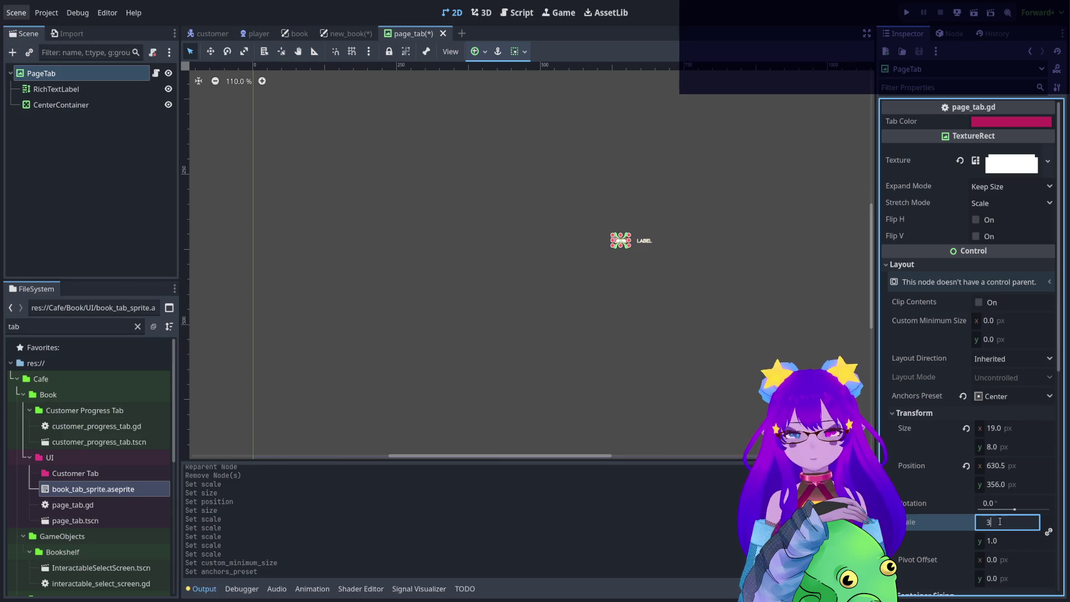
pyautogui.press('Return')
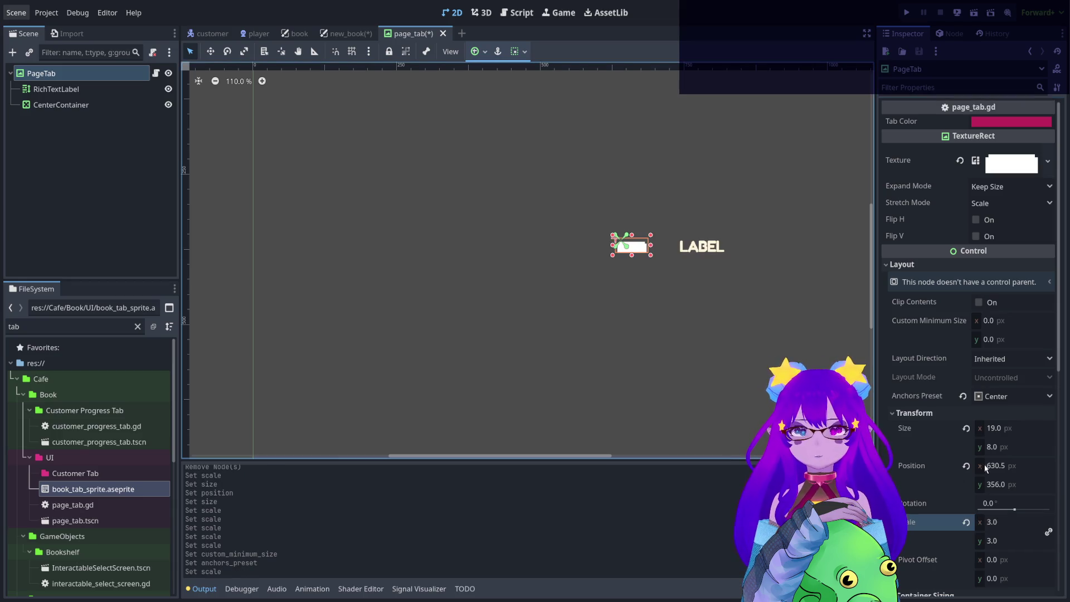
pyautogui.click(988, 522)
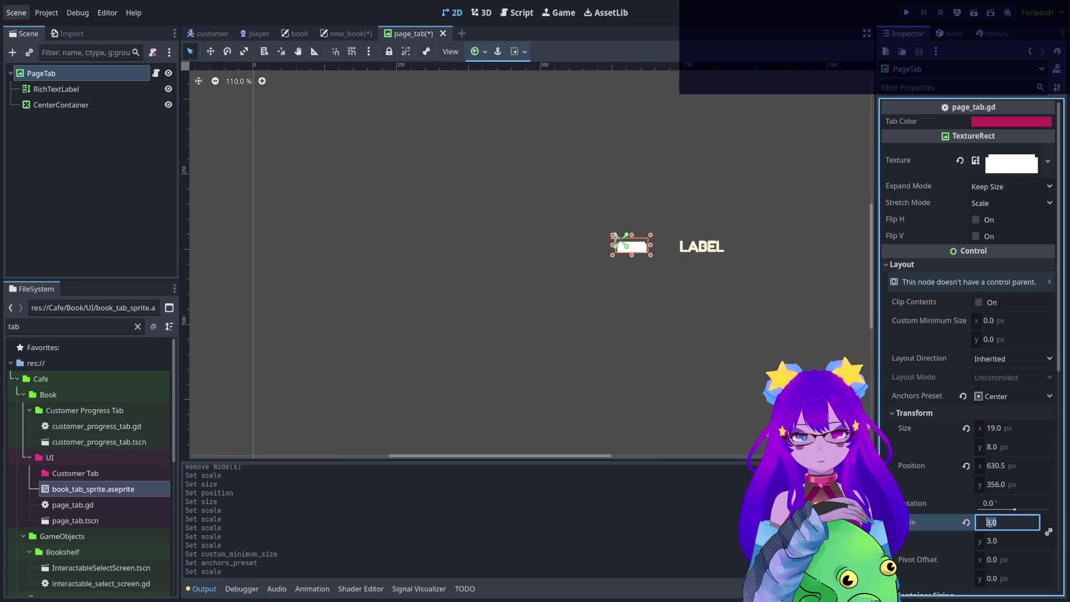
pyautogui.write('8')
pyautogui.press('Return')
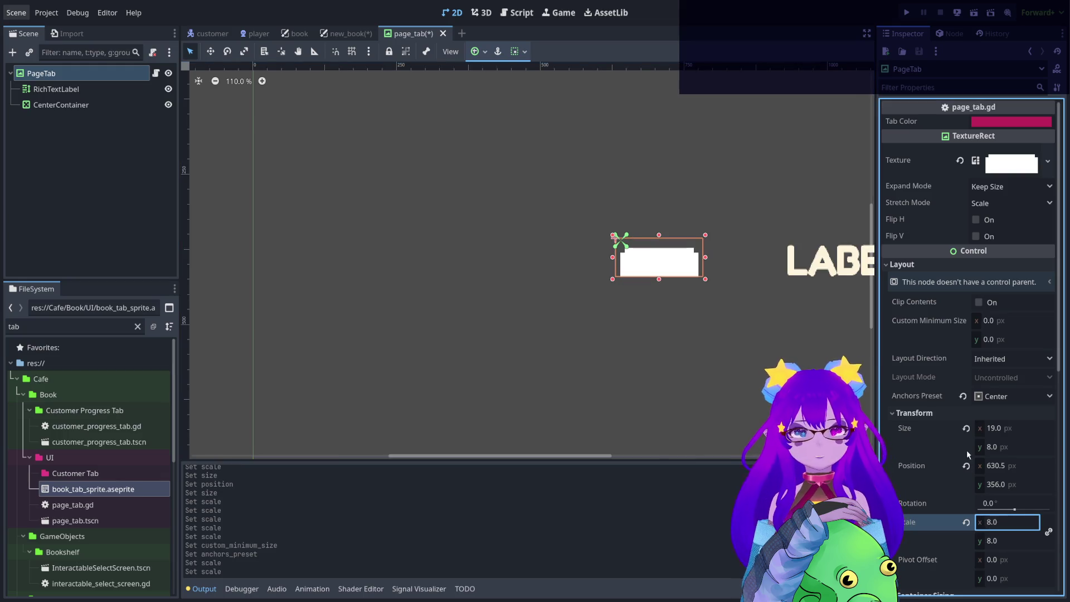
# Reset PageTab's position to 0,0 and save the page_tab scene
pyautogui.click(966, 465)
pyautogui.scroll(-4, 467, 243)
pyautogui.scroll(3, 435, 209)
pyautogui.scroll(9, 361, 257)
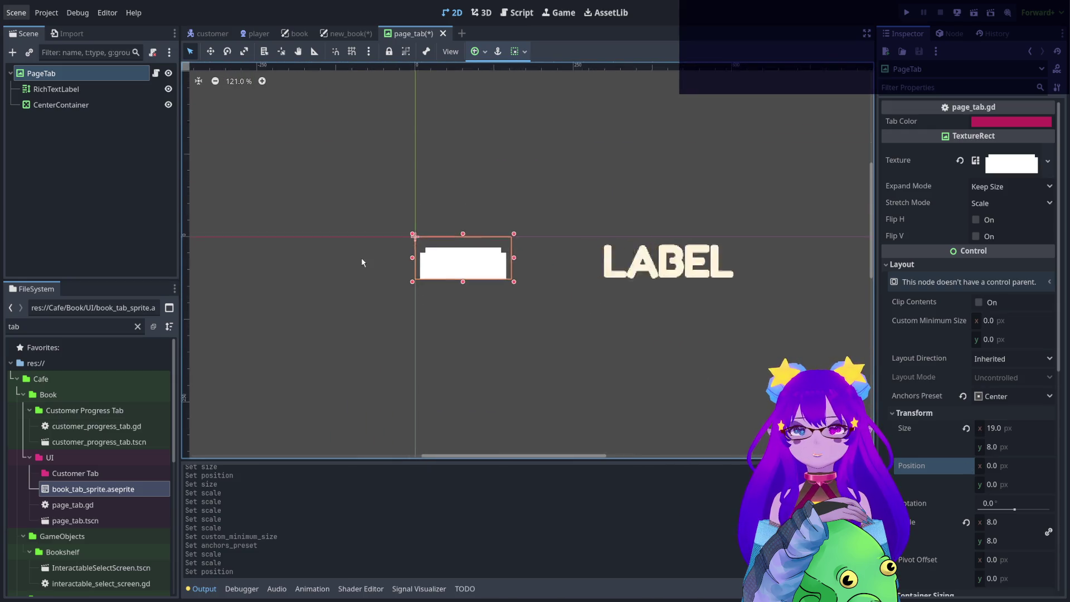
pyautogui.hotkey('ctrl', 's')
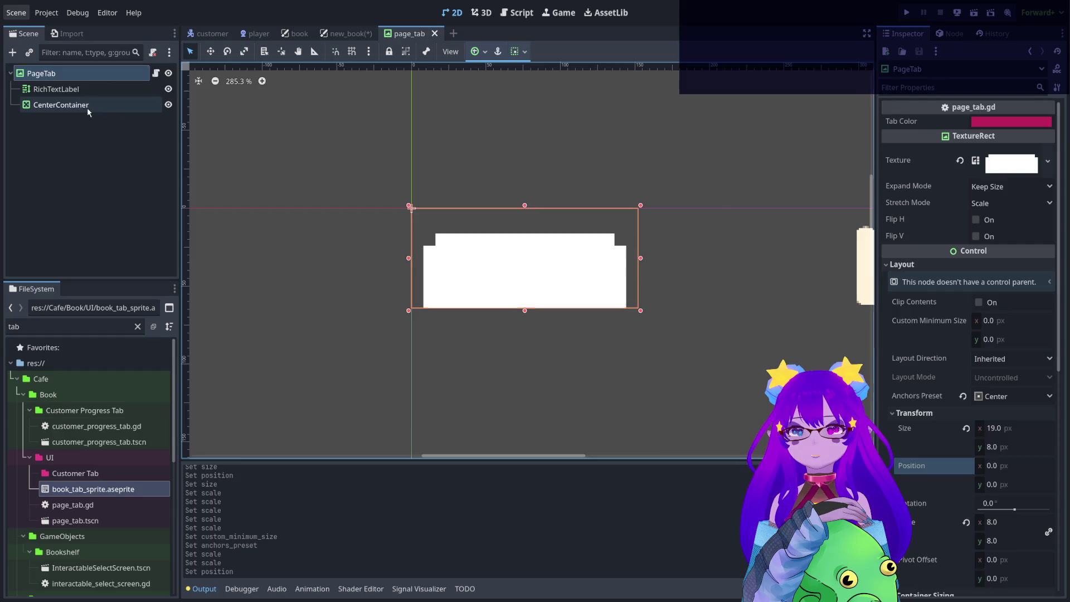
pyautogui.click(87, 106)
pyautogui.click(85, 90)
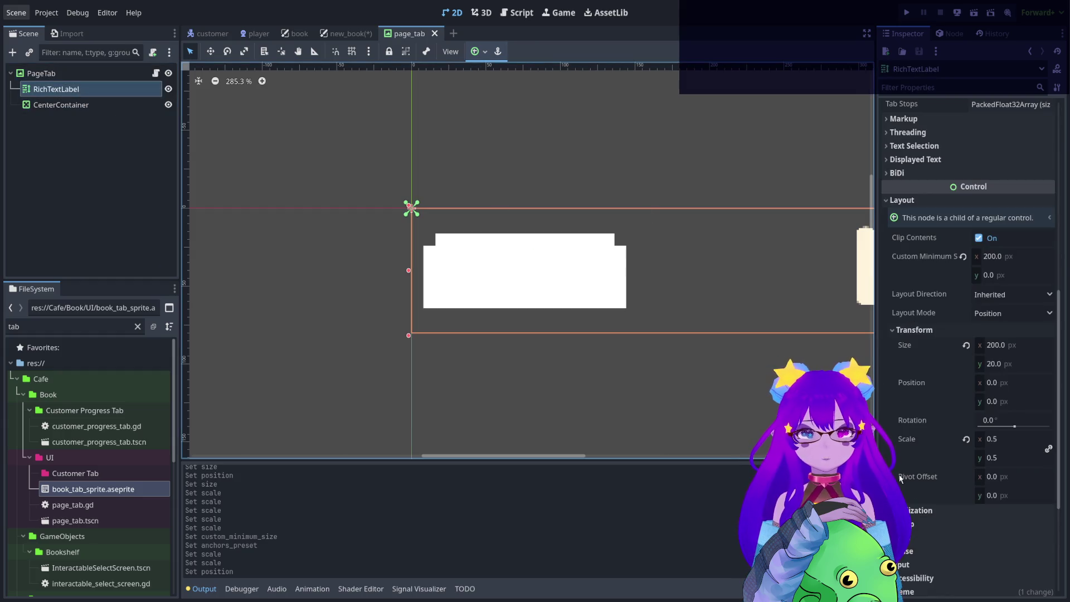
# Shrink the RichTextLabel's scale and give it a 150 px minimum width with matching size
pyautogui.scroll(-5, 694, 339)
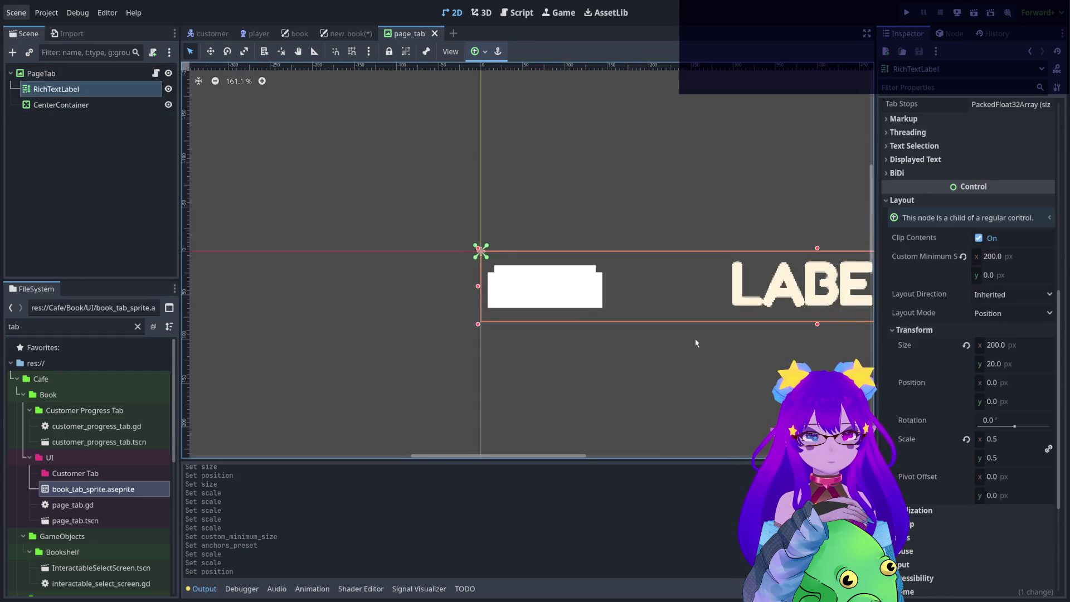
pyautogui.click(966, 439)
pyautogui.moveTo(1008, 438); pyautogui.dragTo(984, 439)
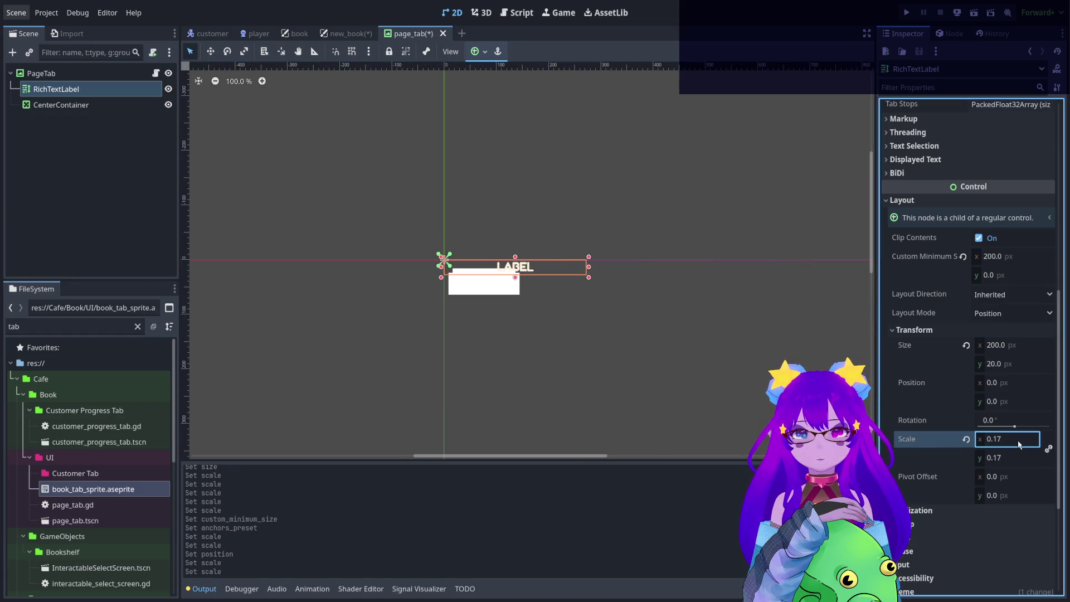
pyautogui.scroll(4, 613, 249)
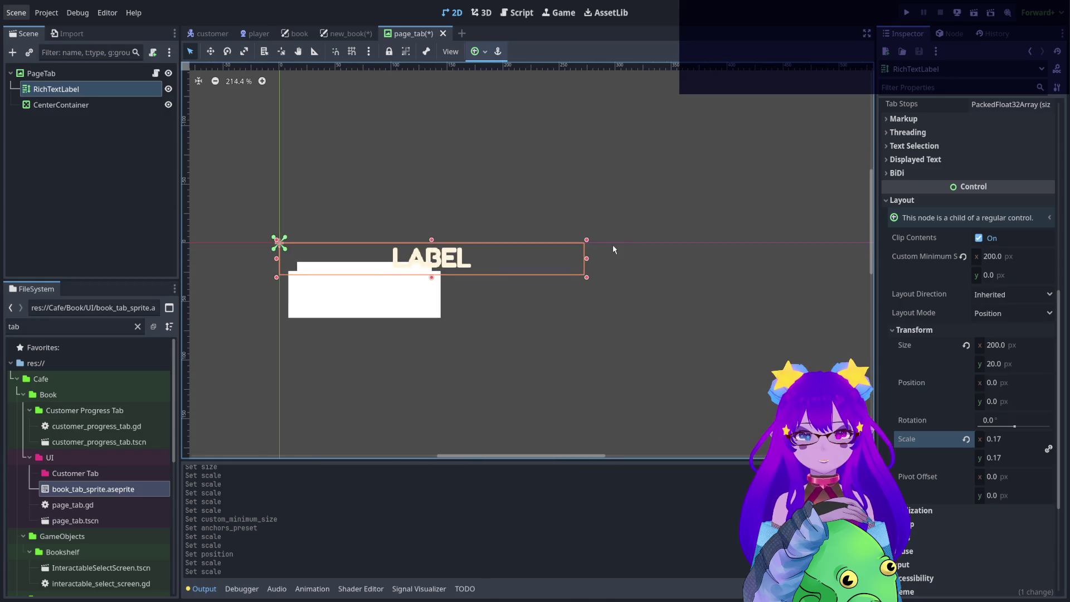
pyautogui.click(582, 256)
pyautogui.click(983, 257)
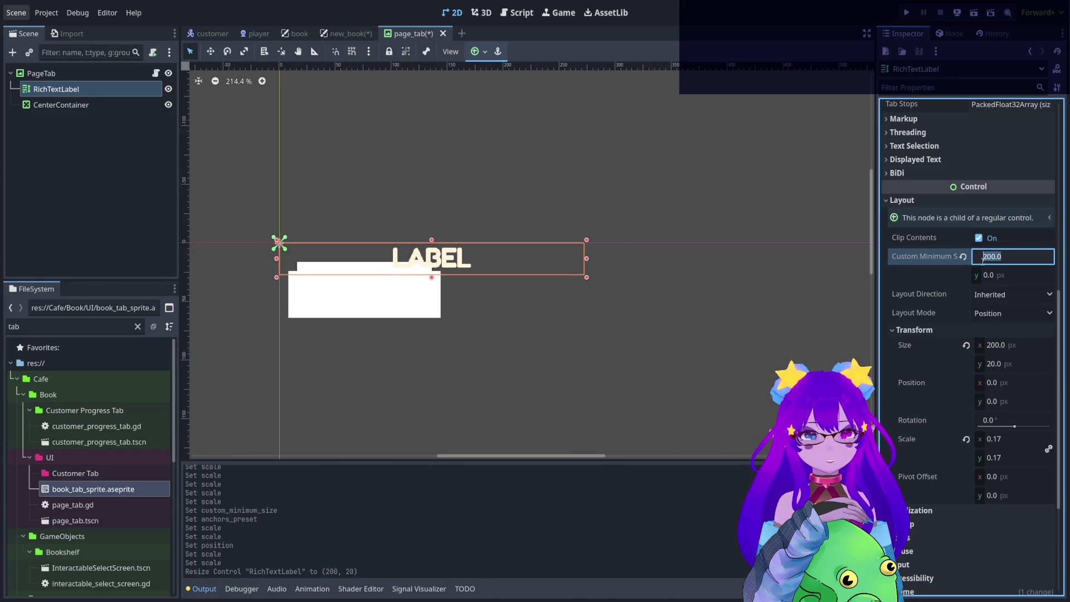
pyautogui.write('150')
pyautogui.press('Return')
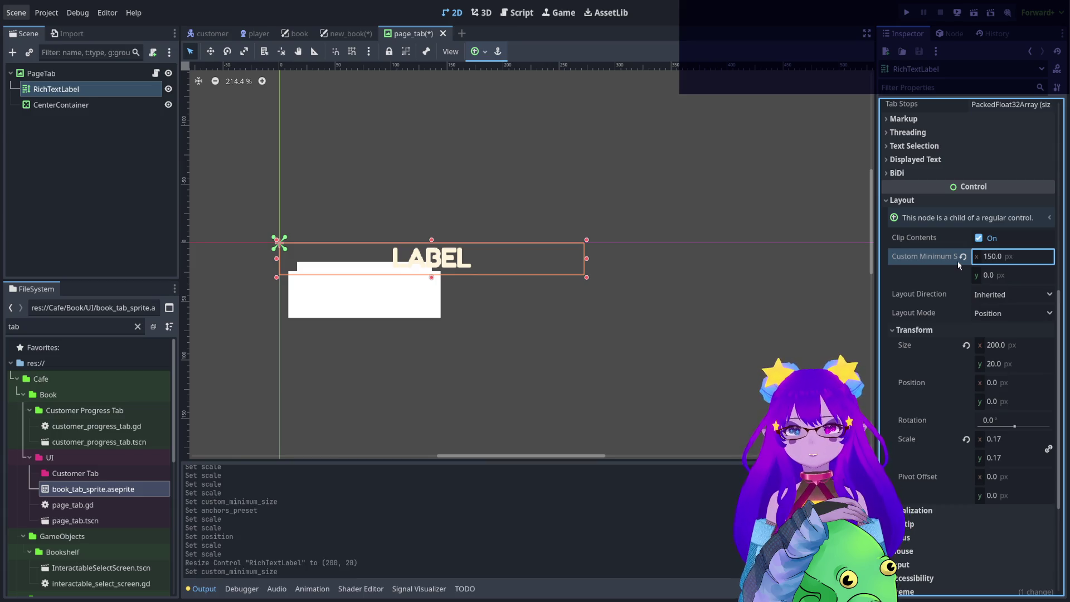
pyautogui.click(965, 346)
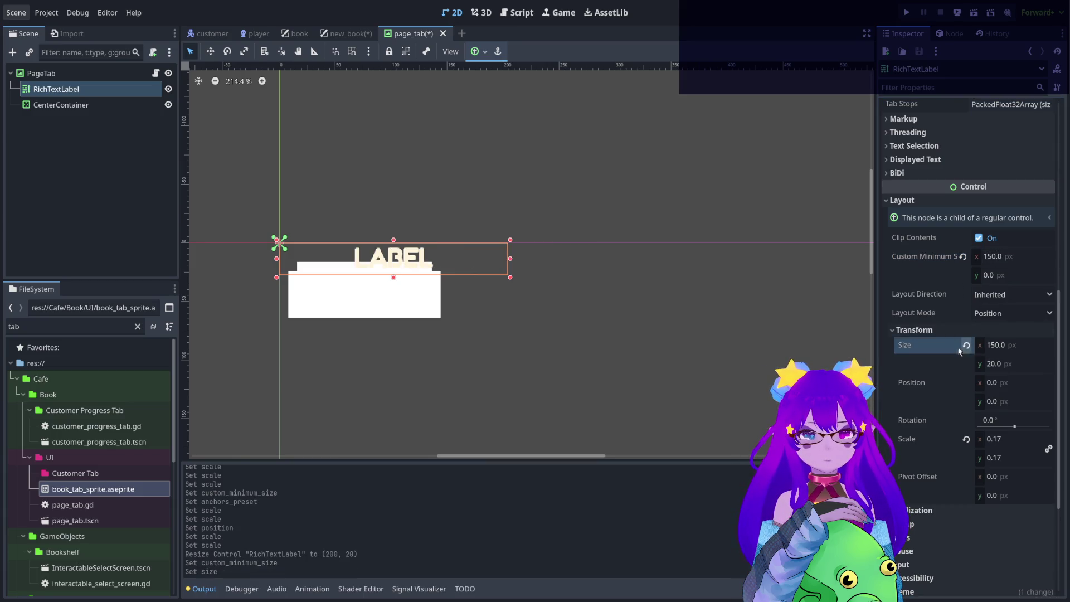
pyautogui.moveTo(326, 217); pyautogui.dragTo(492, 220)
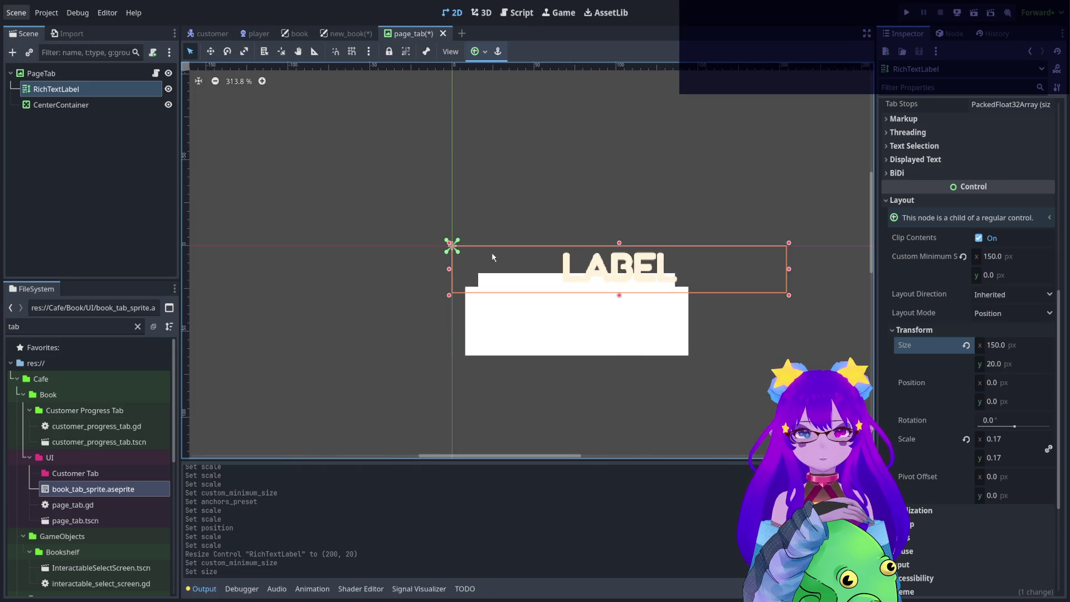
pyautogui.scroll(-3, 491, 252)
pyautogui.hscroll(5, 492, 252)
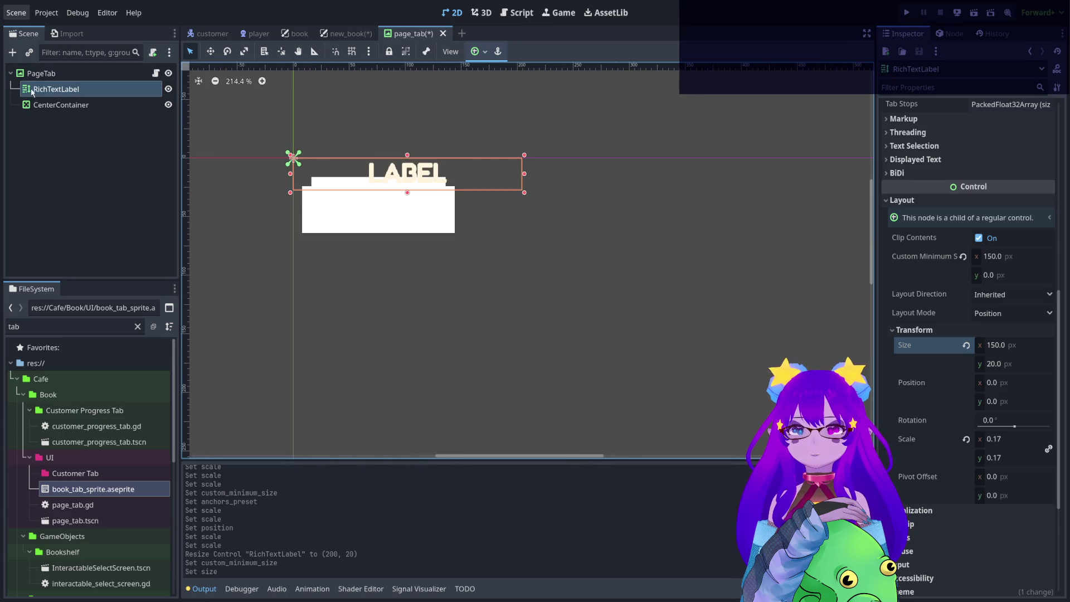
# Set PageTab's scale to 10 and save the scene
pyautogui.click(41, 73)
pyautogui.click(1001, 524)
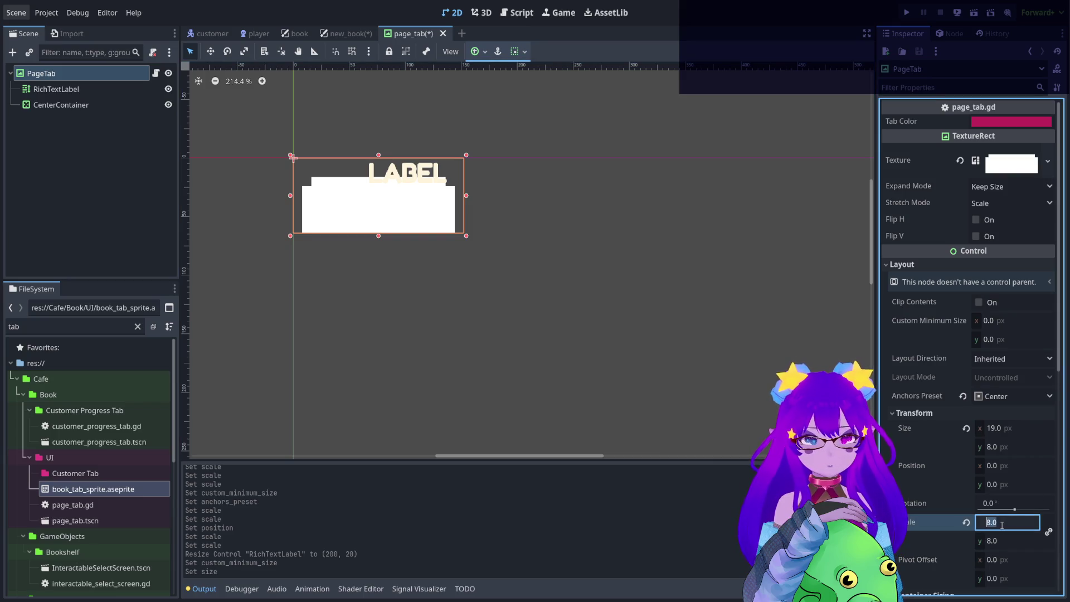
pyautogui.write('0')
pyautogui.press('Return')
pyautogui.hotkey('ctrl', 's')
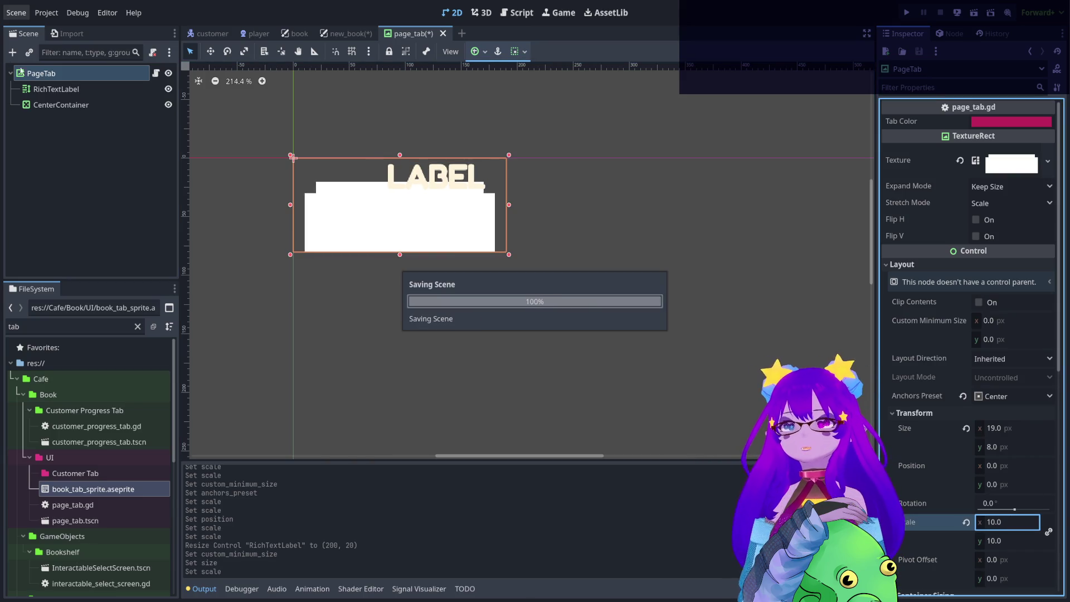
# Shrink the label text further, save, and move RichTextLabel into CenterContainer
pyautogui.click(55, 89)
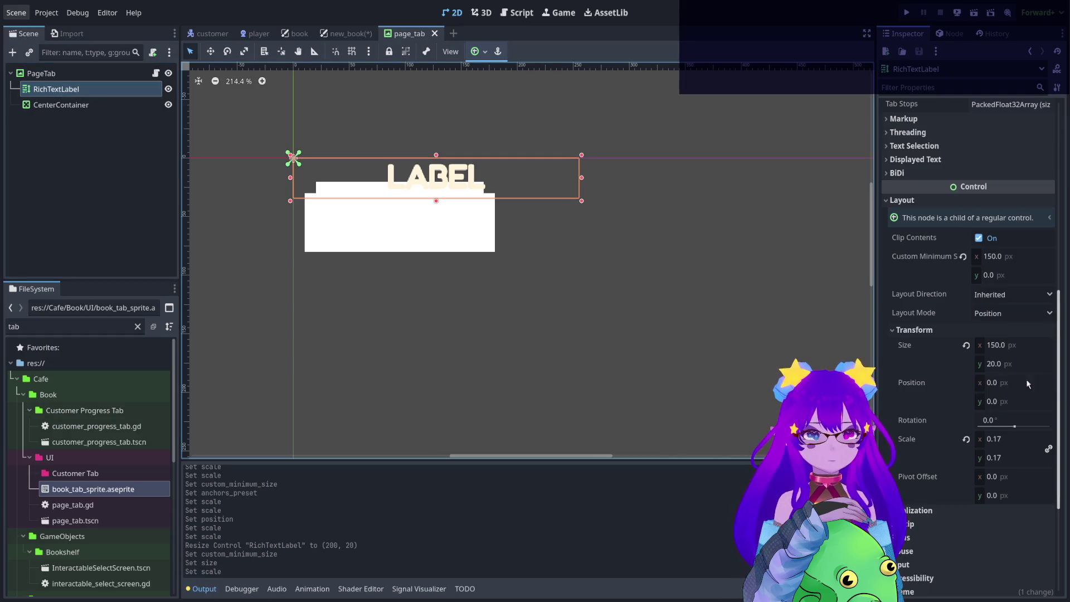
pyautogui.moveTo(997, 445)
pyautogui.mouseDown()
pyautogui.moveTo(972, 445)
pyautogui.moveTo(984, 438)
pyautogui.mouseUp()
pyautogui.hotkey('ctrl', 's')
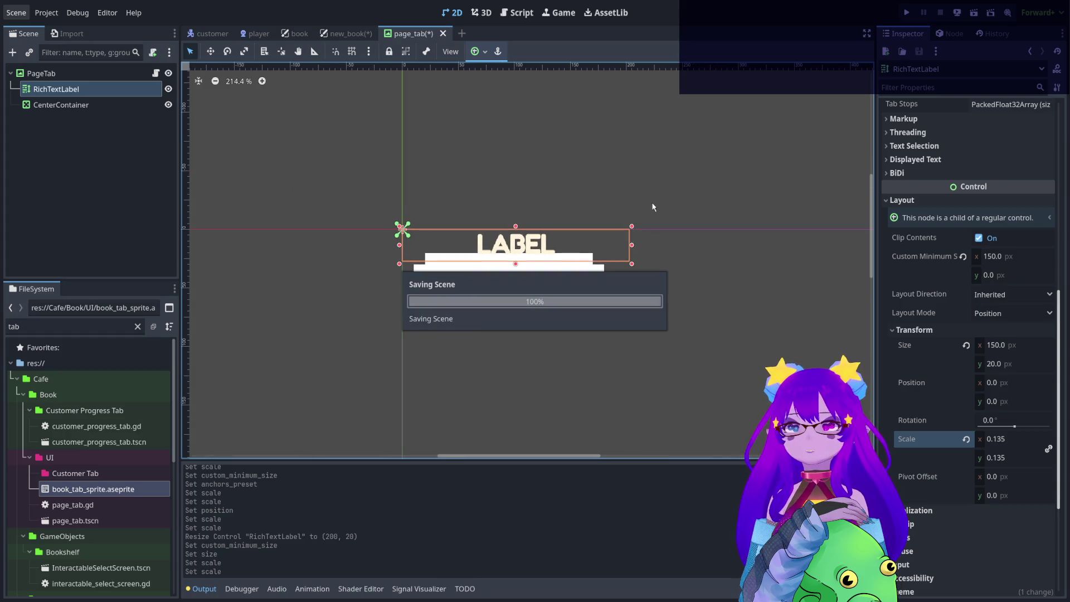
pyautogui.moveTo(58, 105)
pyautogui.mouseDown()
pyautogui.moveTo(56, 84)
pyautogui.moveTo(61, 91)
pyautogui.mouseUp()
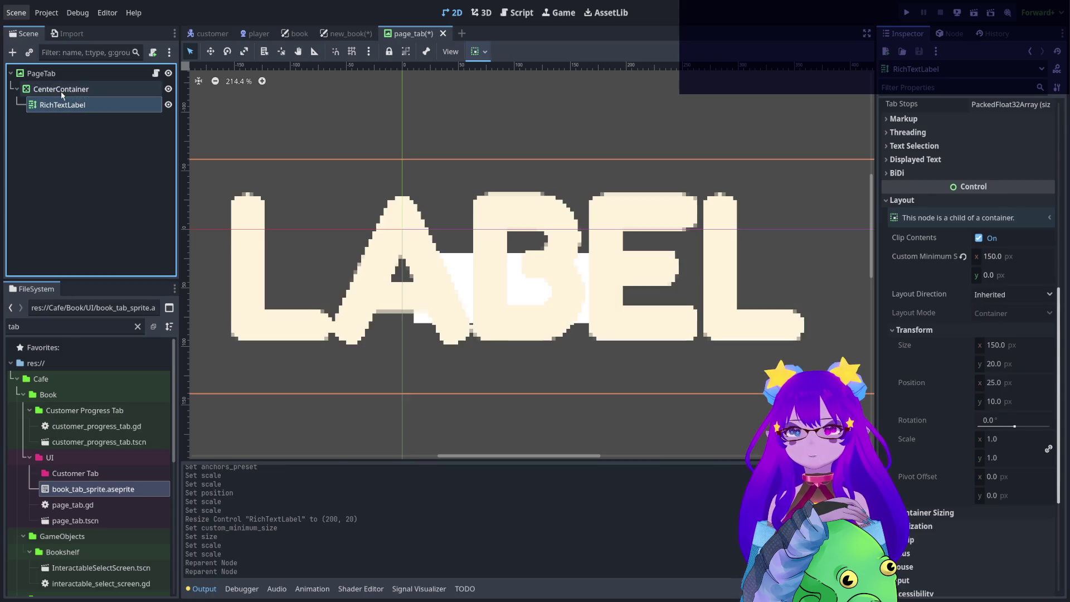
# Reset CenterContainer to 150×20 at the origin and shrink its scale to 0.155
pyautogui.scroll(-5, 533, 253)
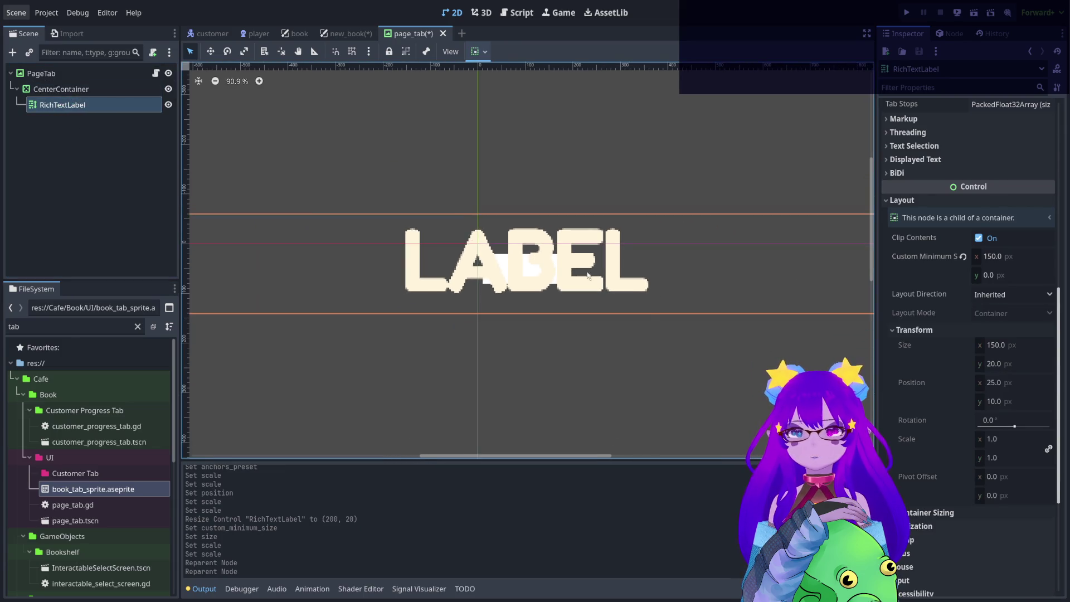
pyautogui.click(379, 217)
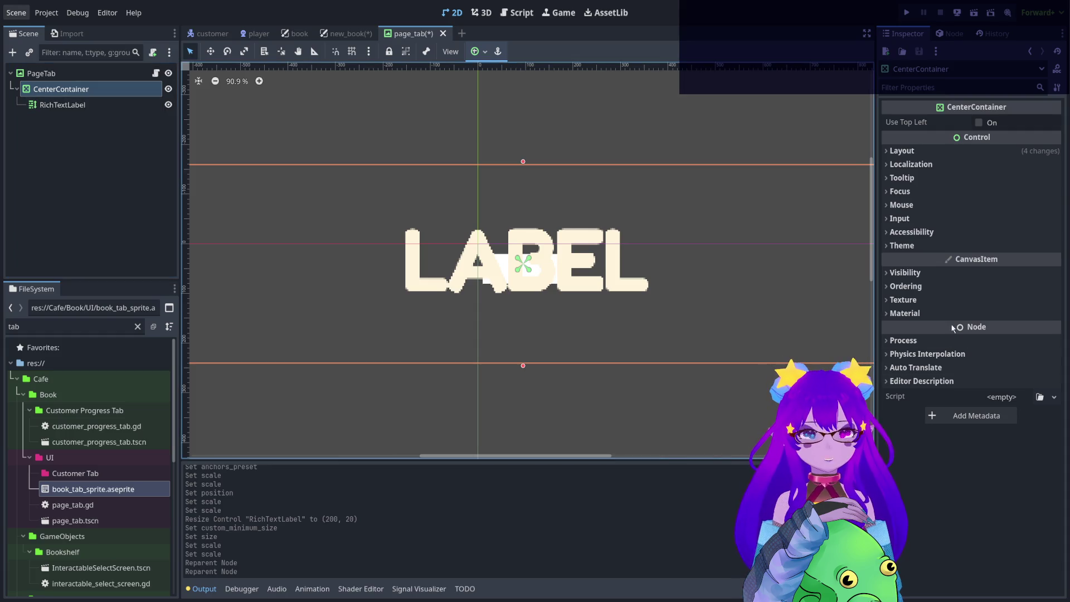
pyautogui.click(942, 152)
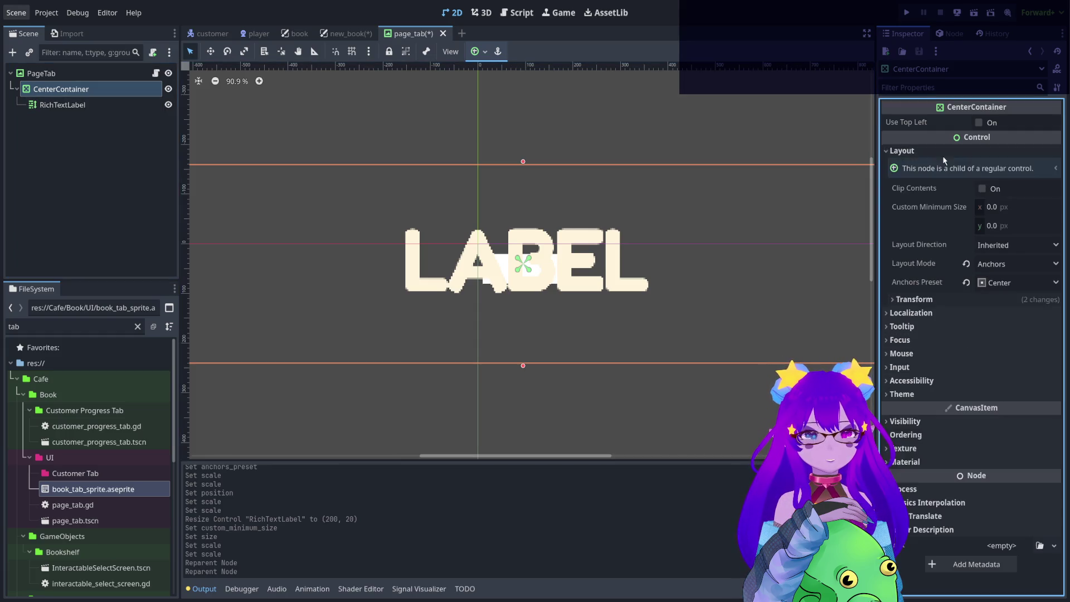
pyautogui.click(978, 298)
pyautogui.moveTo(1005, 408)
pyautogui.mouseDown()
pyautogui.moveTo(975, 408)
pyautogui.moveTo(991, 407)
pyautogui.mouseUp()
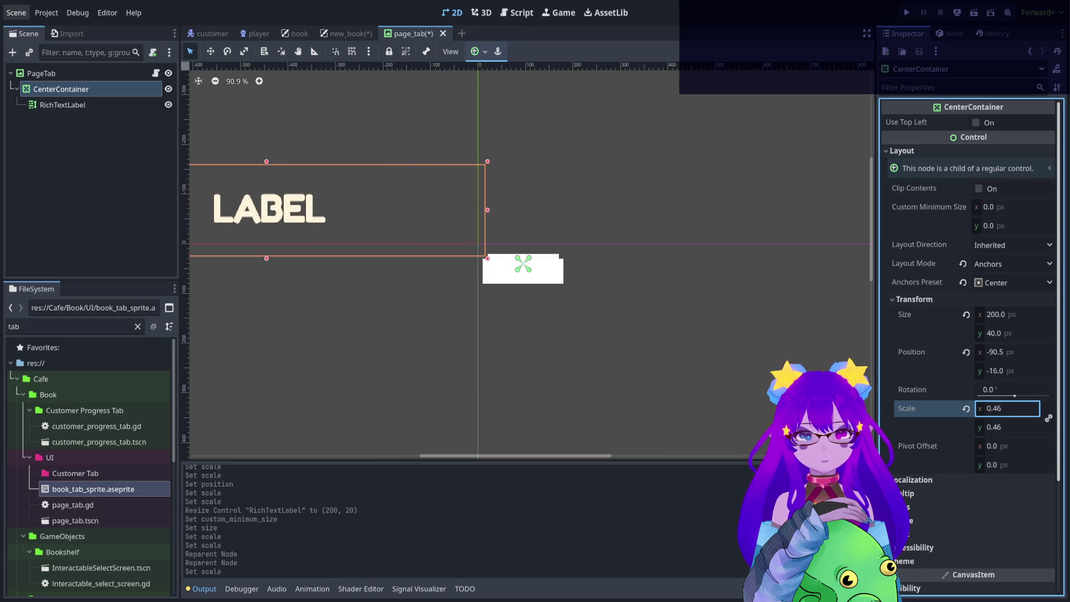
pyautogui.click(966, 316)
pyautogui.click(965, 352)
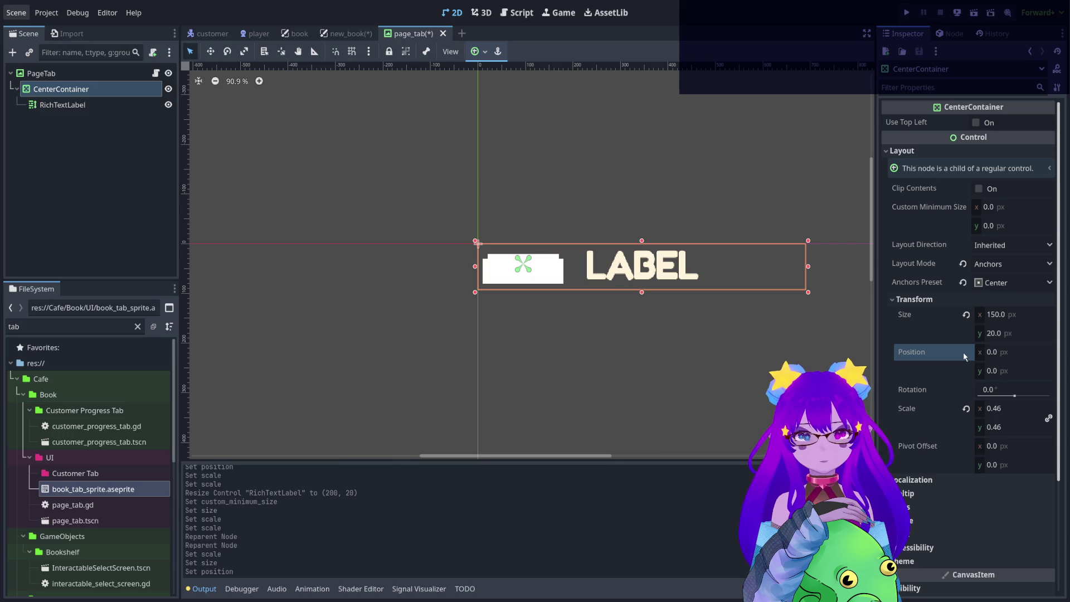
pyautogui.moveTo(997, 408)
pyautogui.mouseDown()
pyautogui.moveTo(969, 408)
pyautogui.moveTo(981, 407)
pyautogui.mouseUp()
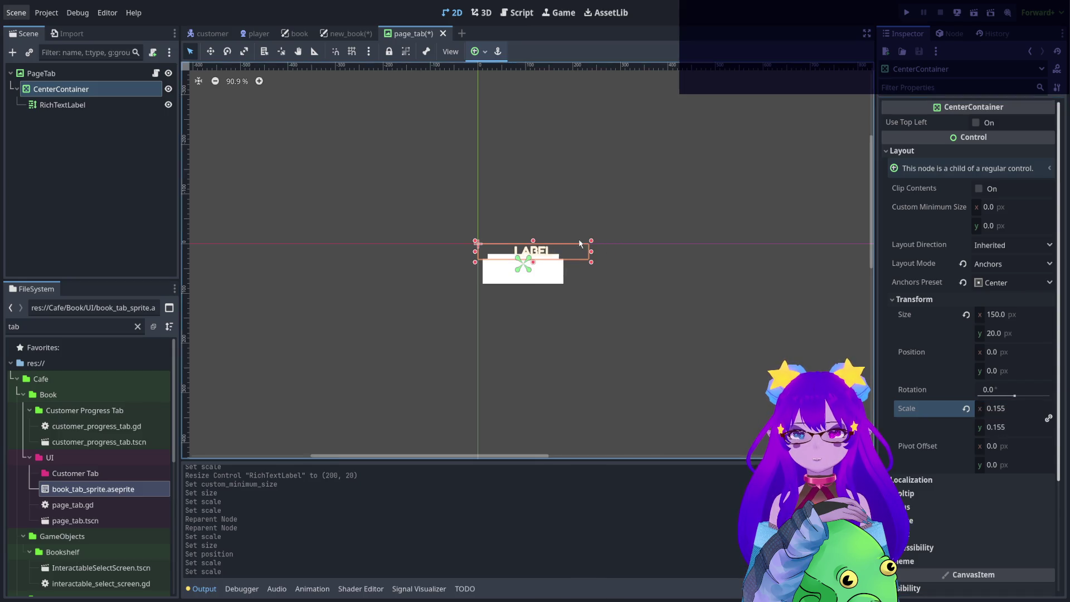
# Anchor the CenterContainer to the centre with the Center preset
pyautogui.scroll(4, 580, 244)
pyautogui.click(962, 264)
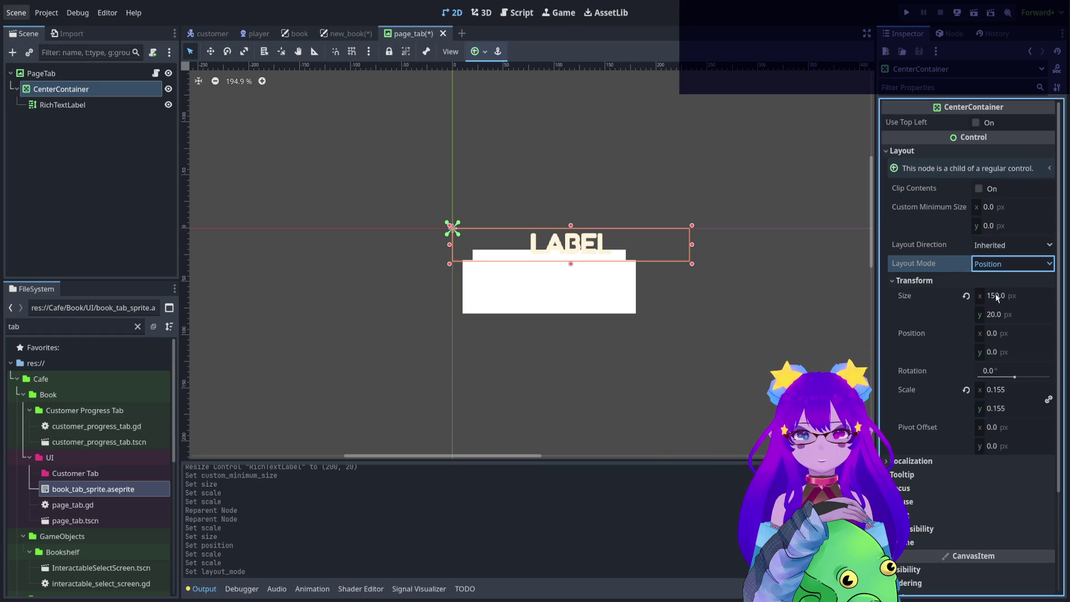
pyautogui.click(988, 247)
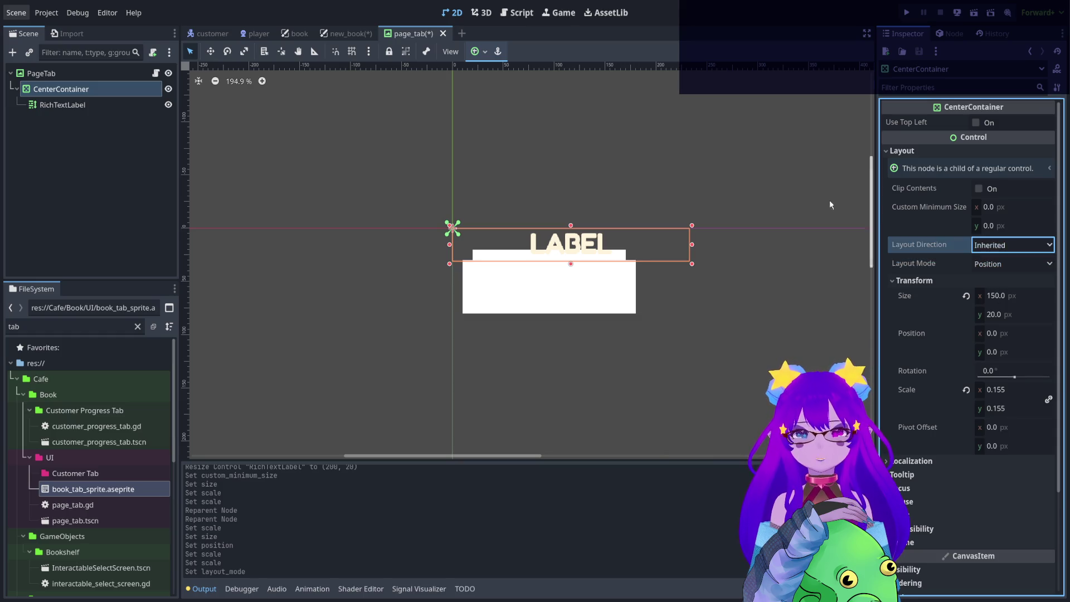
pyautogui.click(499, 108)
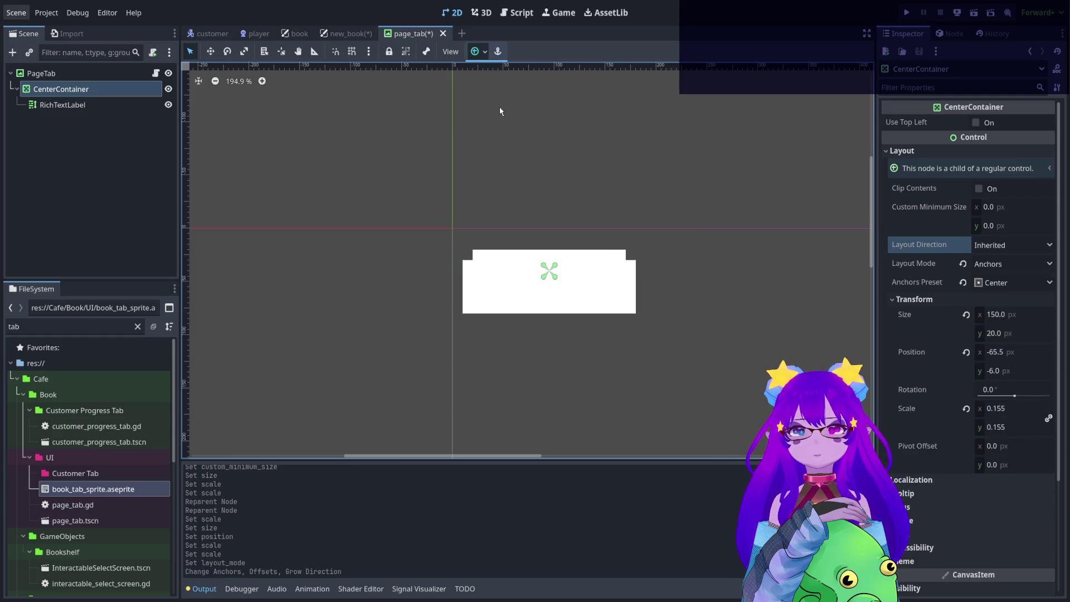
# Anchor the CenterContainer with the Top Left preset and frame it in view
pyautogui.scroll(-8, 668, 359)
pyautogui.scroll(3, 607, 349)
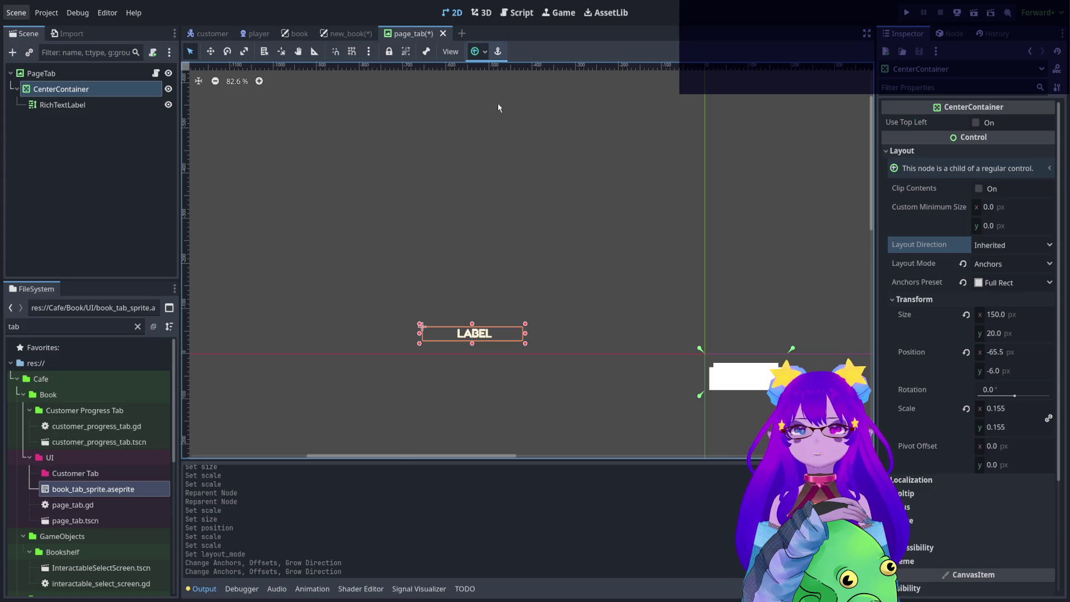
pyautogui.click(963, 282)
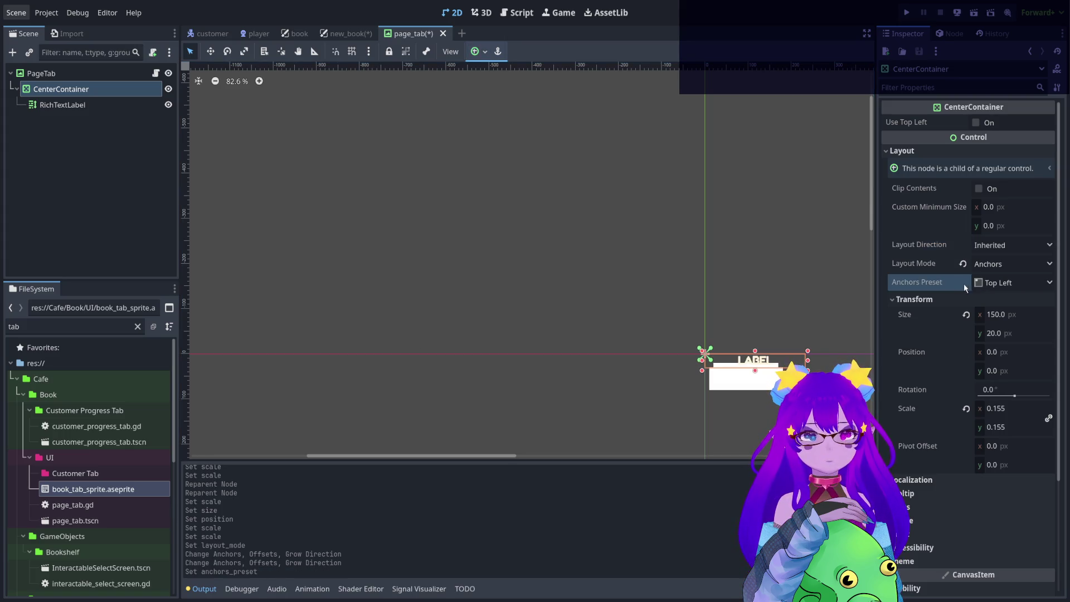
pyautogui.hotkey('shift', 'f')
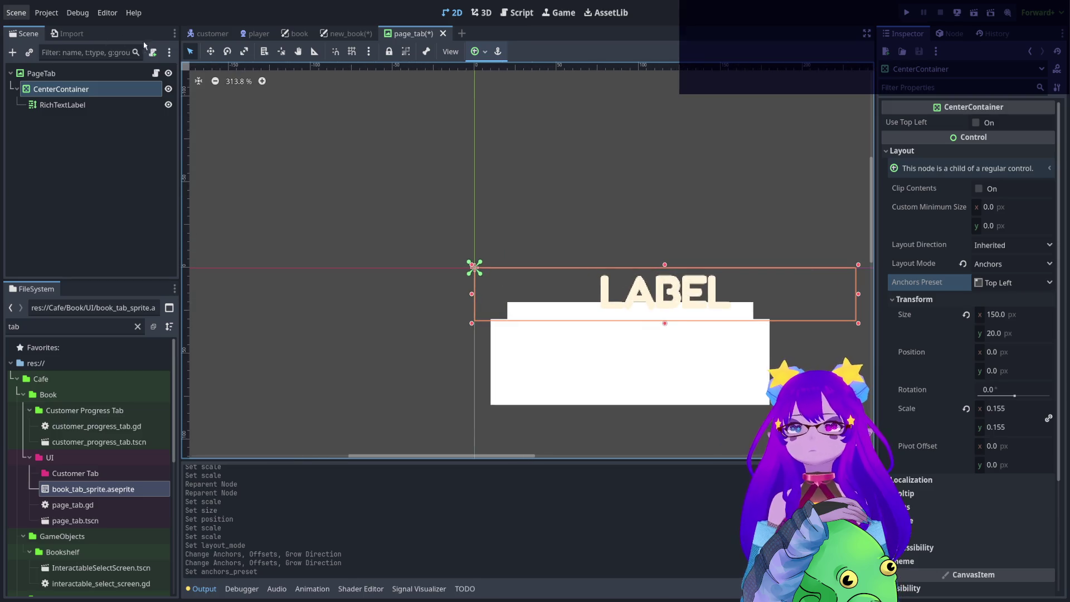
# Move the container to about -1.8, 3.5 so LABEL sits on the tab, save, and open new_book
pyautogui.click(211, 52)
pyautogui.moveTo(666, 281)
pyautogui.mouseDown()
pyautogui.moveTo(623, 315)
pyautogui.moveTo(632, 344)
pyautogui.mouseUp()
pyautogui.moveTo(642, 244); pyautogui.dragTo(593, 203)
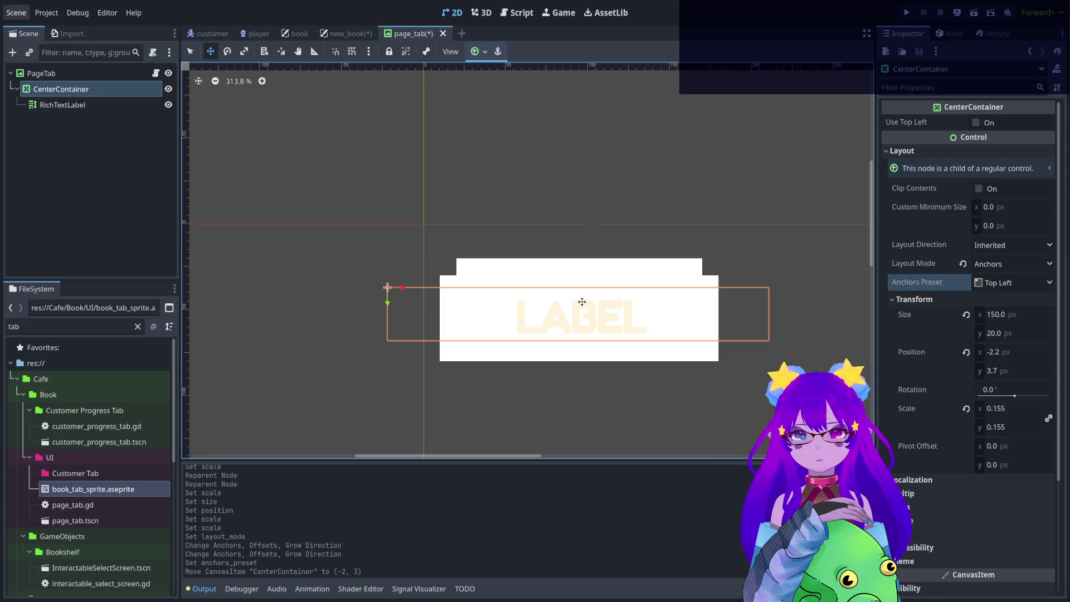
pyautogui.moveTo(582, 318); pyautogui.dragTo(587, 317)
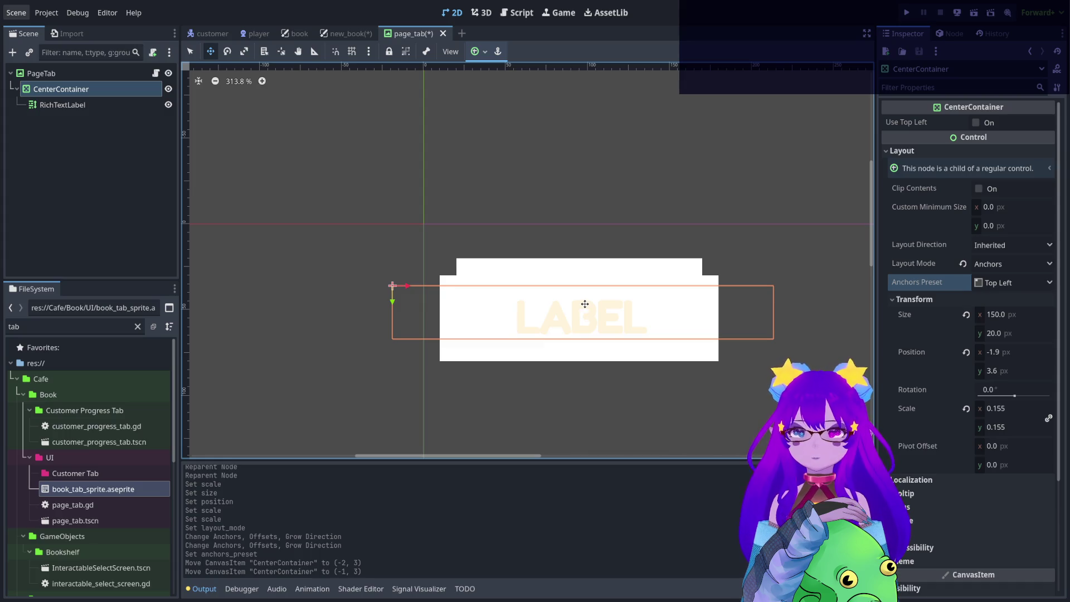
pyautogui.hotkey('ctrl', 's')
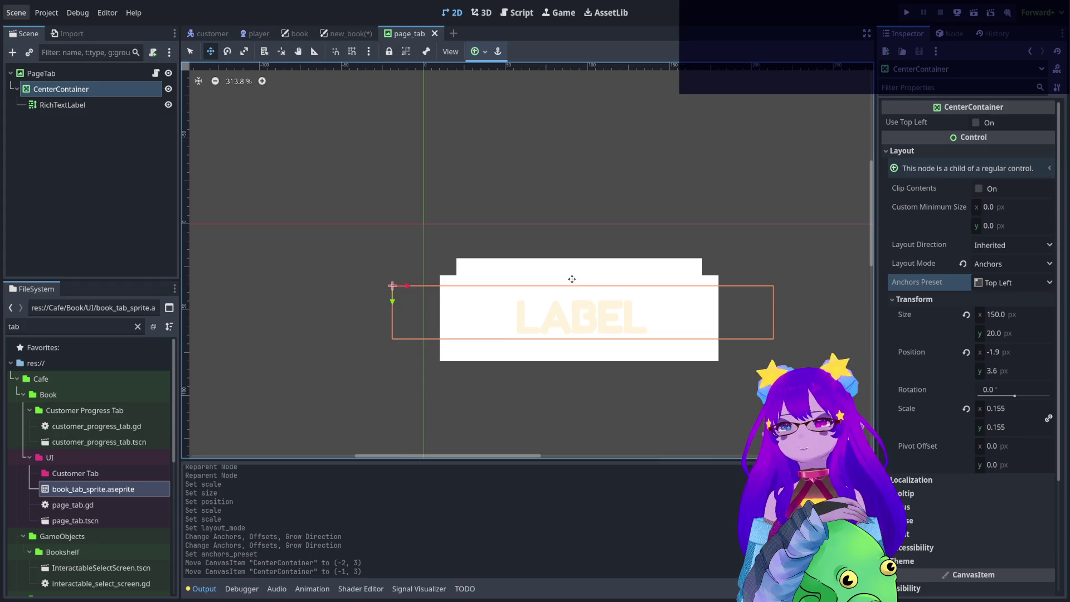
pyautogui.moveTo(582, 320); pyautogui.dragTo(582, 318)
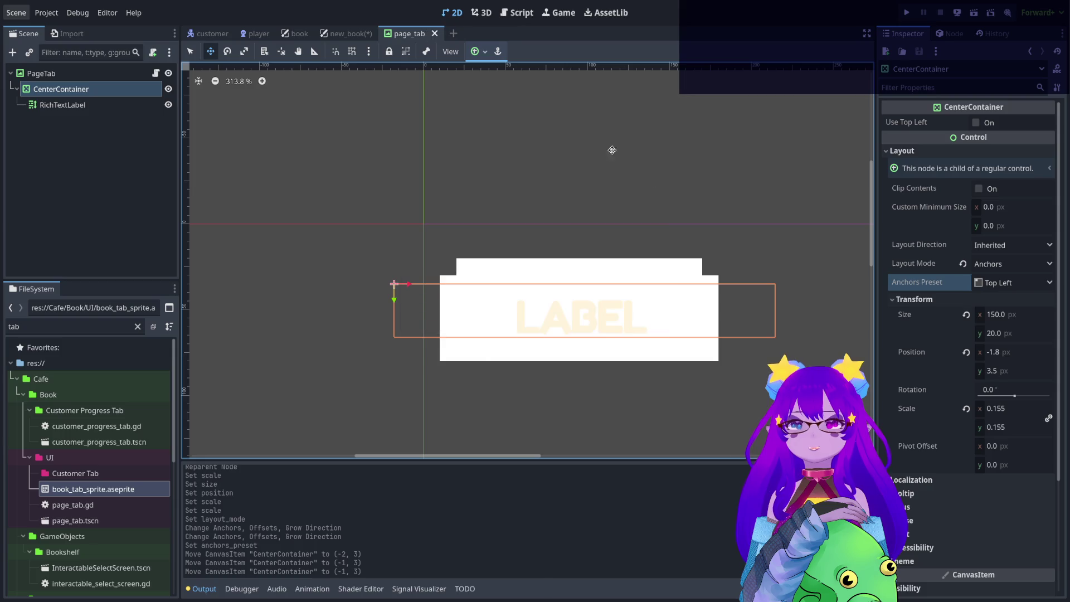
pyautogui.click(351, 35)
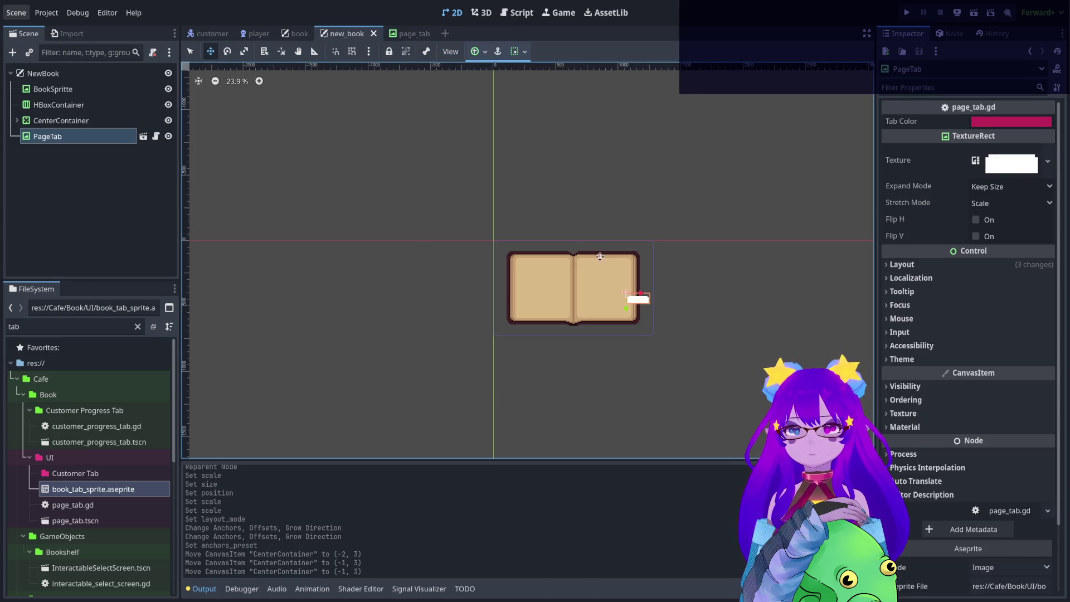
# Drag the PageTab onto the book's top edge
pyautogui.scroll(6, 683, 294)
pyautogui.moveTo(683, 294); pyautogui.dragTo(340, 123)
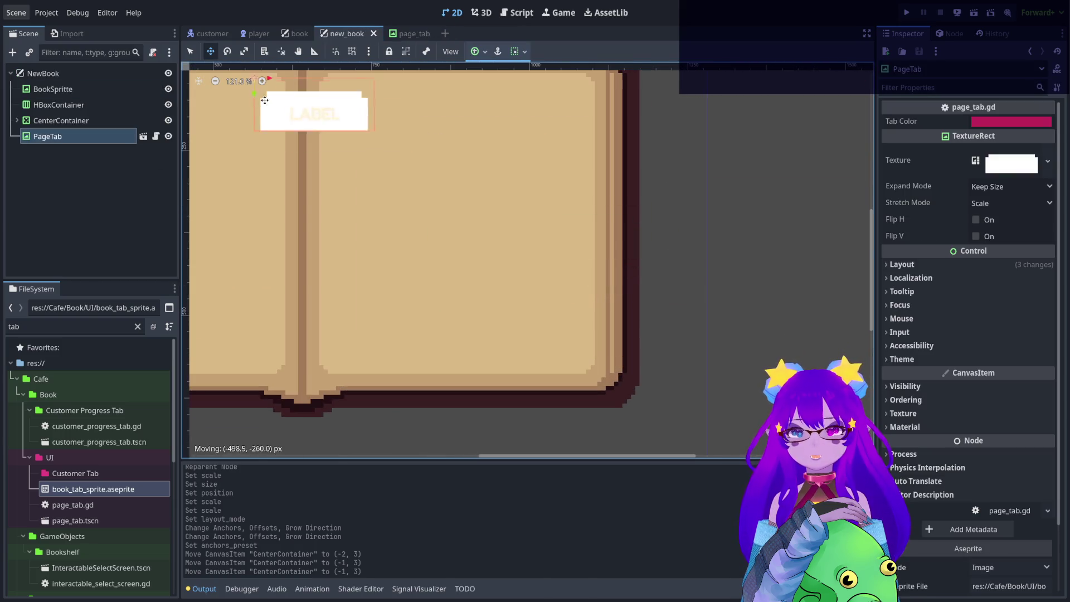
pyautogui.scroll(3, 341, 123)
pyautogui.moveTo(709, 358); pyautogui.dragTo(447, 296)
pyautogui.scroll(6, 446, 296)
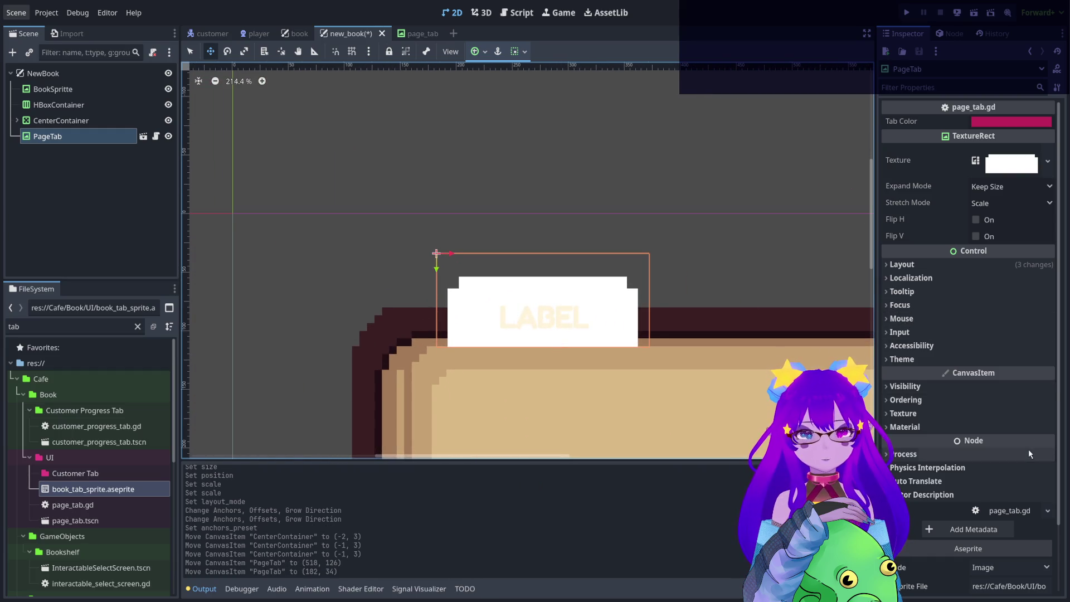
# Shrink PageTab's scale to about 7.84
pyautogui.click(922, 265)
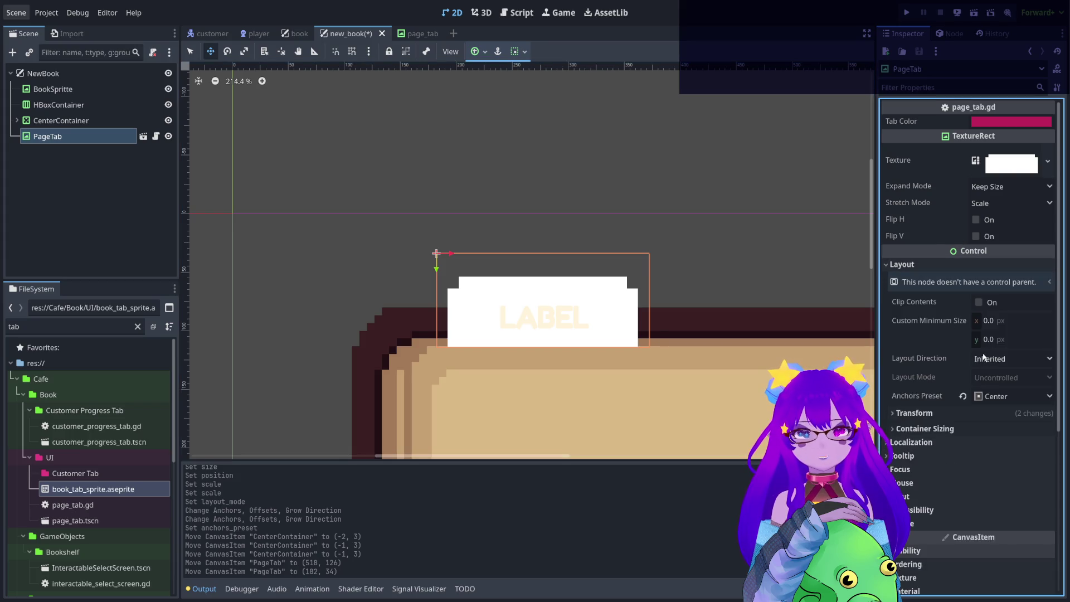
pyautogui.click(941, 412)
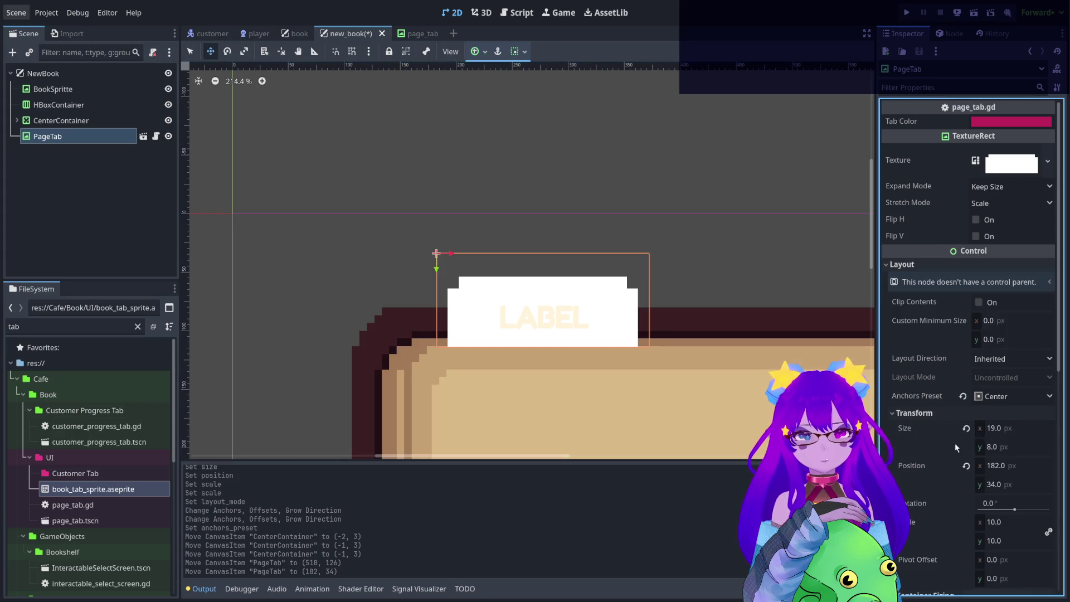
pyautogui.moveTo(1005, 524)
pyautogui.mouseDown()
pyautogui.moveTo(941, 521)
pyautogui.moveTo(986, 521)
pyautogui.mouseUp()
pyautogui.scroll(-4, 471, 230)
pyautogui.scroll(2, 469, 260)
pyautogui.scroll(2, 470, 260)
# Place PageTab at the book's top-left corner (161, 43) and add an HBoxContainer child
pyautogui.moveTo(504, 257); pyautogui.dragTo(491, 268)
pyautogui.scroll(-4, 535, 251)
pyautogui.scroll(2, 577, 238)
pyautogui.scroll(-2, 419, 246)
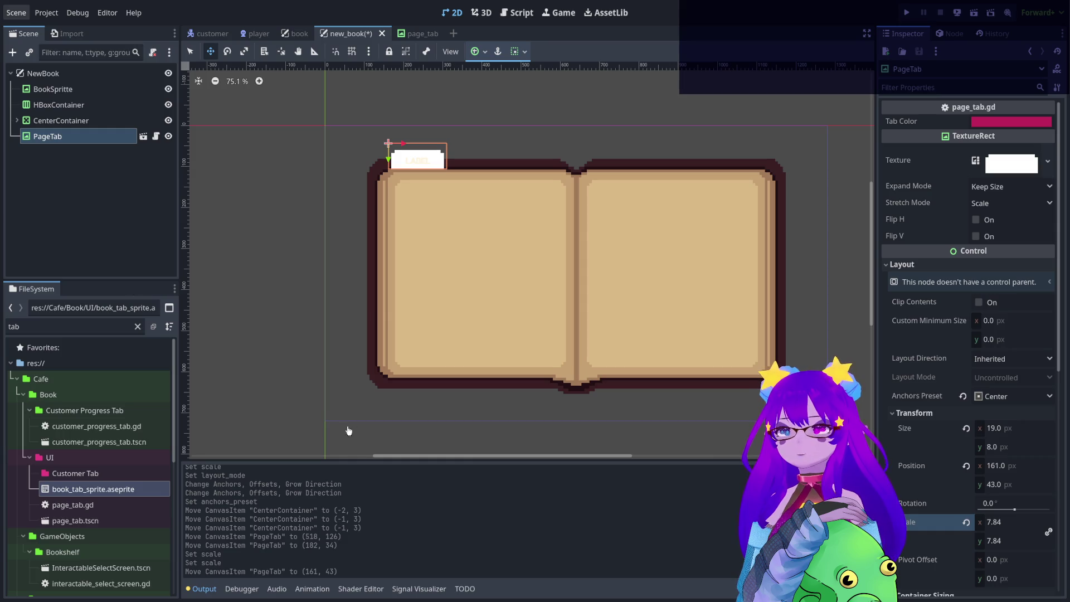
pyautogui.click(33, 152)
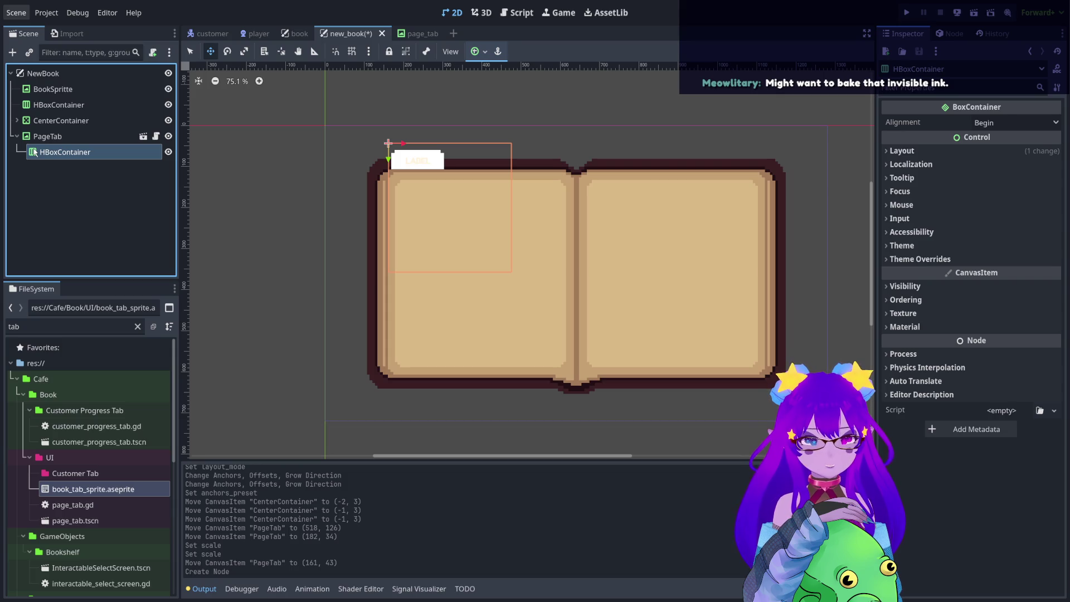
# Delete the extra HBoxContainer, reparent PageTab into the existing one, and set Shrink Center both ways
pyautogui.doubleClick(33, 151)
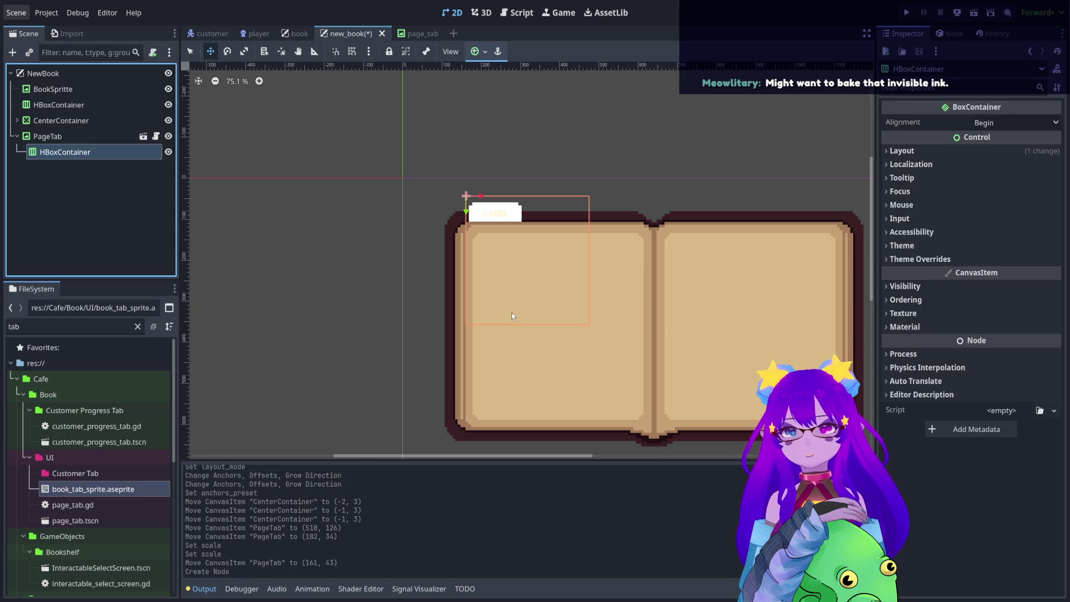
pyautogui.press('Delete')
pyautogui.moveTo(32, 141); pyautogui.dragTo(48, 106)
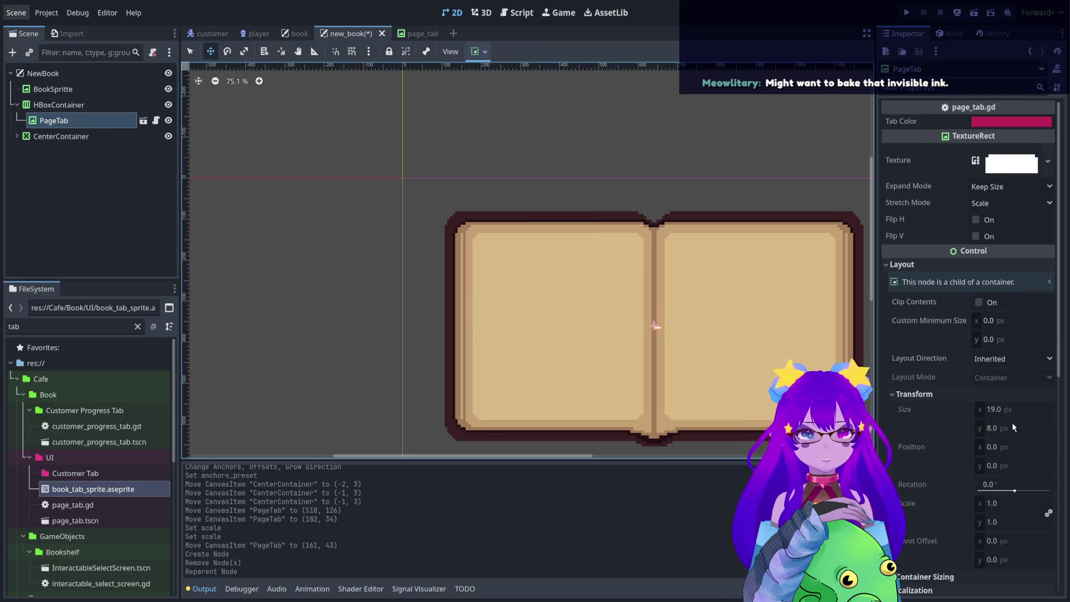
pyautogui.scroll(-5, 1012, 427)
pyautogui.click(938, 393)
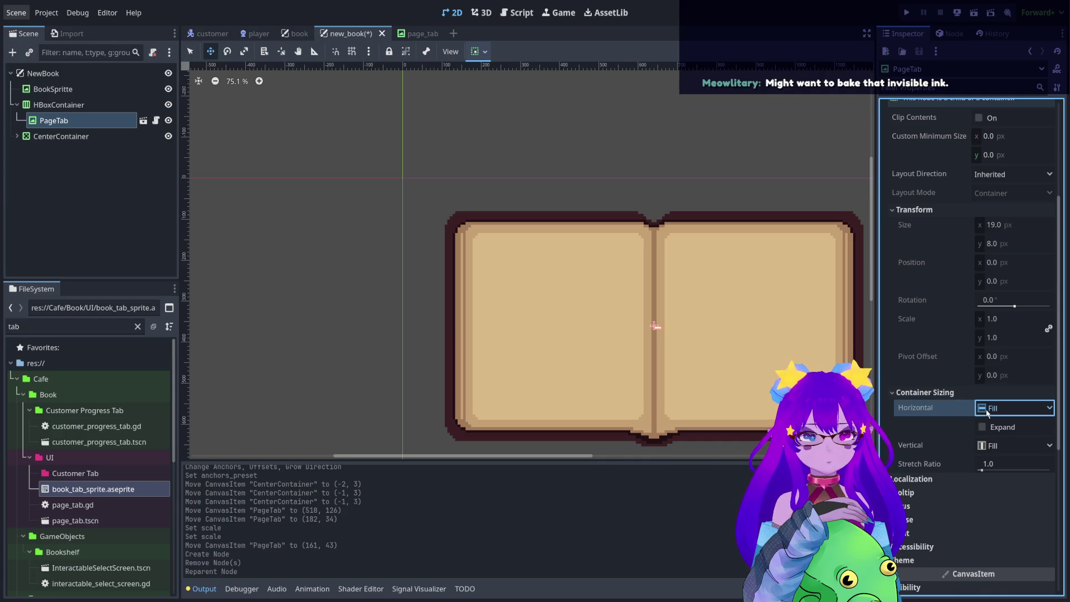
pyautogui.click(994, 453)
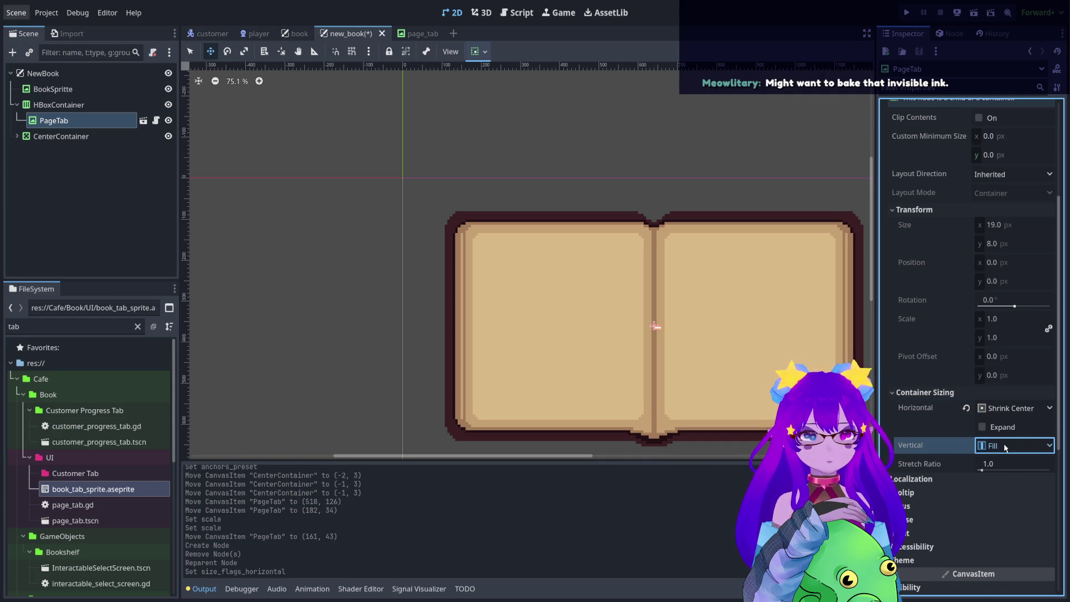
pyautogui.click(1009, 488)
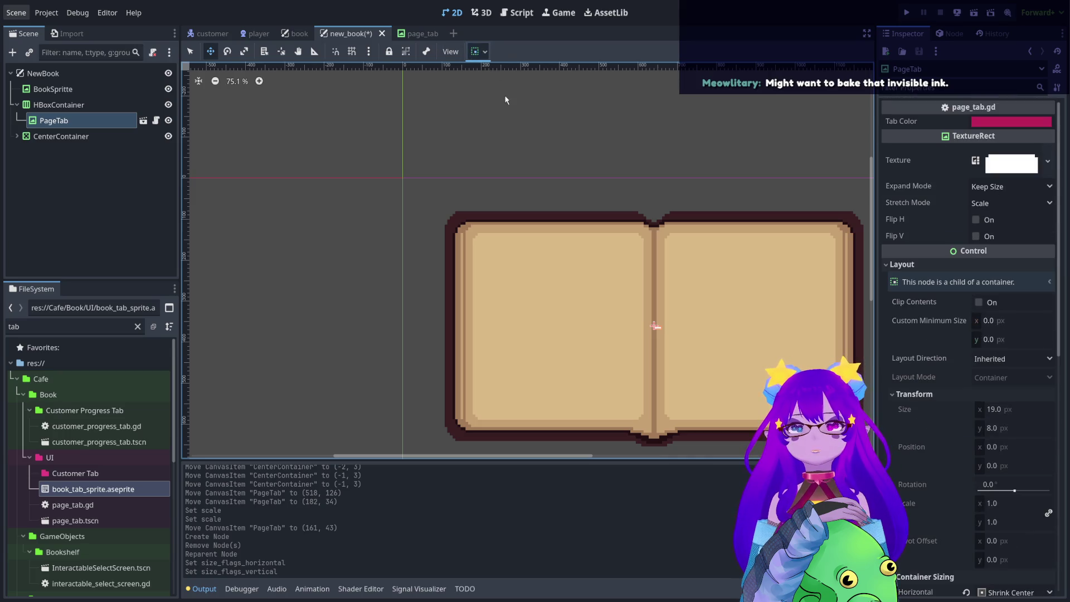
# Anchor the tab's HBoxContainer to the centre
pyautogui.click(72, 110)
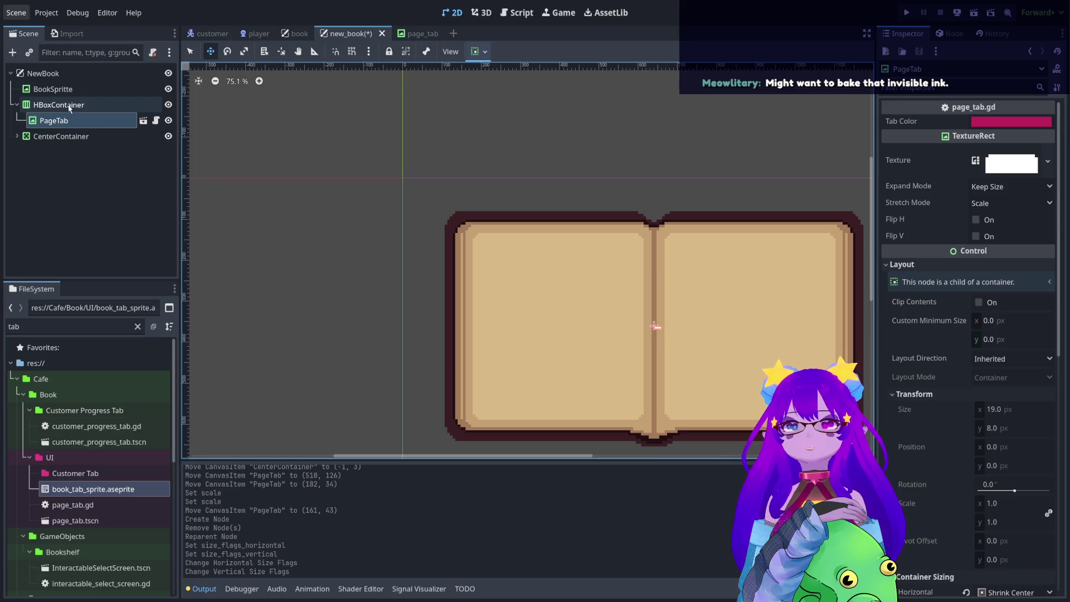
pyautogui.moveTo(655, 332)
pyautogui.mouseDown()
pyautogui.moveTo(618, 262)
pyautogui.moveTo(487, 233)
pyautogui.mouseUp()
pyautogui.scroll(2, 487, 233)
pyautogui.scroll(1, 487, 233)
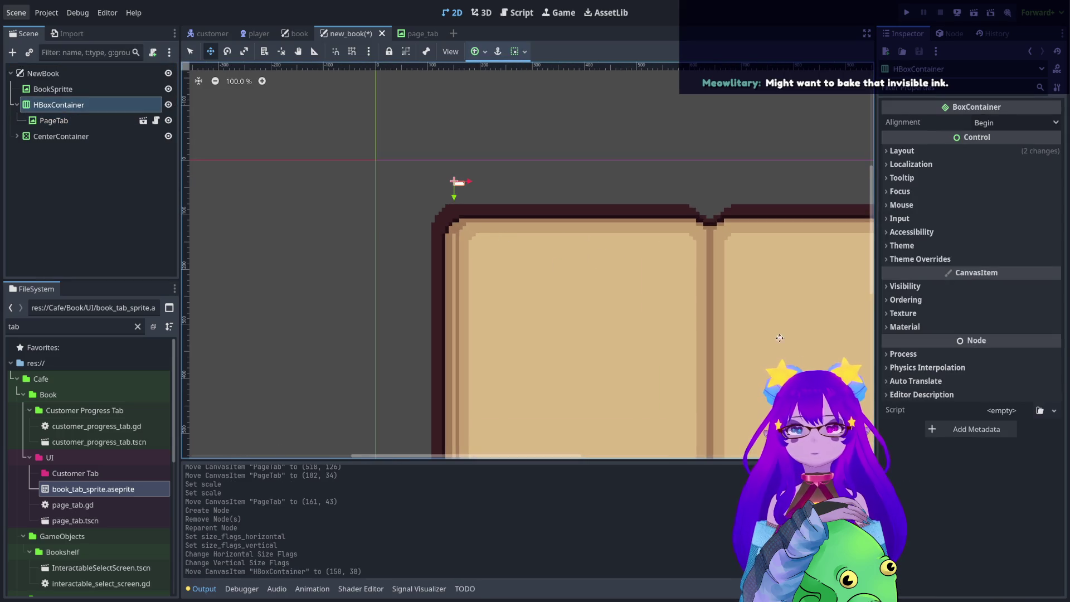
pyautogui.click(948, 152)
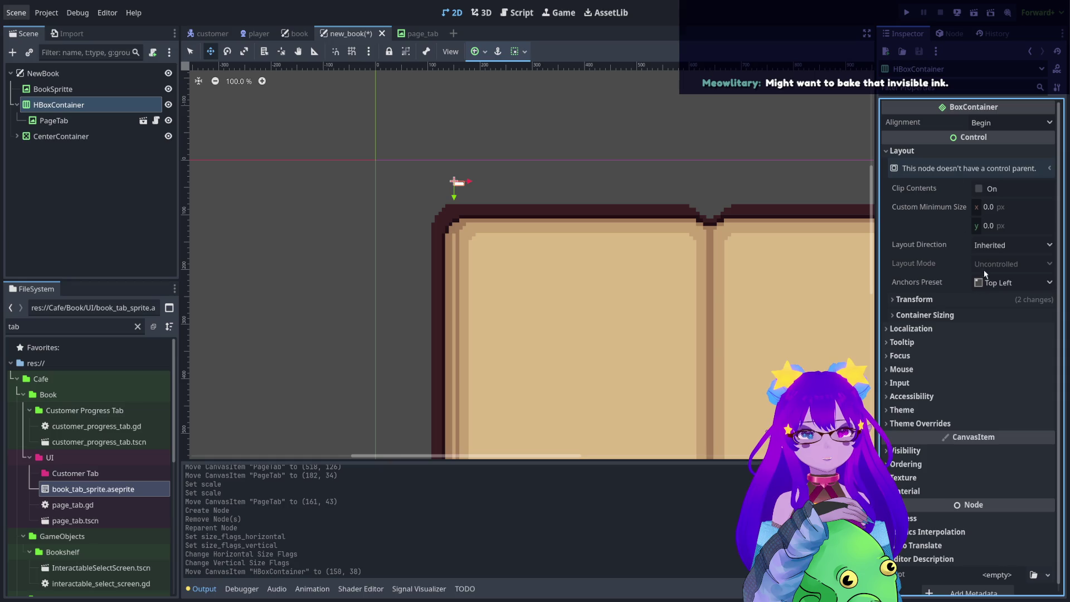
pyautogui.click(1004, 460)
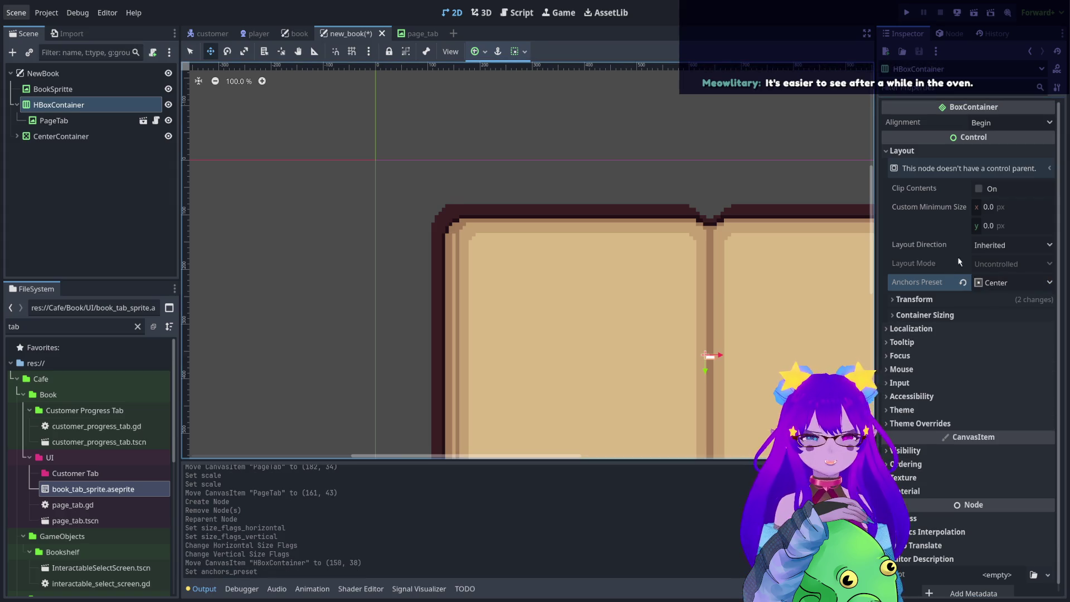
# Reset the HBoxContainer's size and position, scale it to 7.415, and place it at 166, 54
pyautogui.click(958, 299)
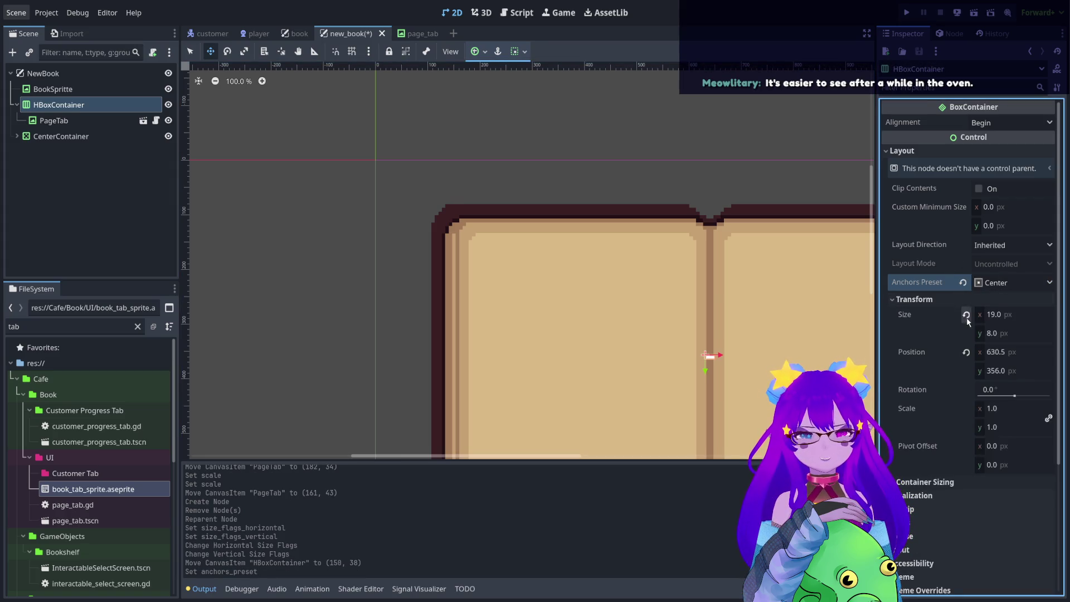
pyautogui.click(966, 314)
pyautogui.click(965, 352)
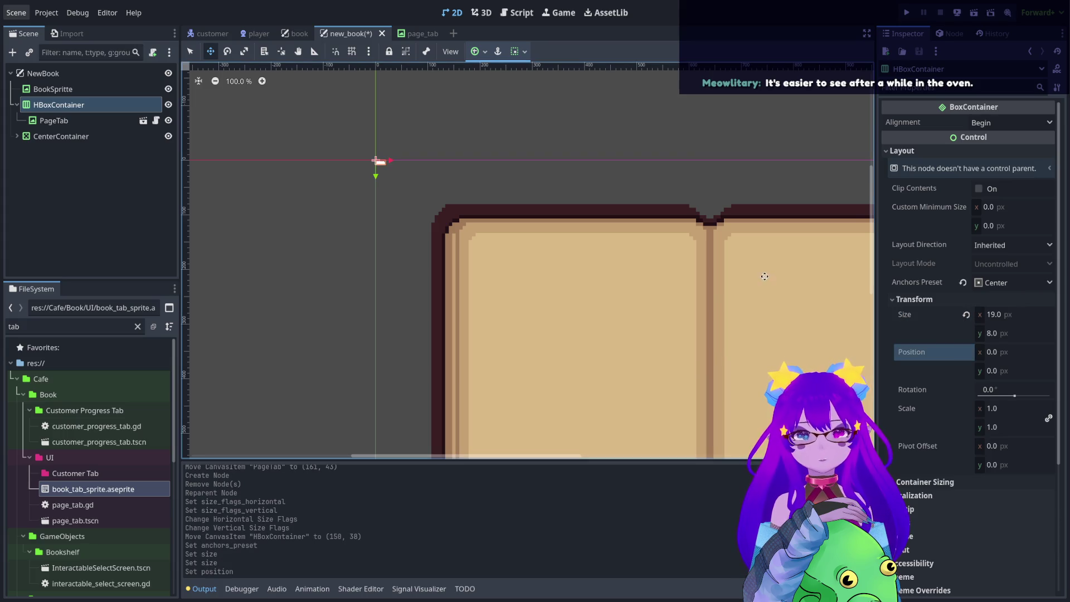
pyautogui.moveTo(995, 415)
pyautogui.mouseDown()
pyautogui.moveTo(1020, 415)
pyautogui.moveTo(1004, 416)
pyautogui.mouseUp()
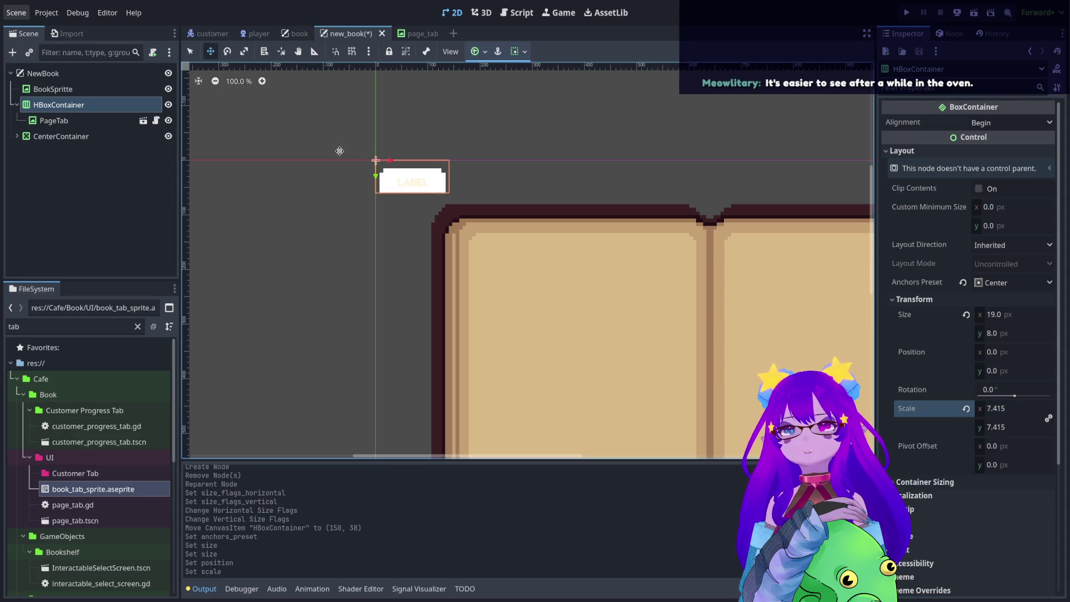
pyautogui.scroll(3, 340, 148)
pyautogui.moveTo(476, 181)
pyautogui.mouseDown()
pyautogui.moveTo(591, 195)
pyautogui.moveTo(601, 221)
pyautogui.mouseUp()
pyautogui.scroll(8, 557, 223)
pyautogui.moveTo(526, 227); pyautogui.dragTo(542, 232)
pyautogui.scroll(-8, 542, 233)
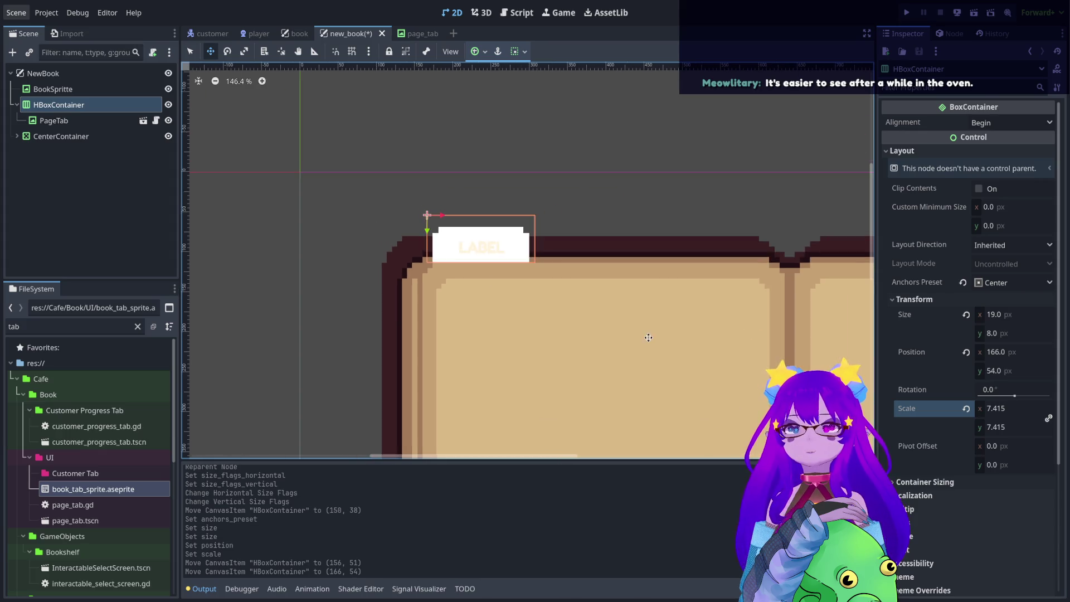
pyautogui.click(53, 120)
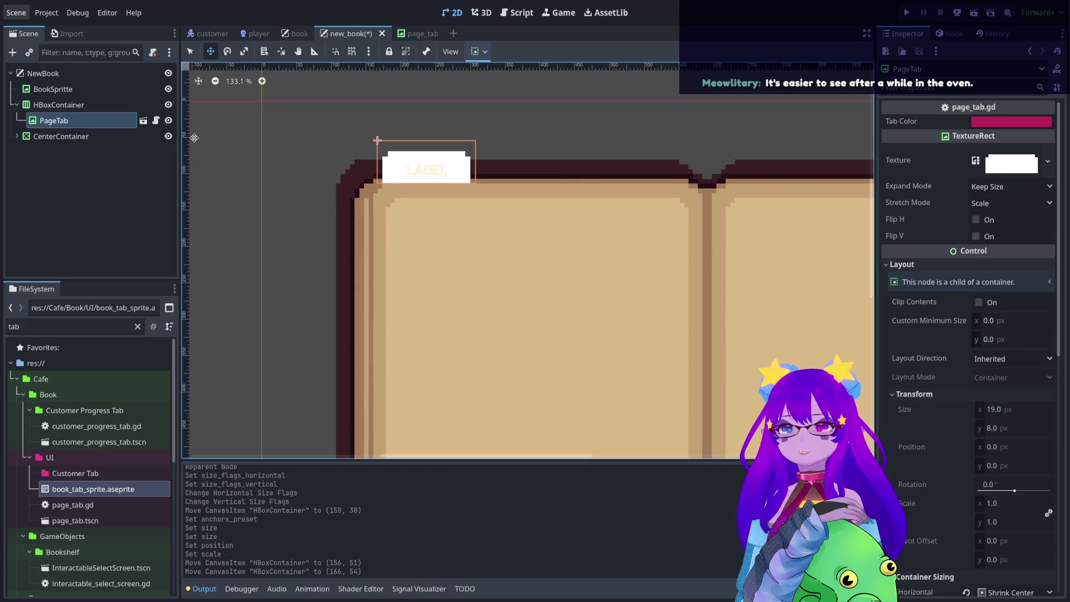
# Duplicate PageTab so the HBoxContainer holds four tabs, PageTab to PageTab4
pyautogui.hotkey('ctrl', 'd')
pyautogui.hotkey('ctrl', 'd')
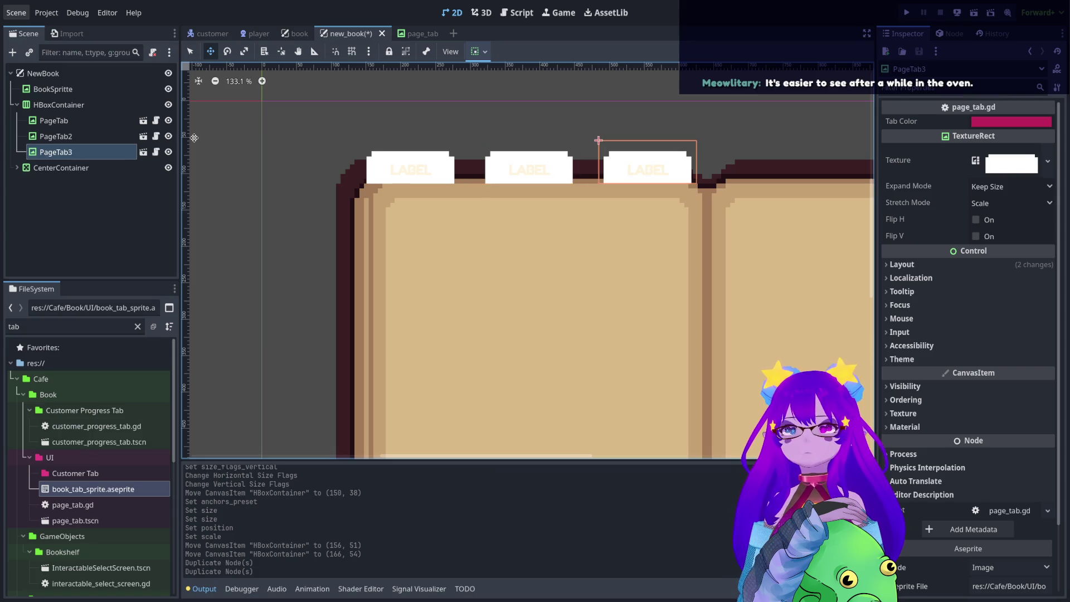
pyautogui.hotkey('ctrl', 'd')
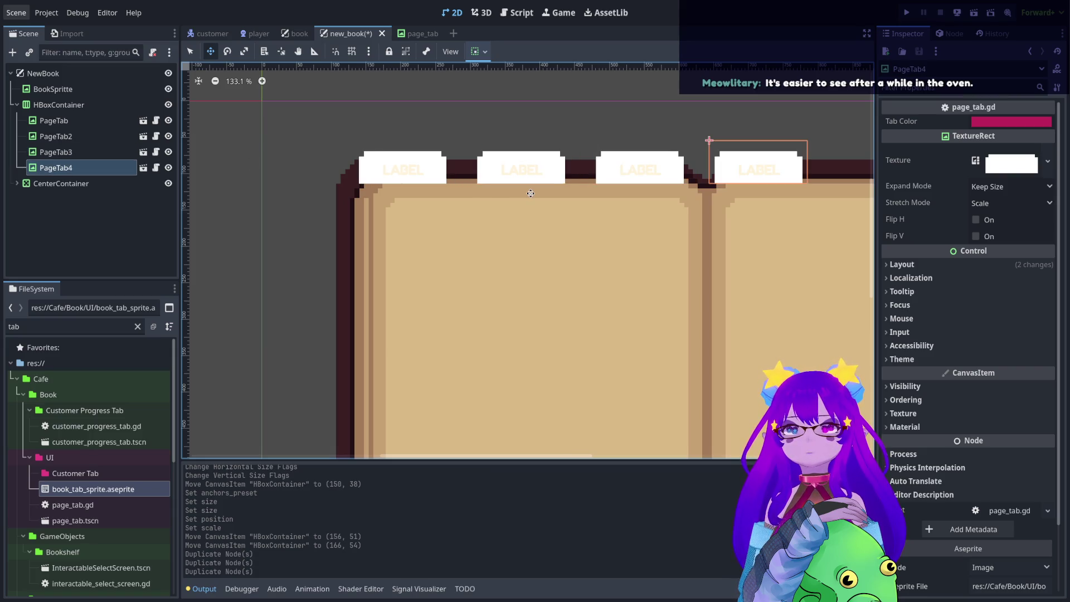
pyautogui.scroll(-4, 531, 194)
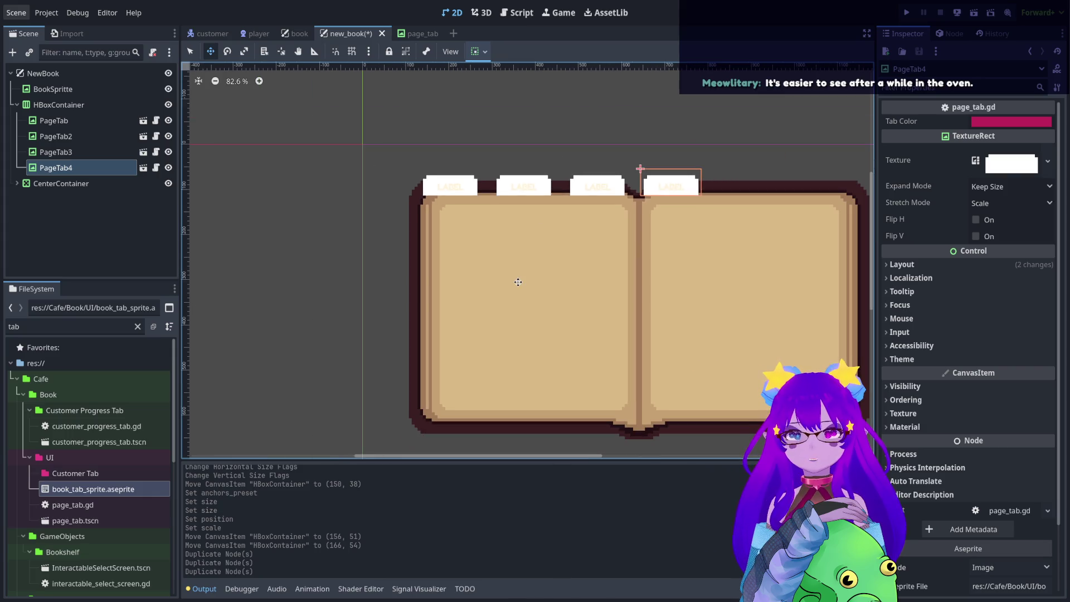
# Scale the HBoxContainer to 6.83 and place it at 169, 51 along the book's top edge
pyautogui.click(78, 105)
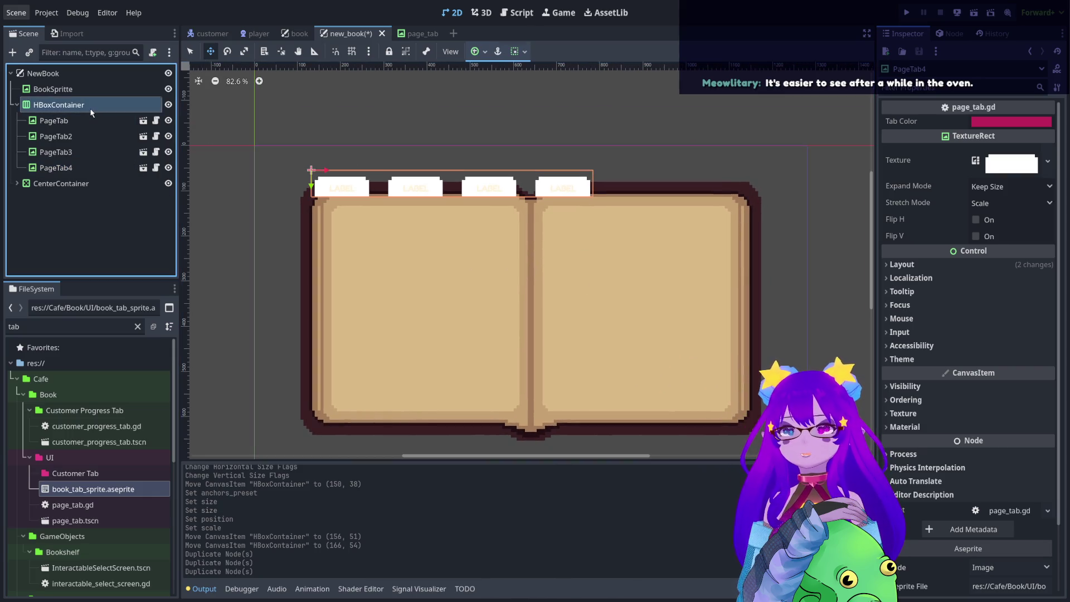
pyautogui.moveTo(1003, 408); pyautogui.dragTo(983, 408)
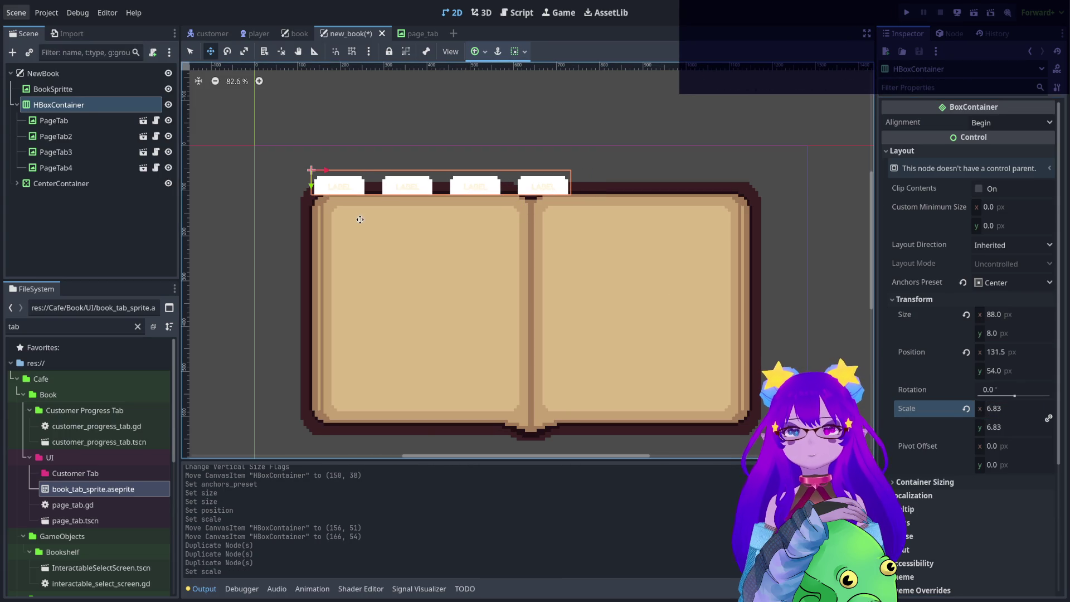
pyautogui.moveTo(427, 178); pyautogui.dragTo(458, 180)
pyautogui.scroll(8, 445, 179)
pyautogui.press('Up')
pyautogui.press('Up')
pyautogui.press('Up')
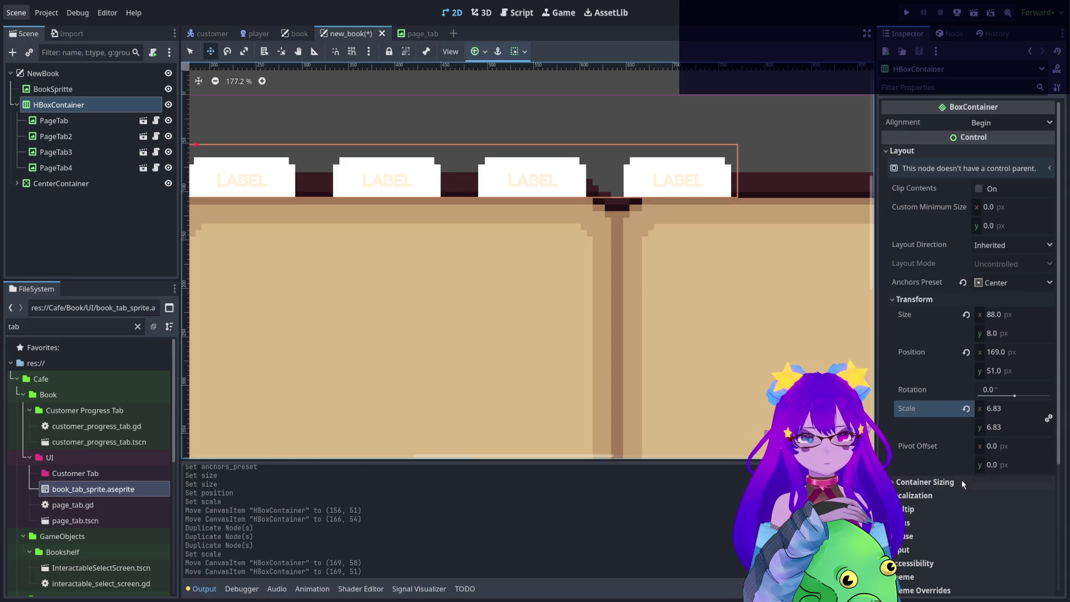
pyautogui.click(961, 480)
pyautogui.click(960, 480)
pyautogui.scroll(-3, 947, 476)
pyautogui.click(947, 415)
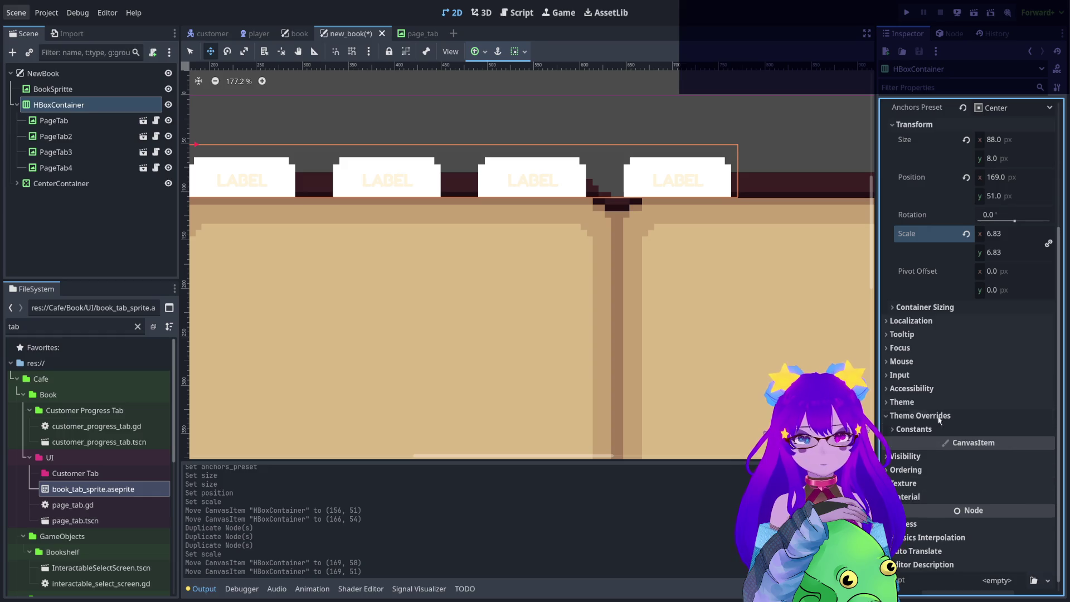
pyautogui.click(955, 429)
pyautogui.click(904, 444)
pyautogui.moveTo(980, 444); pyautogui.dragTo(981, 444)
pyautogui.press('BackSpace')
pyautogui.write('2')
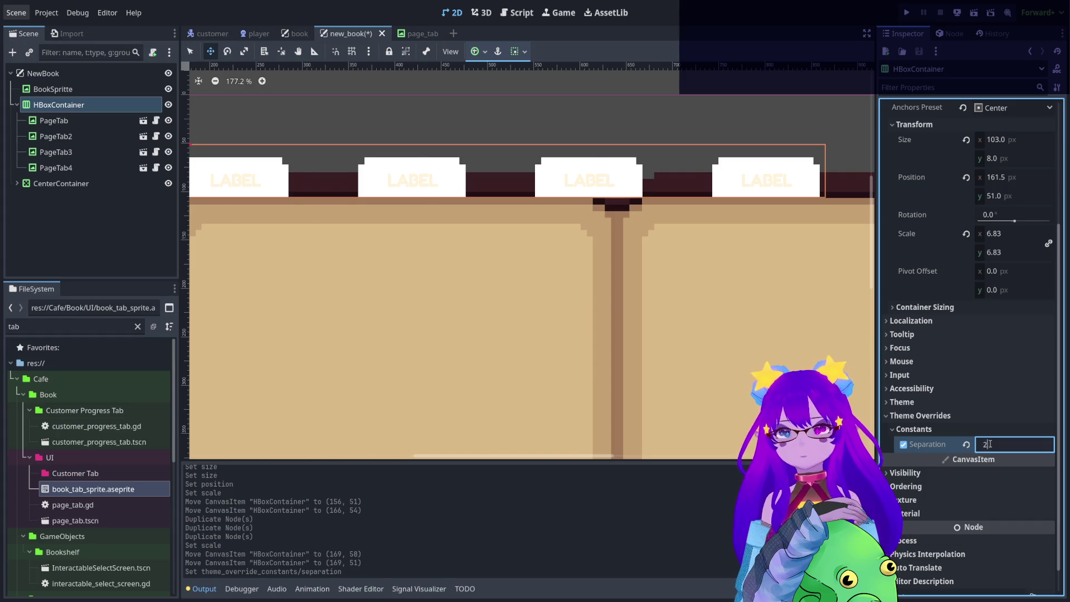
pyautogui.press('Return')
pyautogui.scroll(-3, 613, 306)
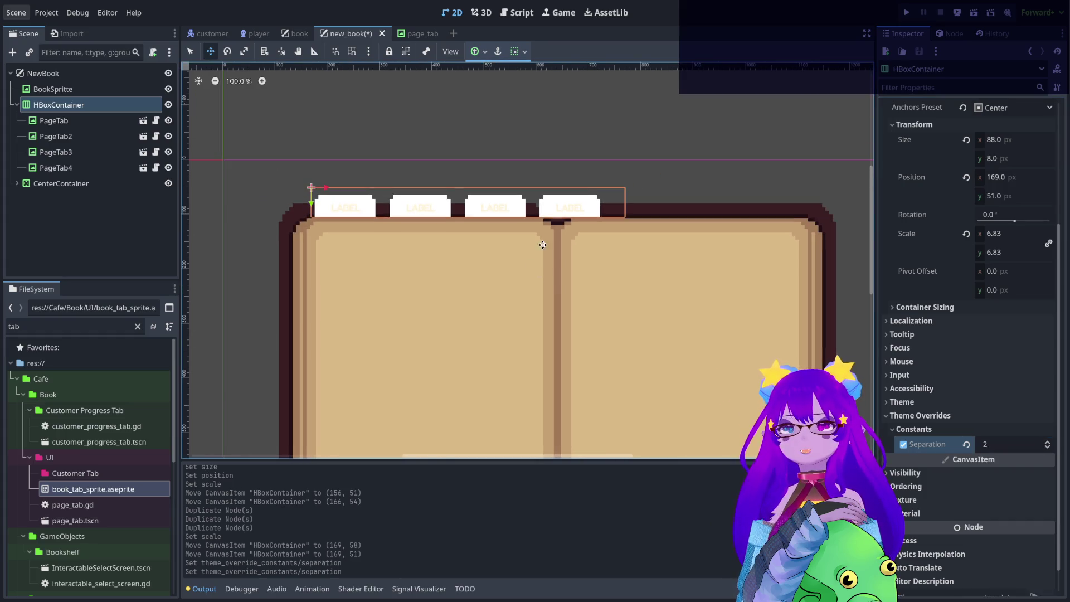
pyautogui.click(101, 168)
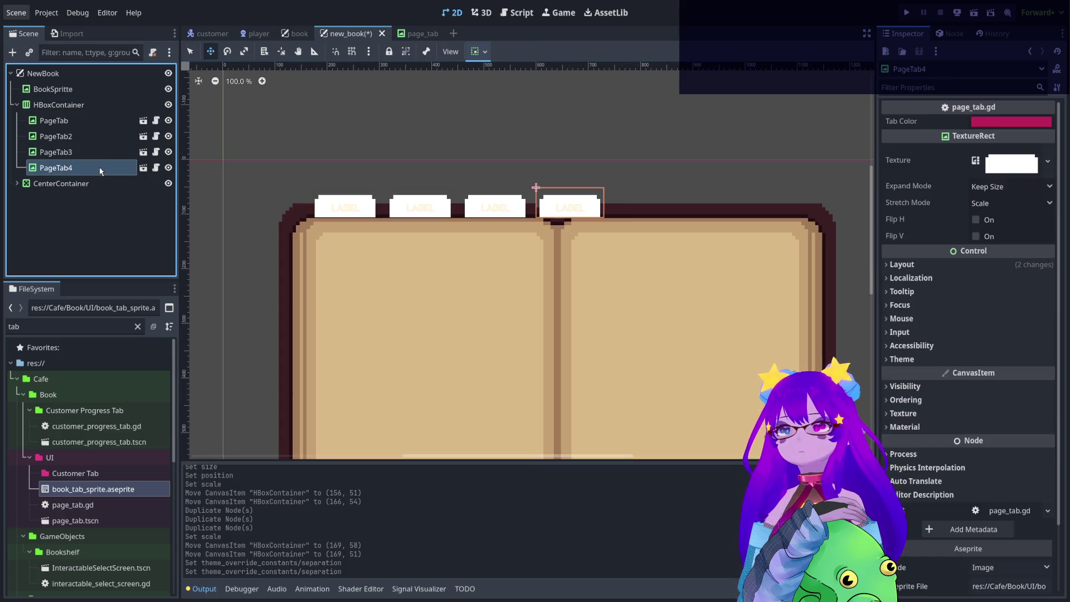
pyautogui.click(921, 360)
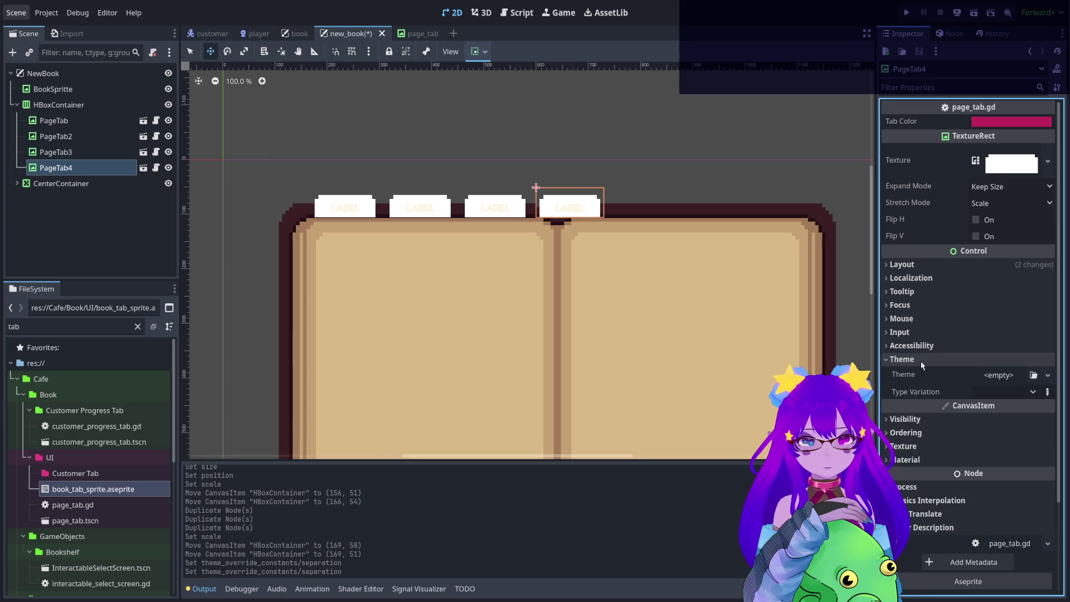
pyautogui.click(920, 360)
pyautogui.click(937, 263)
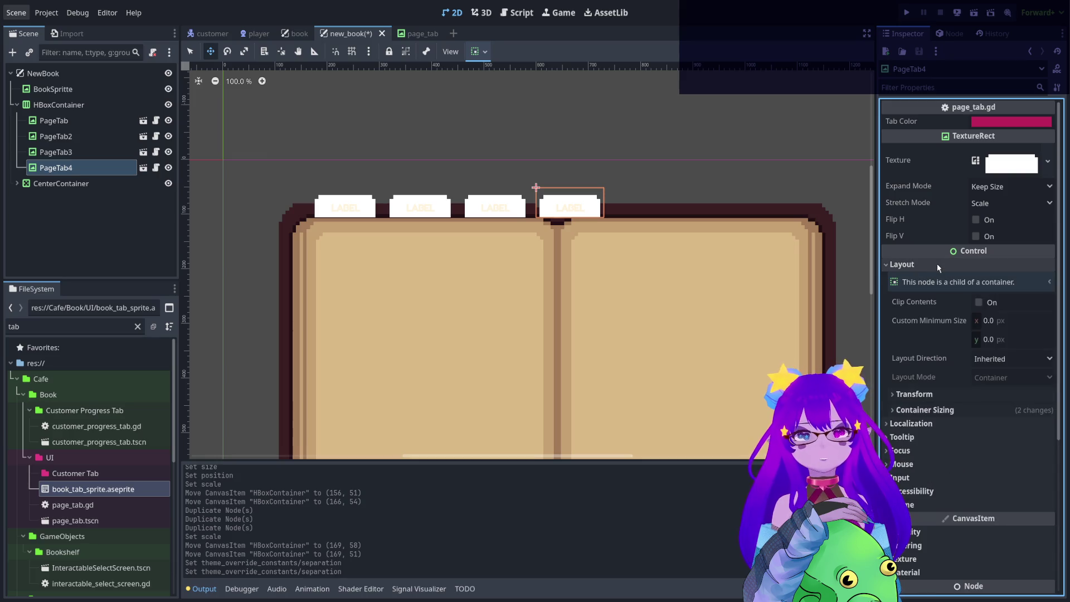
pyautogui.click(916, 411)
pyautogui.moveTo(997, 482); pyautogui.dragTo(1025, 481)
pyautogui.click(967, 480)
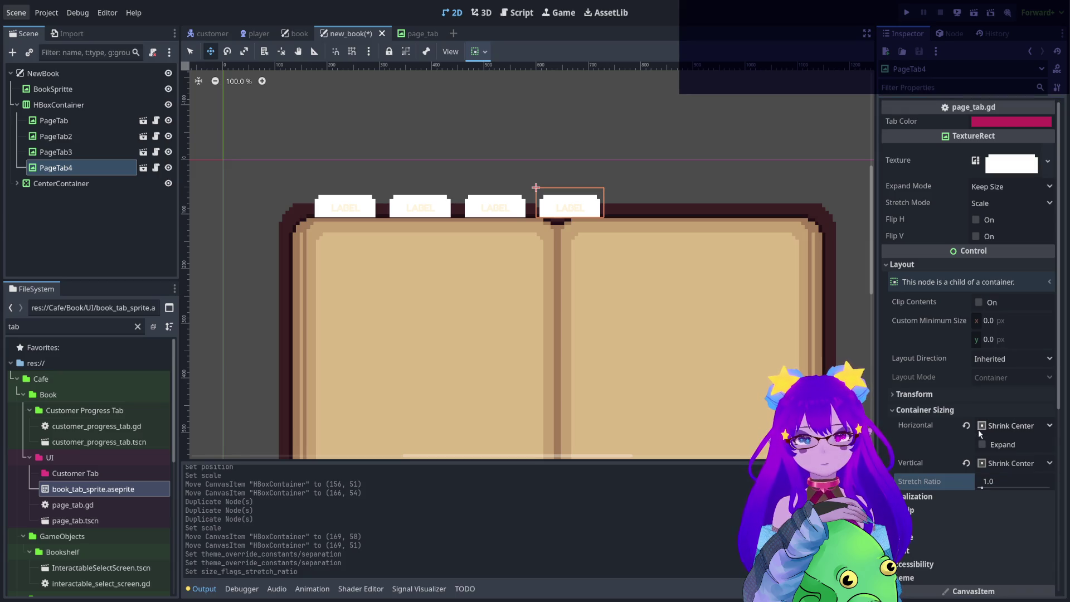
pyautogui.click(981, 444)
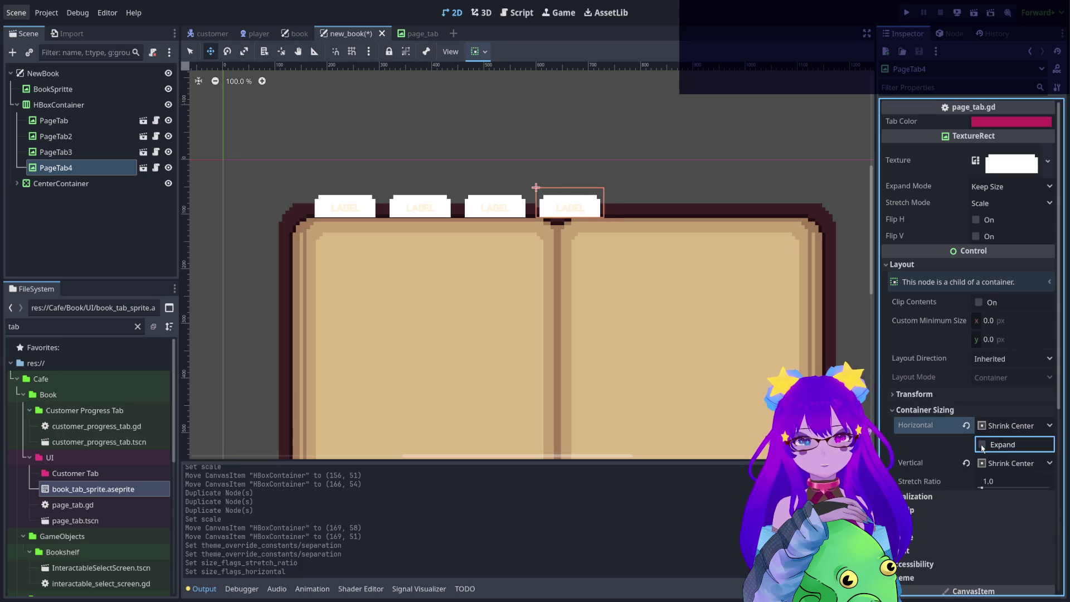
pyautogui.click(982, 444)
pyautogui.click(982, 444)
pyautogui.click(980, 445)
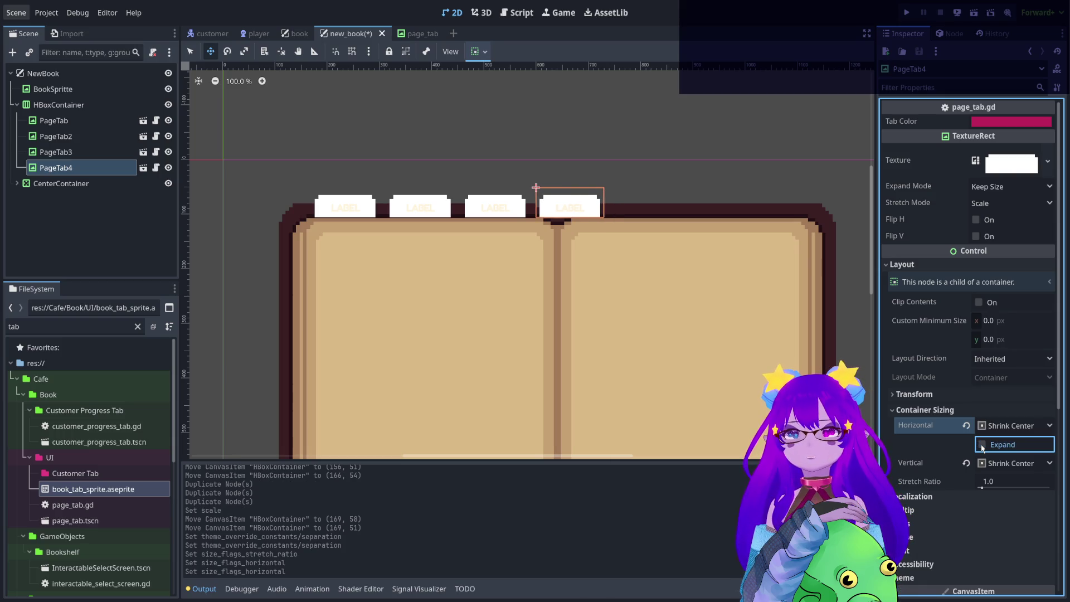
pyautogui.scroll(1, 580, 191)
pyautogui.scroll(-4, 512, 218)
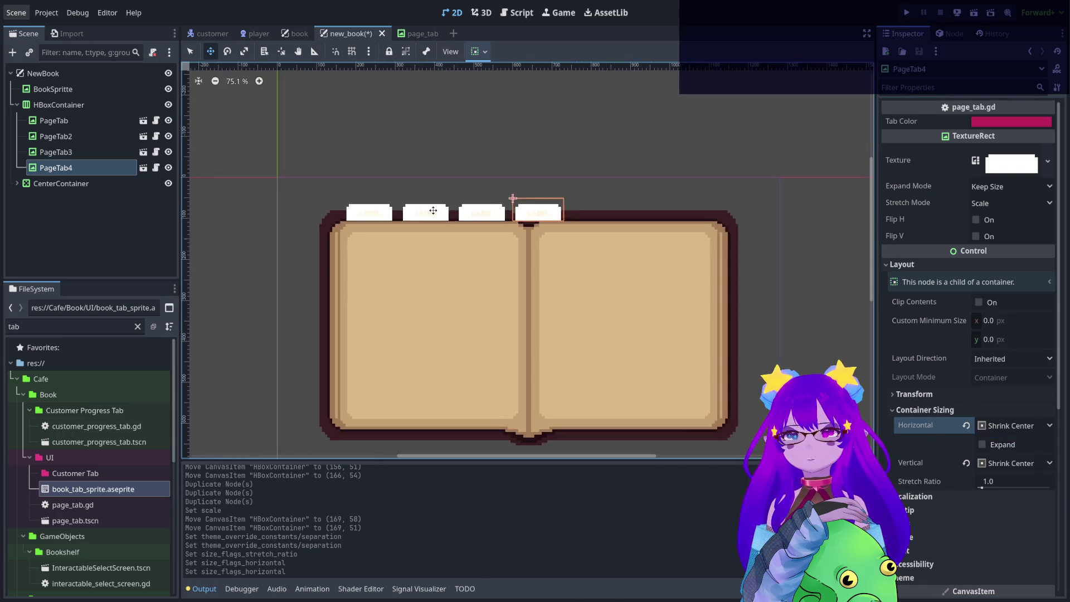
pyautogui.scroll(4, 512, 218)
pyautogui.click(80, 153)
pyautogui.click(78, 167)
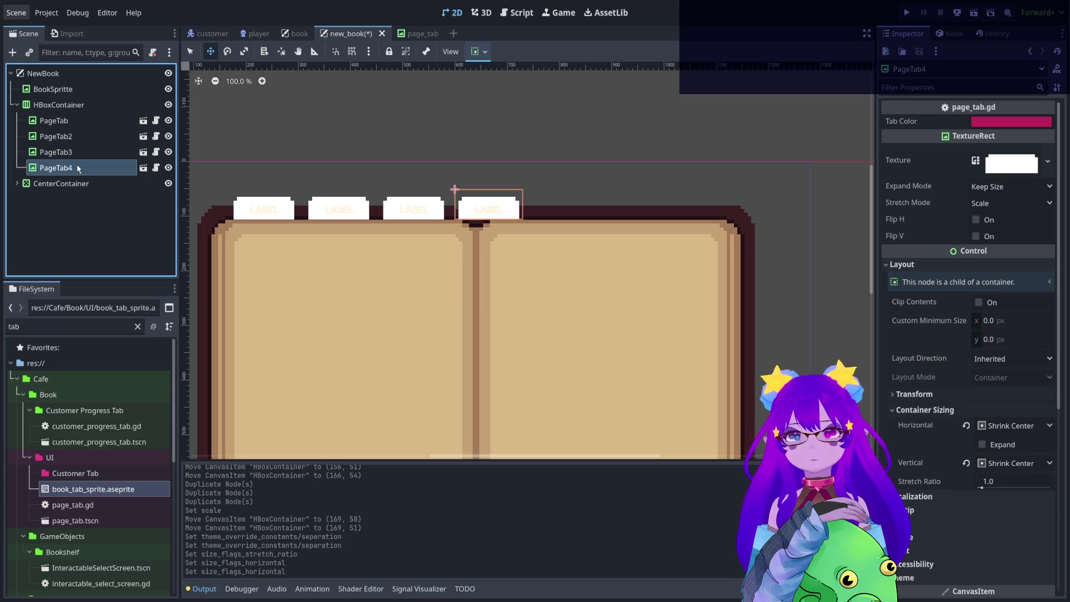
pyautogui.click(75, 153)
pyautogui.click(67, 168)
pyautogui.click(15, 56)
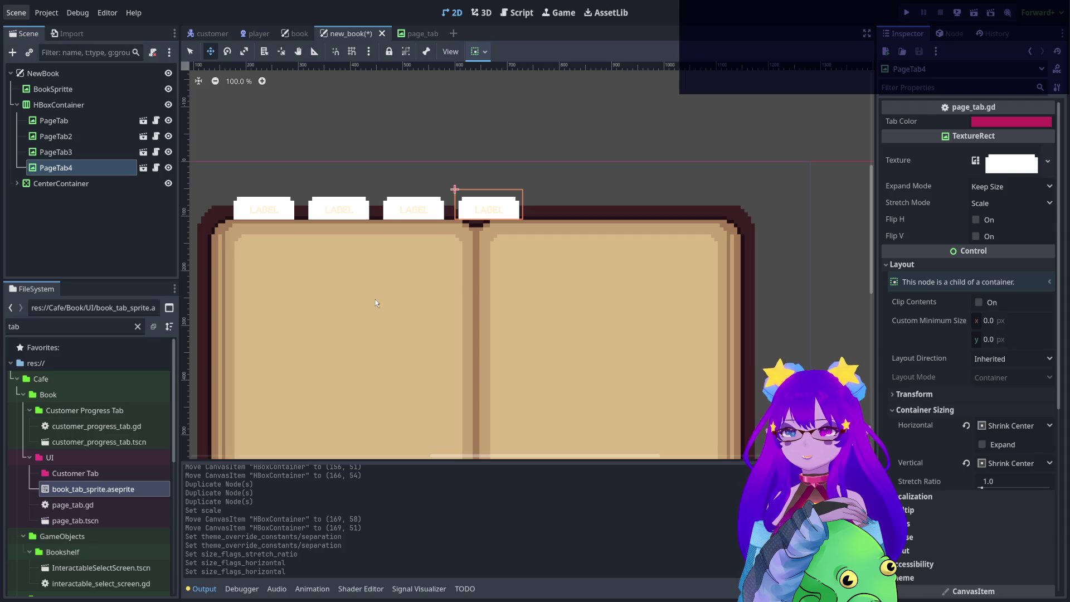
# Save and run the game with F5, mute its audio, and view the Controls settings
pyautogui.press('F5')
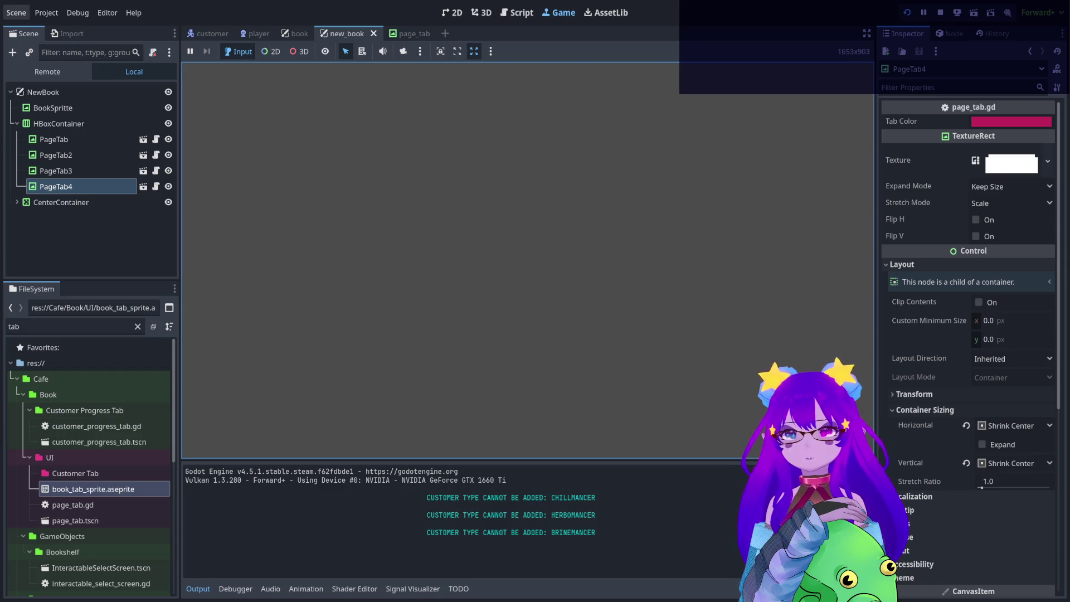
pyautogui.click(383, 51)
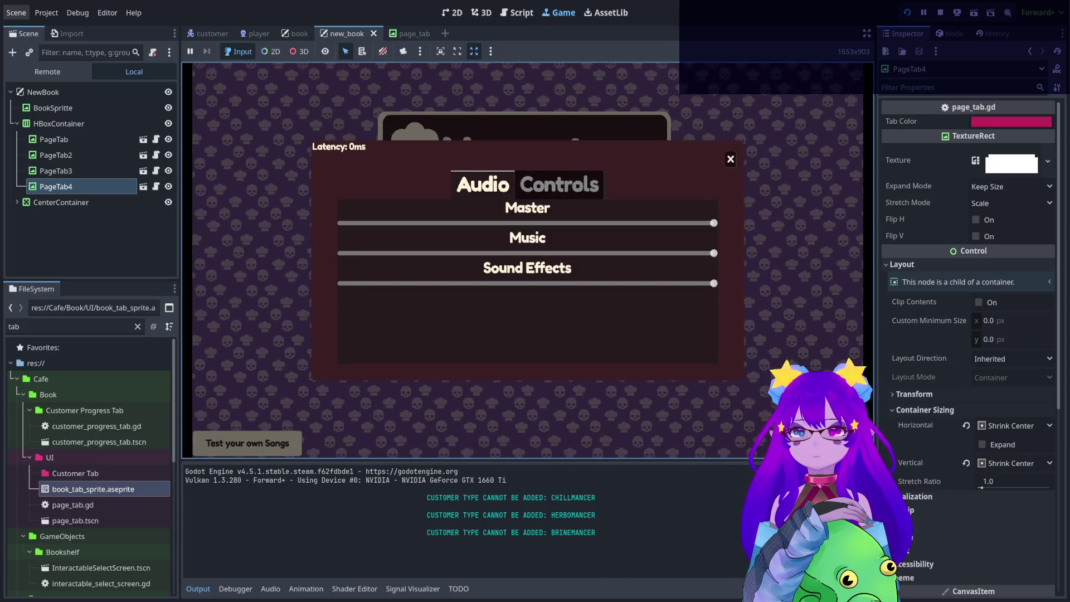
pyautogui.click(559, 185)
pyautogui.click(482, 184)
pyautogui.click(559, 184)
# Switch between the Audio and Controls settings tabs, then stop the game with F8
pyautogui.click(482, 184)
pyautogui.click(559, 184)
pyautogui.click(482, 184)
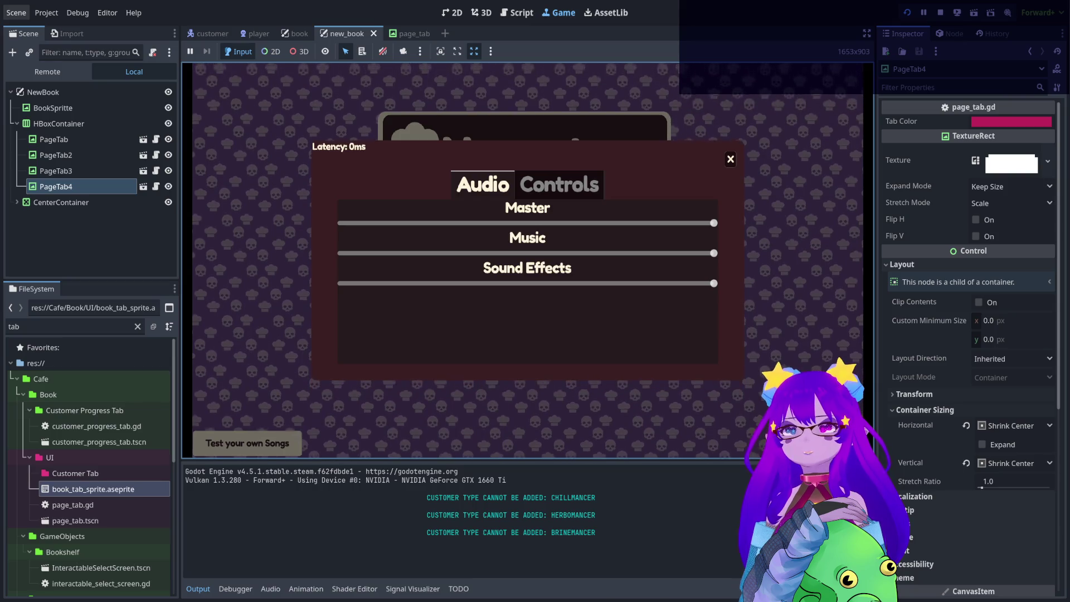
pyautogui.click(558, 185)
pyautogui.press('Down')
pyautogui.press('Down')
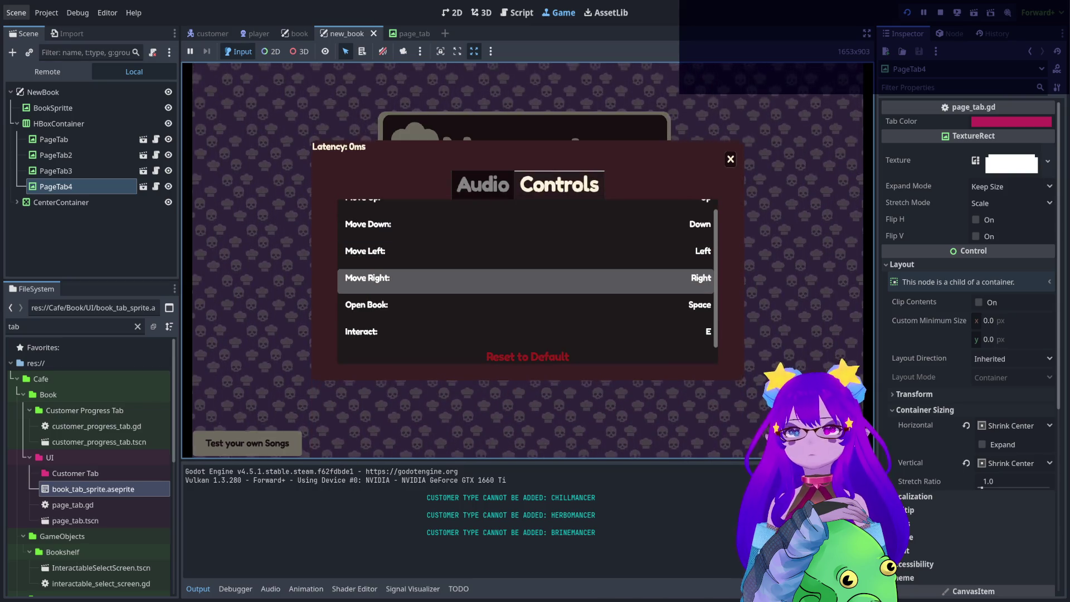
pyautogui.press('Up')
pyautogui.press('Up')
pyautogui.press('Up')
pyautogui.press('Left')
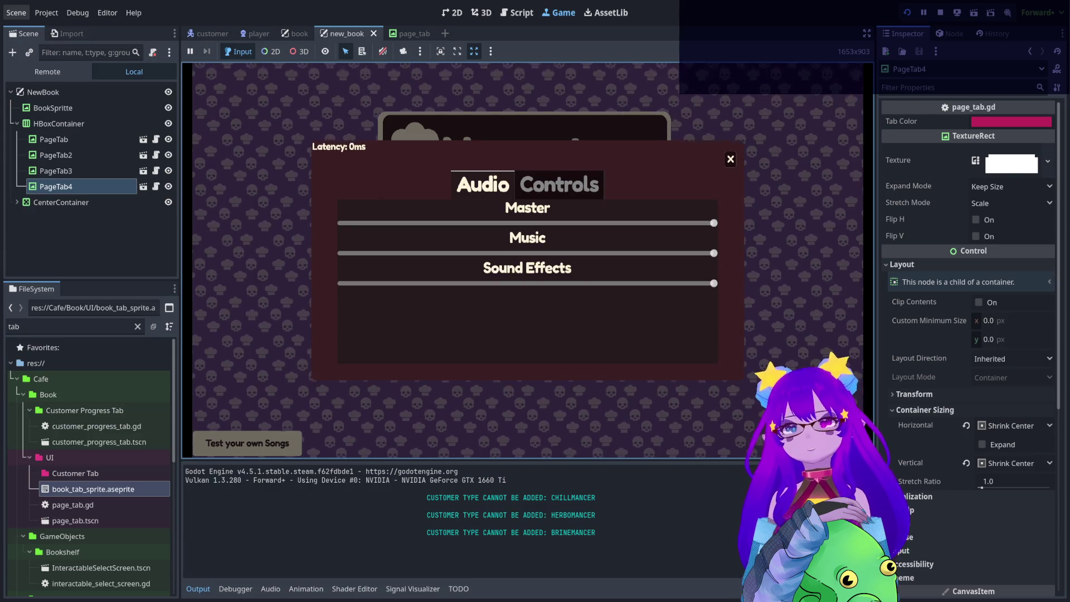
pyautogui.press('F8')
pyautogui.moveTo(270, 172); pyautogui.dragTo(288, 117)
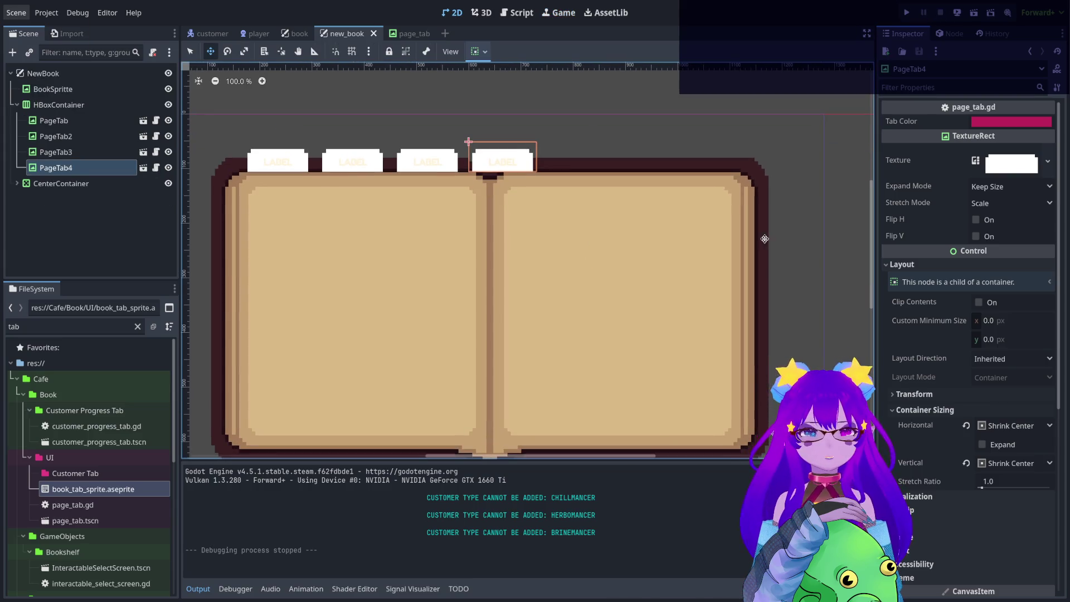
# Flip the fourth tab horizontally and back, and drag a vertical guide onto the canvas
pyautogui.click(995, 188)
pyautogui.click(975, 219)
pyautogui.click(975, 219)
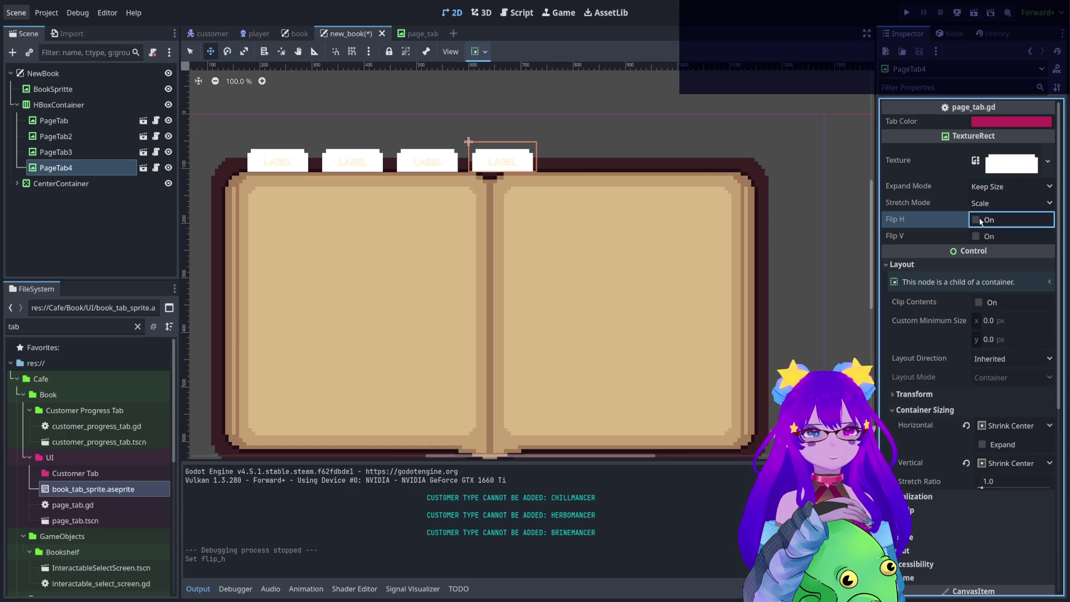
pyautogui.click(977, 205)
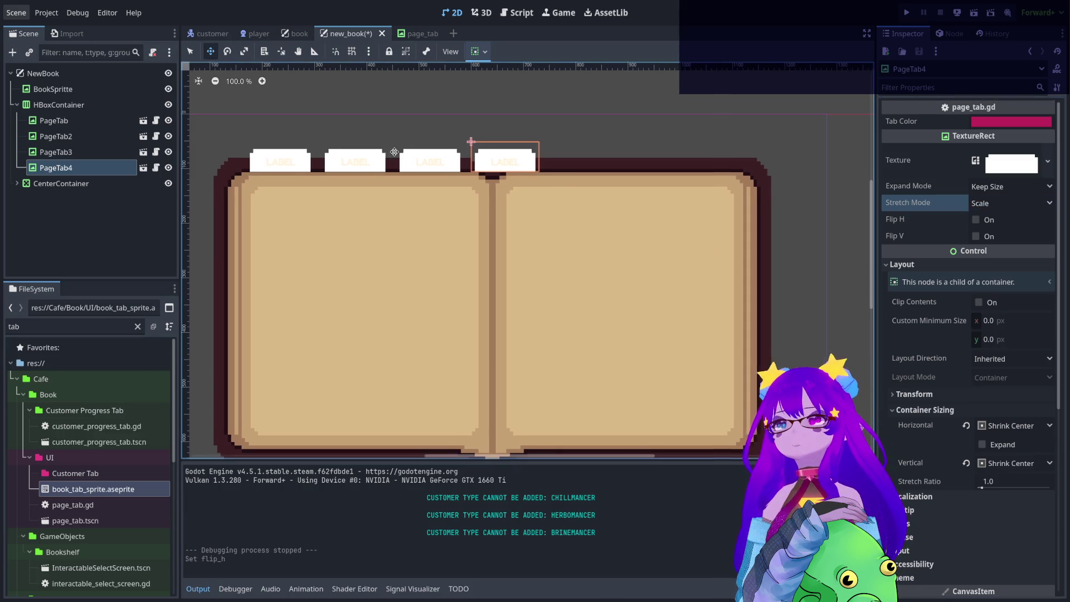
pyautogui.moveTo(186, 127); pyautogui.dragTo(227, 128)
pyautogui.click(93, 155)
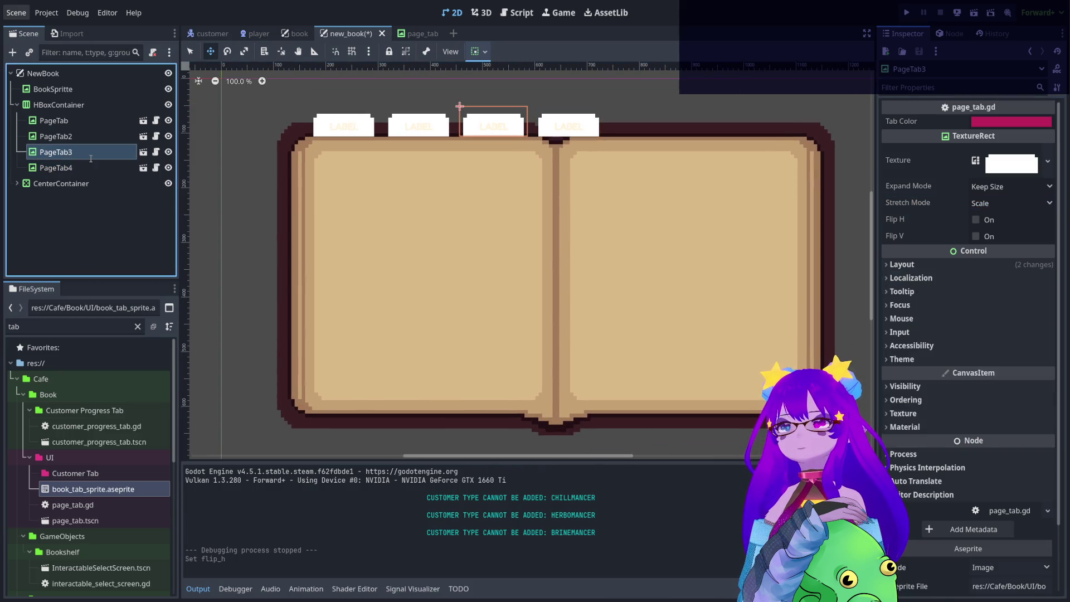
# Set the HBoxContainer's Separation theme constant to 17
pyautogui.click(76, 106)
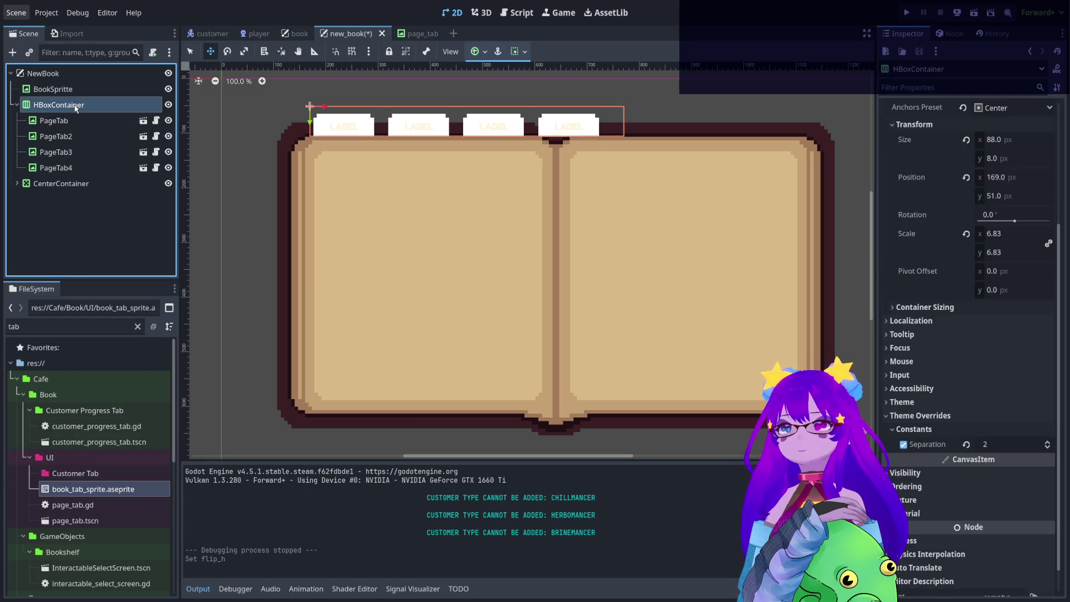
pyautogui.click(991, 444)
pyautogui.write('62')
pyautogui.press('Return')
pyautogui.press('BackSpace')
pyautogui.press('BackSpace')
pyautogui.write('17')
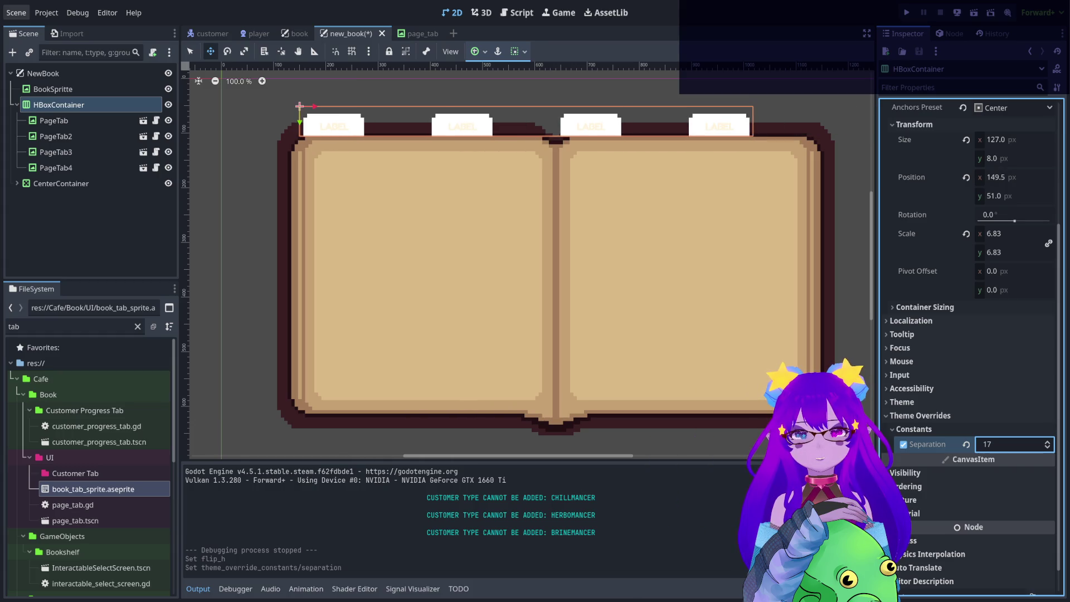
# Move the tab row to about 190, 52 along the book's top edge and save new_book
pyautogui.moveTo(424, 124); pyautogui.dragTo(446, 127)
pyautogui.scroll(7, 492, 123)
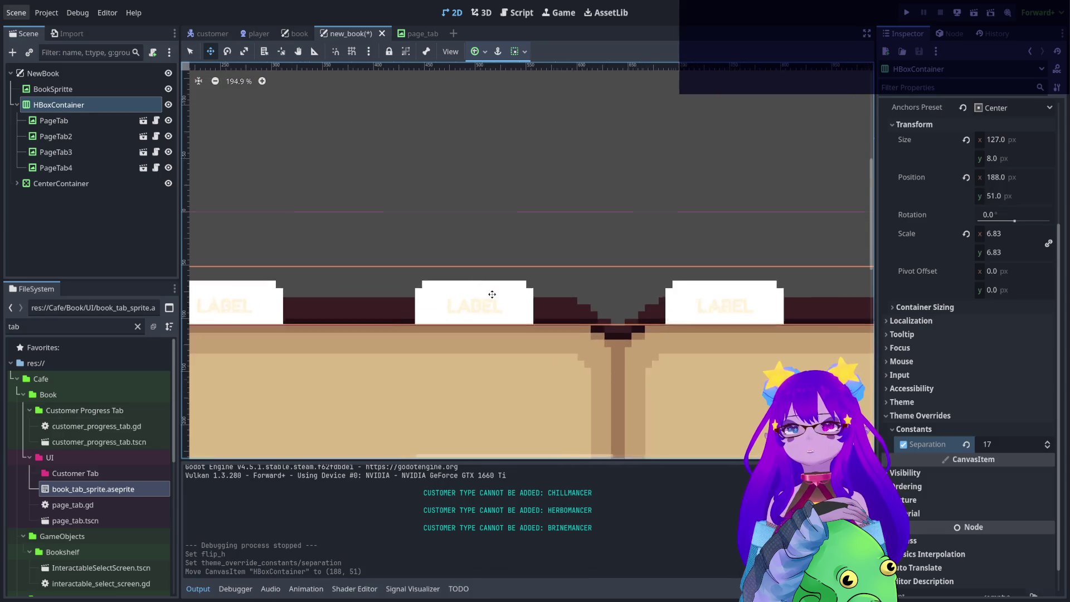
pyautogui.scroll(1, 492, 294)
pyautogui.moveTo(496, 294); pyautogui.dragTo(498, 295)
pyautogui.scroll(-13, 518, 333)
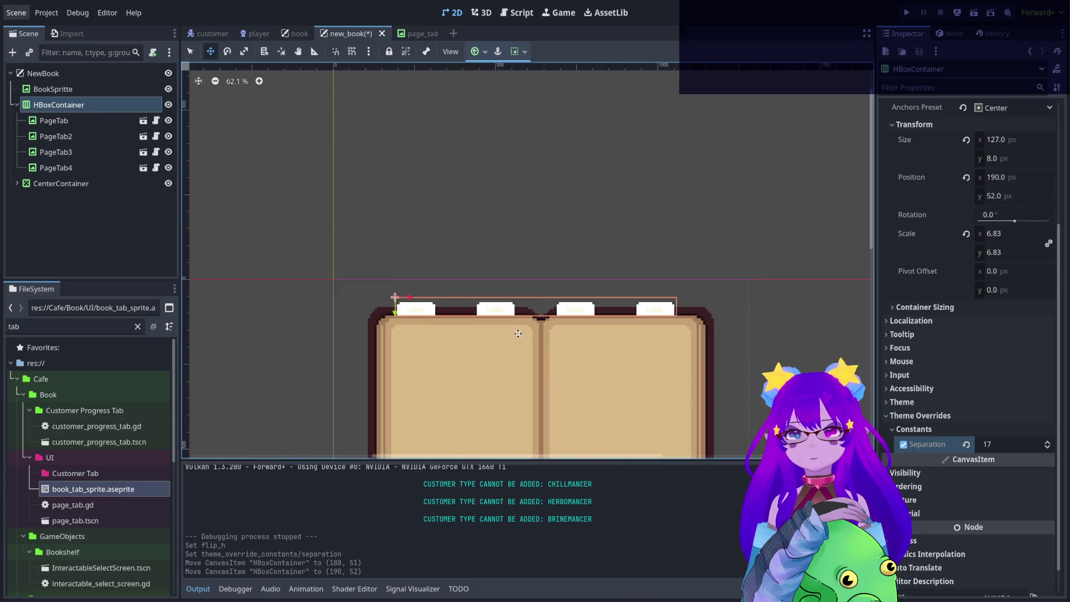
pyautogui.scroll(-5, 517, 333)
pyautogui.press('Escape')
pyautogui.hotkey('ctrl', 's')
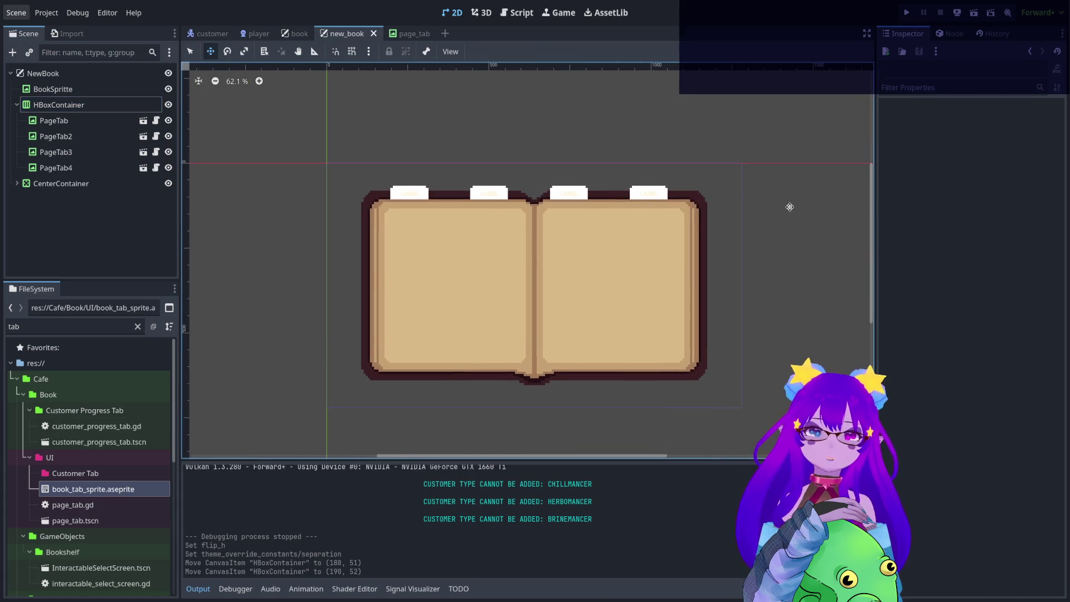
pyautogui.scroll(1, 609, 178)
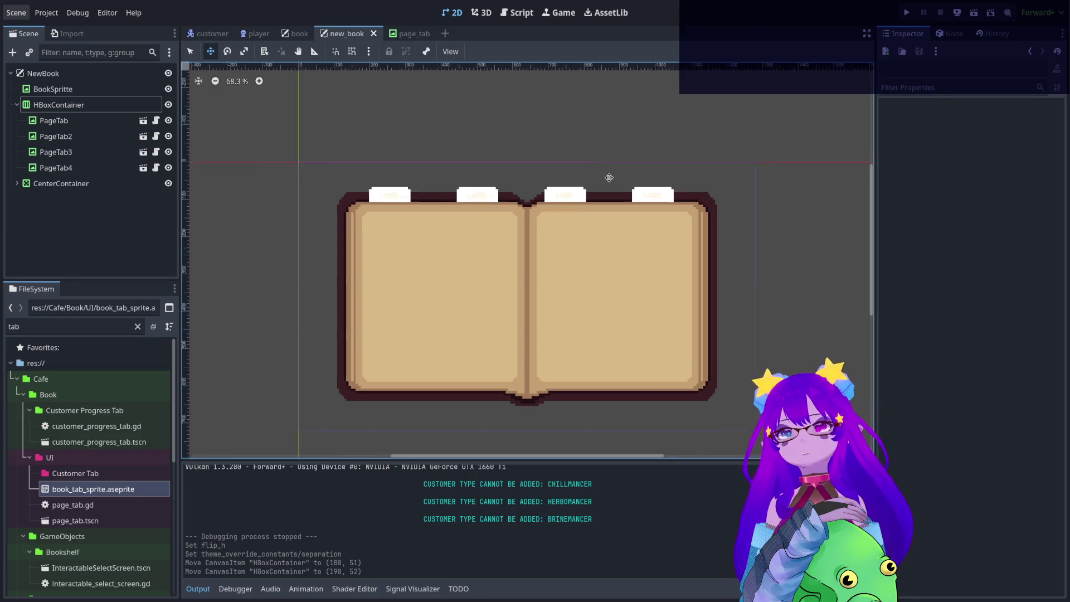
pyautogui.scroll(7, 609, 177)
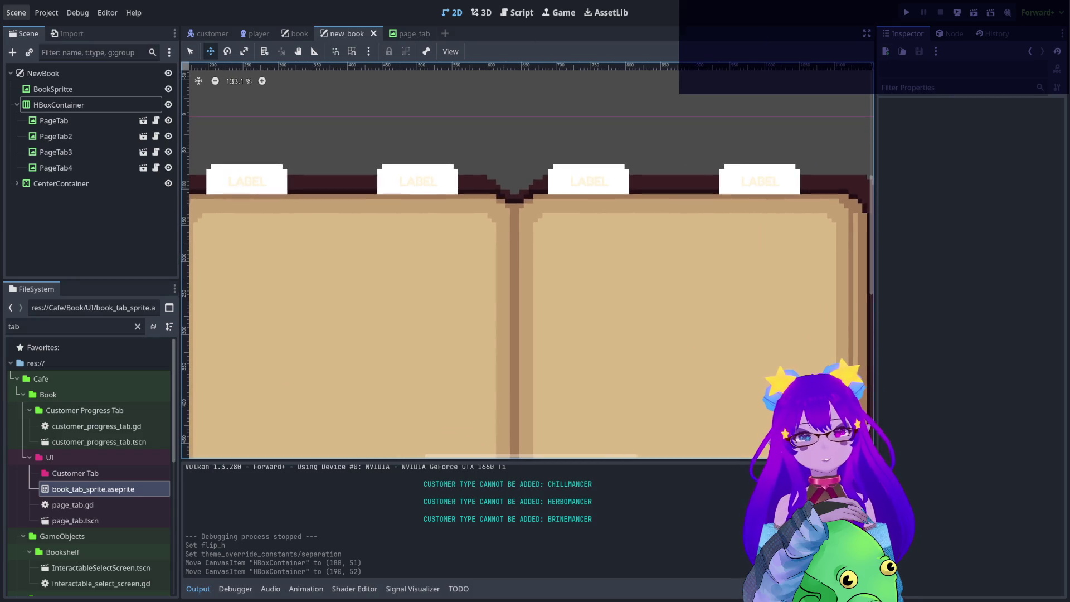
pyautogui.click(974, 14)
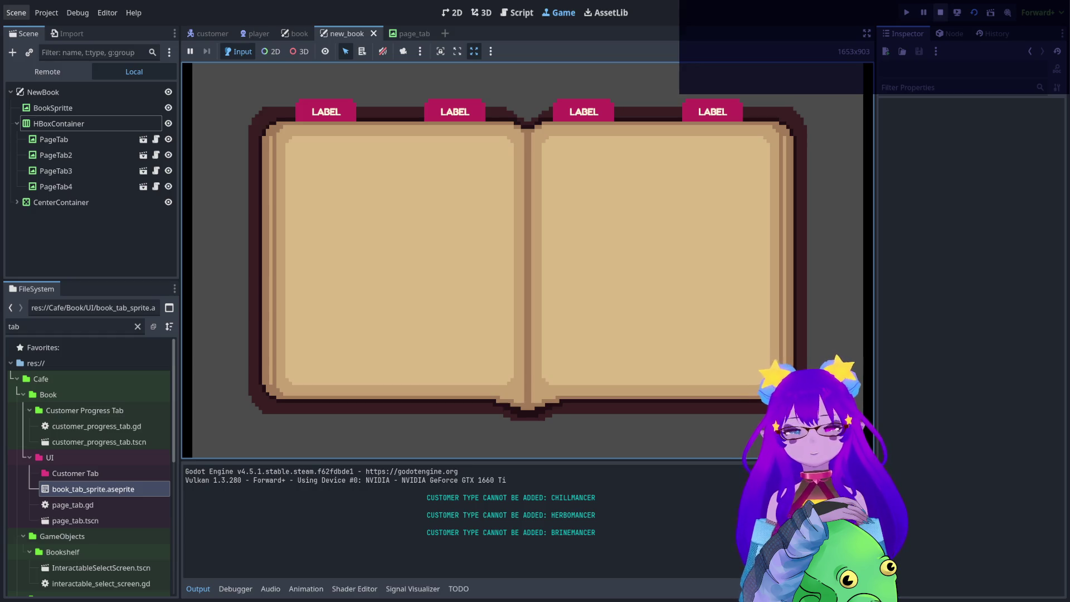
pyautogui.click(940, 12)
pyautogui.click(122, 120)
pyautogui.click(114, 137)
pyautogui.click(109, 152)
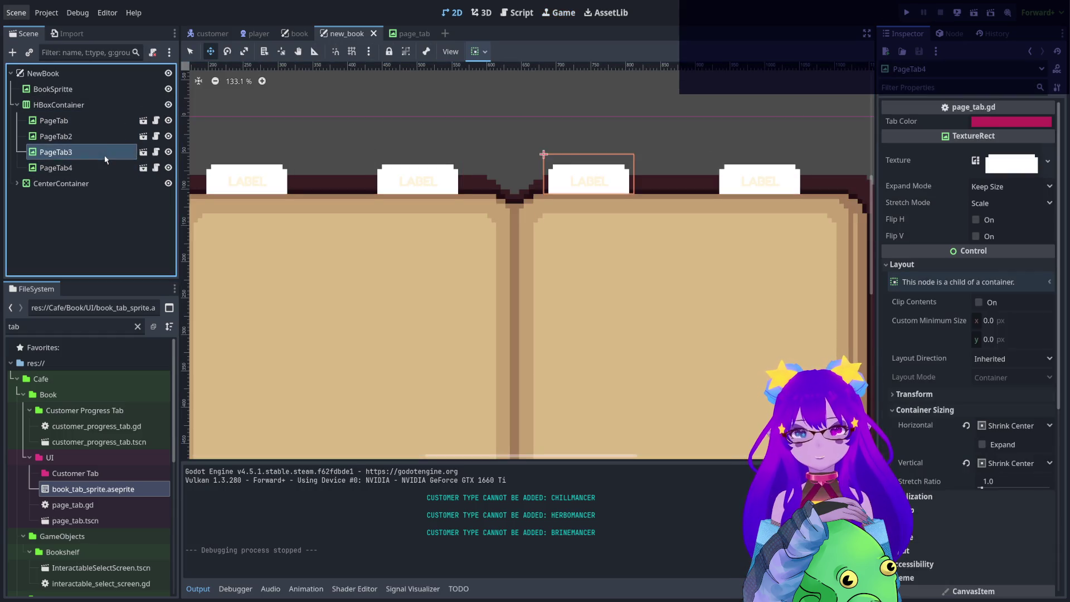
# Open the page_tab scene and the PageTab root node's script, page_tab.gd
pyautogui.click(104, 137)
pyautogui.click(104, 121)
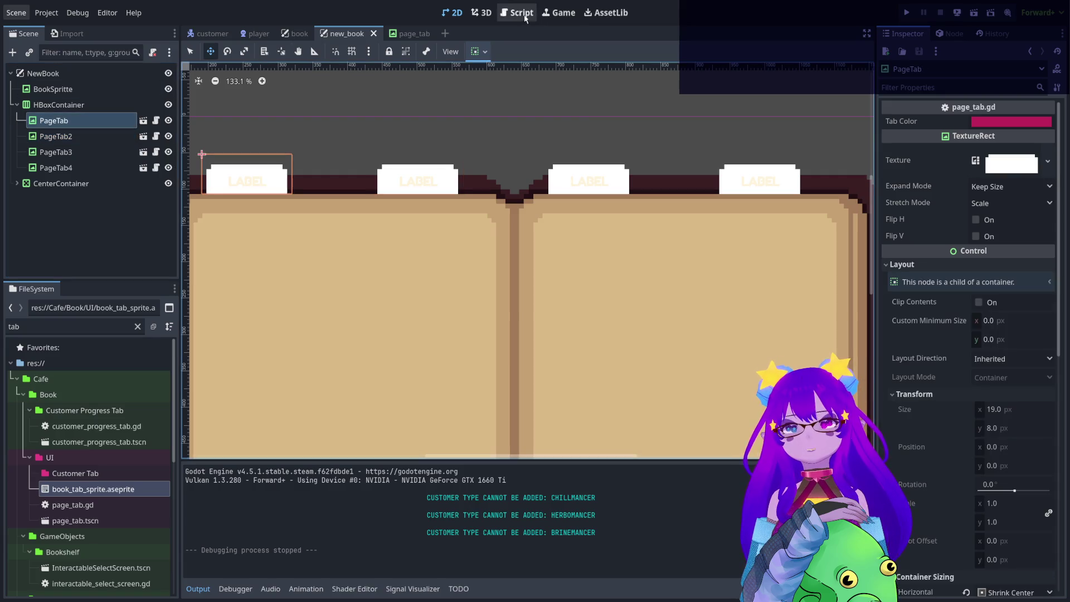
pyautogui.click(524, 15)
pyautogui.click(559, 12)
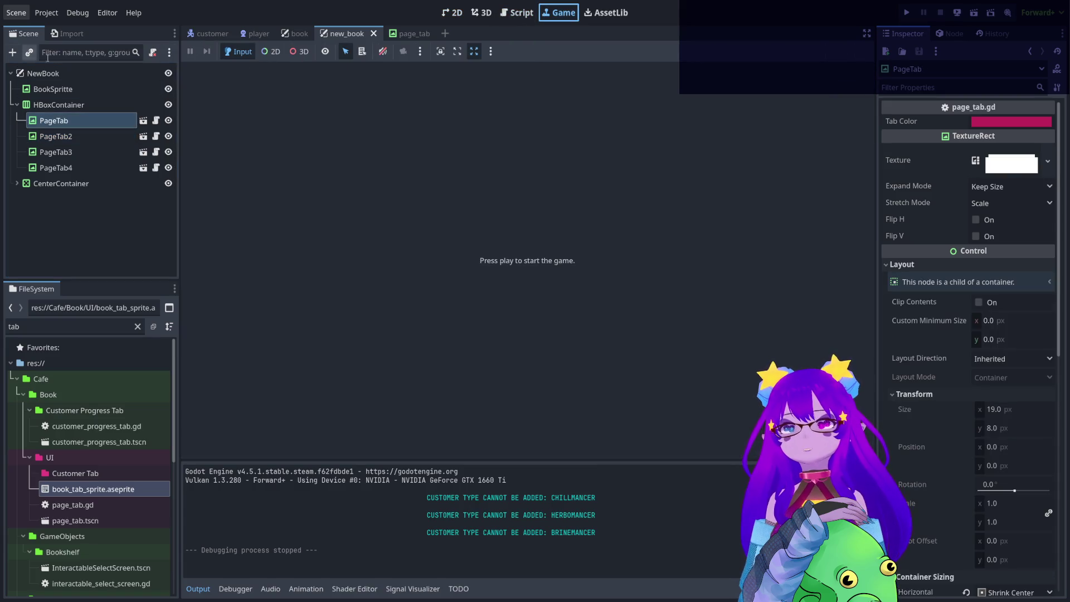
pyautogui.click(400, 35)
pyautogui.click(41, 73)
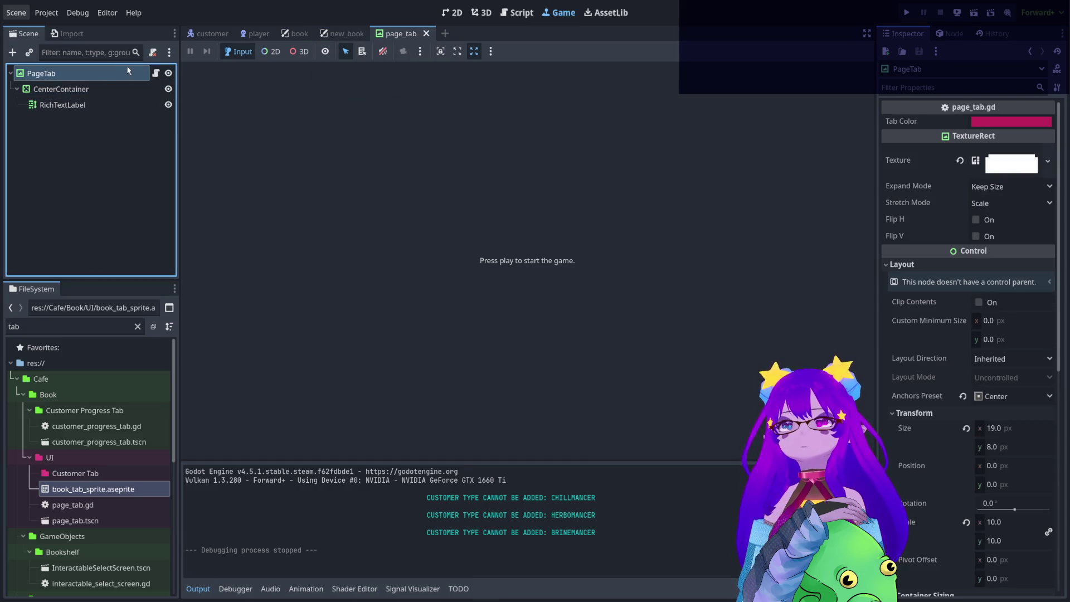
pyautogui.click(156, 73)
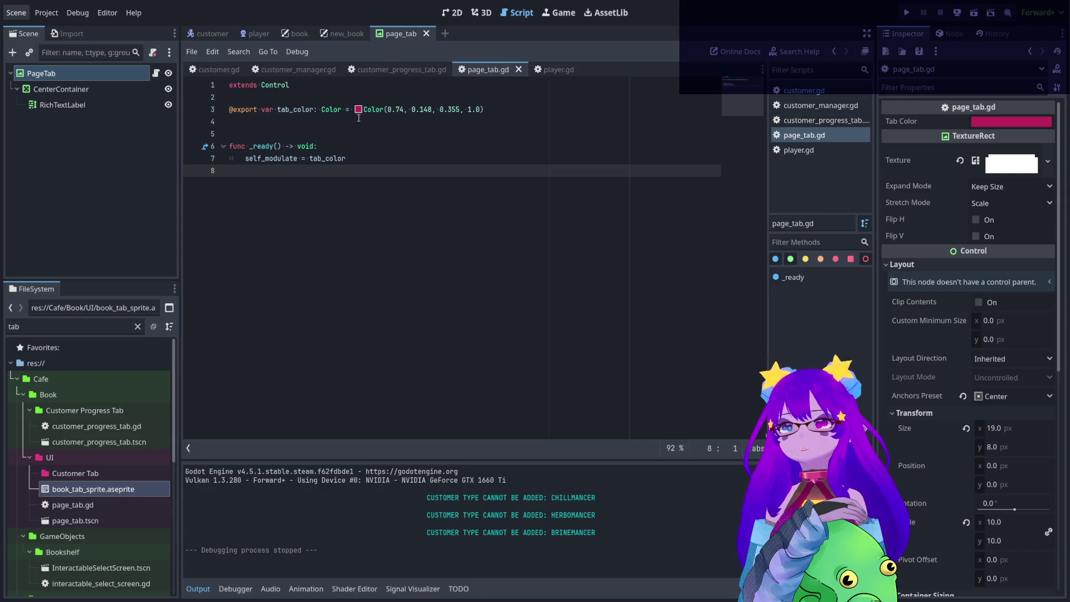
pyautogui.click(312, 123)
pyautogui.write('@export va')
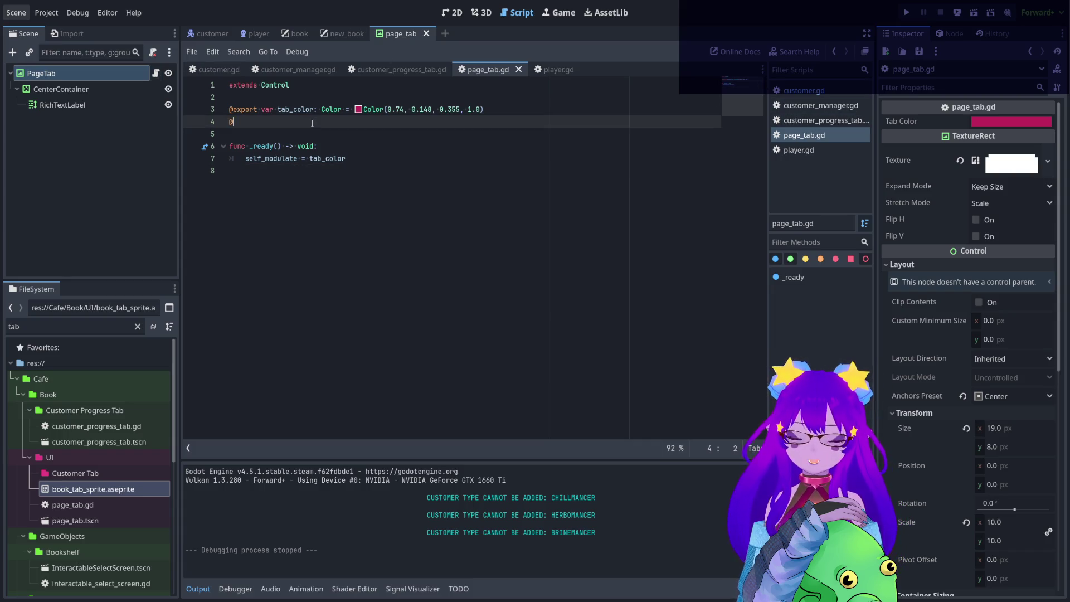
pyautogui.write('r tab_')
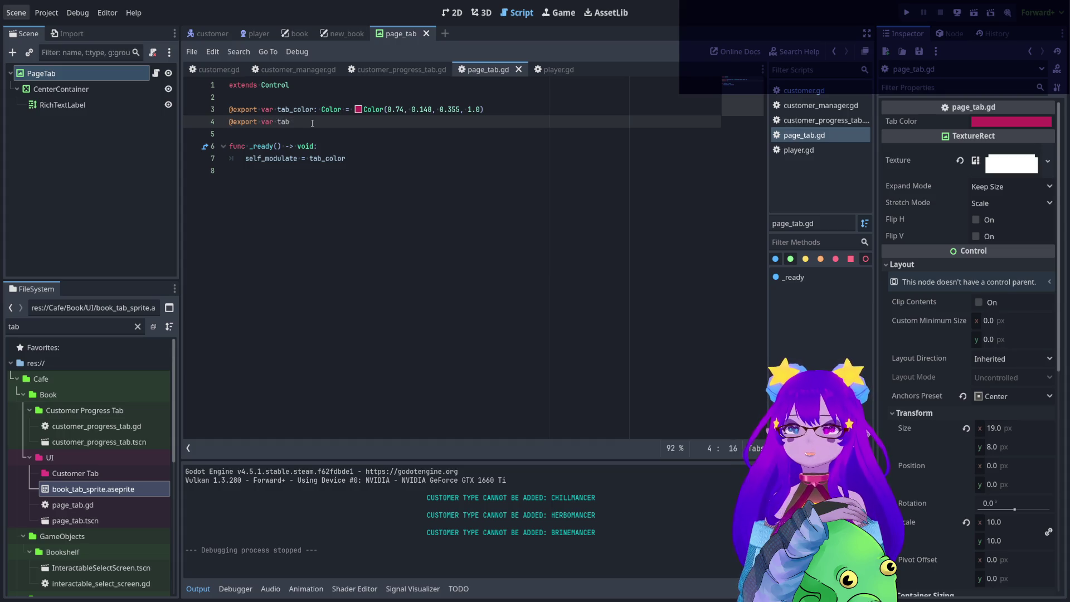
pyautogui.write('name:')
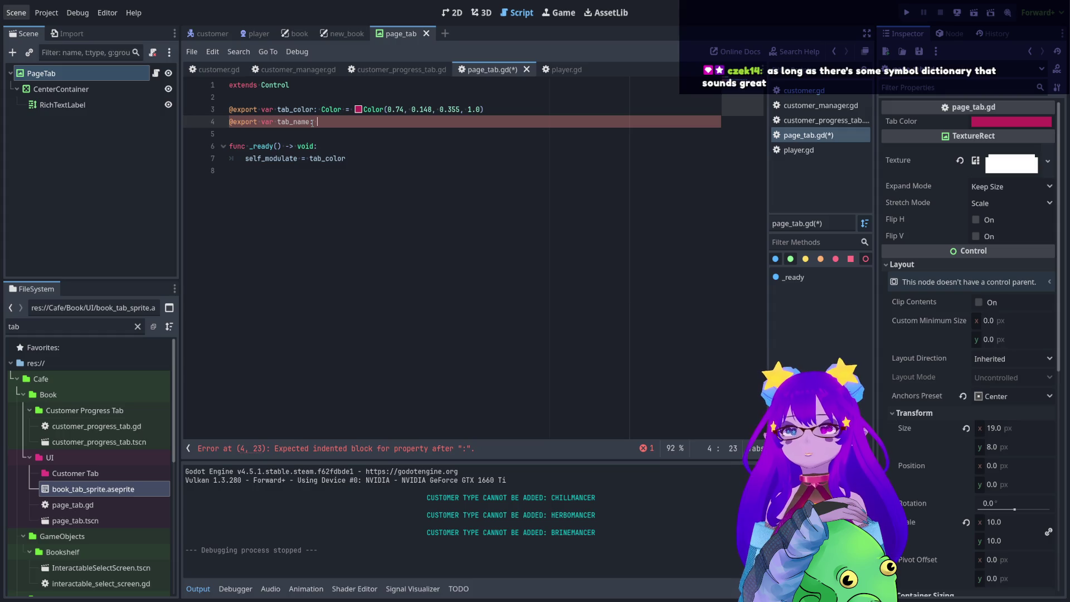
pyautogui.tripleClick(334, 121)
pyautogui.press('BackSpace')
pyautogui.press('BackSpace')
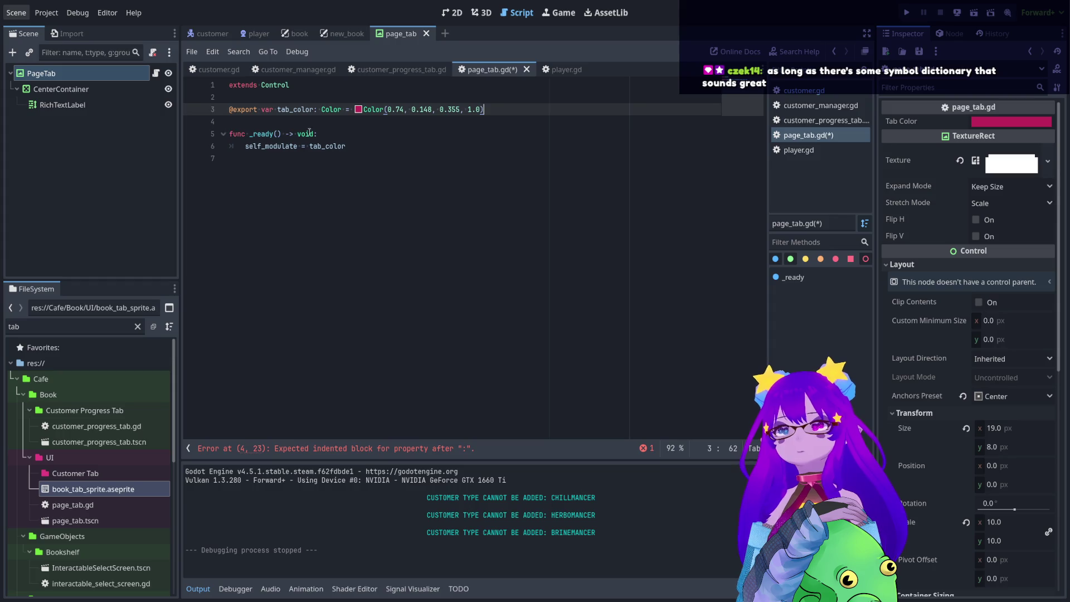
pyautogui.hotkey('ctrl', 'z')
pyautogui.click(347, 121)
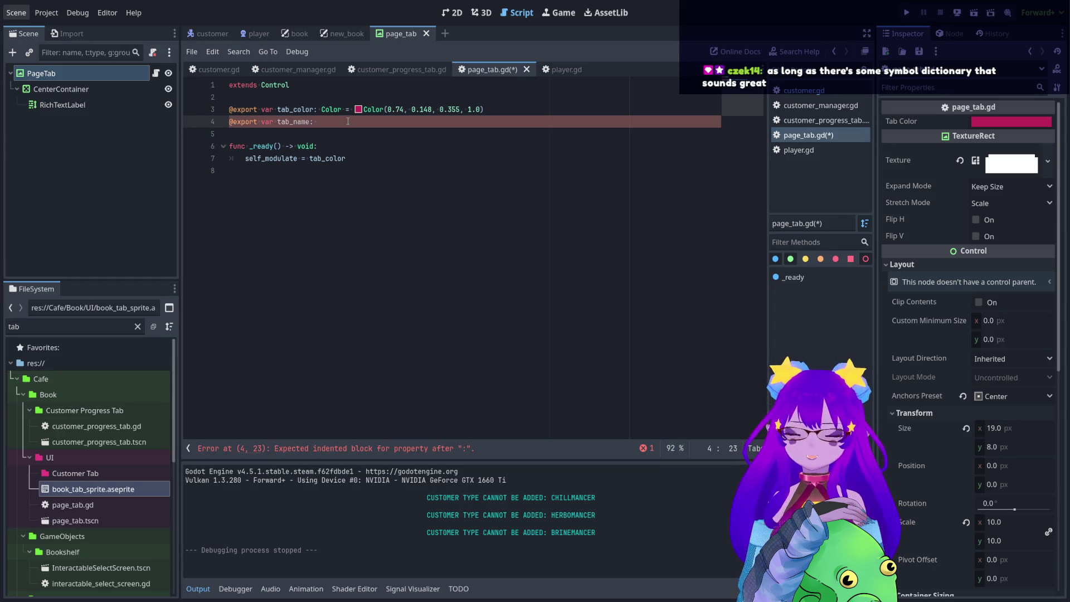